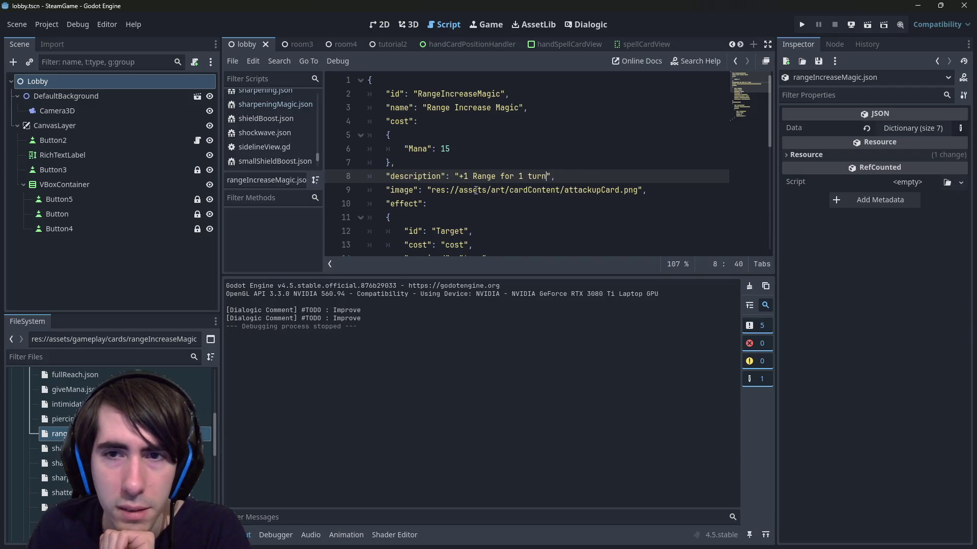
# Review the attackupCard image name and the effect's Target id value.
pyautogui.doubleClick(598, 189)
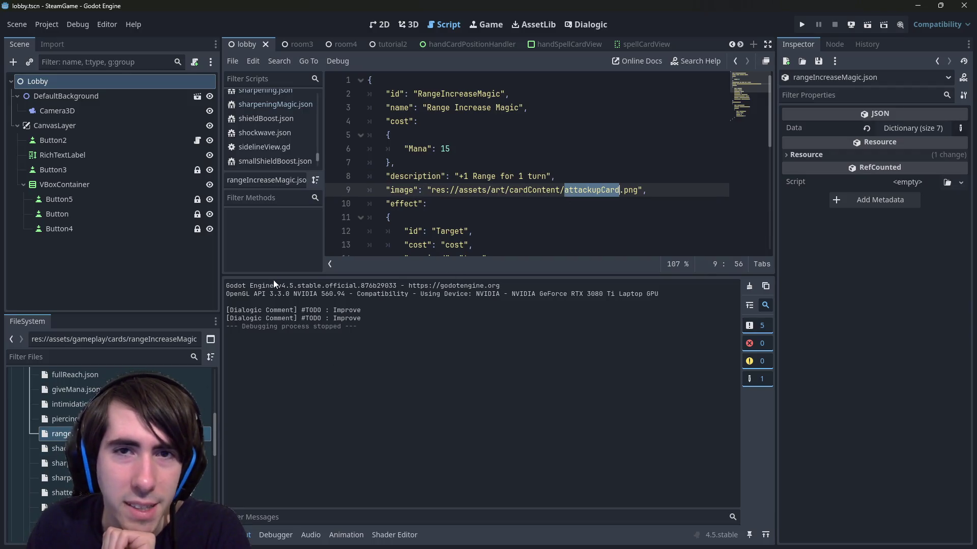
pyautogui.scroll(1, 109, 432)
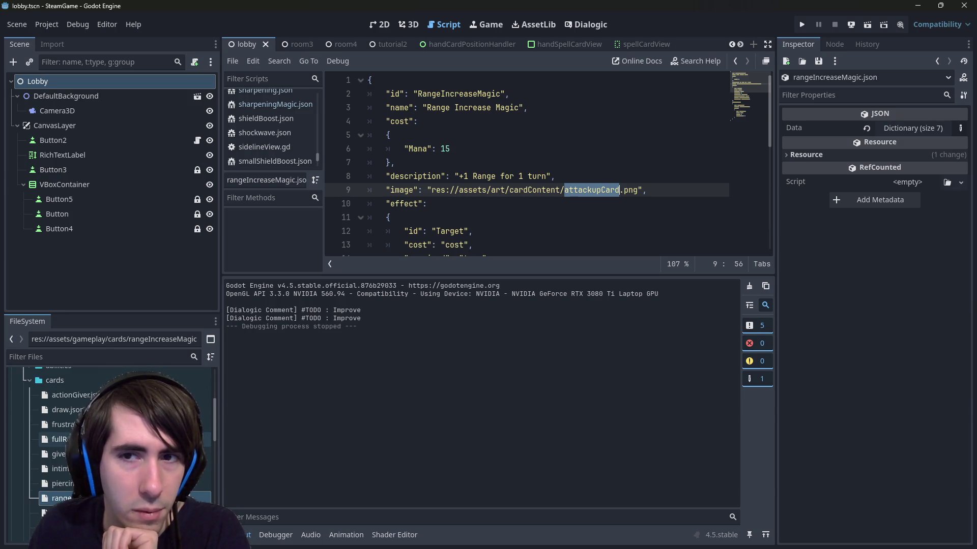
pyautogui.press('Down')
pyautogui.scroll(-2, 450, 203)
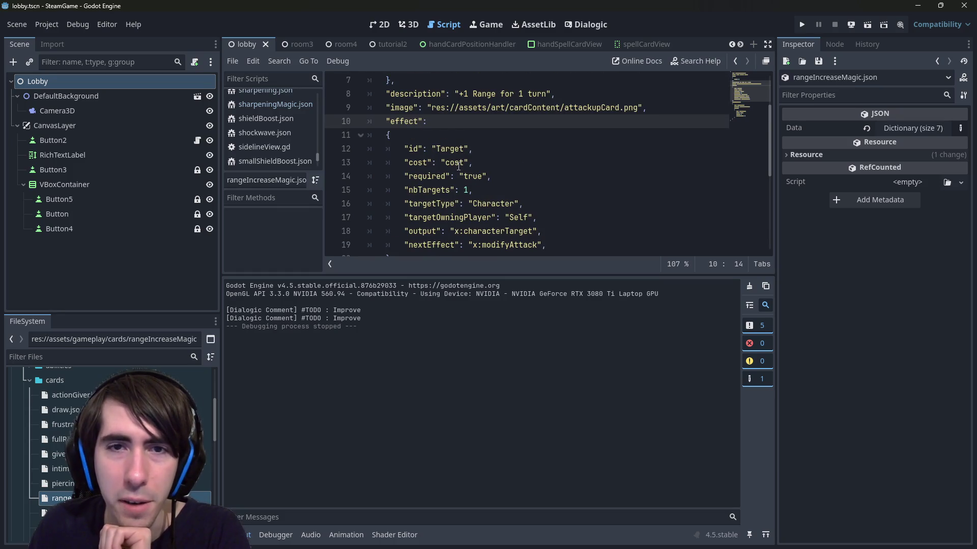
pyautogui.click(459, 166)
pyautogui.doubleClick(451, 149)
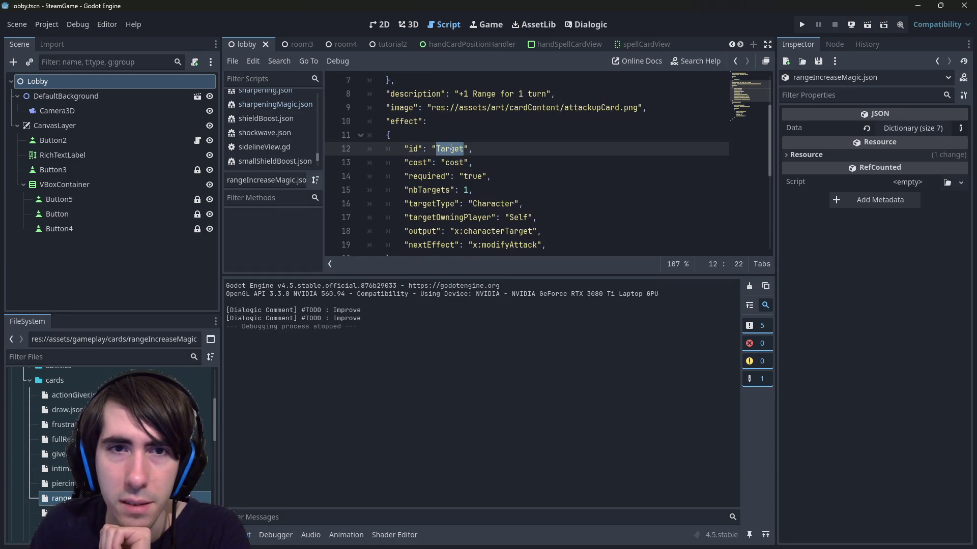
pyautogui.scroll(2, 451, 149)
pyautogui.scroll(-3, 451, 149)
pyautogui.scroll(1, 452, 149)
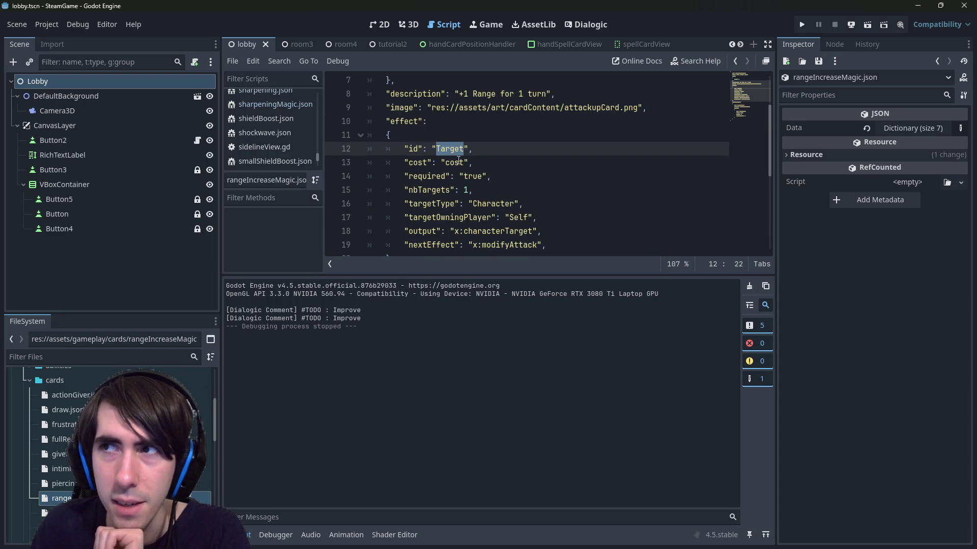
pyautogui.scroll(-4, 458, 161)
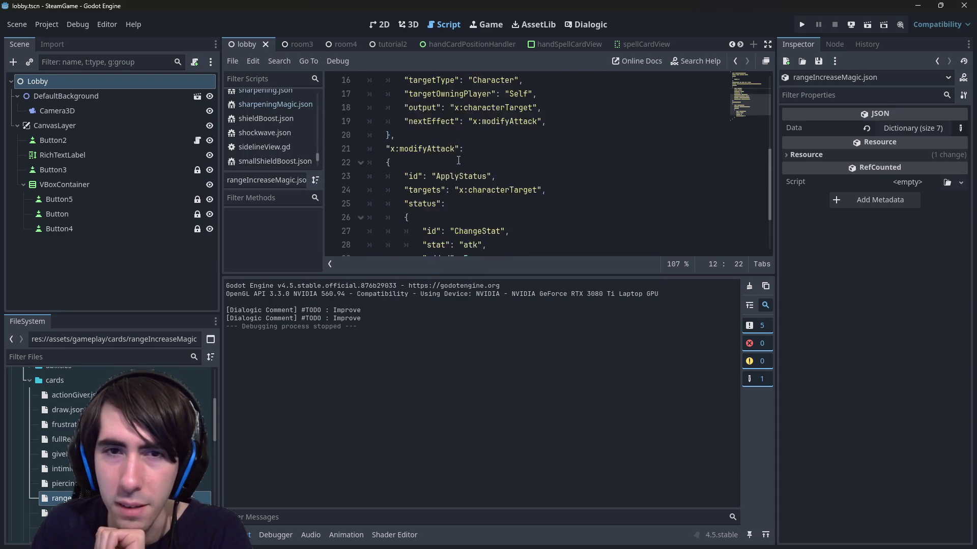
pyautogui.scroll(4, 458, 161)
pyautogui.scroll(-1, 459, 160)
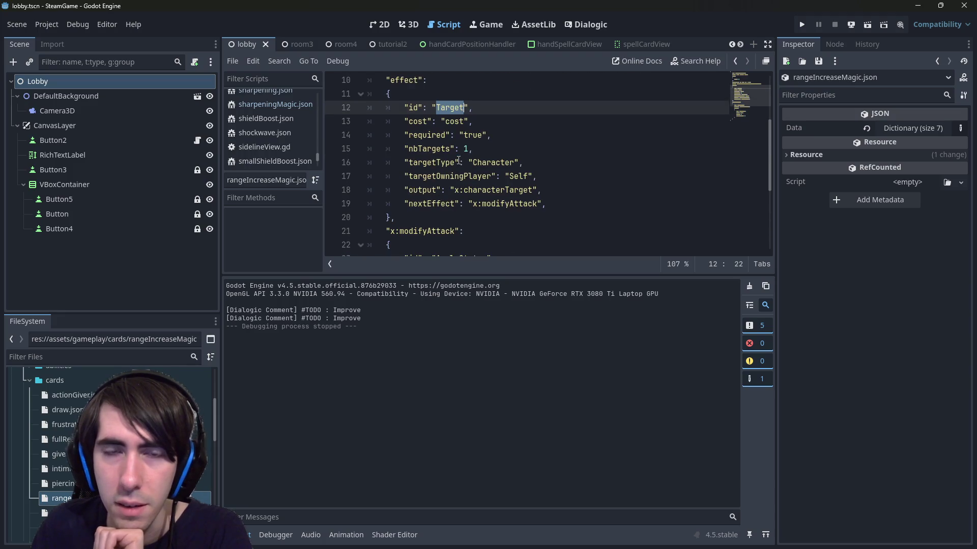
# Select the cost line and the Self owning-player value to review them.
pyautogui.click(459, 121)
pyautogui.tripleClick(459, 121)
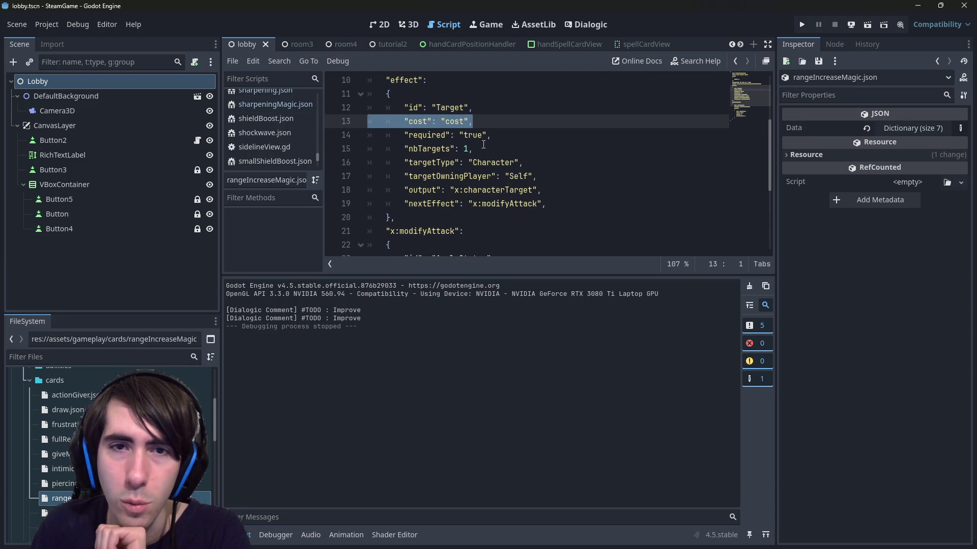
pyautogui.scroll(1, 483, 145)
pyautogui.scroll(-1, 496, 150)
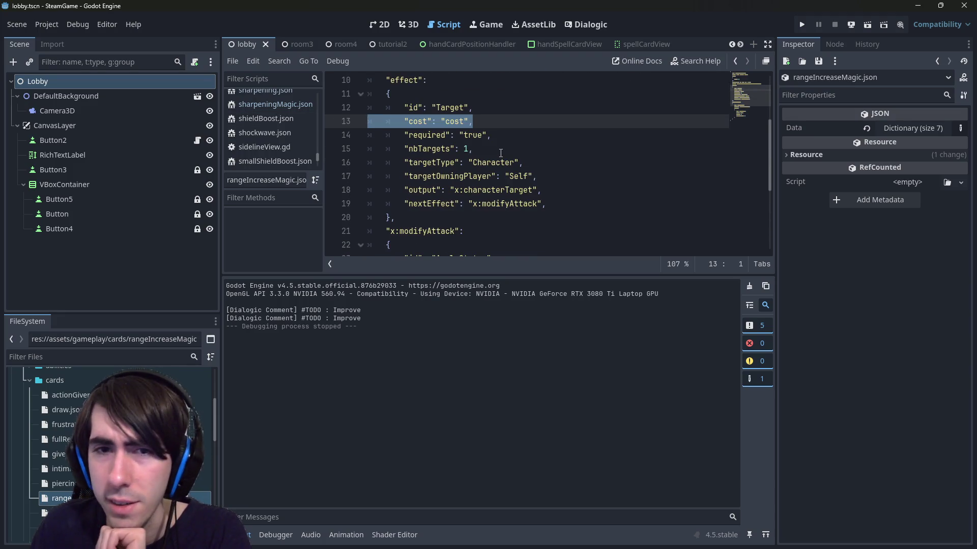
pyautogui.doubleClick(519, 176)
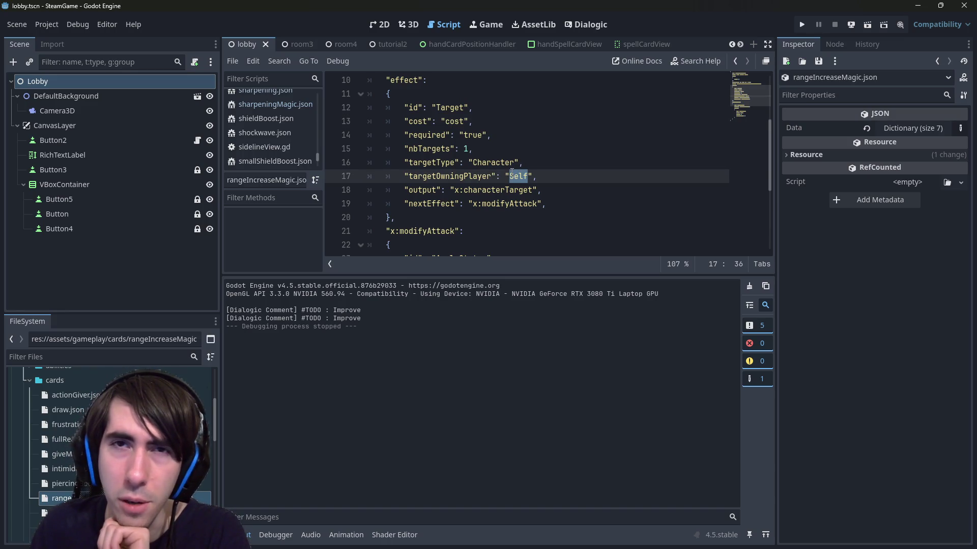
pyautogui.scroll(-3, 512, 172)
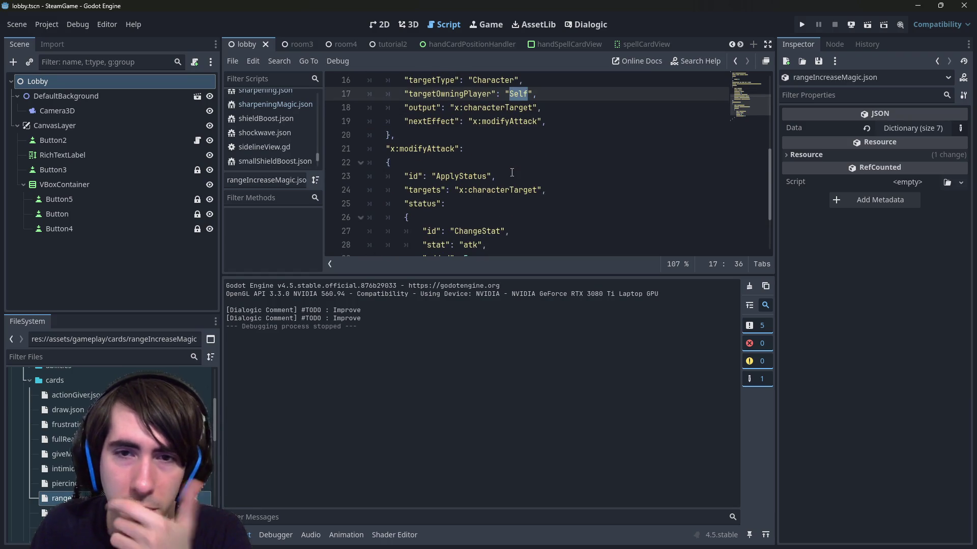
# Rename both modifyAttack occurrences to modifyRange.
pyautogui.doubleClick(427, 107)
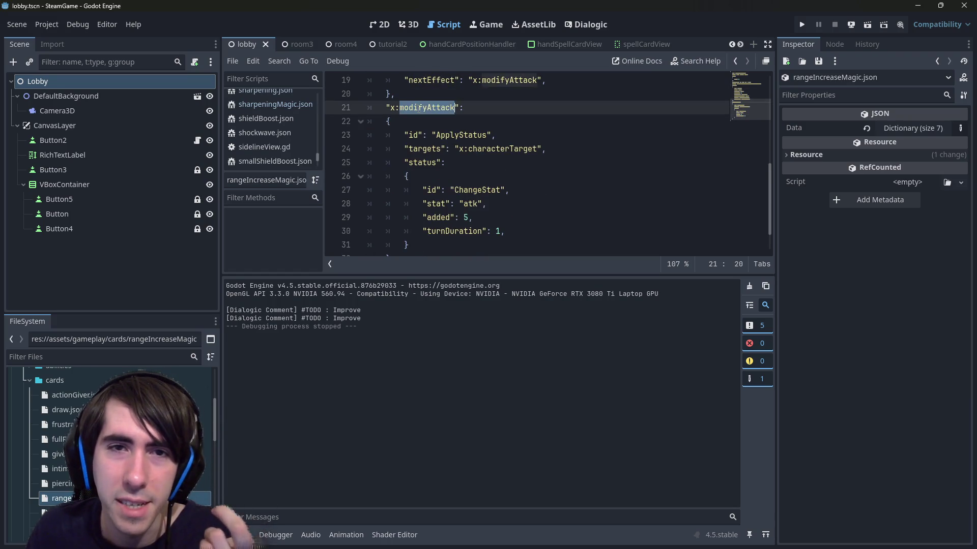
pyautogui.scroll(3, 448, 153)
pyautogui.scroll(-2, 468, 173)
pyautogui.hotkey('ctrl', 'd')
pyautogui.press('Right')
pyautogui.press('BackSpace')
pyautogui.press('BackSpace')
pyautogui.press('BackSpace')
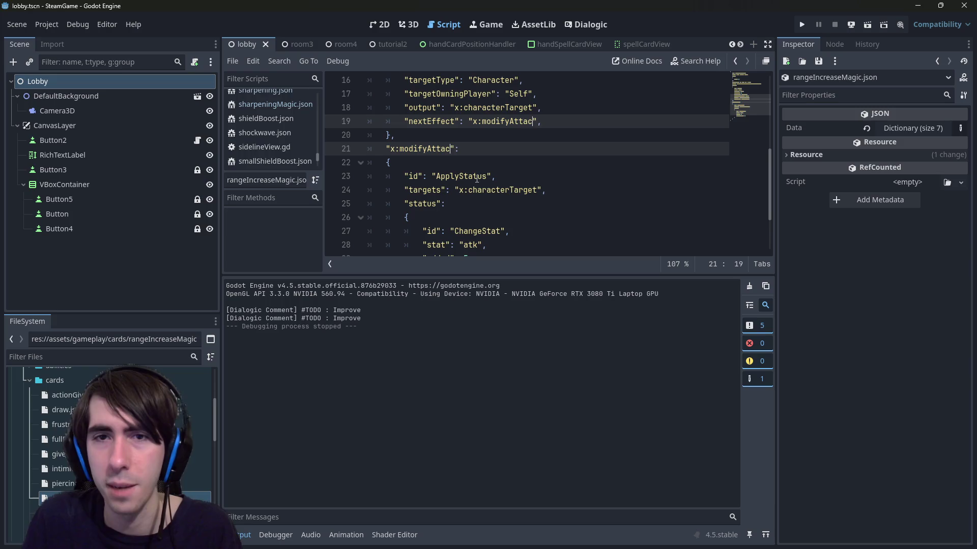
pyautogui.write('Range')
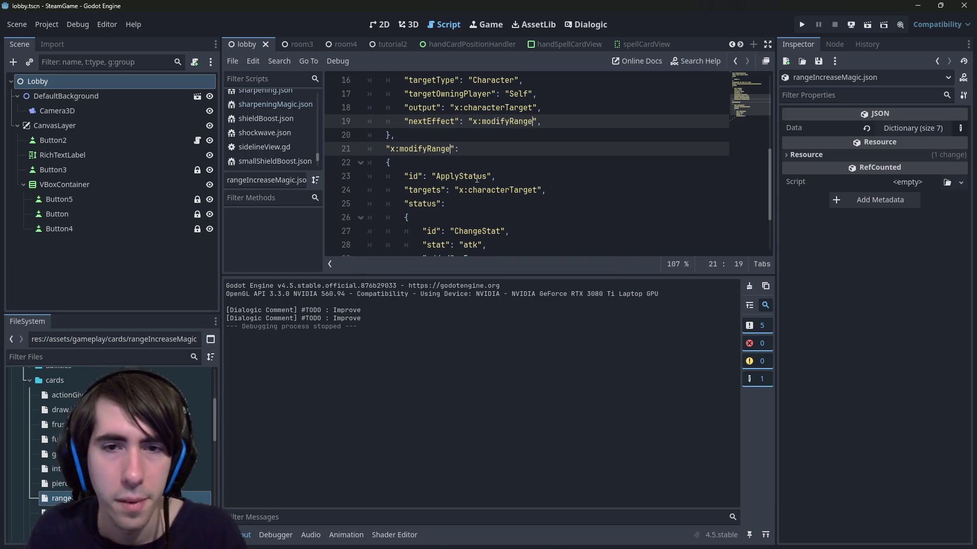
# Try changing the stat atk to range, revert it to atk, and save.
pyautogui.scroll(-1, 541, 186)
pyautogui.doubleClick(470, 203)
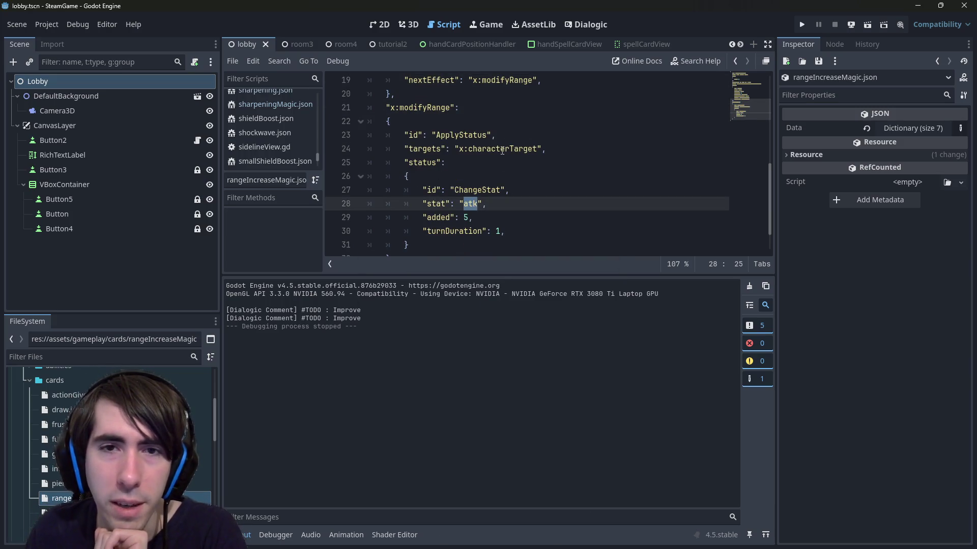
pyautogui.write('range')
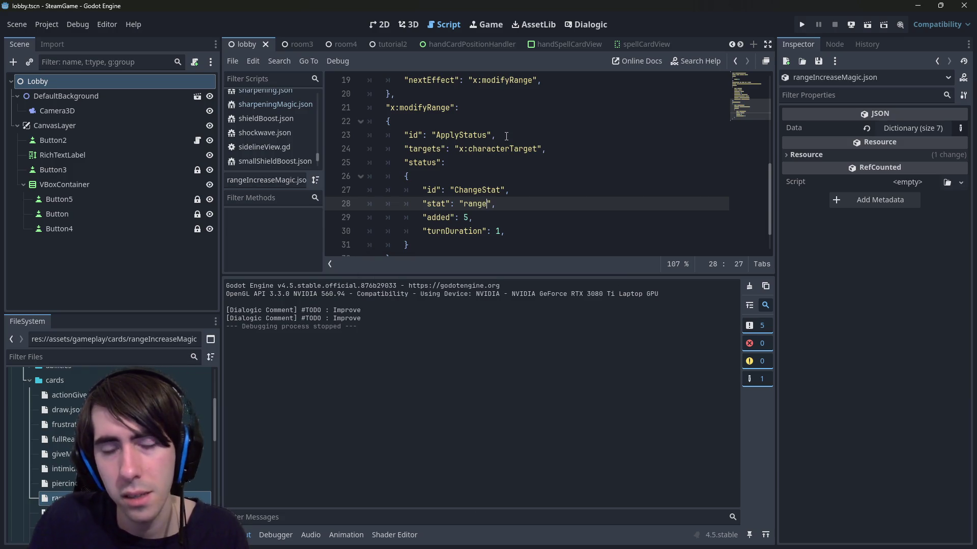
pyautogui.press('Down')
pyautogui.press('Down')
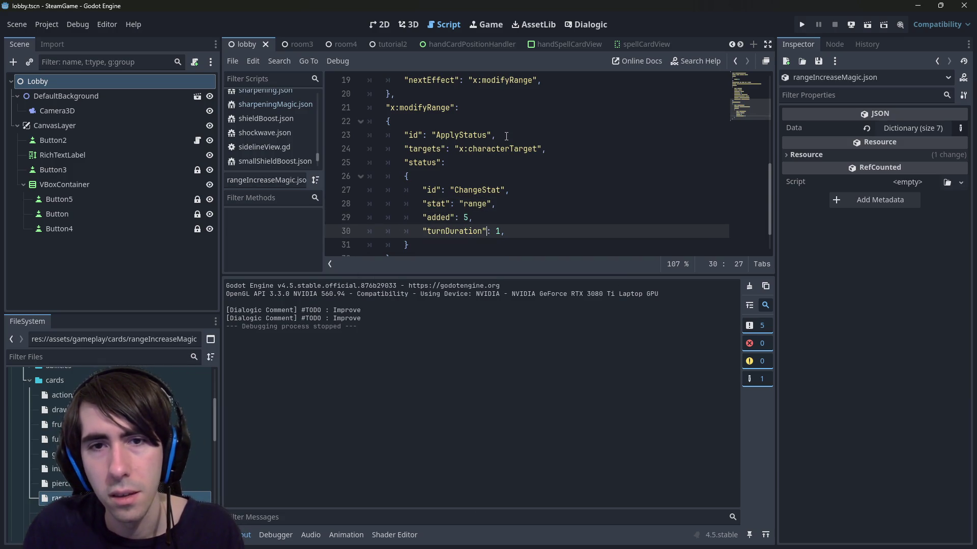
pyautogui.hotkey('ctrl', 'z')
pyautogui.hotkey('ctrl', 's')
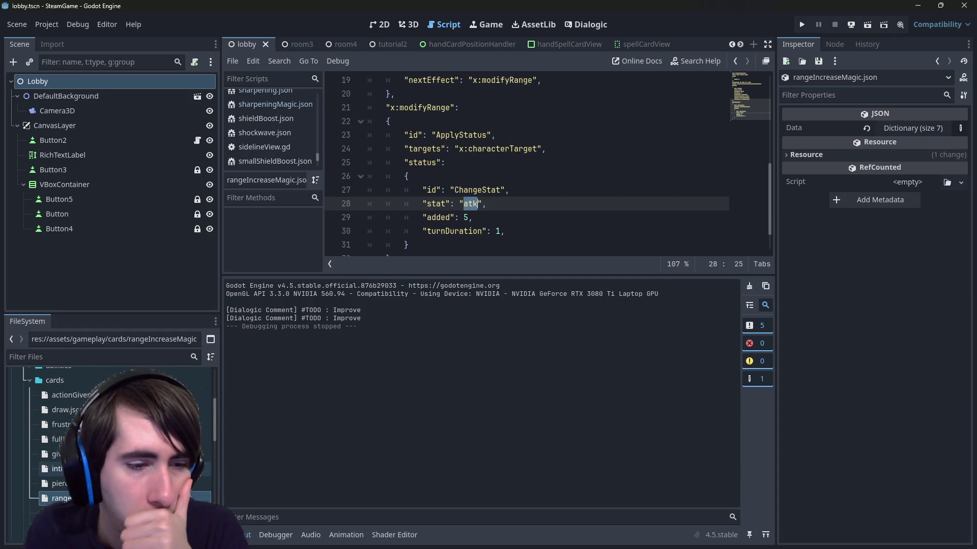
# Request deletion of rangeIncreaseMagic.json from the project.
pyautogui.scroll(-1, 112, 432)
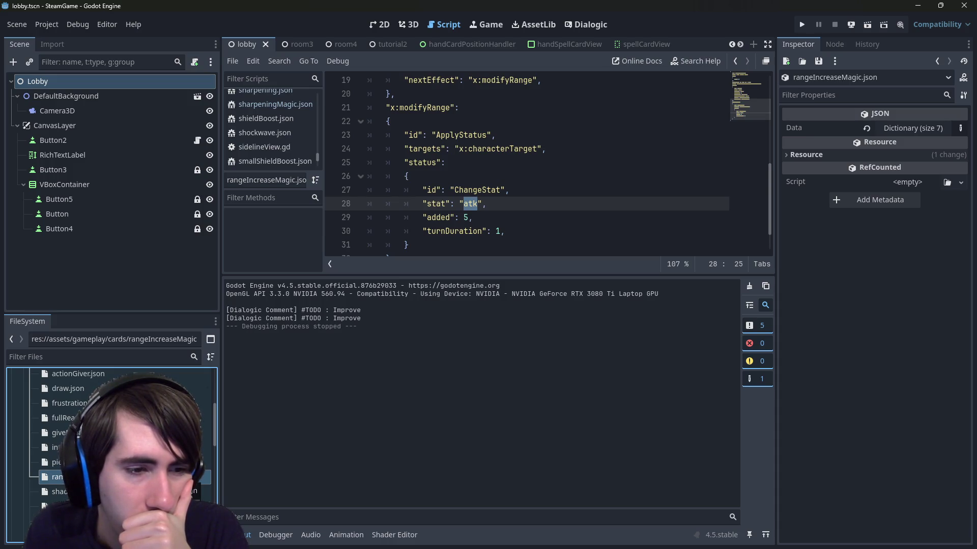
pyautogui.scroll(-5, 112, 433)
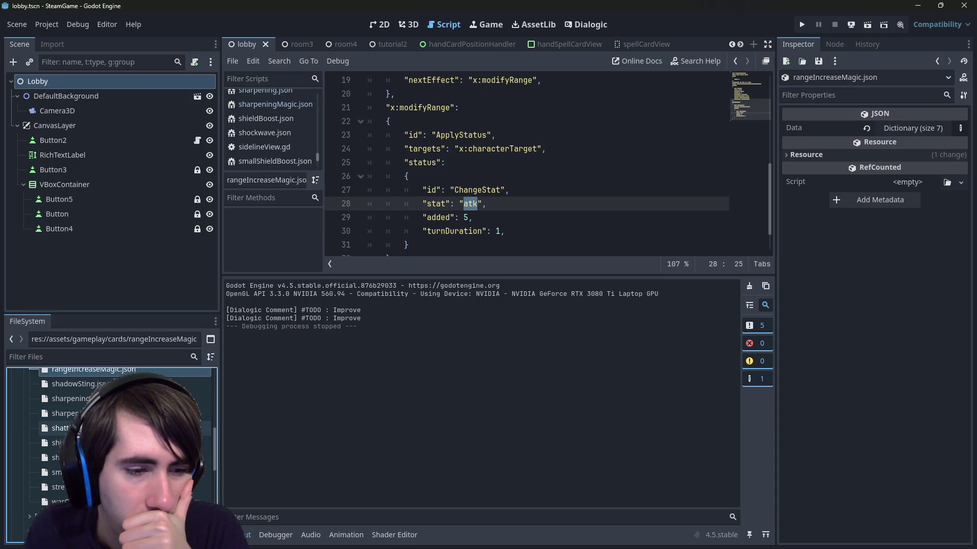
pyautogui.scroll(3, 112, 433)
pyautogui.press('Delete')
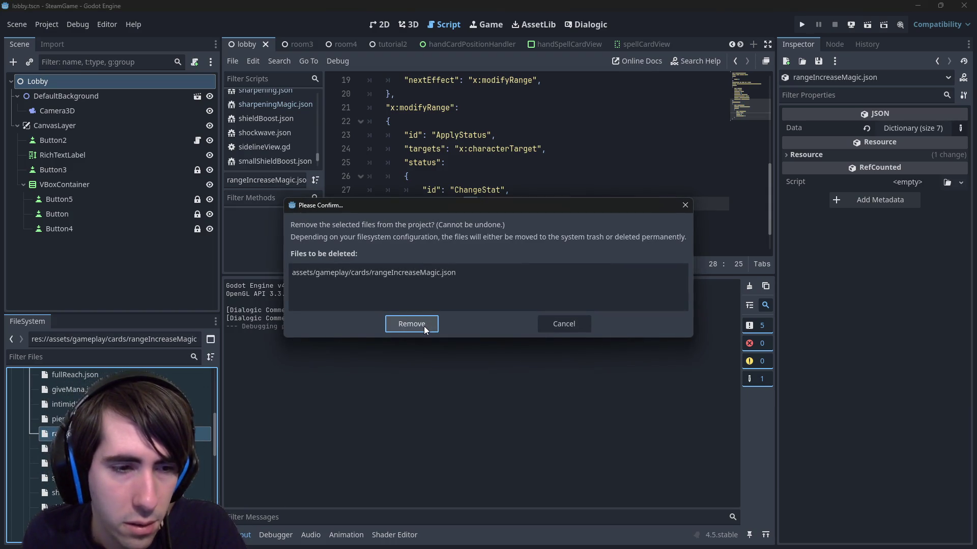
# Cancel the first removal prompt, then delete rangeIncreaseMagic.json and confirm Remove.
pyautogui.click(553, 324)
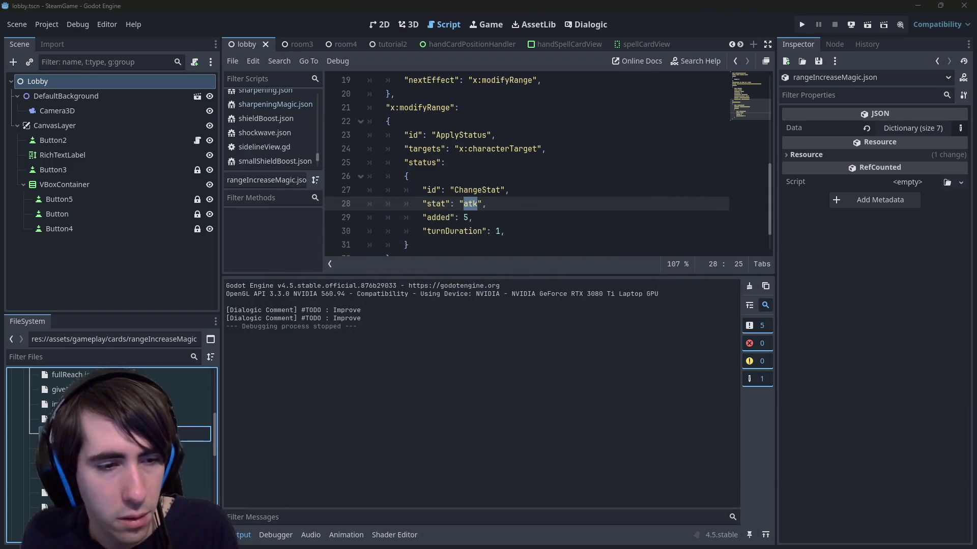
pyautogui.press('Delete')
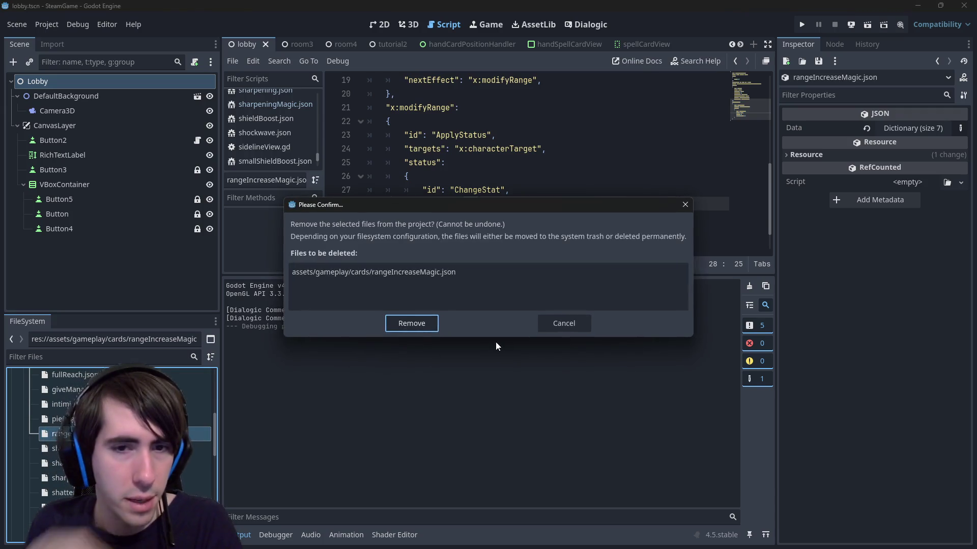
pyautogui.click(406, 330)
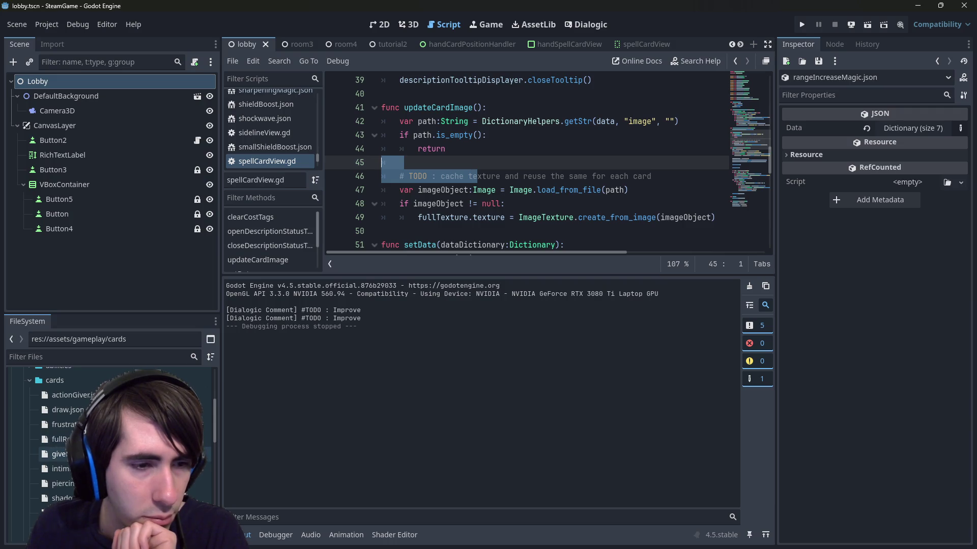
# Start duplicating giveMana.json as rangeIncreaseMagic, then cancel the copy.
pyautogui.doubleClick(58, 432)
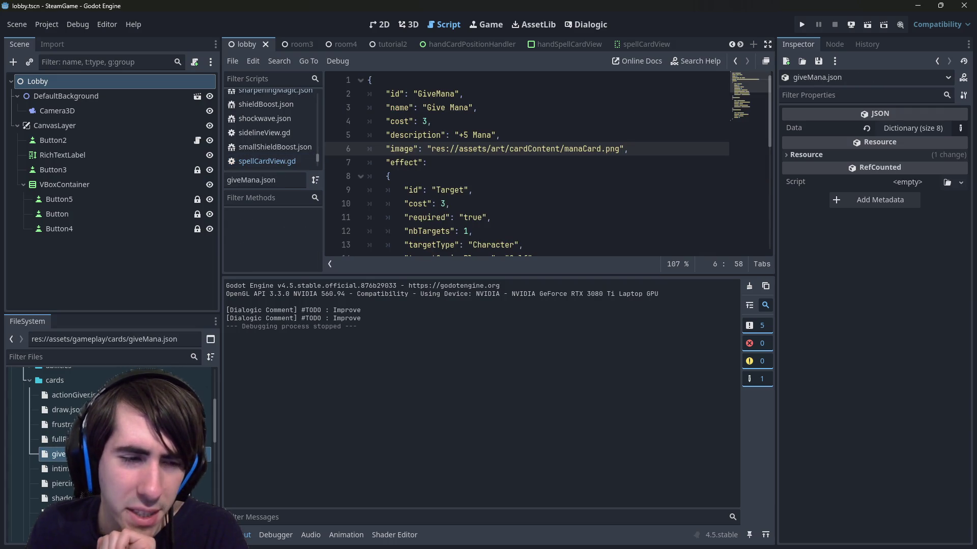
pyautogui.click(59, 454)
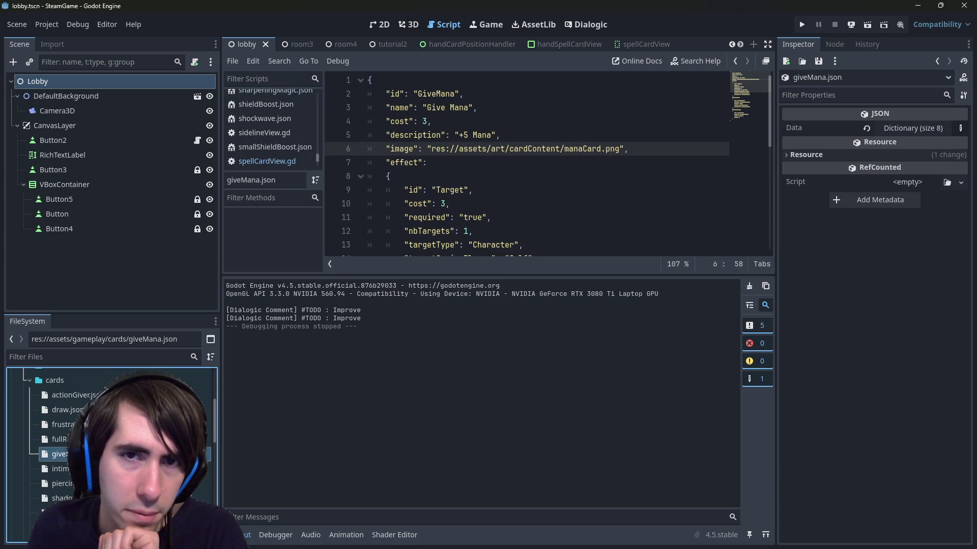
pyautogui.hotkey('ctrl', 'd')
pyautogui.write('rangeIncreaseMagic')
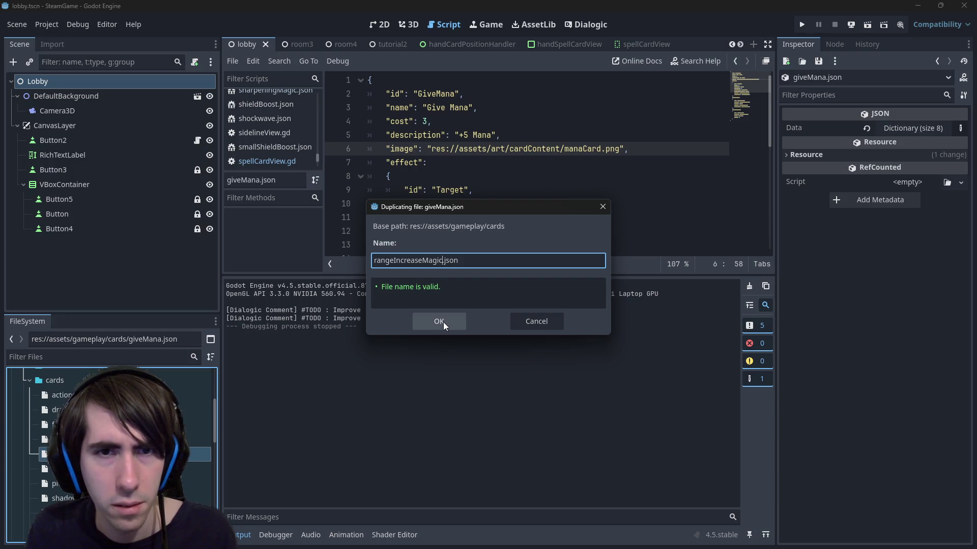
pyautogui.click(514, 326)
pyautogui.scroll(-5, 112, 453)
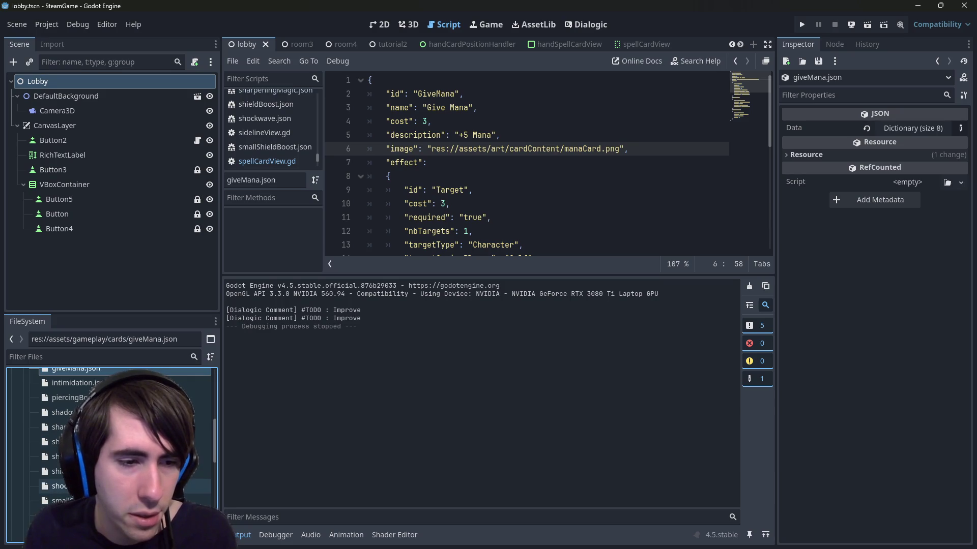
# Duplicate shieldBoost.json as rangeIncreaseMagic.json and open the new file.
pyautogui.click(56, 471)
pyautogui.hotkey('ctrl', 'd')
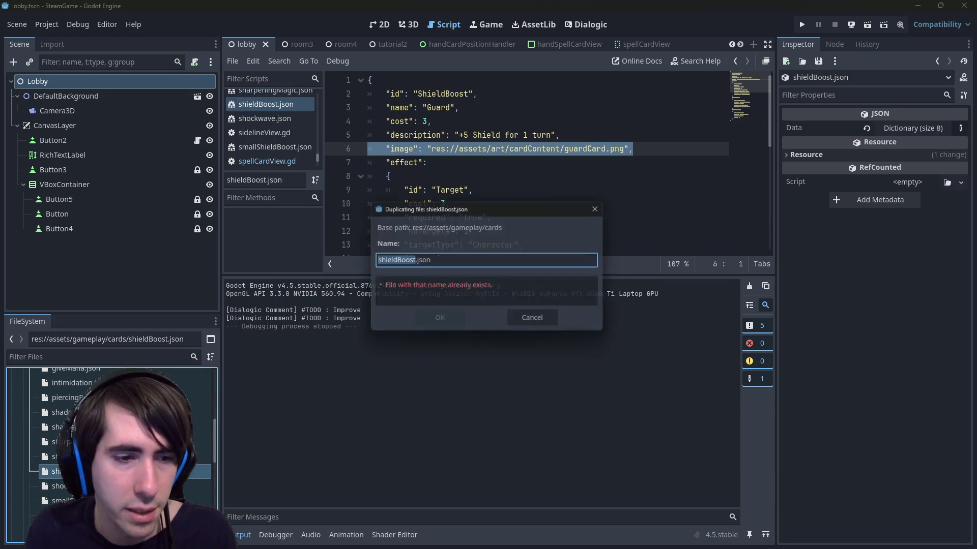
pyautogui.write('rangeIncreaseMagic')
pyautogui.click(435, 327)
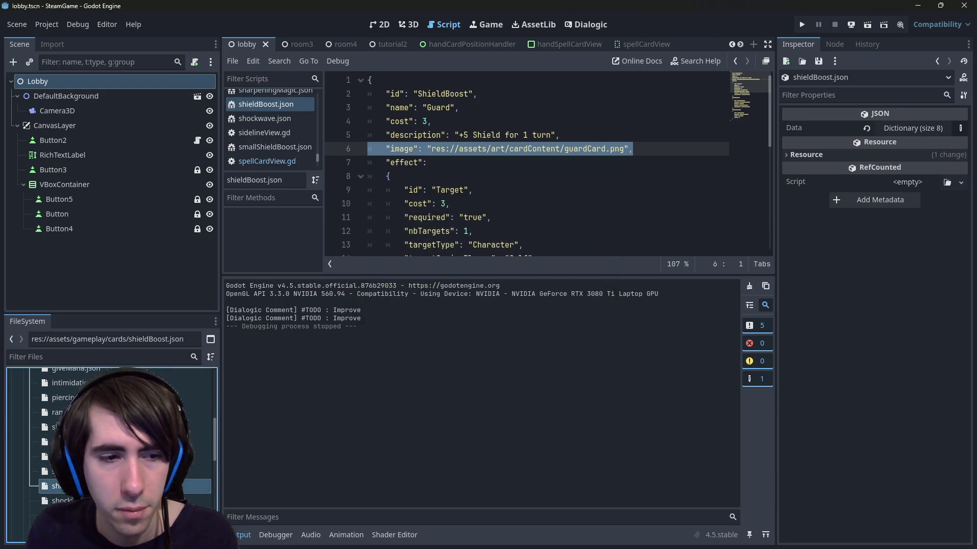
pyautogui.click(56, 412)
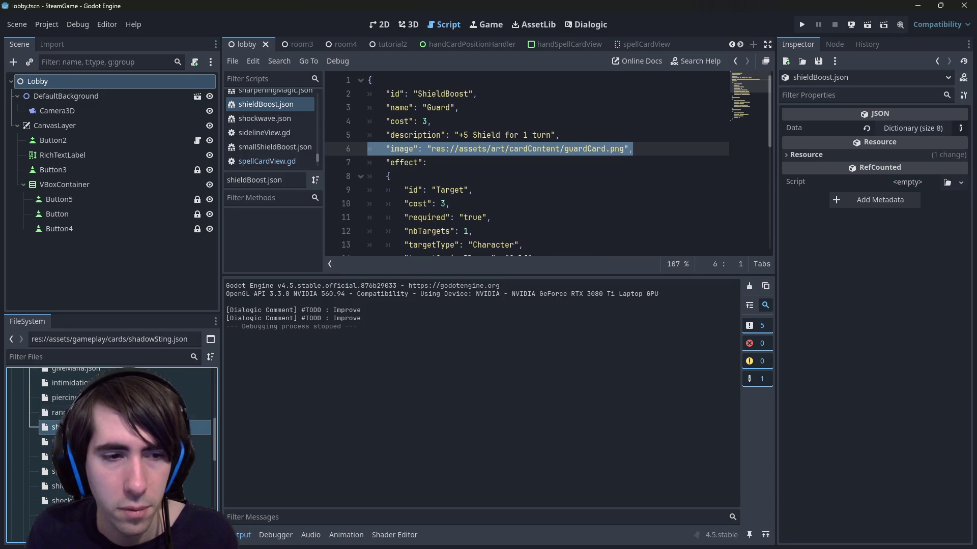
# Replace the card id ShieldBoost with RangeIncreaseMagic.
pyautogui.click(446, 93)
pyautogui.doubleClick(446, 93)
pyautogui.write('rangeIncreaseMagic')
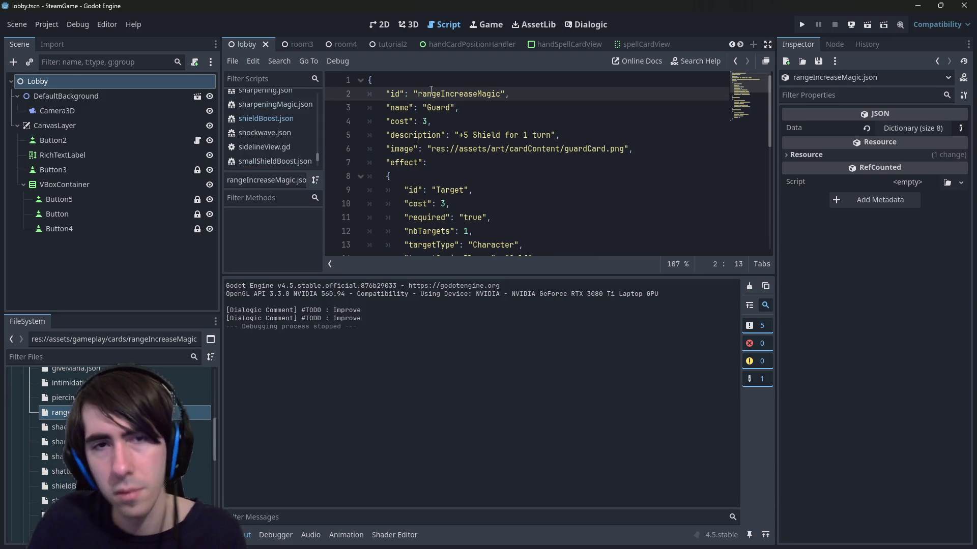
# Change the card name from Guard to Range Increase Magic and save.
pyautogui.press('Down')
pyautogui.hotkey('ctrl', 'd')
pyautogui.write('rangeIncreaseMagic')
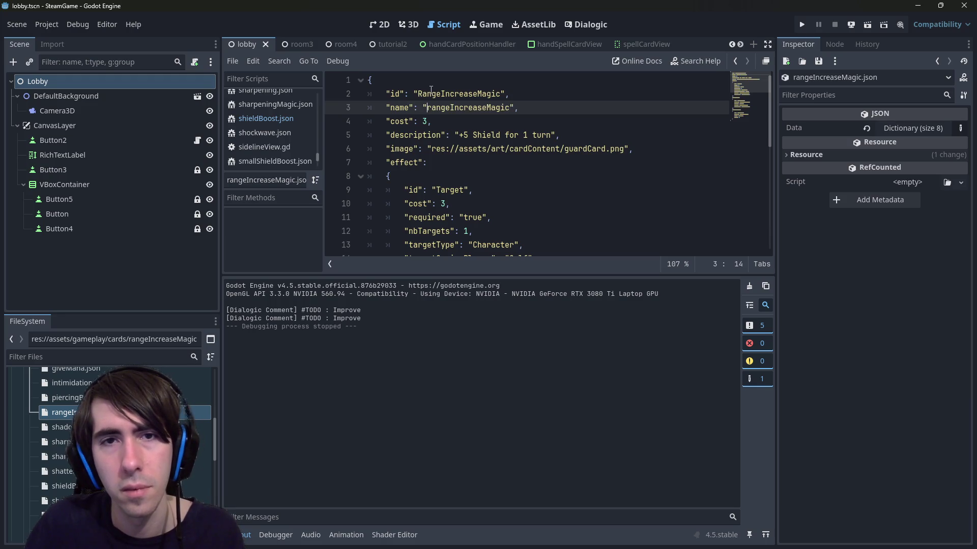
pyautogui.hotkey('ctrl', 'Left')
pyautogui.press('Delete')
pyautogui.write('r')
pyautogui.press('BackSpace')
pyautogui.write('R')
pyautogui.press('Right')
pyautogui.press('Right')
pyautogui.press('Right')
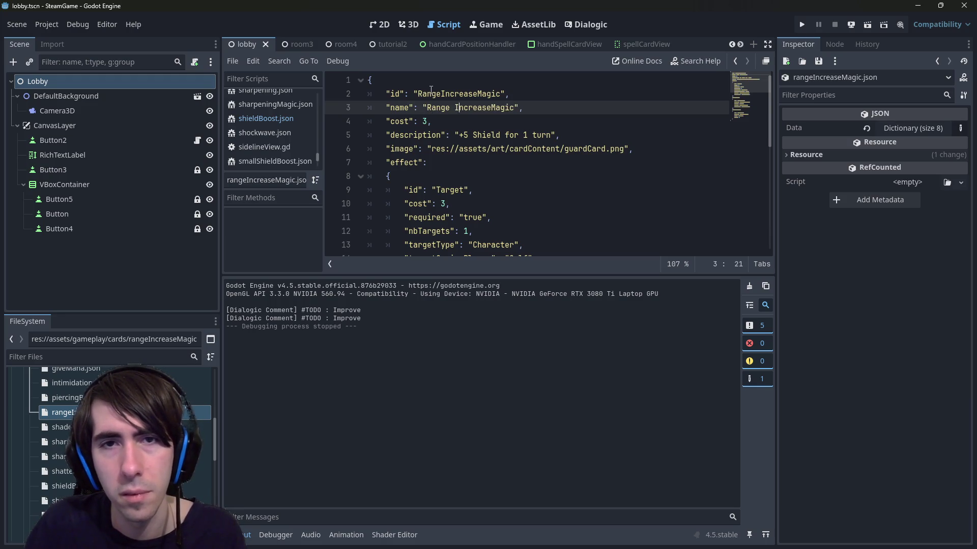
pyautogui.press('Right')
pyautogui.press('Right')
pyautogui.press('Right')
pyautogui.press('Right')
pyautogui.press('Right')
pyautogui.press('Right')
pyautogui.hotkey('ctrl', 's')
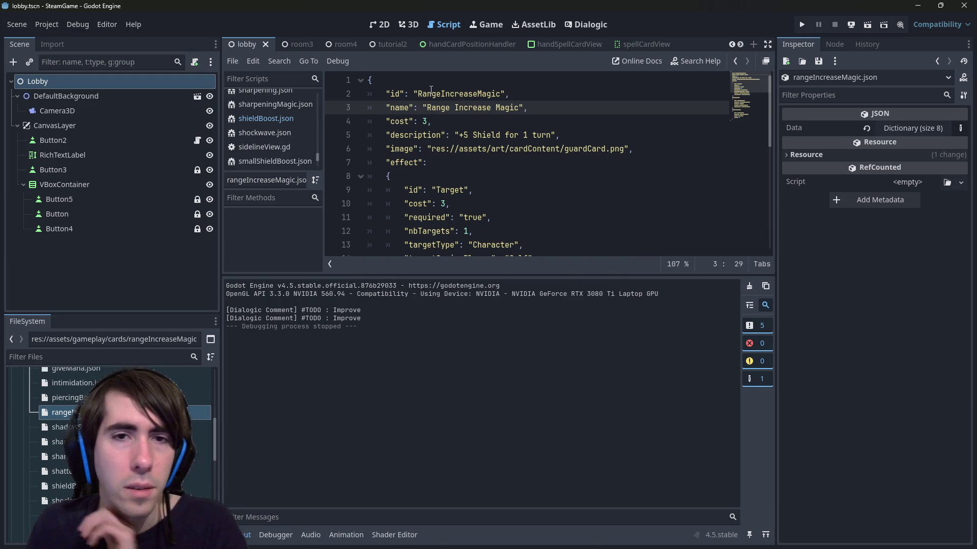
# Open sharpening.json to look at its cost.
pyautogui.scroll(1, 168, 430)
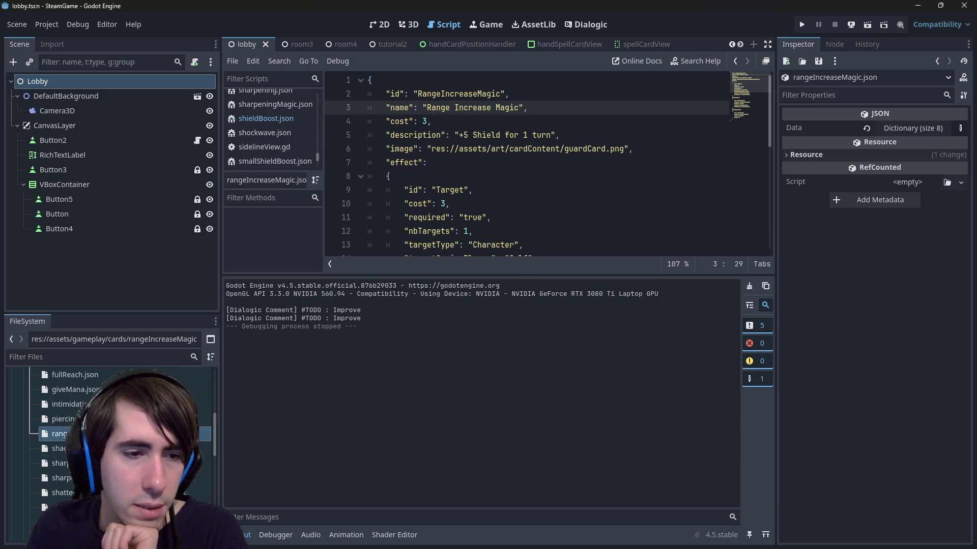
pyautogui.scroll(3, 112, 432)
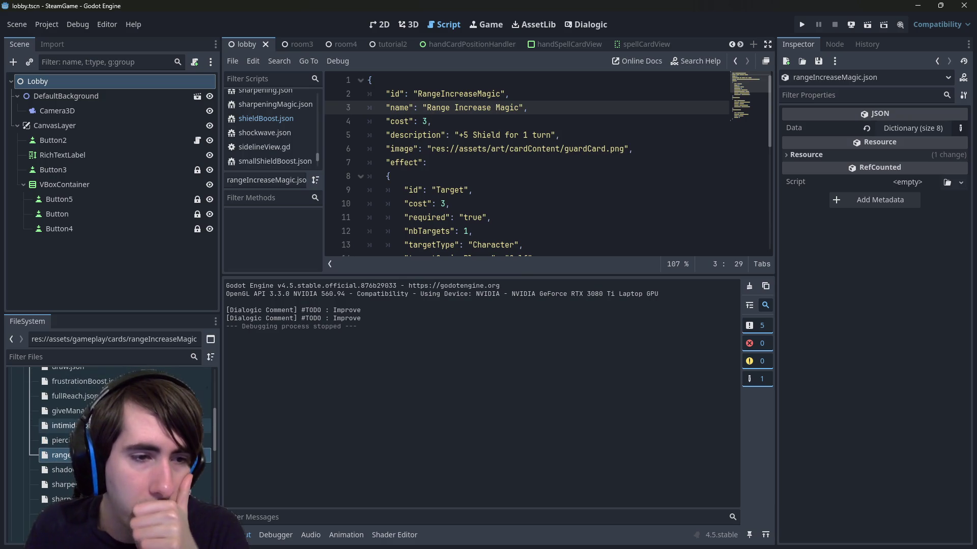
pyautogui.scroll(2, 127, 430)
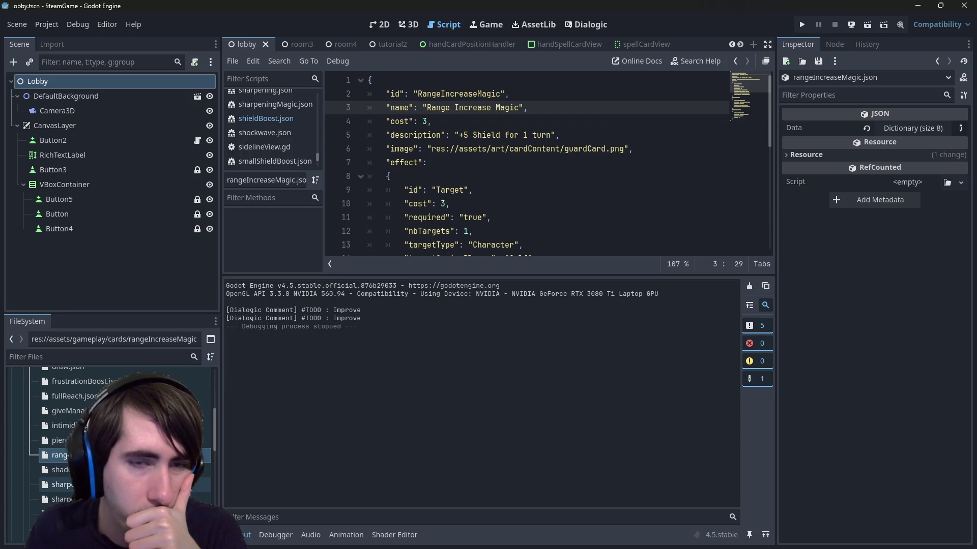
pyautogui.doubleClick(61, 485)
pyautogui.scroll(-1, 446, 199)
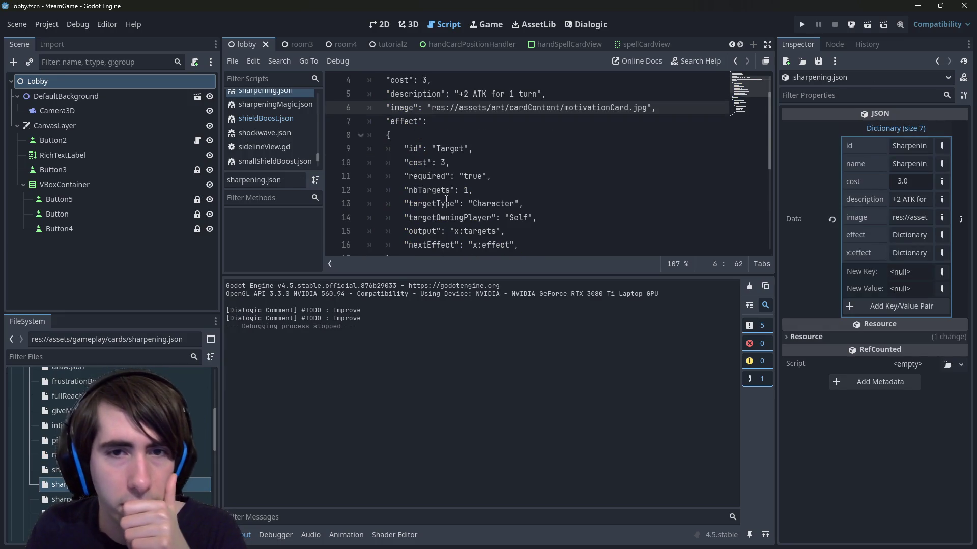
# Copy sharpeningMagic.json's ActionPoints and Mana cost block over "cost": 3.
pyautogui.scroll(1, 446, 199)
pyautogui.doubleClick(61, 500)
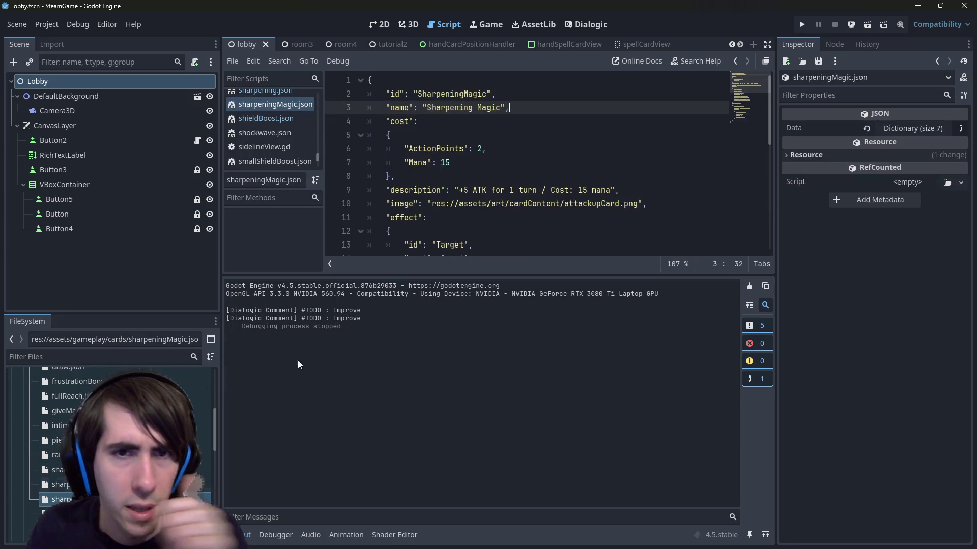
pyautogui.moveTo(394, 176)
pyautogui.mouseDown()
pyautogui.moveTo(386, 135)
pyautogui.moveTo(367, 121)
pyautogui.mouseUp()
pyautogui.hotkey('ctrl', 'c')
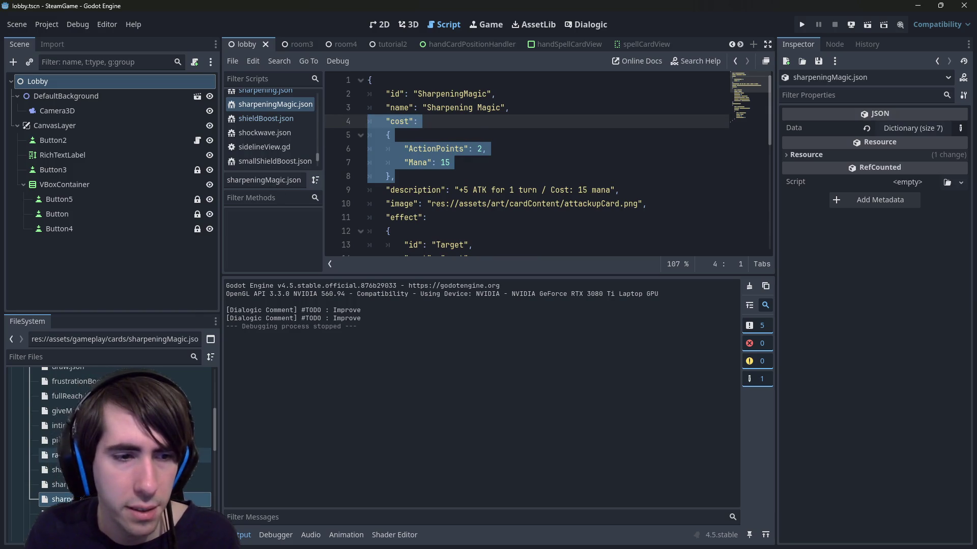
pyautogui.doubleClick(56, 455)
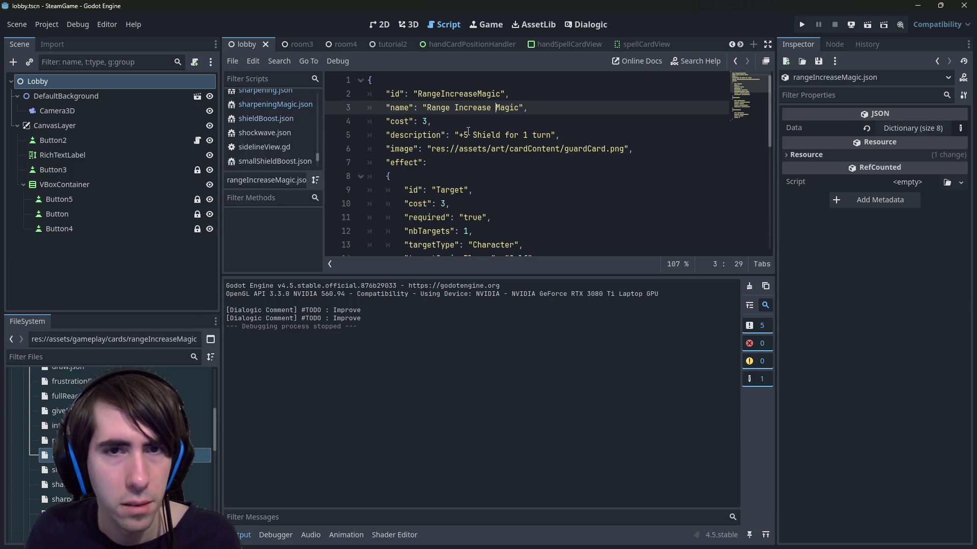
pyautogui.tripleClick(406, 122)
pyautogui.hotkey('ctrl', 'v')
# Set Mana to 15 and ActionPoints to 1, then save.
pyautogui.click(495, 162)
pyautogui.press('BackSpace')
pyautogui.write('5')
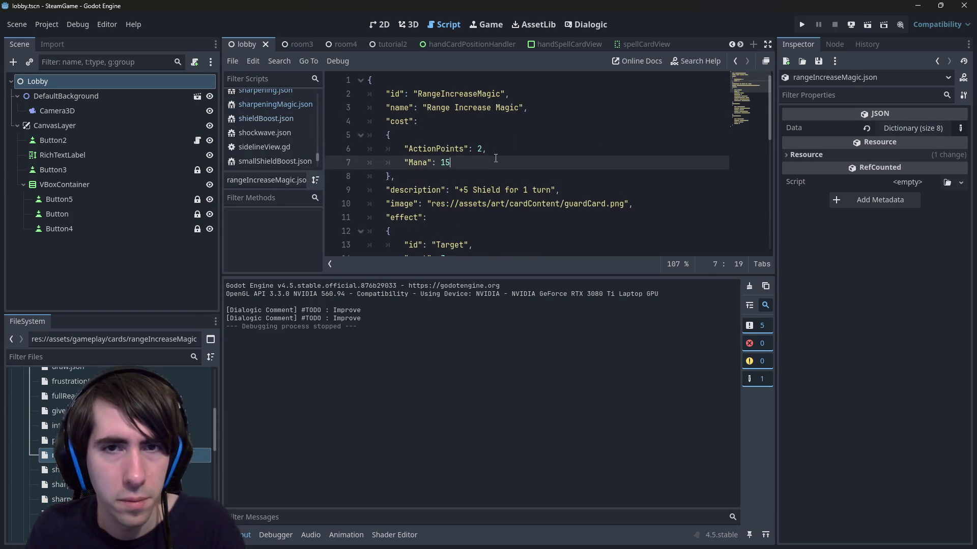
pyautogui.click(481, 153)
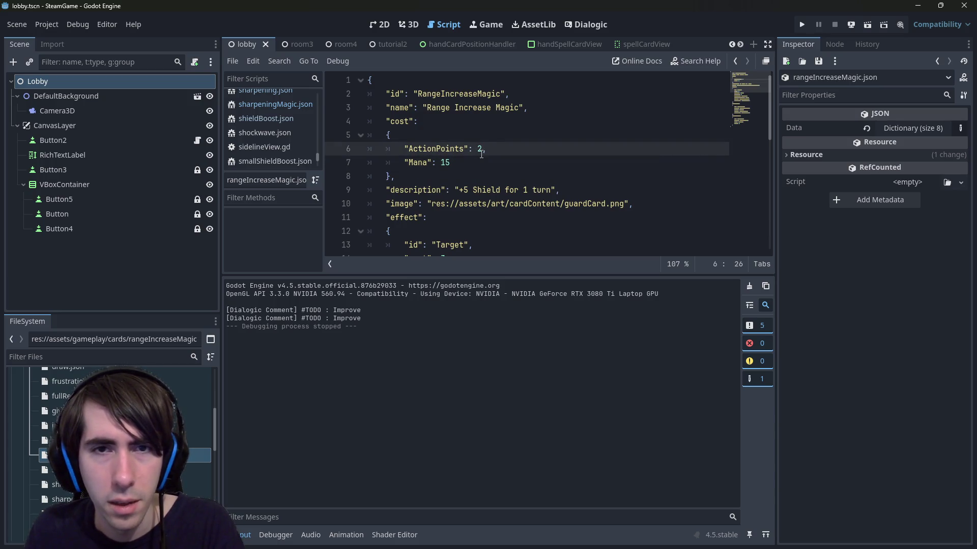
pyautogui.click(467, 161)
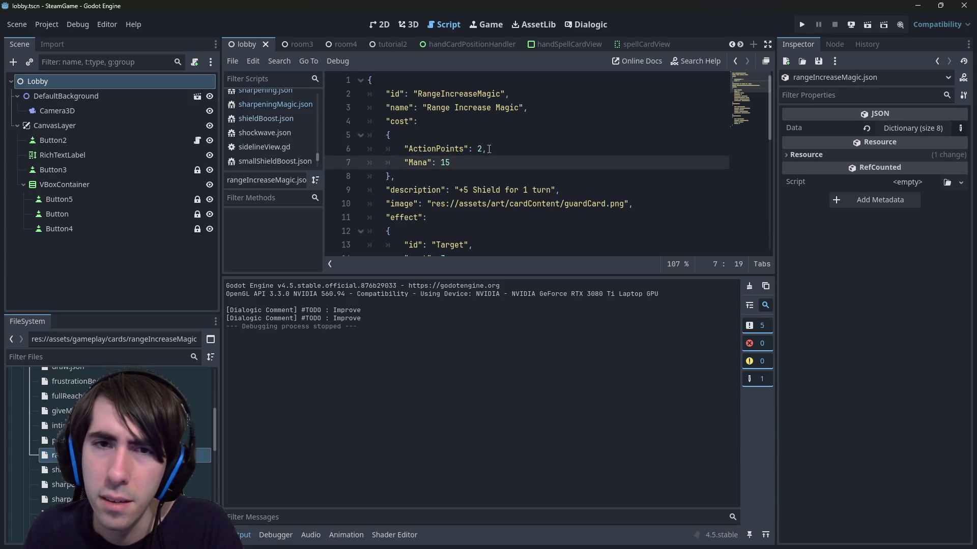
pyautogui.click(483, 149)
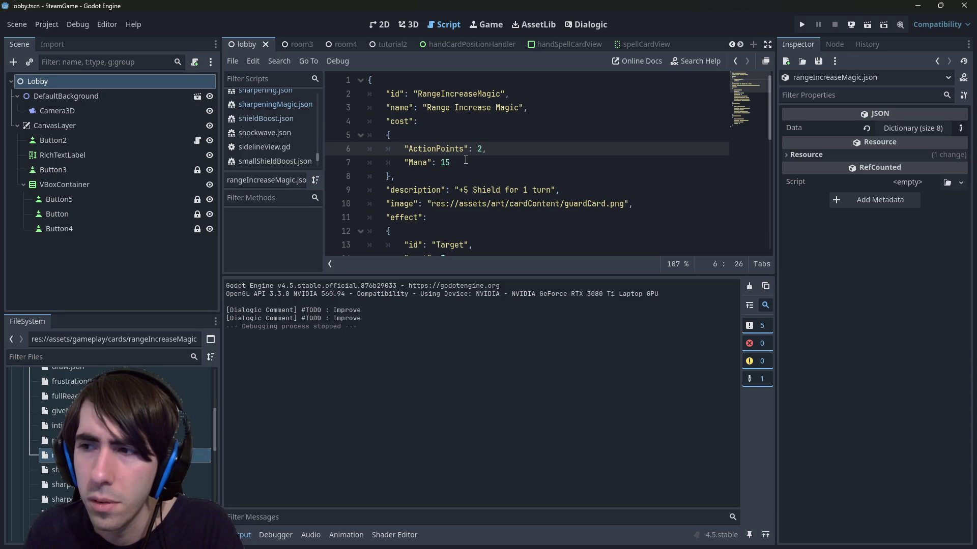
pyautogui.click(466, 160)
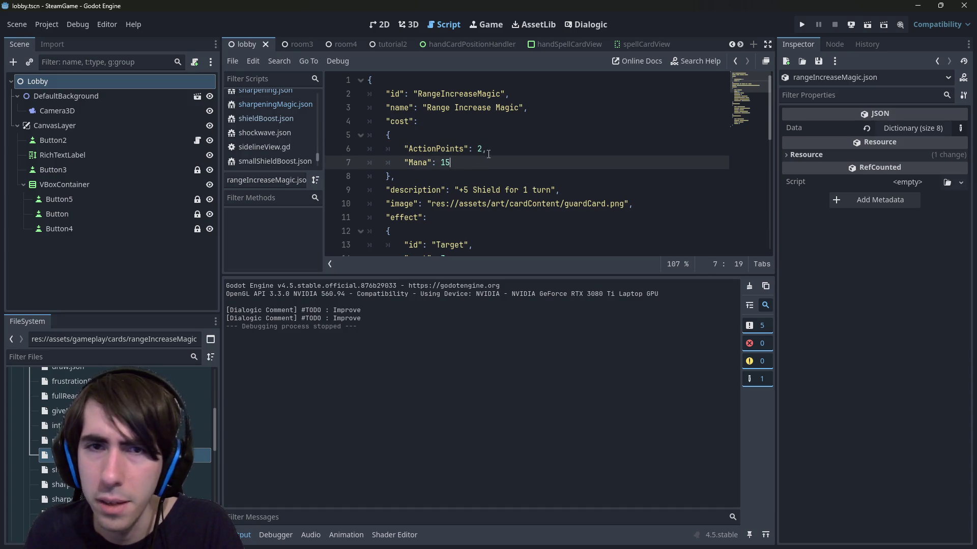
pyautogui.click(482, 148)
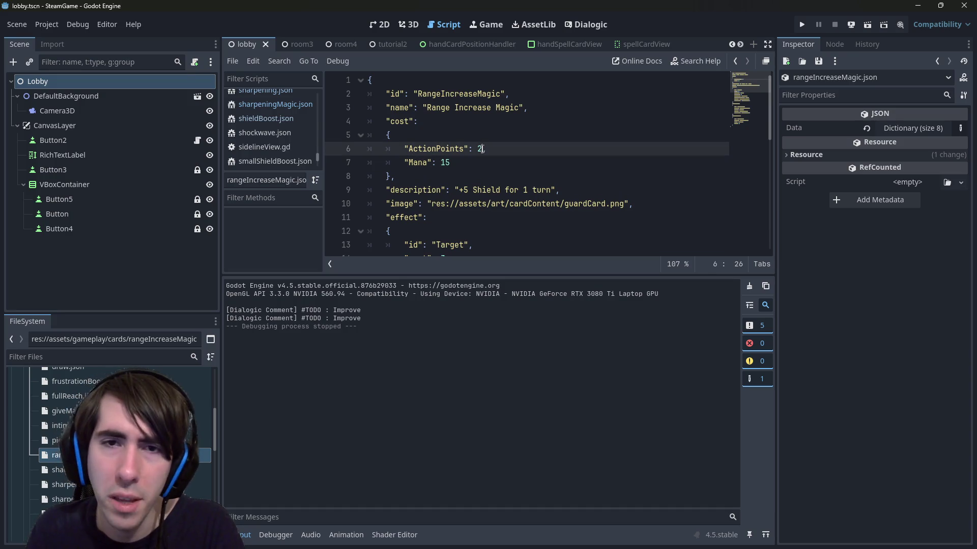
pyautogui.press('BackSpace')
pyautogui.write('1')
pyautogui.click(496, 162)
pyautogui.hotkey('ctrl', 's')
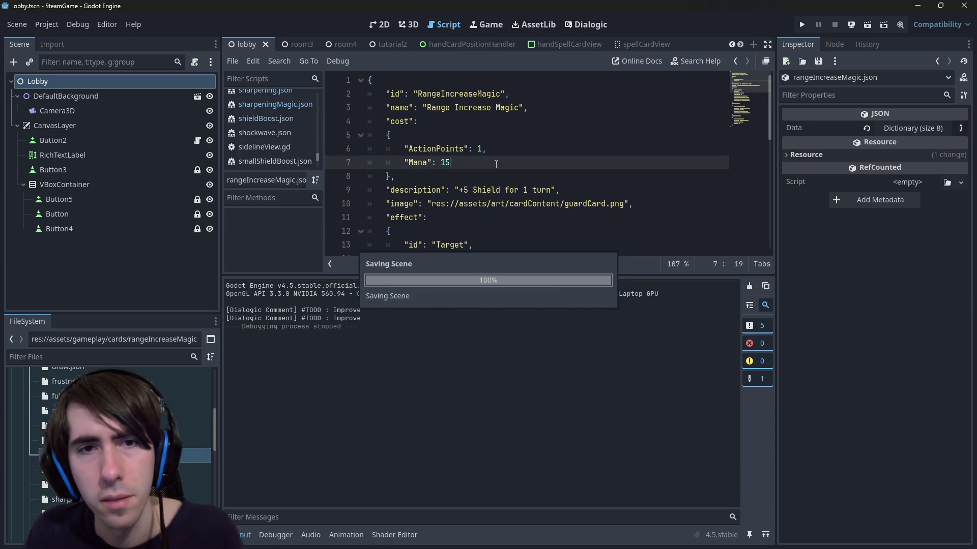
# Delete the ActionPoints entry, then undo the deletion and save.
pyautogui.click(480, 148)
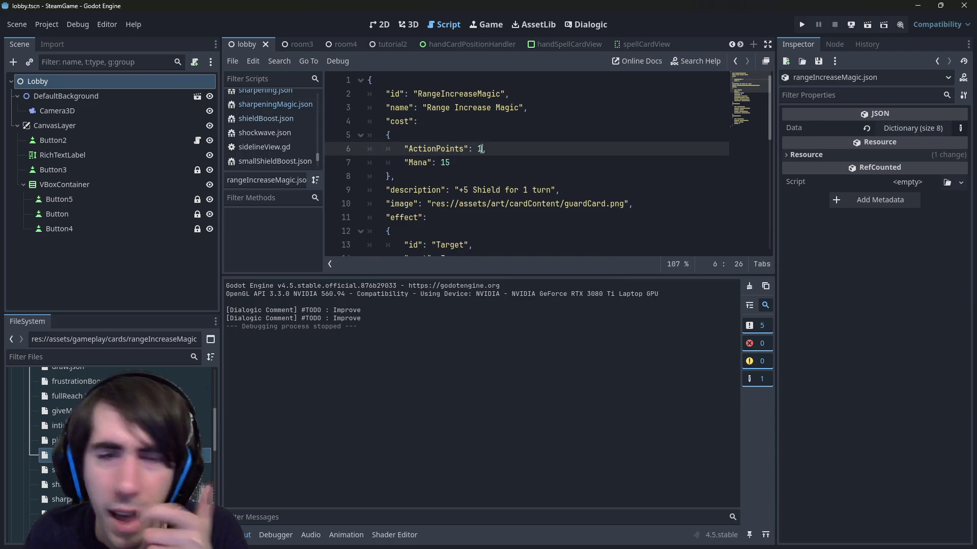
pyautogui.write(',')
pyautogui.moveTo(487, 149); pyautogui.dragTo(303, 137)
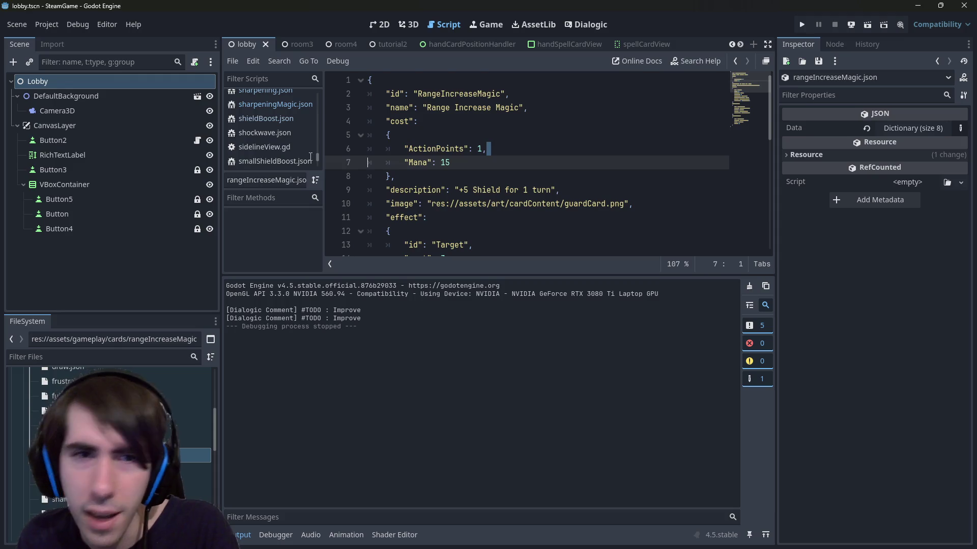
pyautogui.hotkey('shift', 'End')
pyautogui.press('BackSpace')
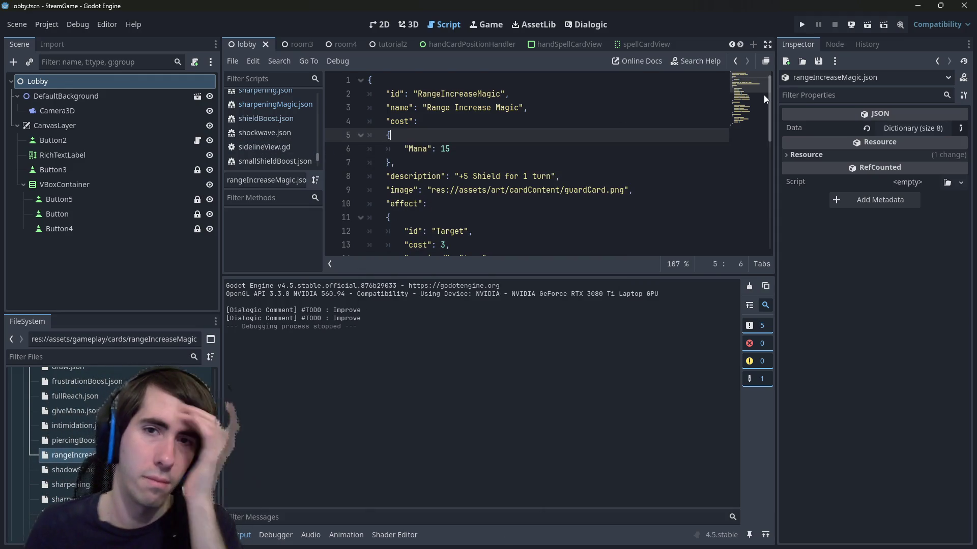
pyautogui.click(486, 149)
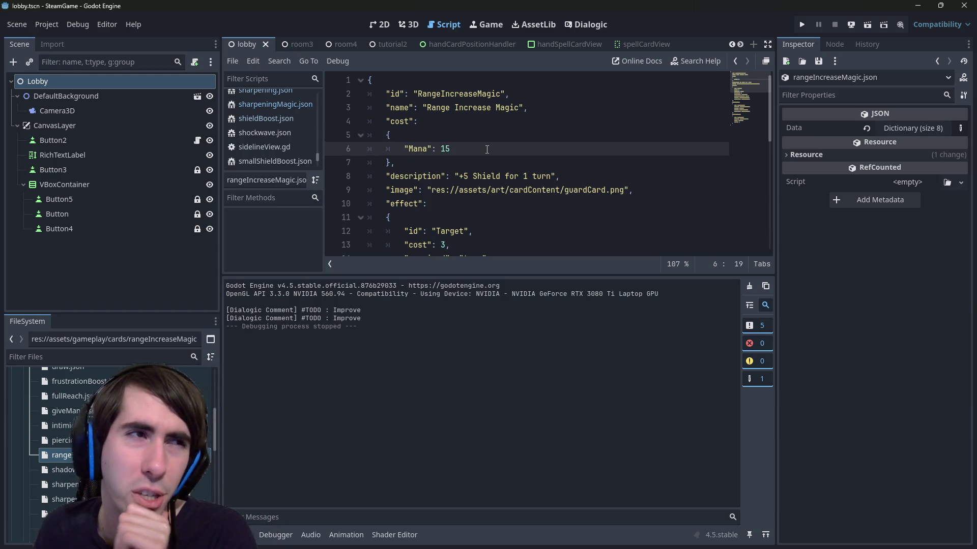
pyautogui.hotkey('ctrl', 'z')
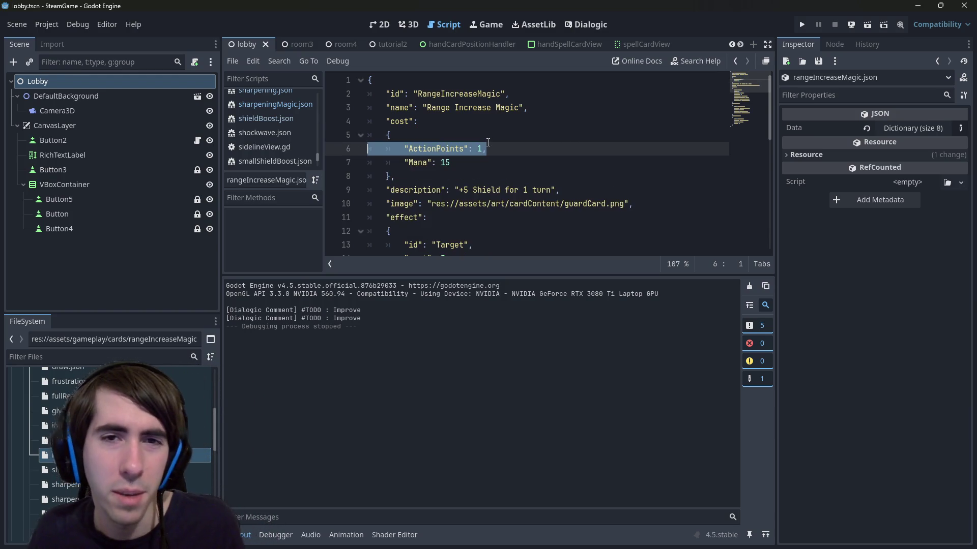
pyautogui.hotkey('ctrl', 's')
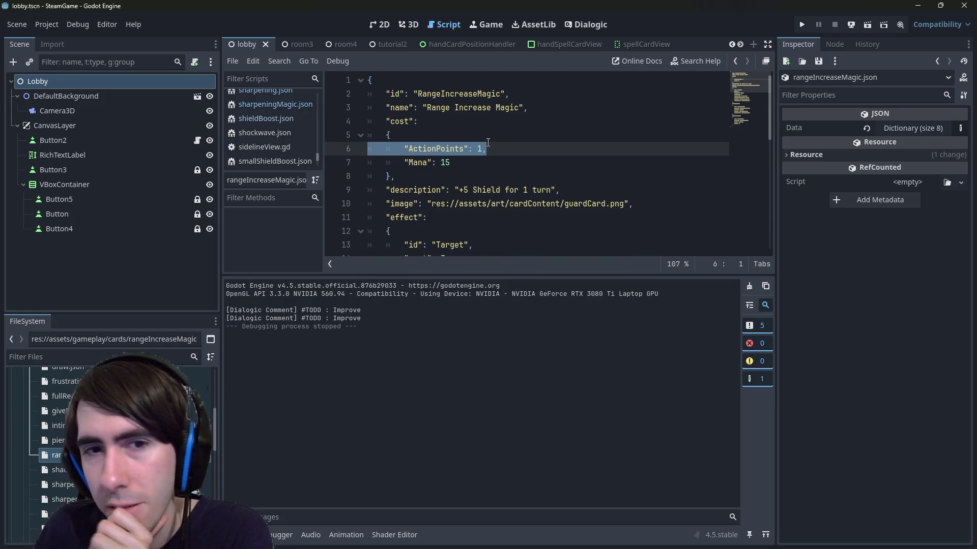
# Remove the ActionPoints line again and save, leaving only Mana 15.
pyautogui.scroll(-1, 466, 172)
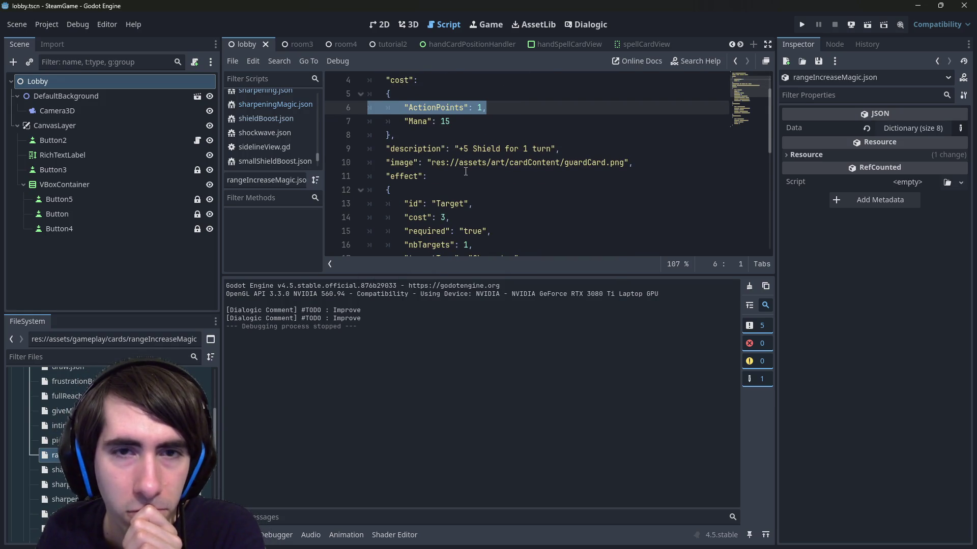
pyautogui.scroll(1, 465, 171)
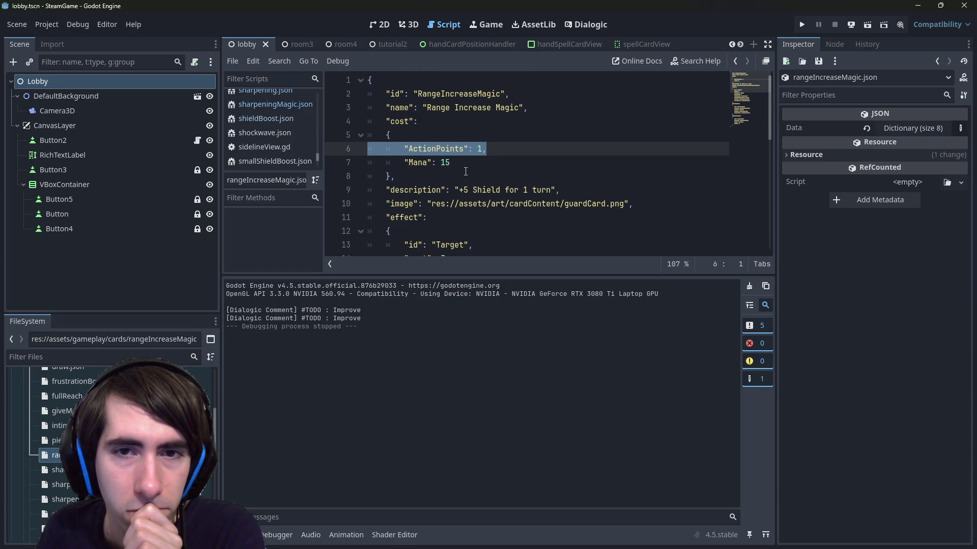
pyautogui.press('BackSpace')
pyautogui.press('BackSpace')
pyautogui.hotkey('ctrl', 's')
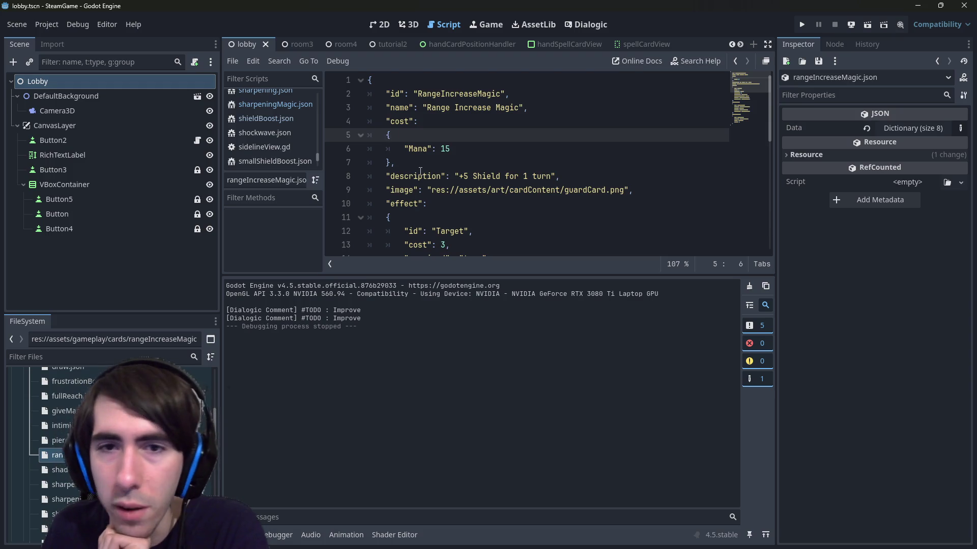
# Change +5 to +1 and Shield to Range in the description.
pyautogui.click(463, 176)
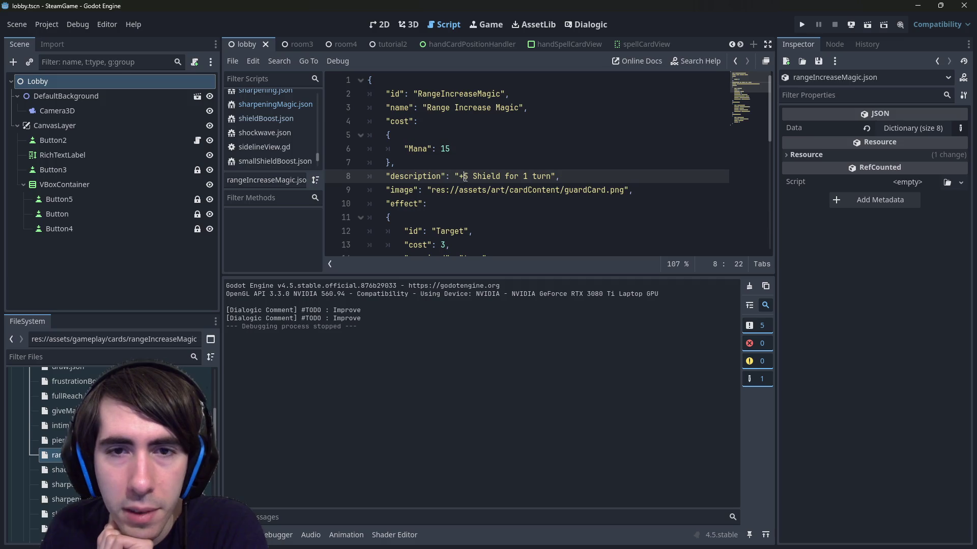
pyautogui.press('Delete')
pyautogui.write('1')
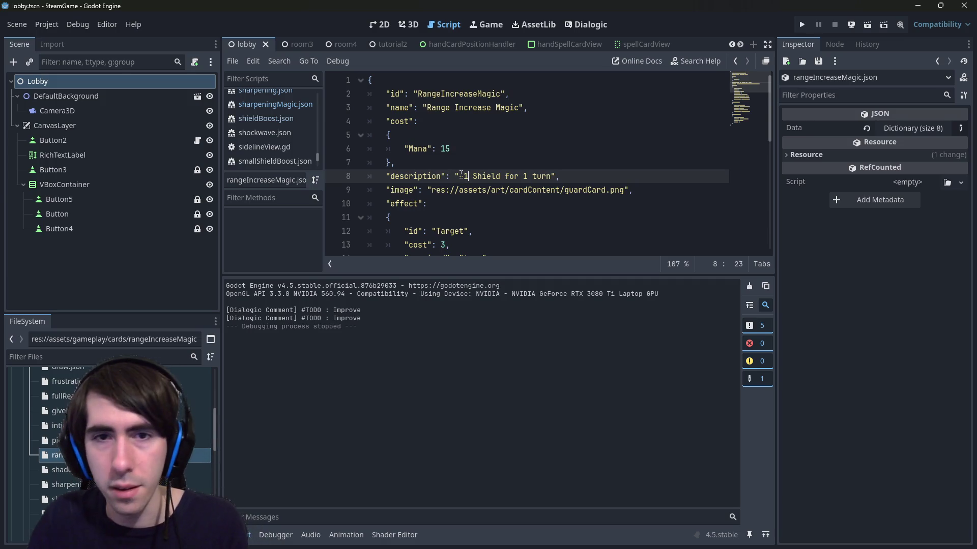
pyautogui.hotkey('ctrl', 'shift', 'Right')
pyautogui.write('Range')
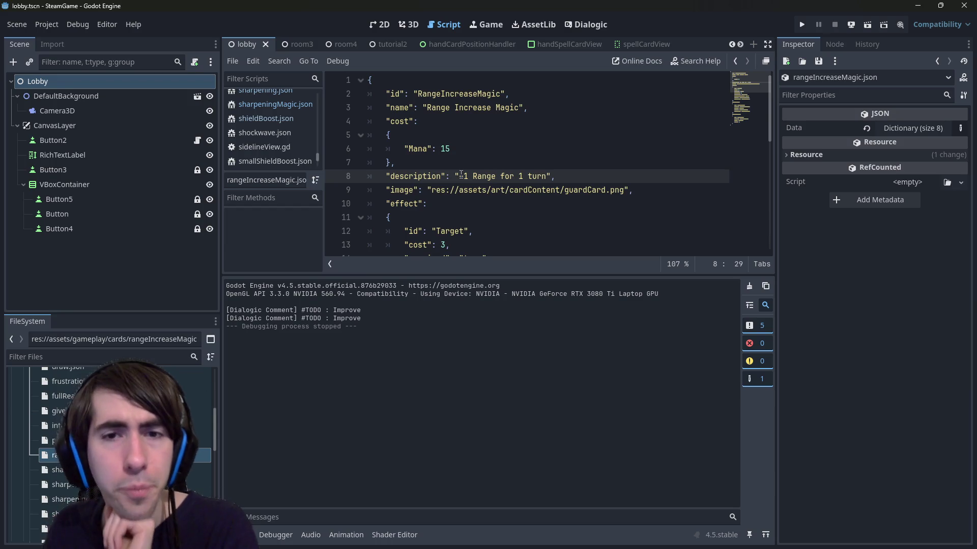
# Open sharpening.json for reference.
pyautogui.click(425, 190)
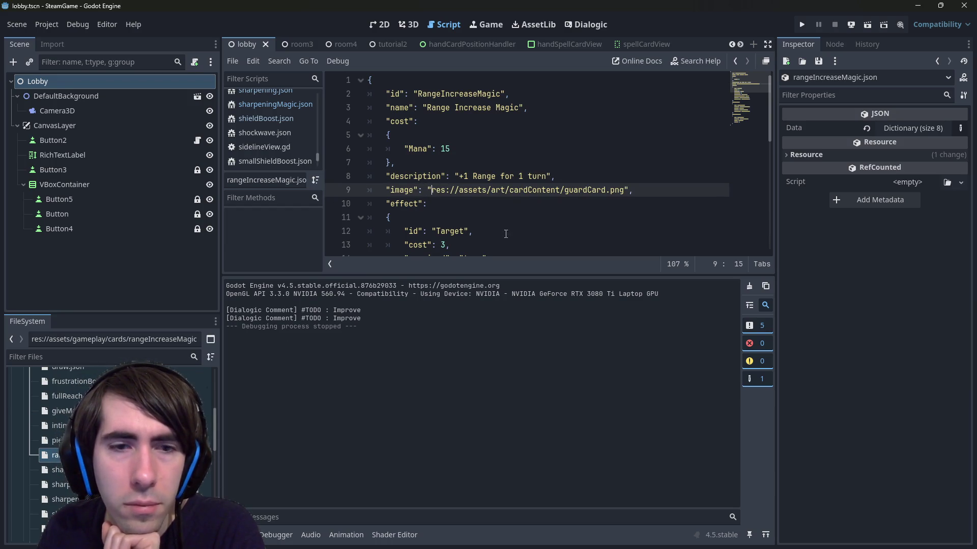
pyautogui.scroll(2, 198, 433)
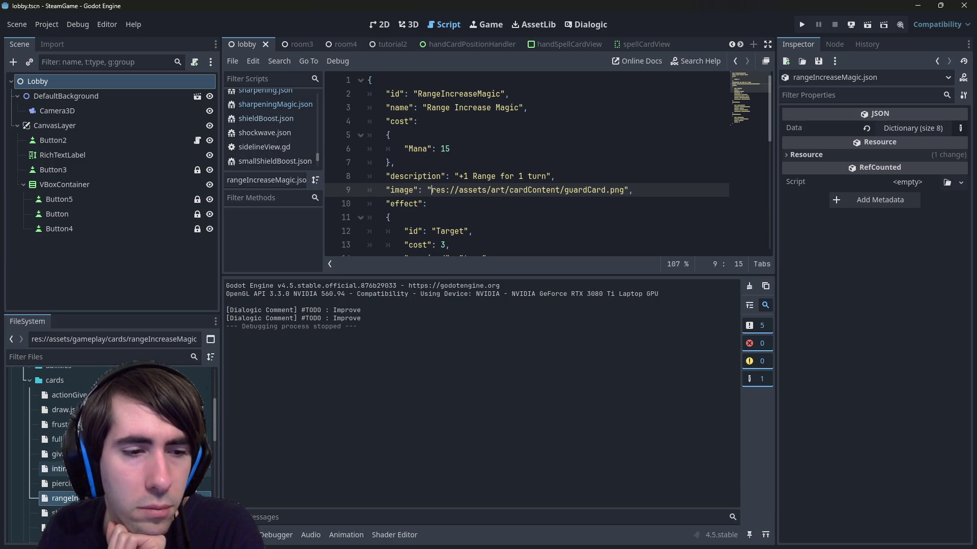
pyautogui.doubleClick(59, 485)
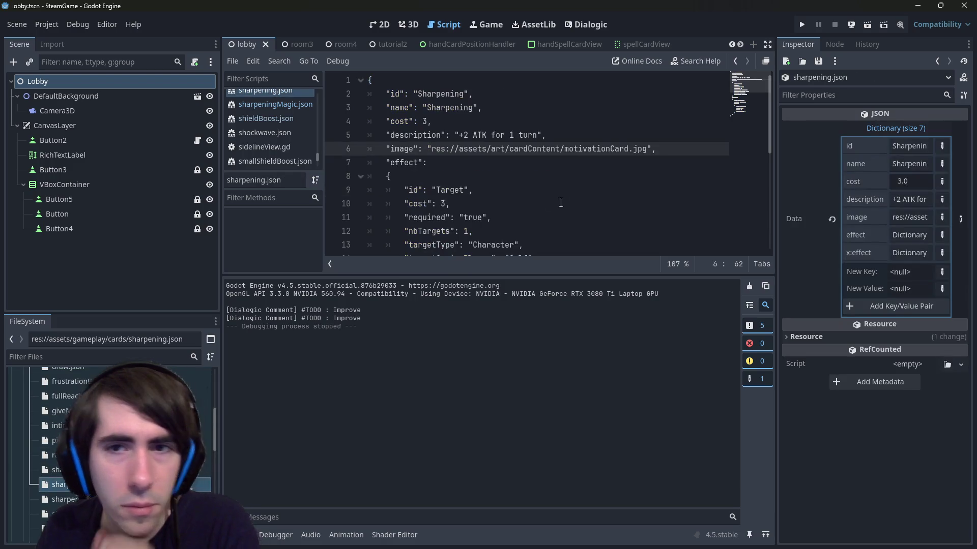
# Replace guardCard with attackupCard in the image path and save.
pyautogui.doubleClick(596, 148)
pyautogui.doubleClick(65, 499)
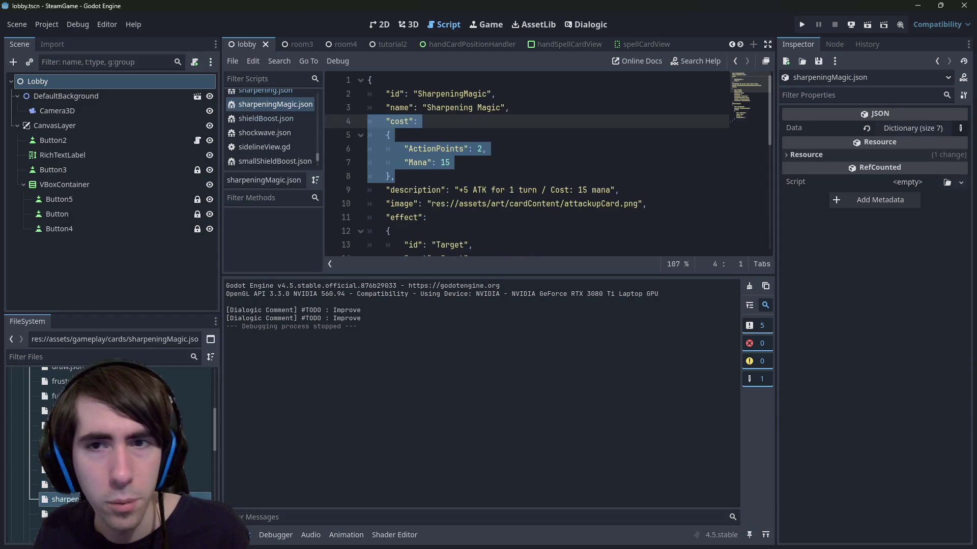
pyautogui.click(584, 194)
pyautogui.doubleClick(591, 203)
pyautogui.hotkey('ctrl', 'c')
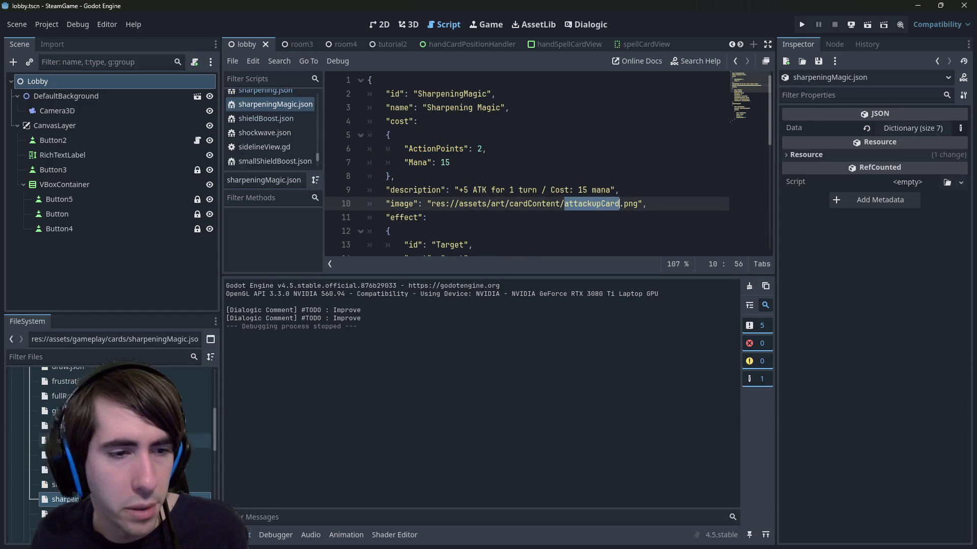
pyautogui.doubleClick(65, 456)
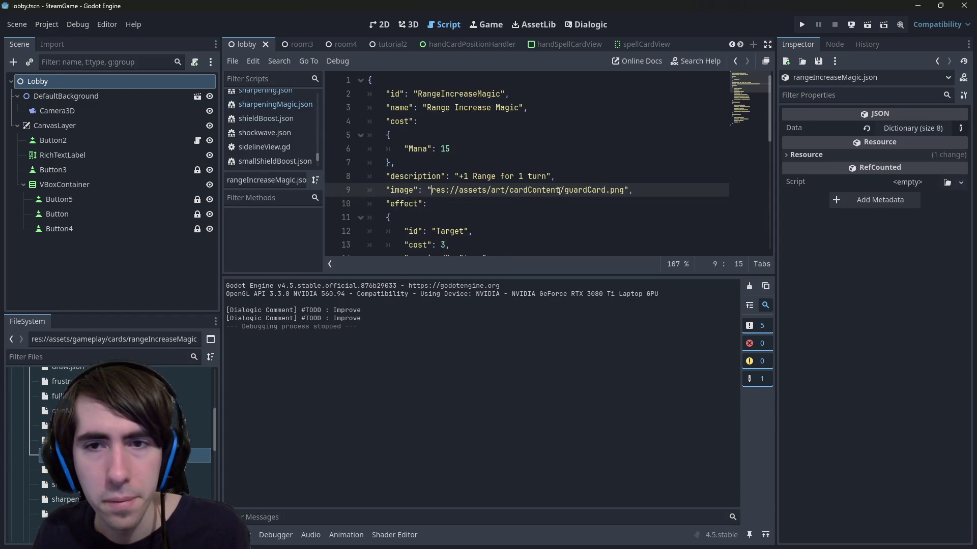
pyautogui.doubleClick(585, 191)
pyautogui.hotkey('ctrl', 'v')
pyautogui.hotkey('ctrl', 's')
# Change the Target effect's cost from 3 to "cost", matching sharpeningMagic.json, and save.
pyautogui.scroll(-3, 553, 183)
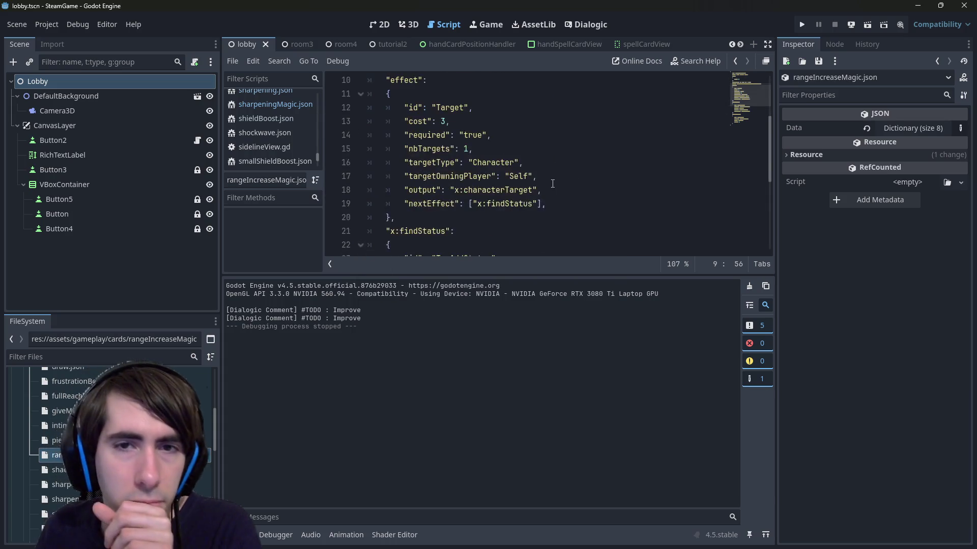
pyautogui.scroll(3, 552, 183)
pyautogui.click(445, 162)
pyautogui.scroll(3, 446, 163)
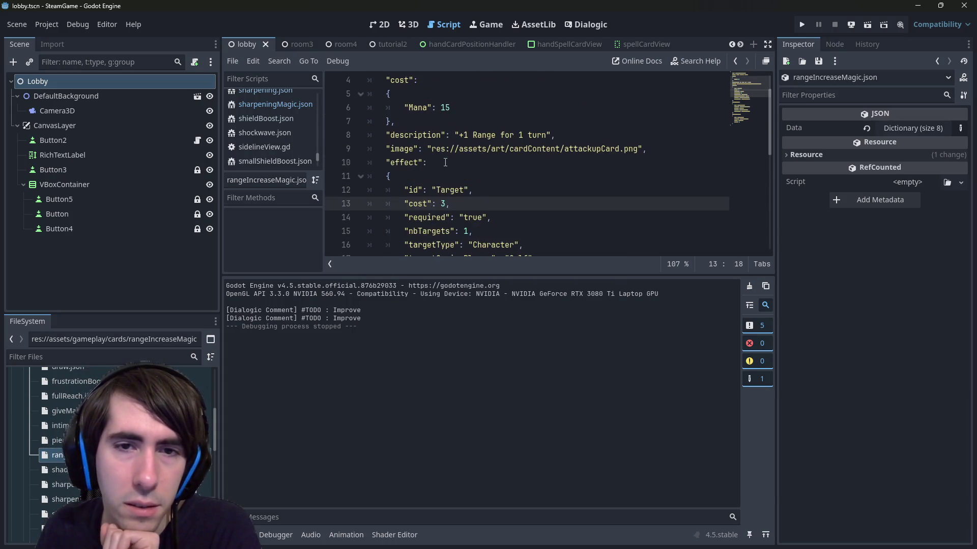
pyautogui.scroll(-1, 484, 202)
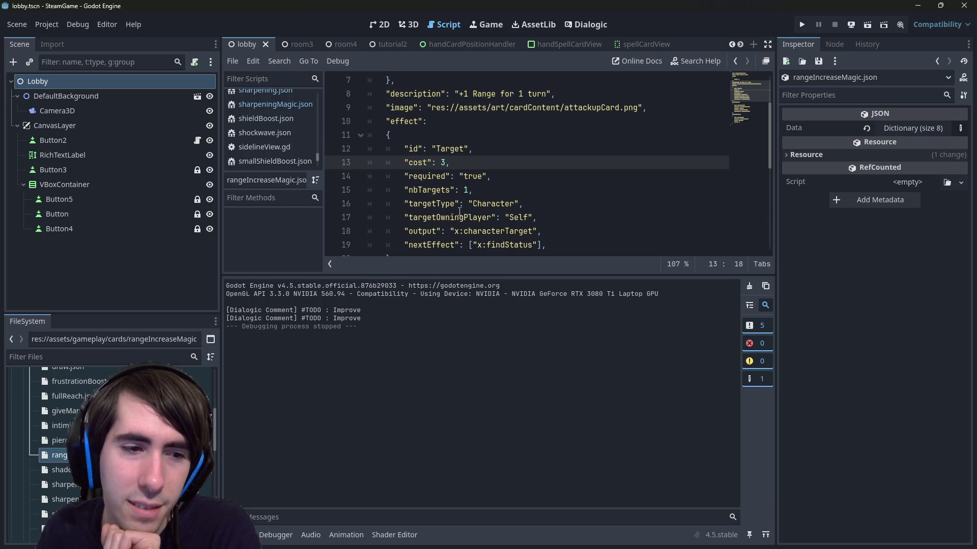
pyautogui.hotkey('alt', 'Left')
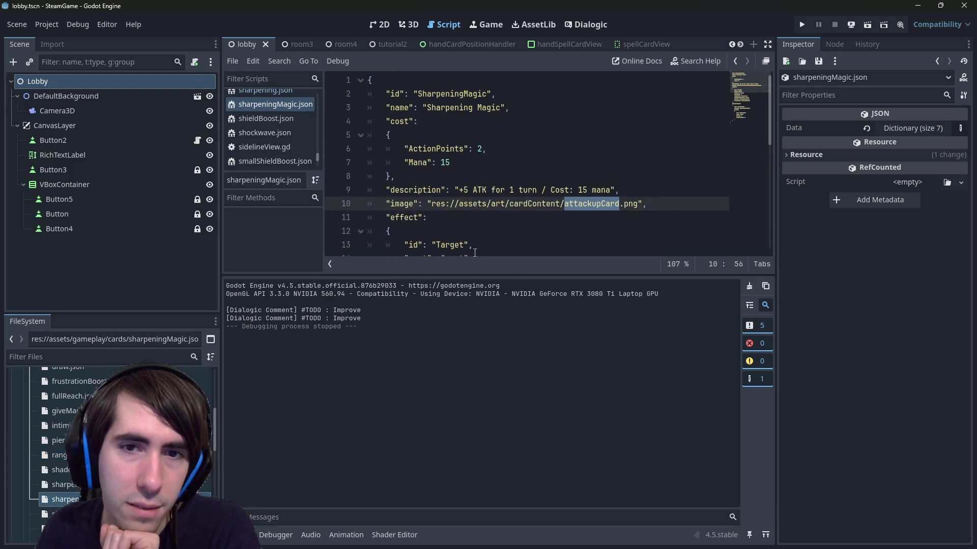
pyautogui.doubleClick(447, 176)
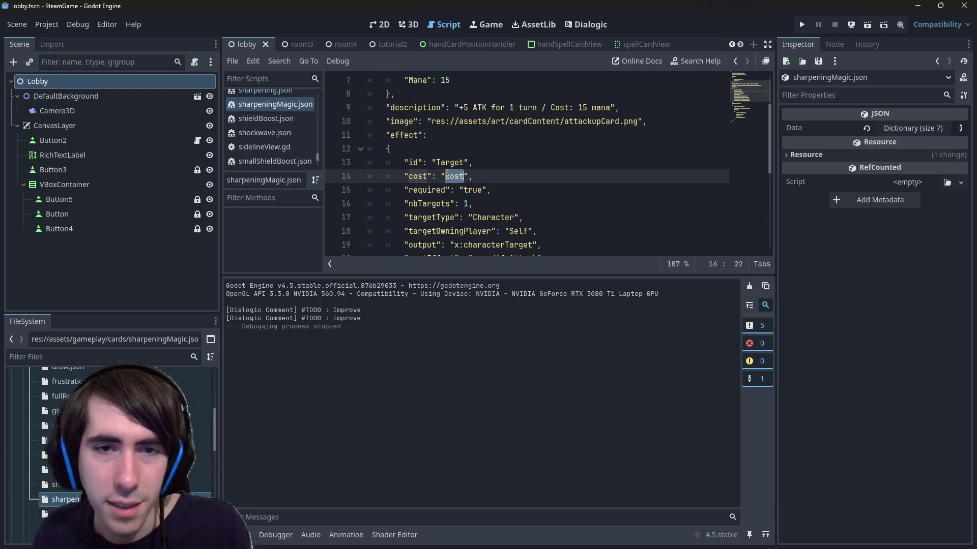
pyautogui.hotkey('alt', 'Right')
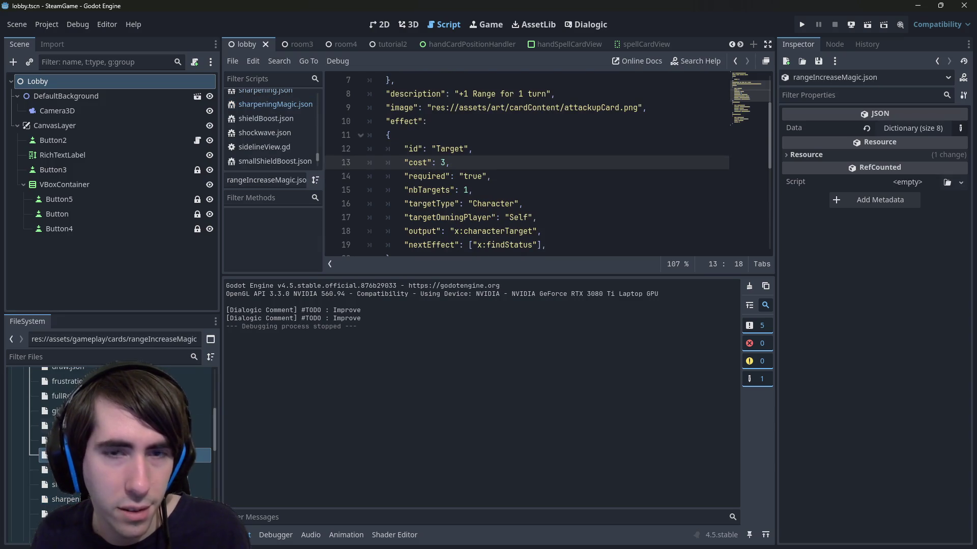
pyautogui.press('BackSpace')
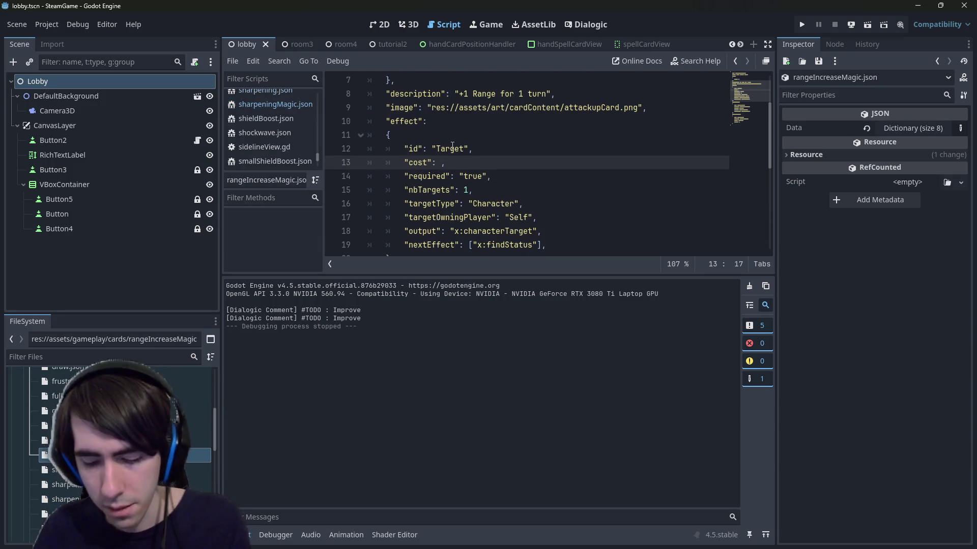
pyautogui.write('"cost')
pyautogui.hotkey('ctrl', 's')
# Select the card's mana cost block and review the effect's required line.
pyautogui.scroll(2, 386, 120)
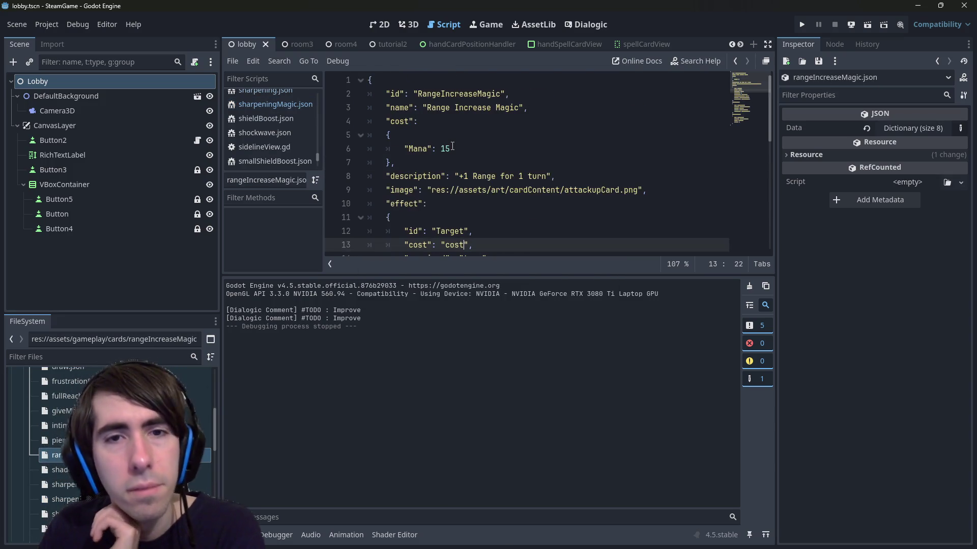
pyautogui.moveTo(386, 121); pyautogui.dragTo(407, 148)
pyautogui.scroll(-2, 533, 176)
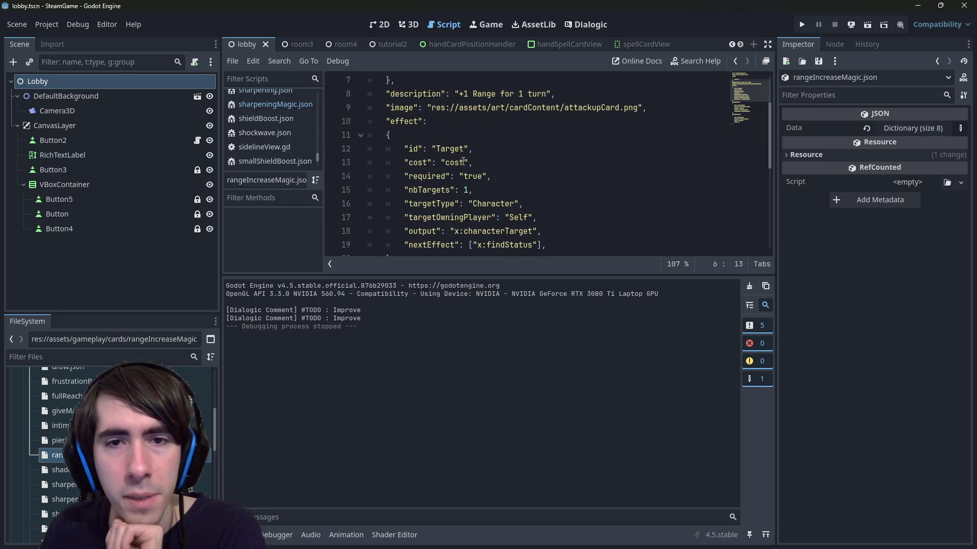
pyautogui.click(533, 176)
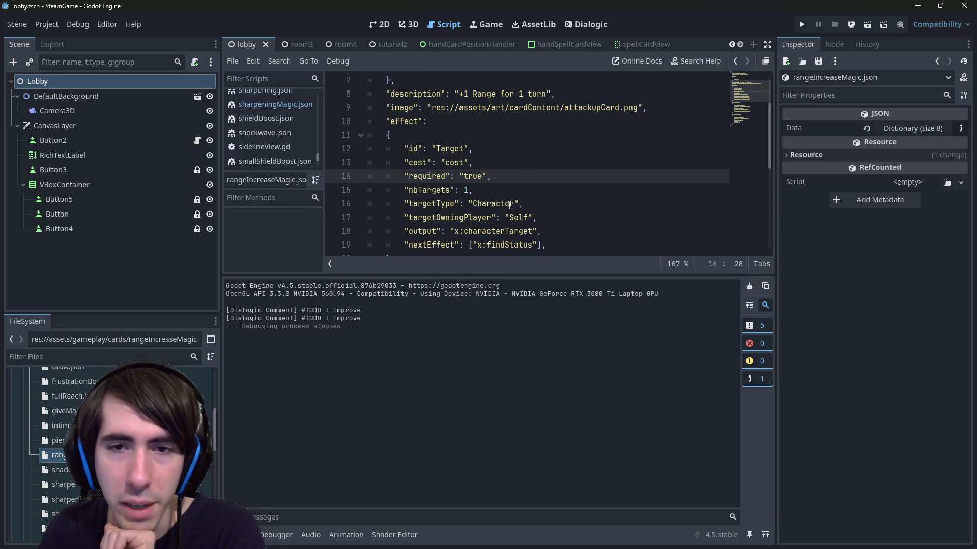
pyautogui.scroll(-1, 509, 205)
pyautogui.scroll(-4, 536, 211)
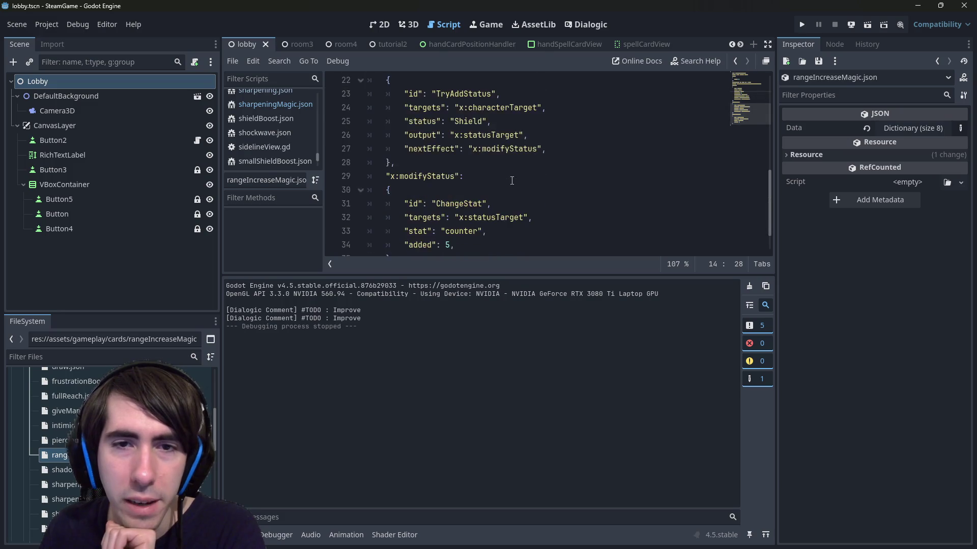
pyautogui.scroll(2, 564, 192)
pyautogui.doubleClick(467, 205)
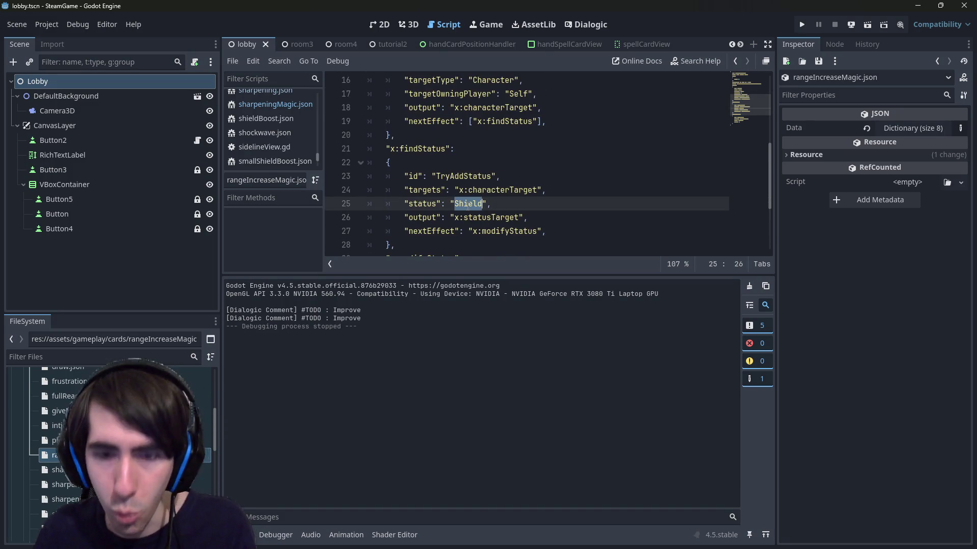
pyautogui.write('Rang')
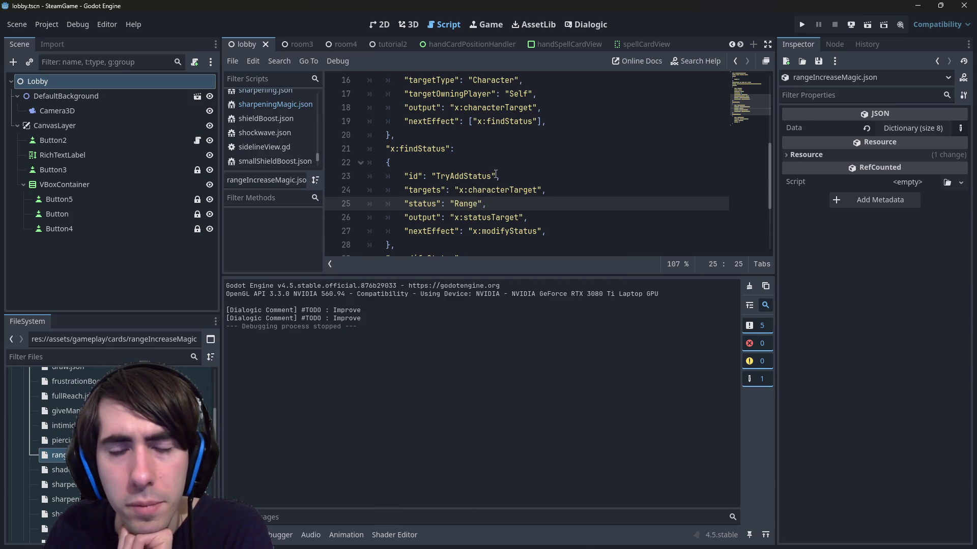
pyautogui.hotkey('ctrl', 'z')
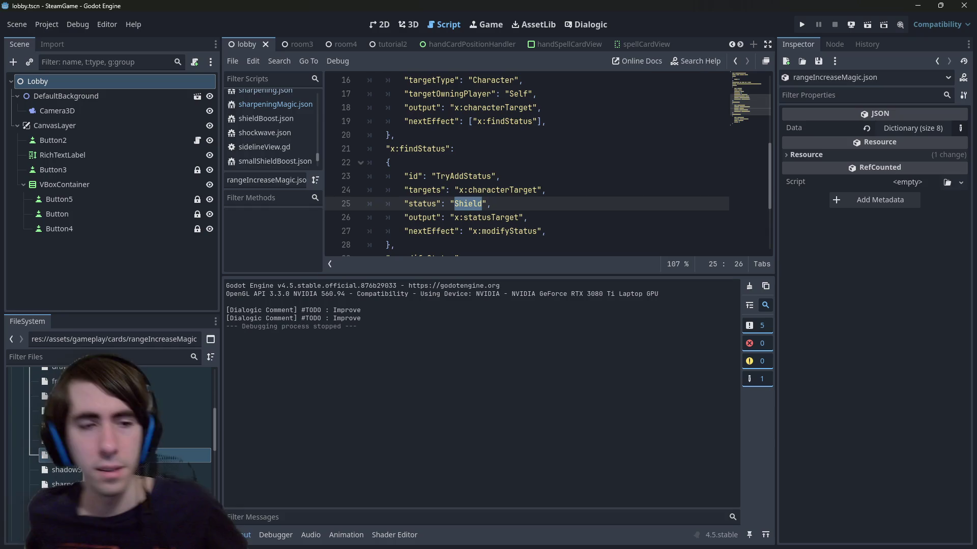
pyautogui.scroll(-2, 109, 438)
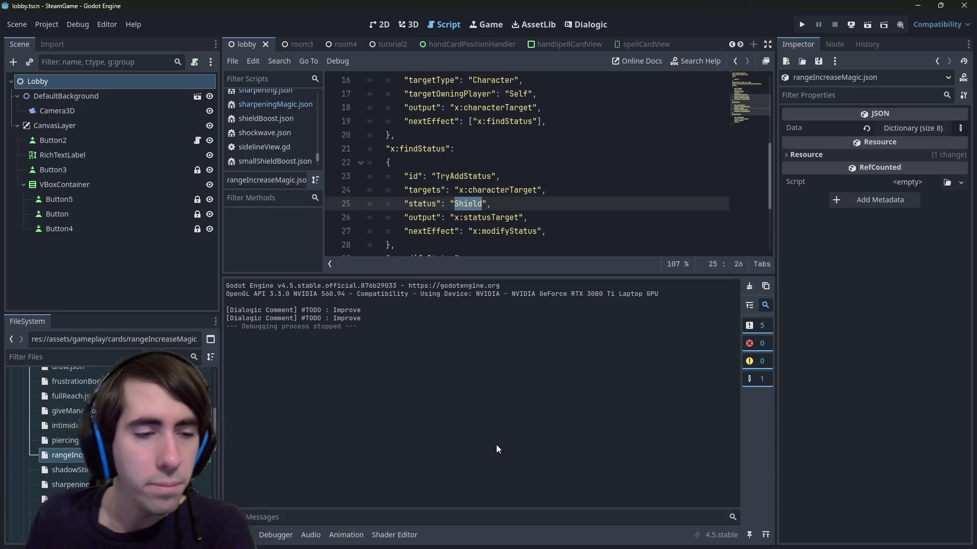
pyautogui.moveTo(499, 546)
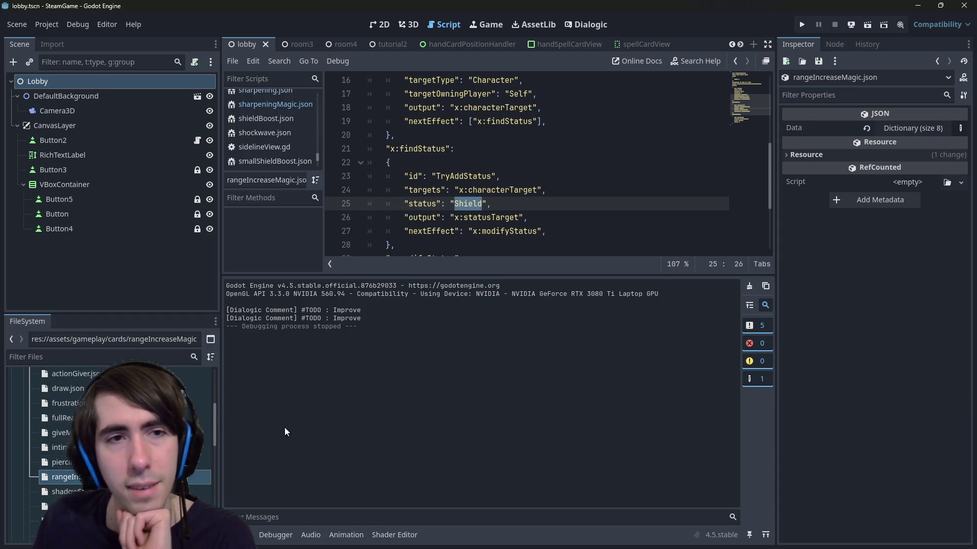
# Change the ChangeStat added value on line 34 from 5 to 1 and save.
pyautogui.scroll(-2, 442, 149)
pyautogui.scroll(-1, 442, 148)
pyautogui.scroll(1, 442, 149)
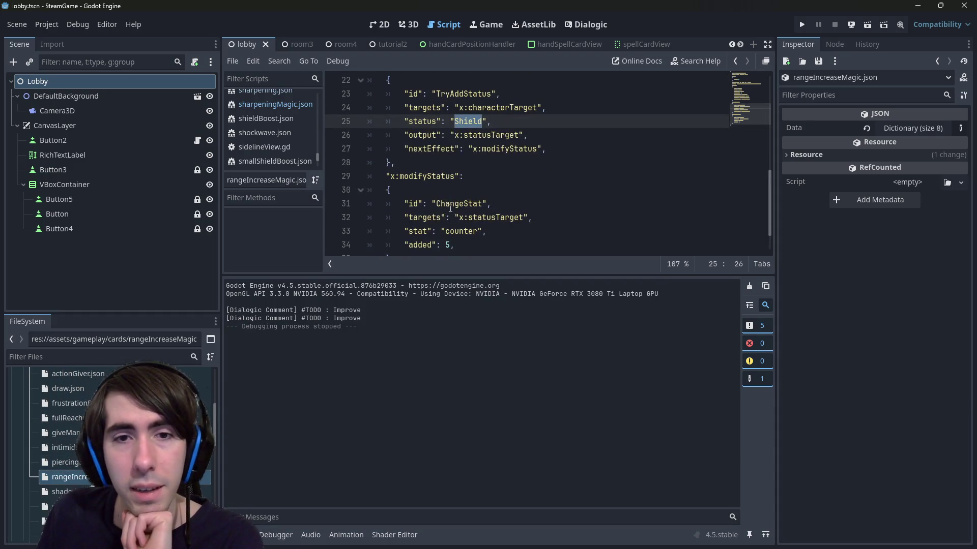
pyautogui.click(436, 178)
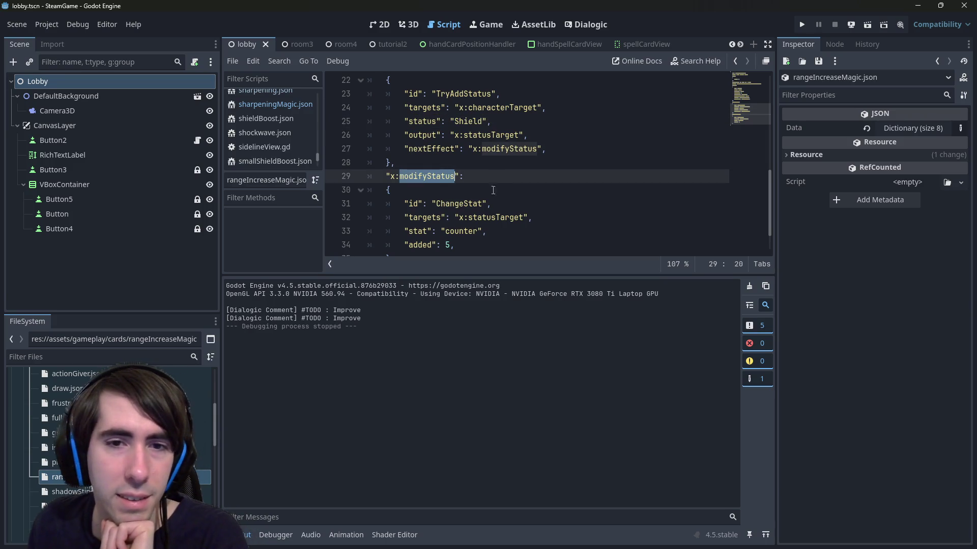
pyautogui.click(463, 235)
pyautogui.doubleClick(464, 237)
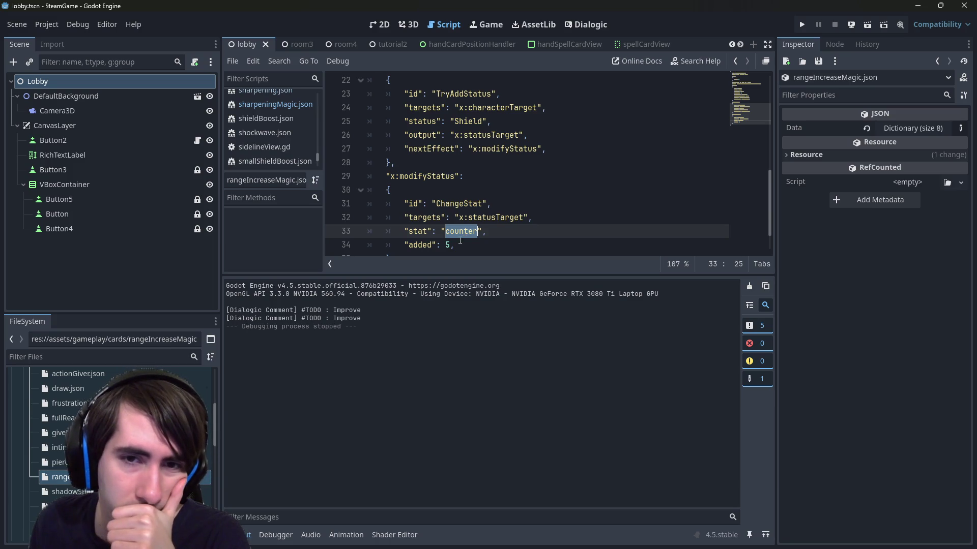
pyautogui.click(460, 241)
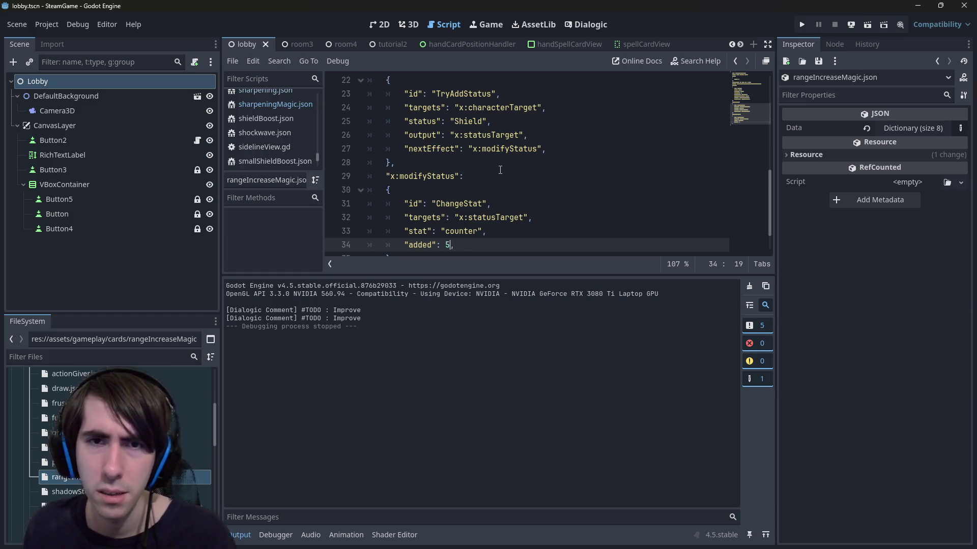
pyautogui.press('BackSpace')
pyautogui.write('1')
pyautogui.hotkey('ctrl', 's')
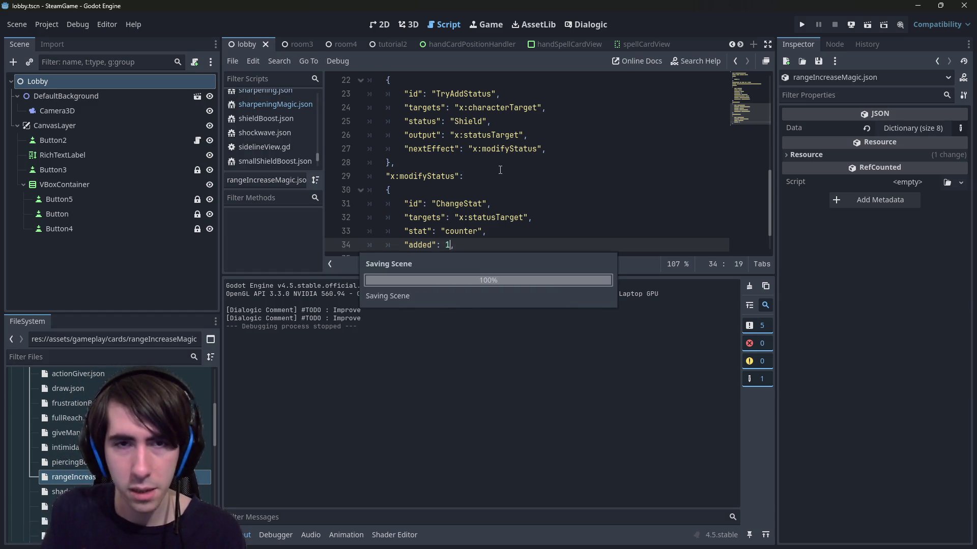
# Select the modifyStatus block spanning lines 29–34.
pyautogui.moveTo(505, 245)
pyautogui.mouseDown()
pyautogui.moveTo(359, 190)
pyautogui.moveTo(353, 179)
pyautogui.mouseUp()
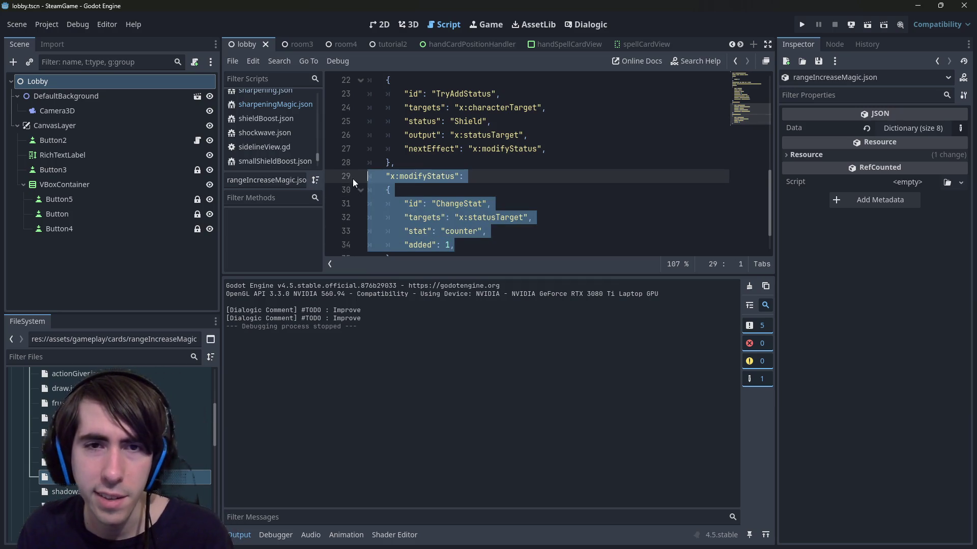
pyautogui.scroll(2, 353, 179)
pyautogui.moveTo(546, 231); pyautogui.dragTo(341, 176)
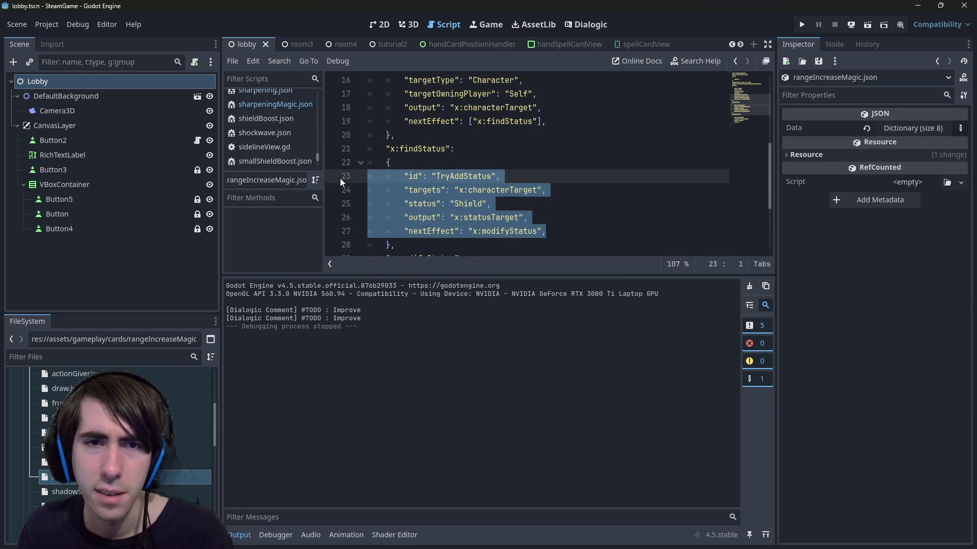
pyautogui.doubleClick(481, 204)
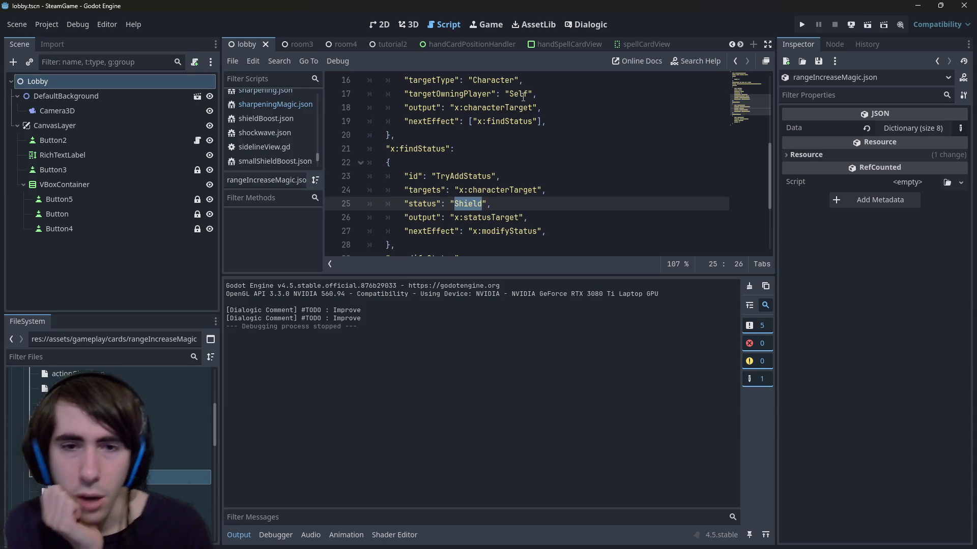
pyautogui.scroll(5, 109, 447)
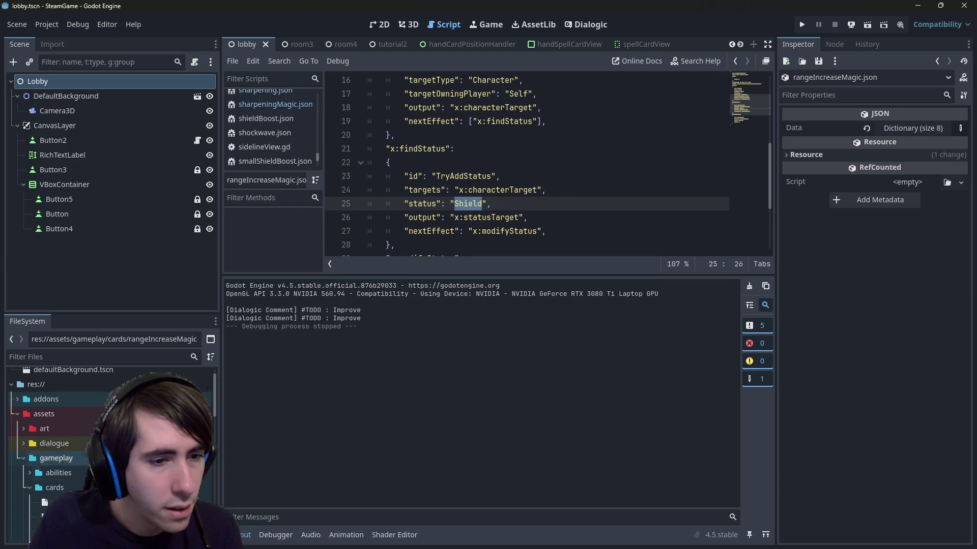
pyautogui.scroll(-10, 79, 450)
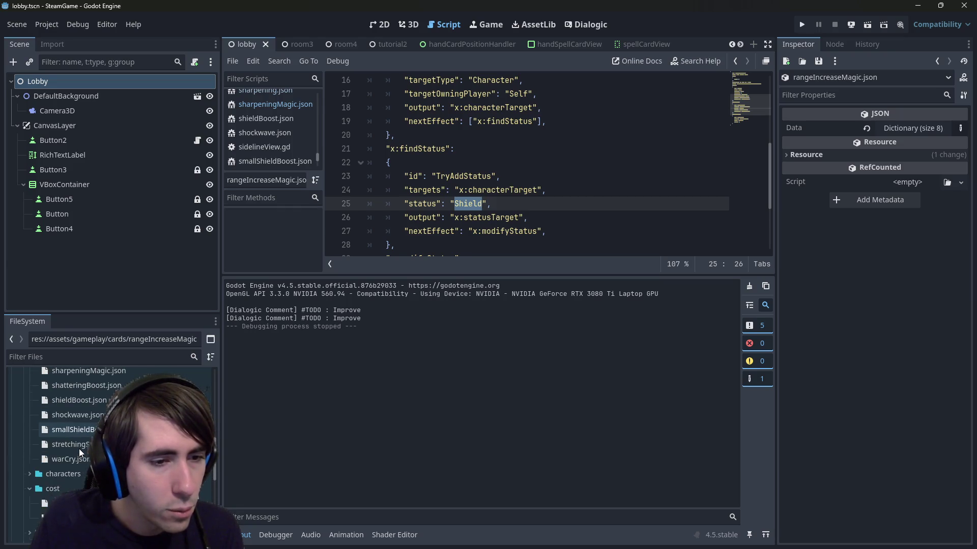
pyautogui.scroll(-2, 78, 449)
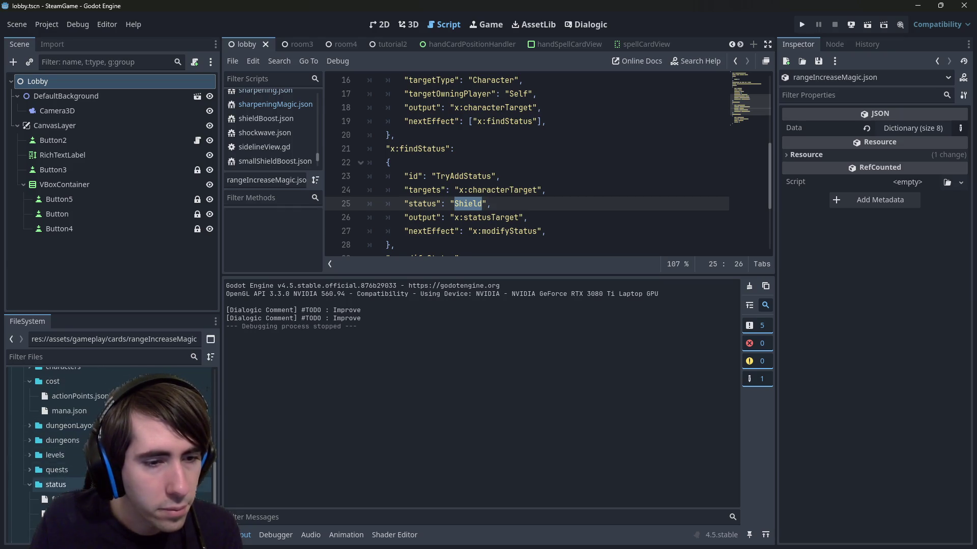
pyautogui.doubleClick(68, 485)
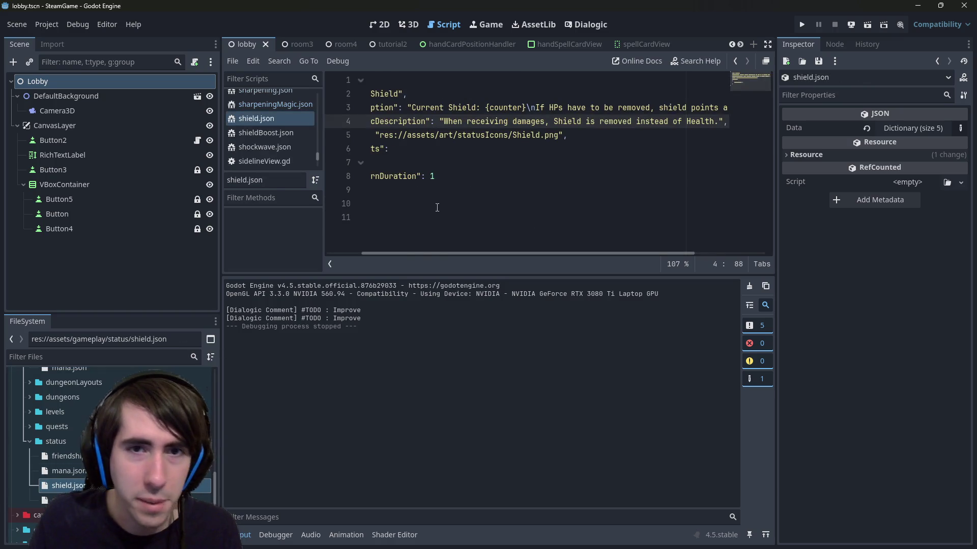
pyautogui.moveTo(483, 184); pyautogui.dragTo(270, 128)
pyautogui.click(529, 224)
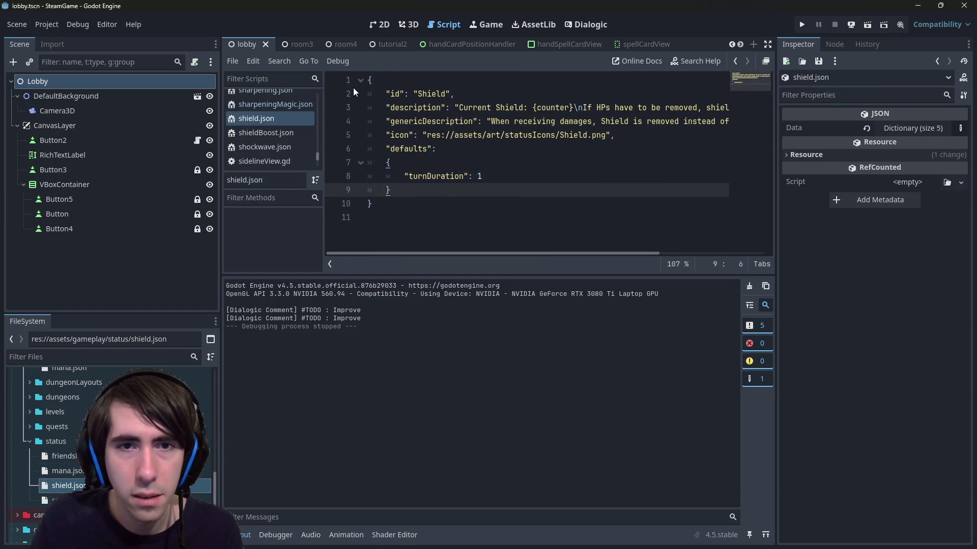
pyautogui.moveTo(529, 224)
pyautogui.mouseDown()
pyautogui.moveTo(386, 206)
pyautogui.moveTo(367, 80)
pyautogui.mouseUp()
pyautogui.doubleClick(69, 500)
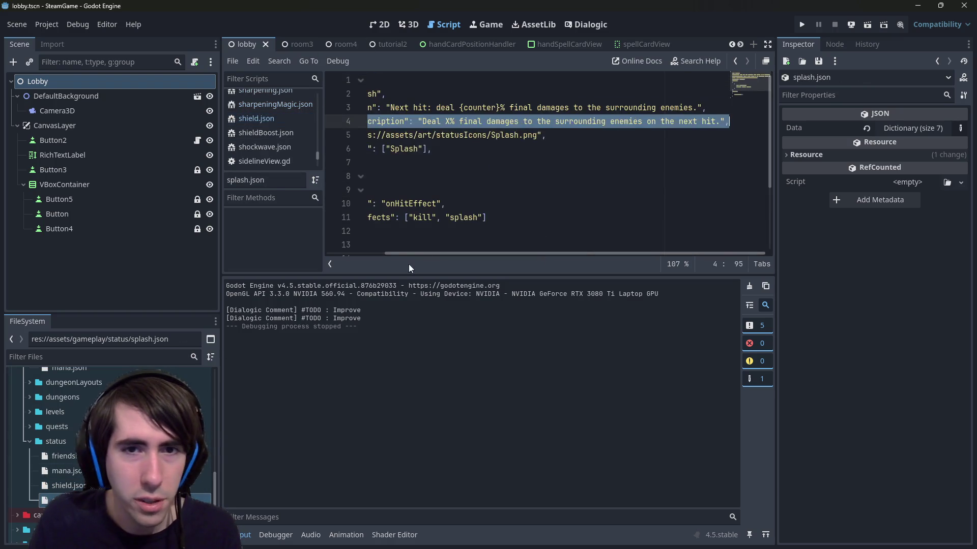
pyautogui.moveTo(408, 264); pyautogui.dragTo(367, 80)
pyautogui.scroll(-3, 418, 173)
pyautogui.scroll(3, 417, 173)
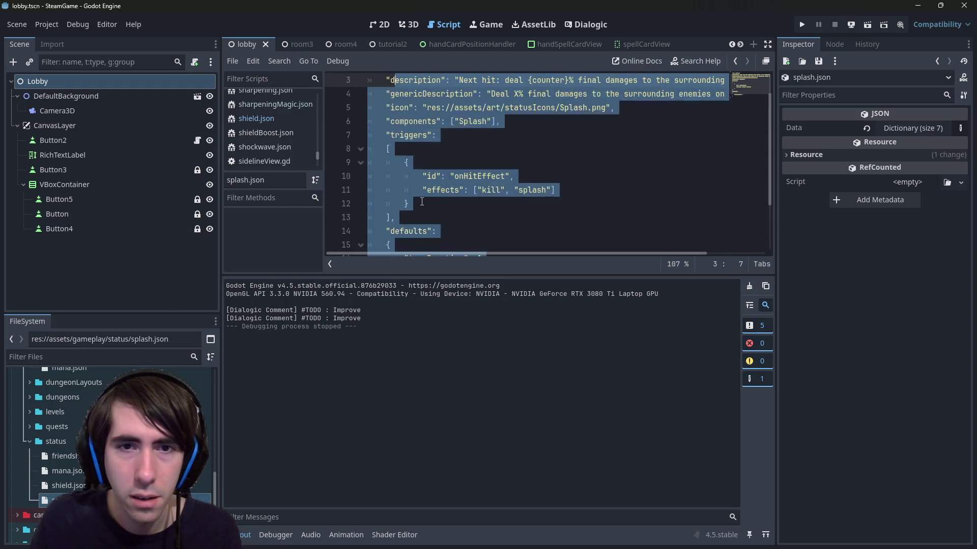
pyautogui.click(438, 162)
pyautogui.scroll(2, 75, 466)
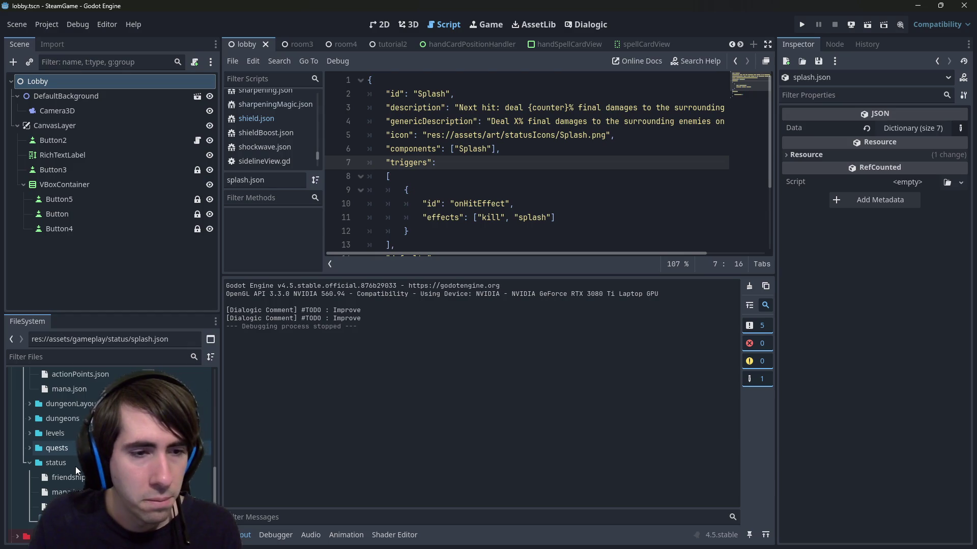
pyautogui.scroll(-10, 76, 466)
pyautogui.click(61, 517)
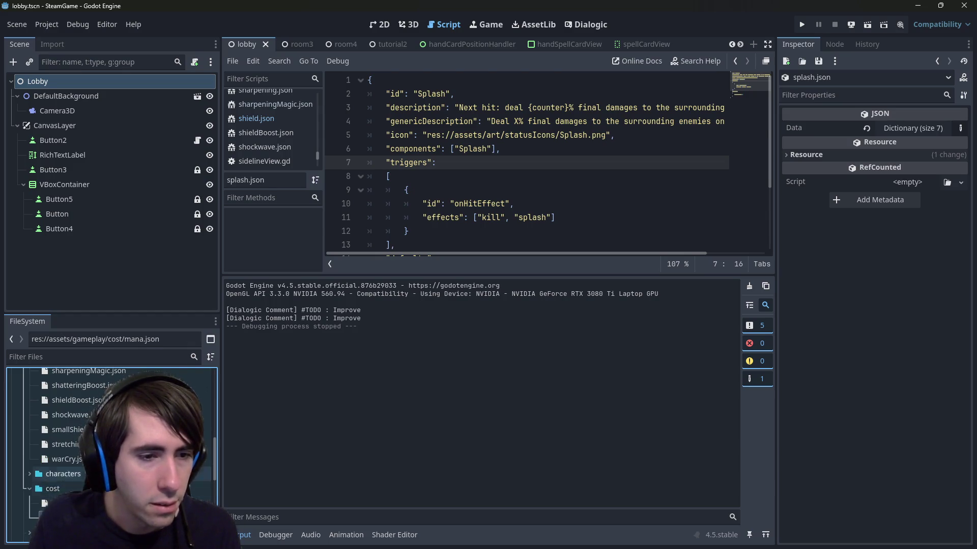
pyautogui.scroll(3, 76, 466)
pyautogui.scroll(5, 76, 442)
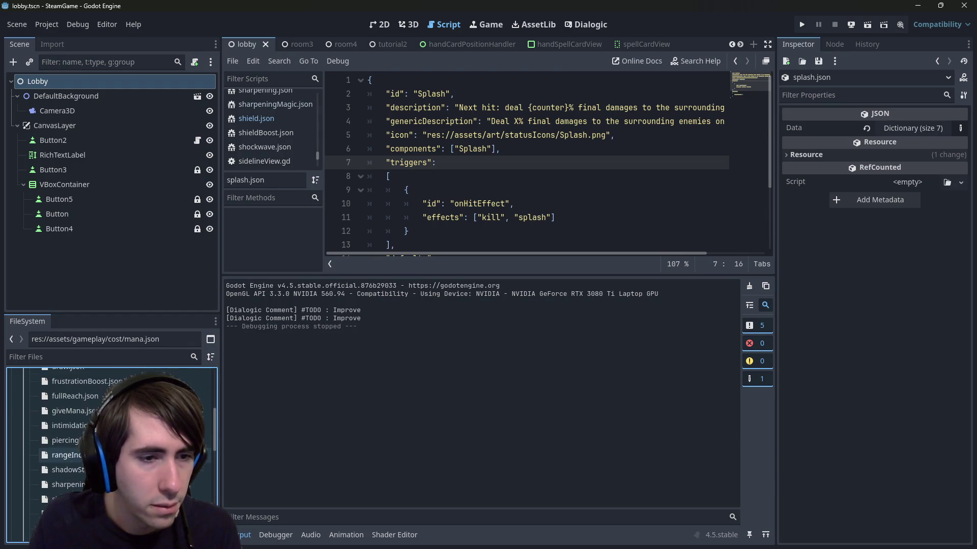
pyautogui.scroll(3, 76, 431)
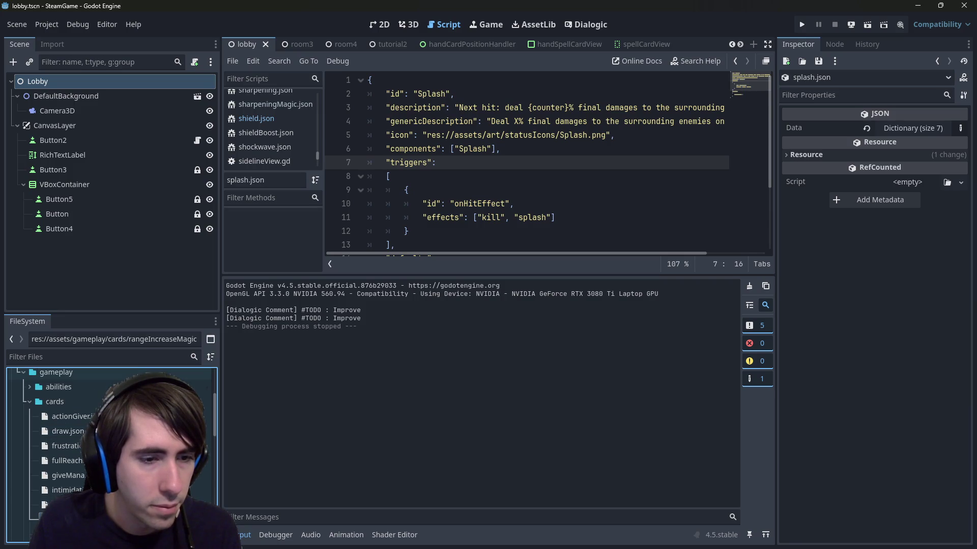
pyautogui.hotkey('alt', 'Left')
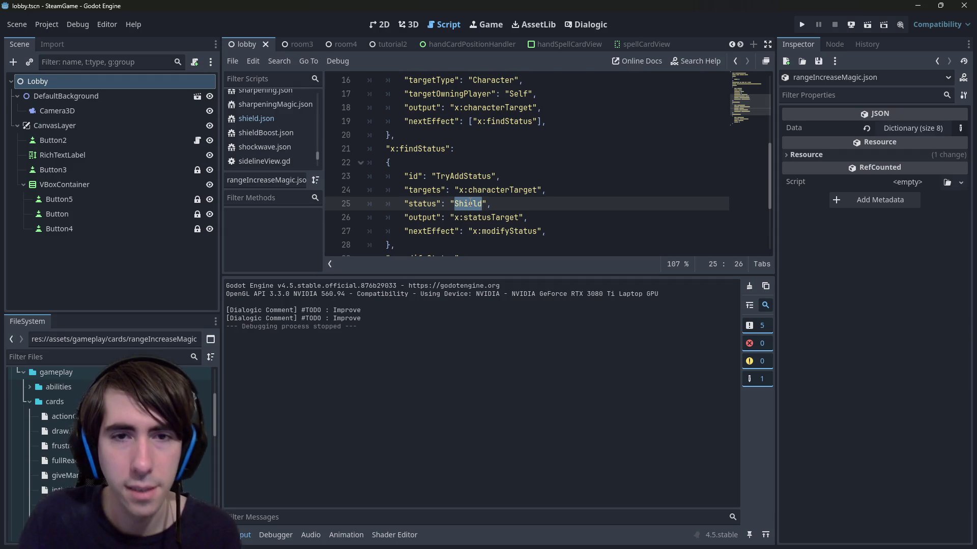
# Enter RangeIncrease as the findStatus status value and save.
pyautogui.write('RangeIncrease')
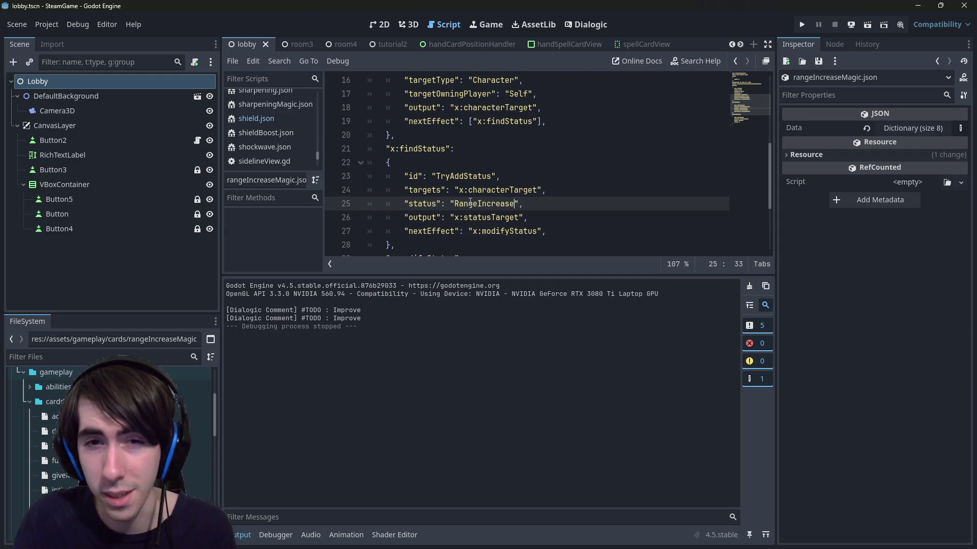
pyautogui.hotkey('ctrl', 's')
pyautogui.doubleClick(470, 203)
pyautogui.scroll(-3, 468, 202)
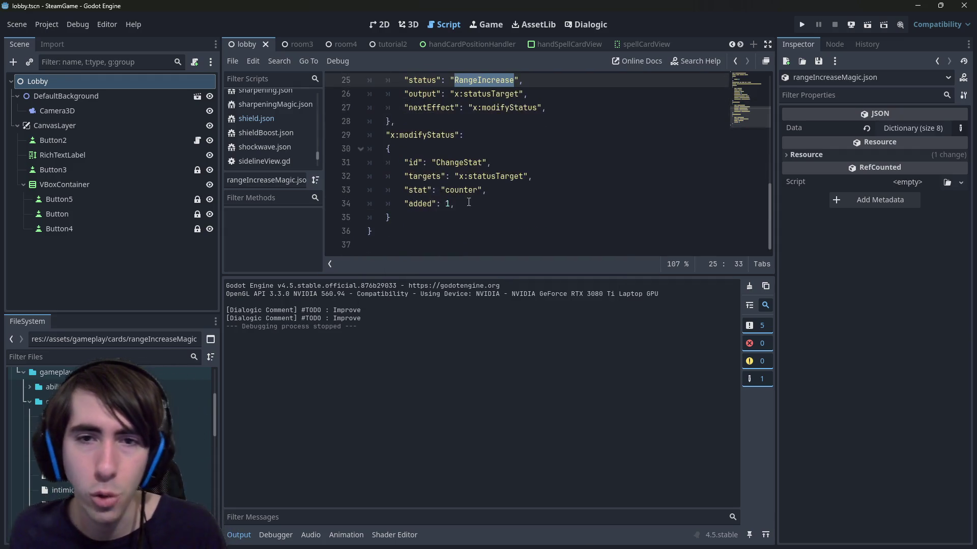
# Change the status value from RangeIncrease to RangeBoost.
pyautogui.moveTo(450, 204); pyautogui.dragTo(409, 204)
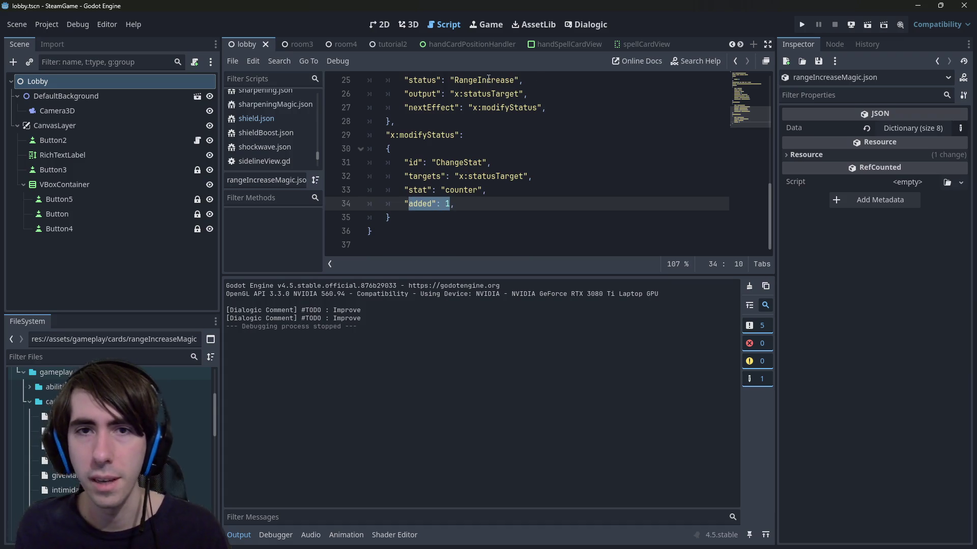
pyautogui.moveTo(477, 80); pyautogui.dragTo(509, 80)
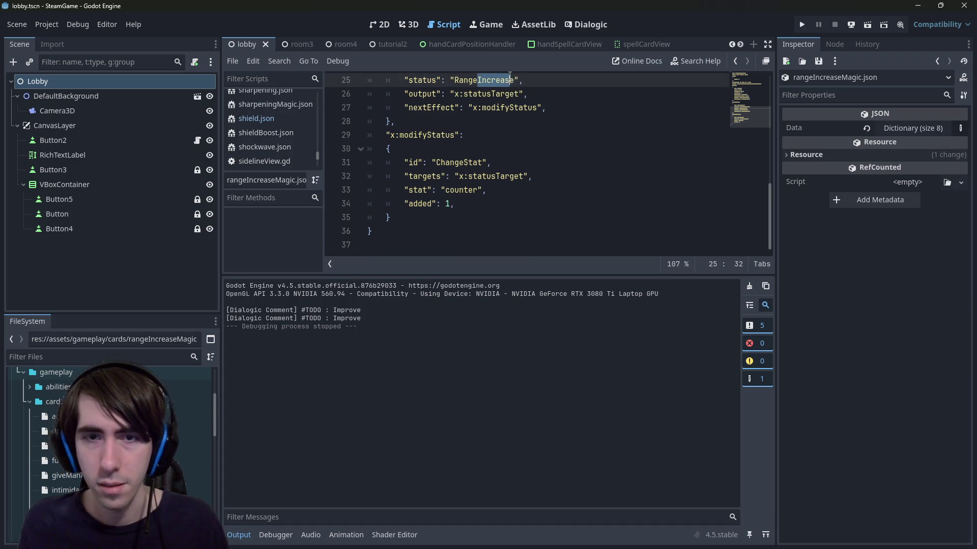
pyautogui.press('BackSpace')
pyautogui.press('Delete')
pyautogui.write('B')
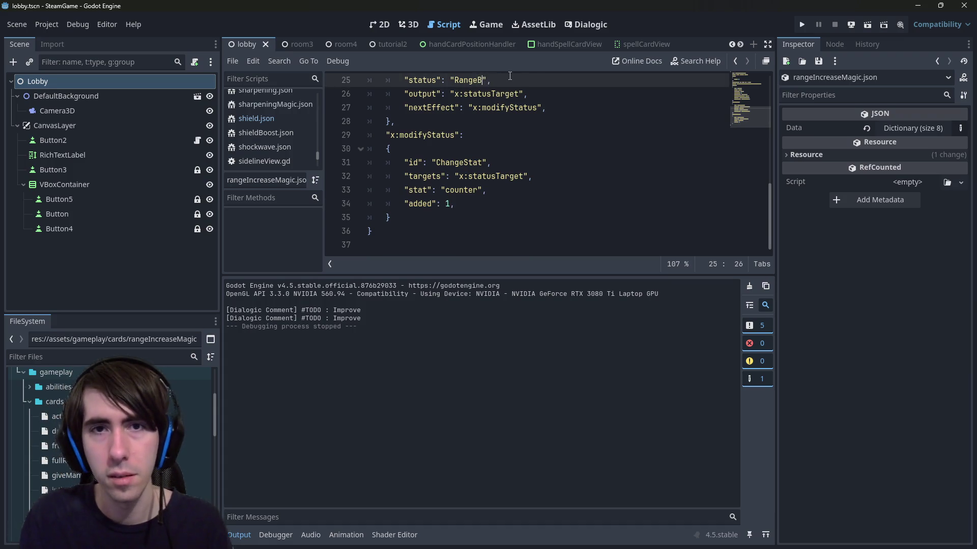
pyautogui.write('oost')
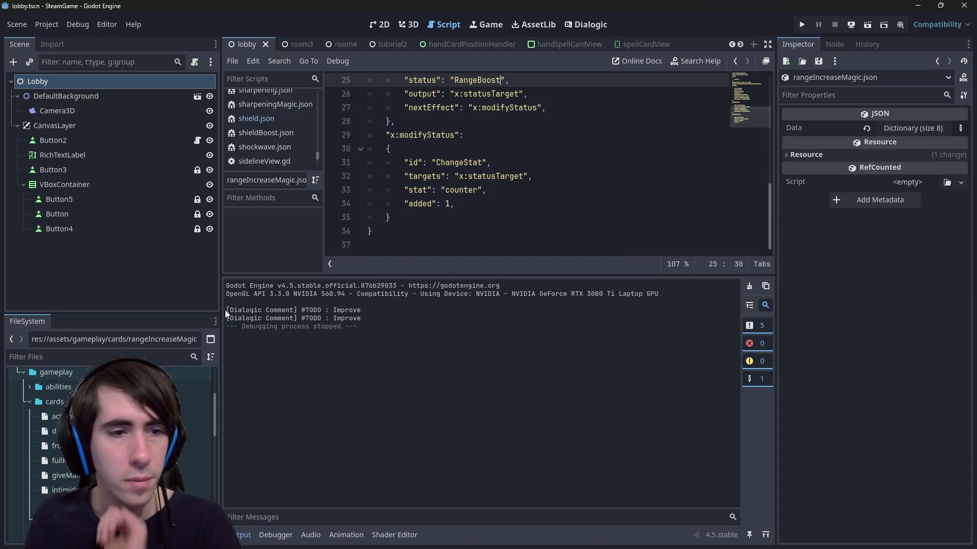
pyautogui.scroll(-15, 127, 447)
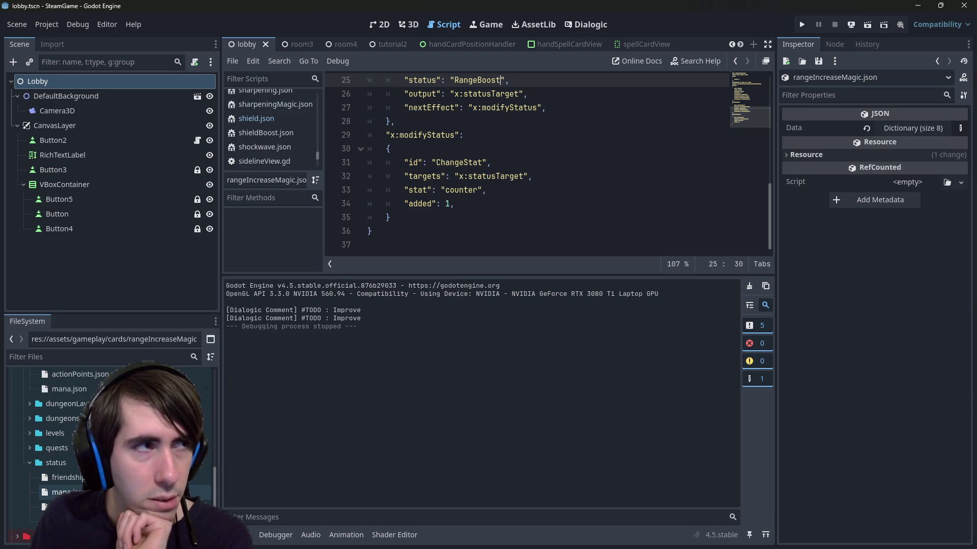
# Open splash.json from the status folder and inspect its onHitEffect and defaults fields.
pyautogui.click(66, 491)
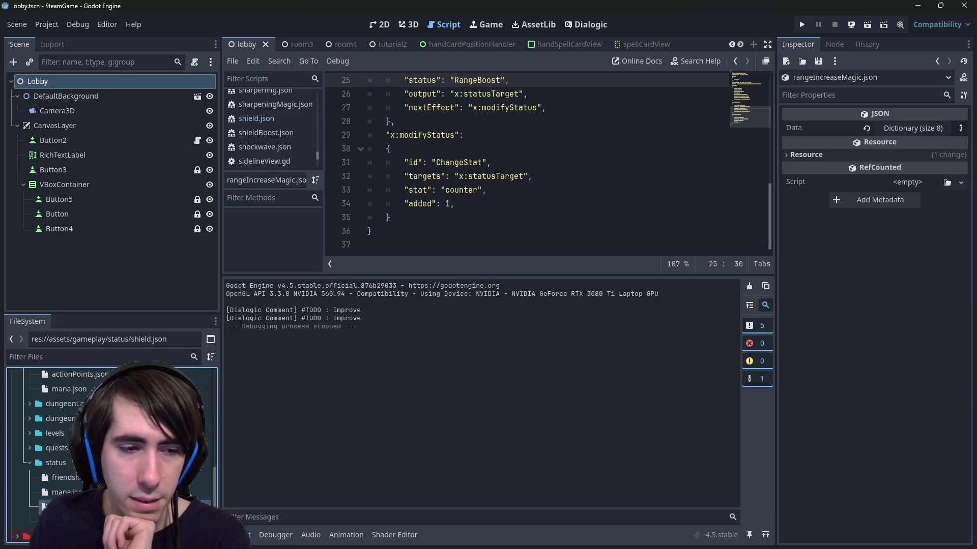
pyautogui.doubleClick(56, 507)
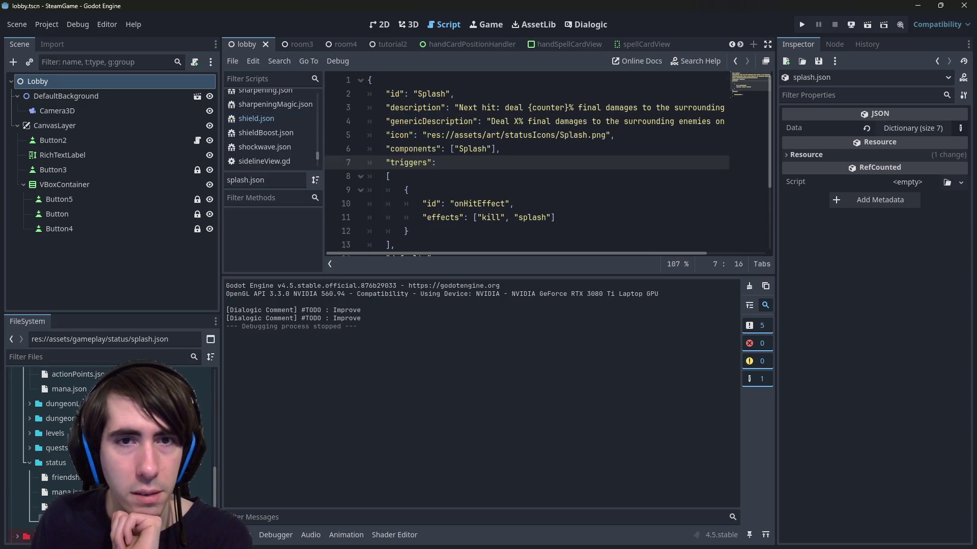
pyautogui.scroll(-2, 421, 205)
pyautogui.scroll(1, 421, 205)
pyautogui.scroll(-1, 421, 205)
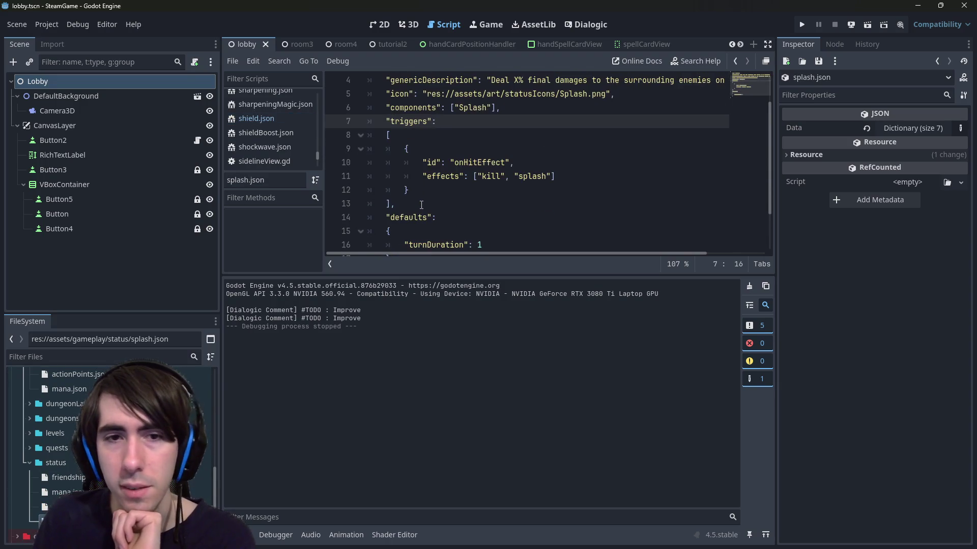
pyautogui.scroll(1, 421, 205)
pyautogui.doubleClick(481, 204)
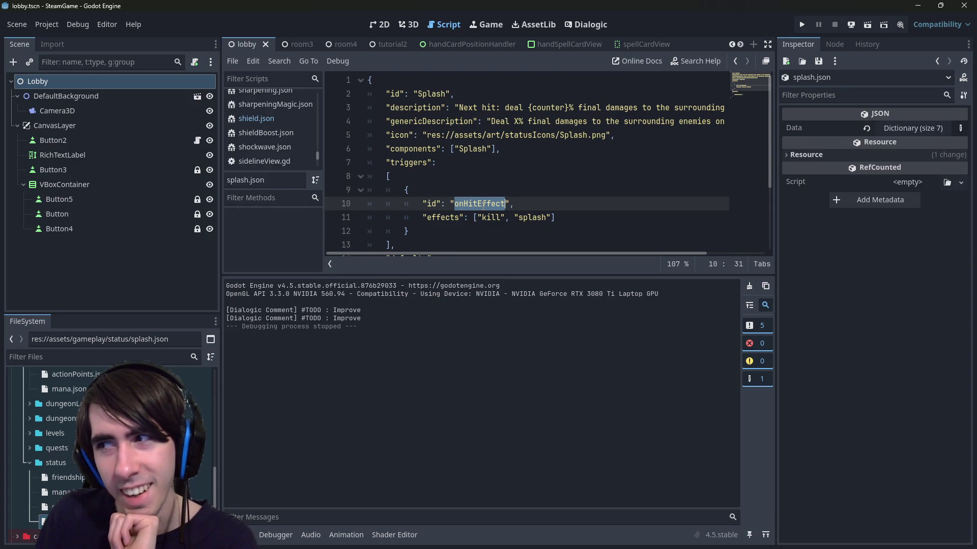
pyautogui.scroll(-2, 481, 204)
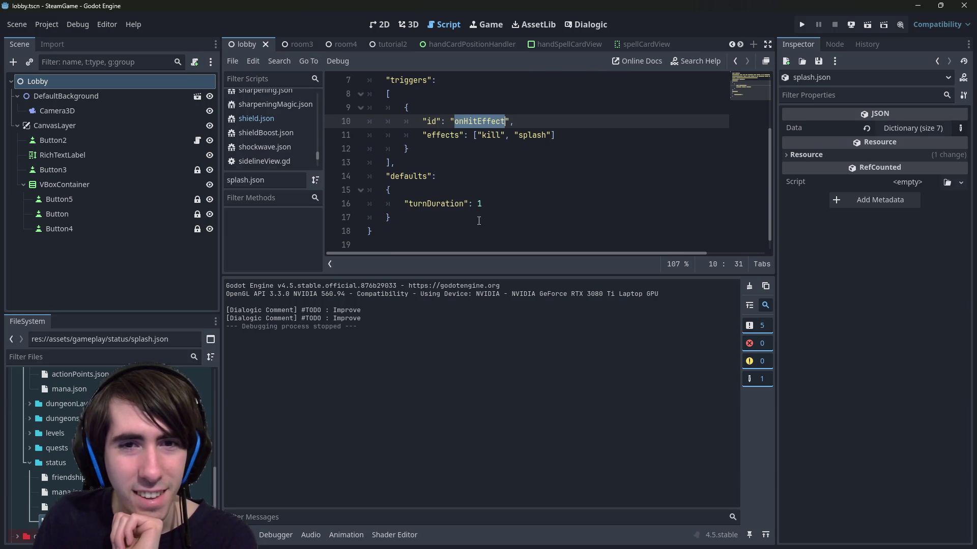
pyautogui.click(473, 216)
pyautogui.doubleClick(395, 177)
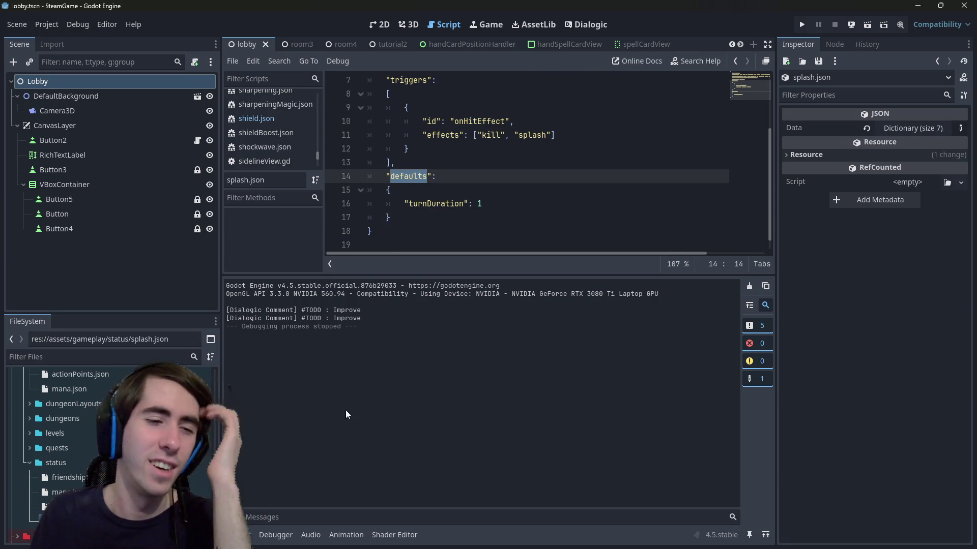
pyautogui.scroll(2, 453, 169)
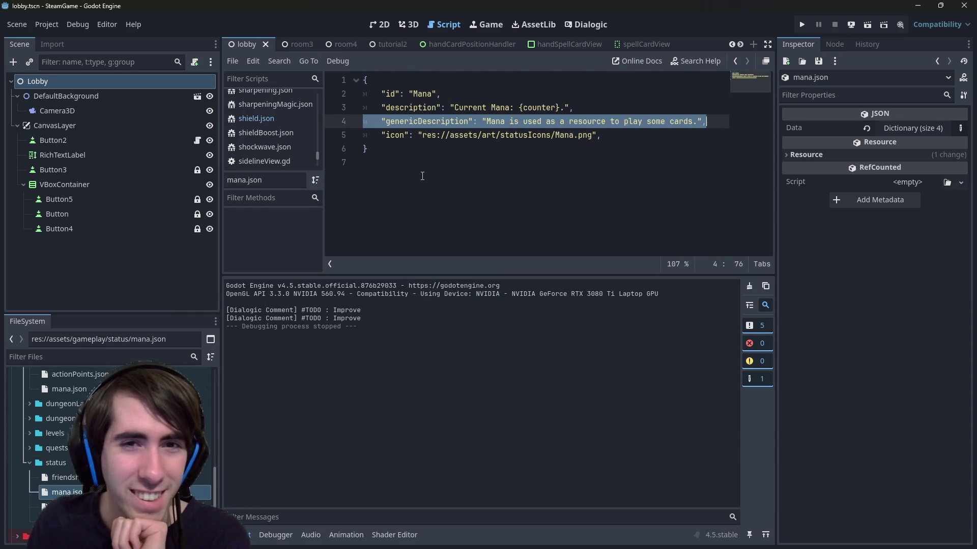
# Open shield.json and select its field lines inside the braces.
pyautogui.click(61, 506)
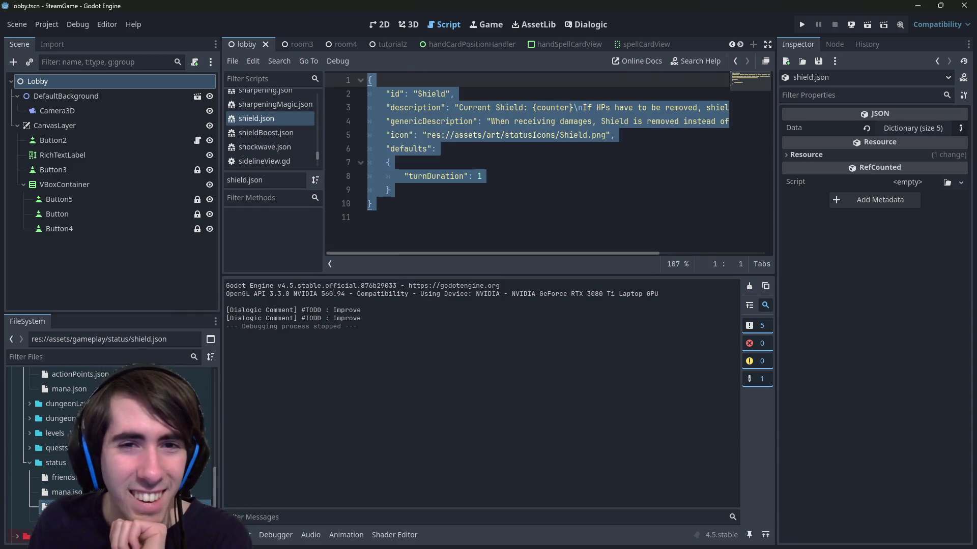
pyautogui.click(422, 191)
pyautogui.moveTo(493, 191)
pyautogui.mouseDown()
pyautogui.moveTo(341, 107)
pyautogui.moveTo(339, 93)
pyautogui.mouseUp()
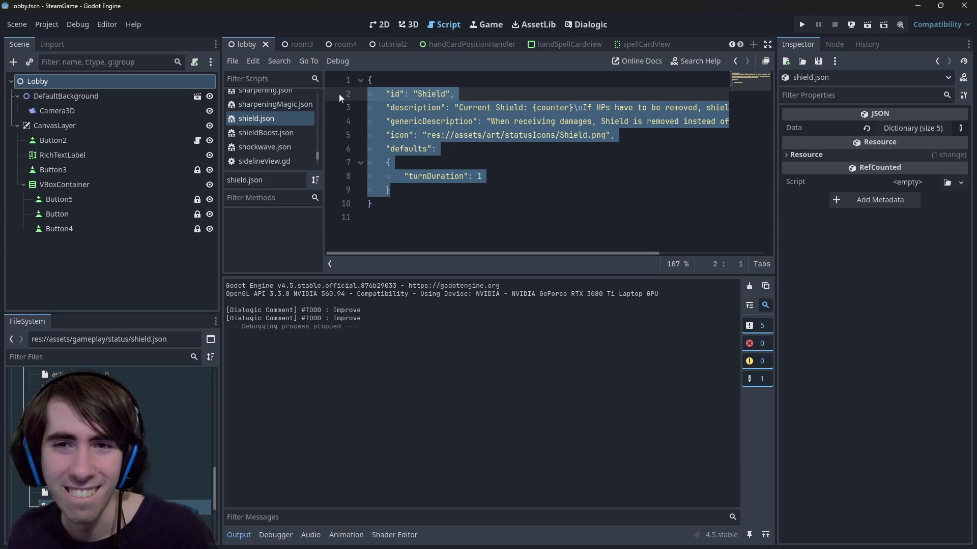
pyautogui.click(173, 505)
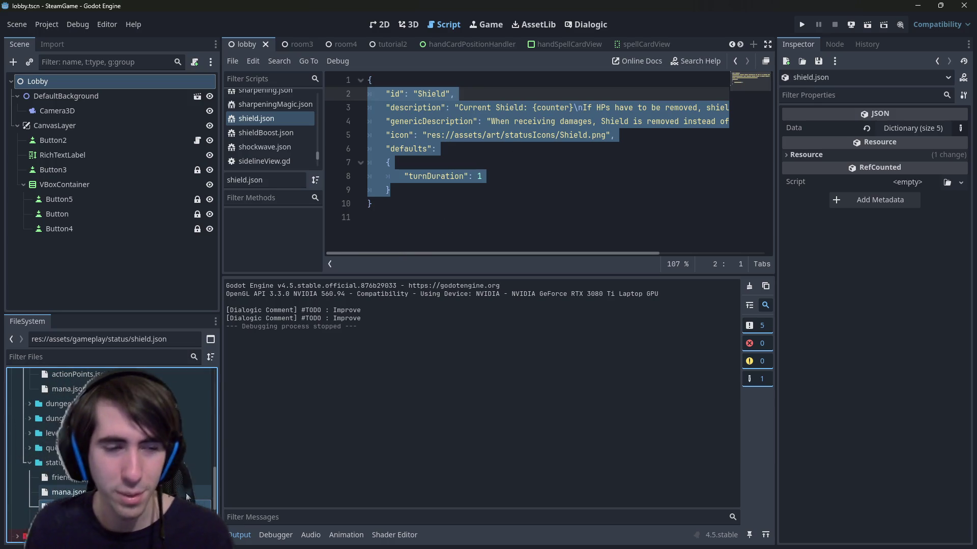
# Duplicate shield.json into rangeBoost.json and set its id to RangeBoost, saving it.
pyautogui.hotkey('ctrl', 'd')
pyautogui.write('ra')
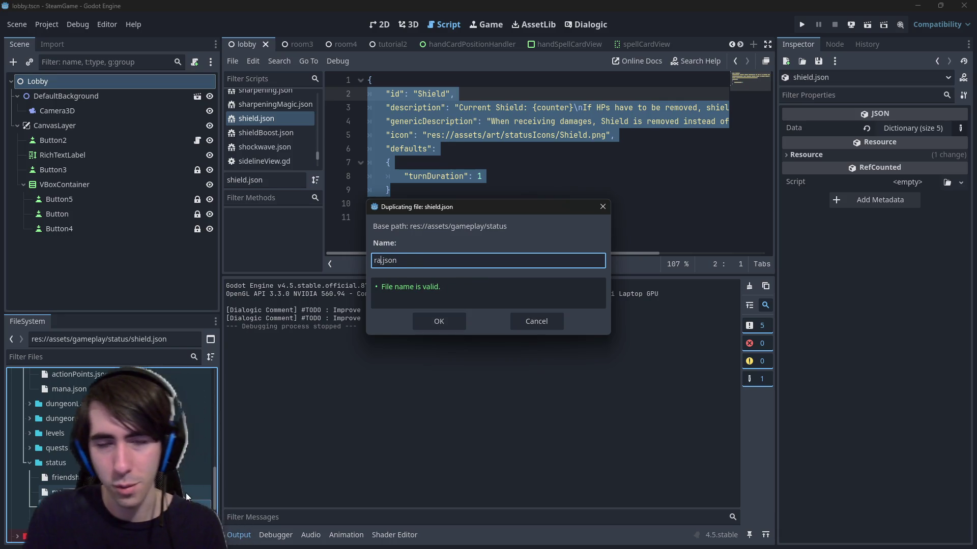
pyautogui.write('ngedShield')
pyautogui.press('Return')
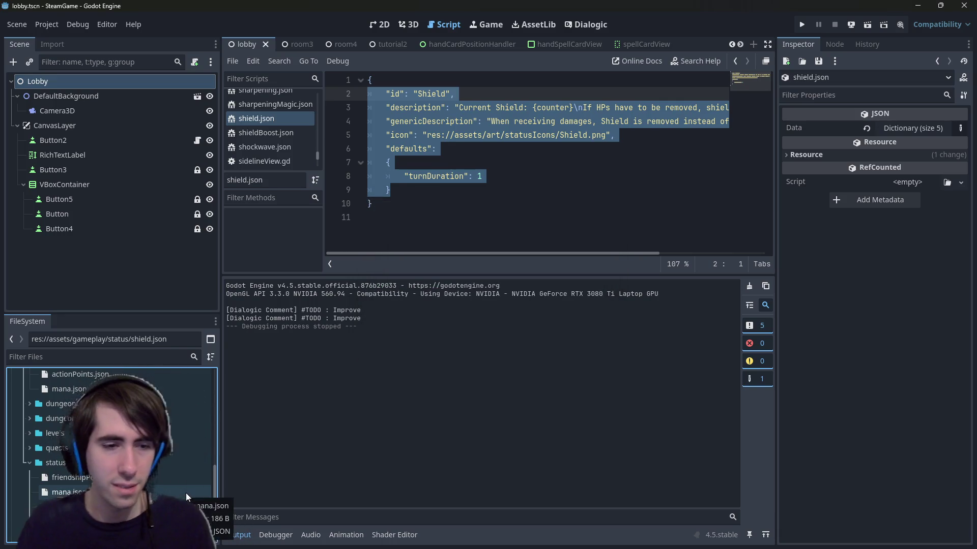
pyautogui.doubleClick(185, 506)
pyautogui.doubleClick(432, 93)
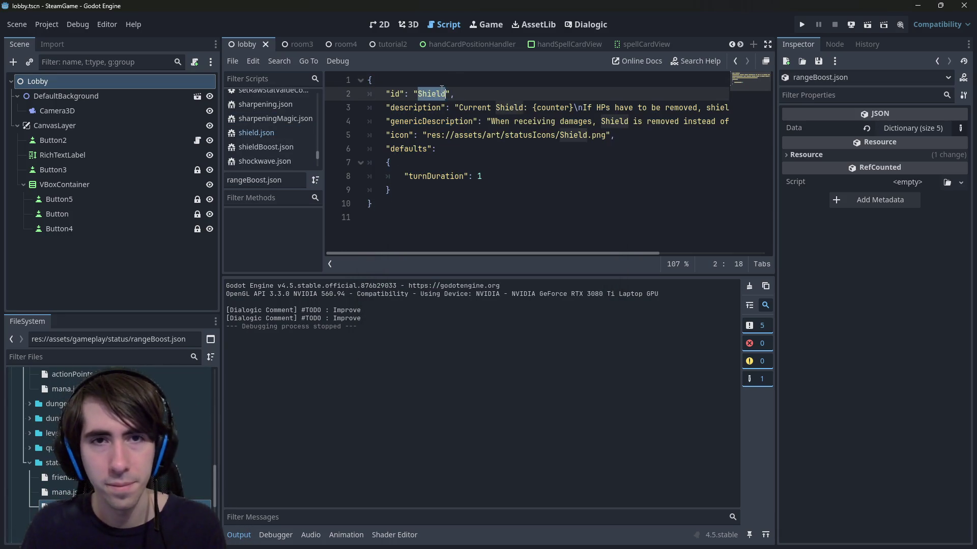
pyautogui.write('Range')
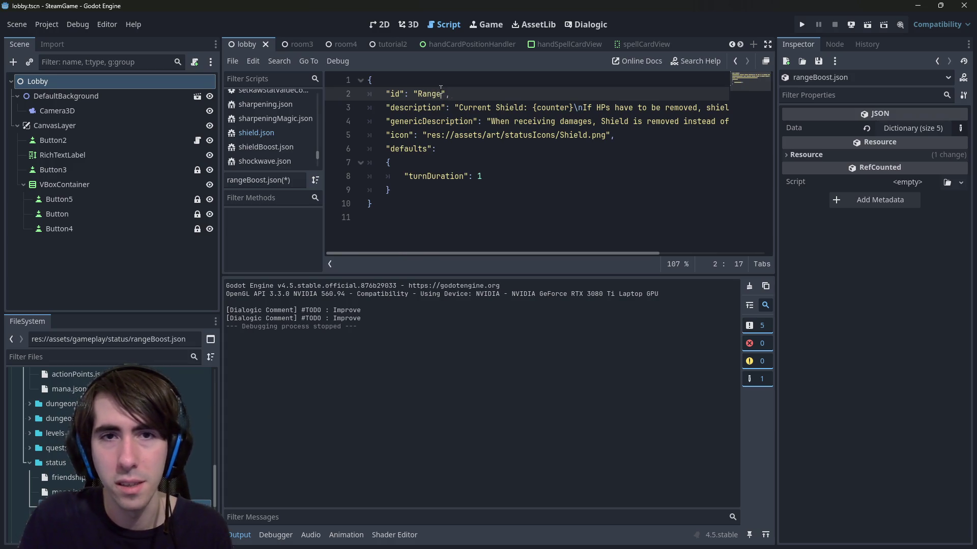
pyautogui.write('Boost')
pyautogui.hotkey('ctrl', 's')
# Rewrite the description as 'Current range increased: {counter}', removing the leftover shield text, and save.
pyautogui.doubleClick(509, 107)
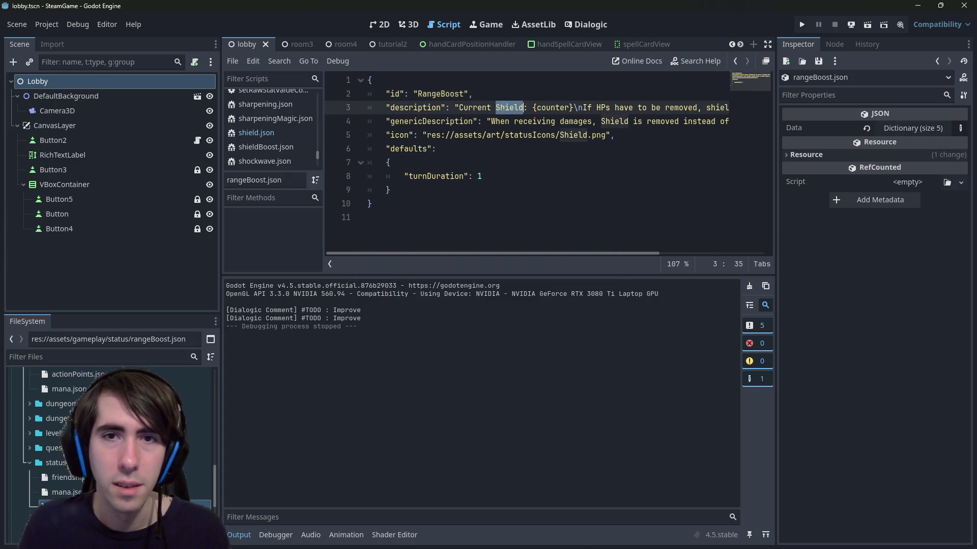
pyautogui.press('BackSpace')
pyautogui.press('BackSpace')
pyautogui.press('BackSpace')
pyautogui.write('ur')
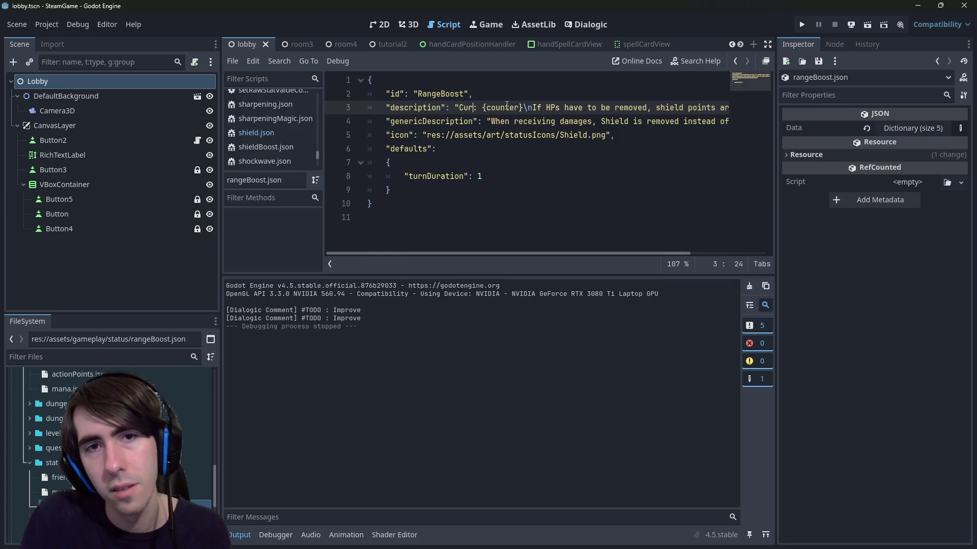
pyautogui.write('rent range ')
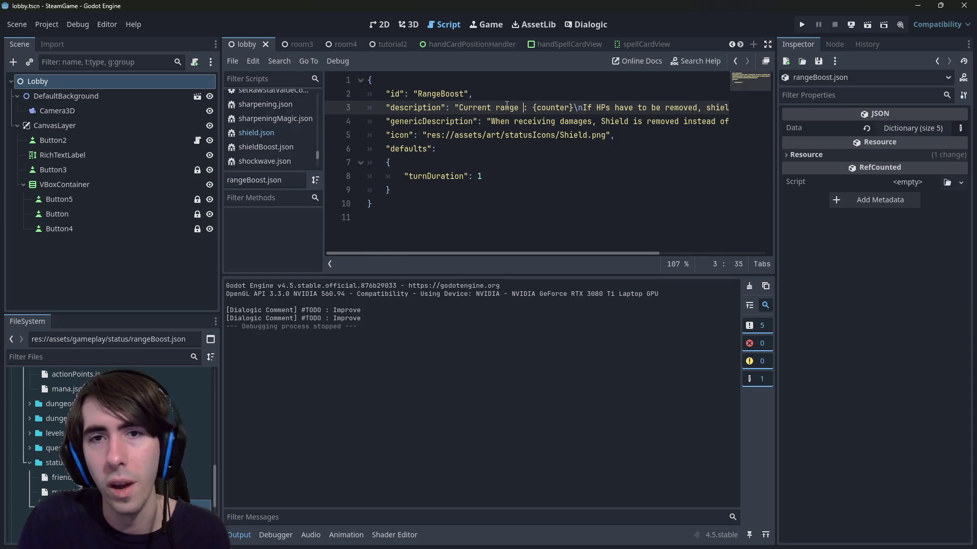
pyautogui.write('increased')
pyautogui.hotkey('ctrl', 'Right')
pyautogui.hotkey('ctrl', 'Right')
pyautogui.hotkey('ctrl', 'Right')
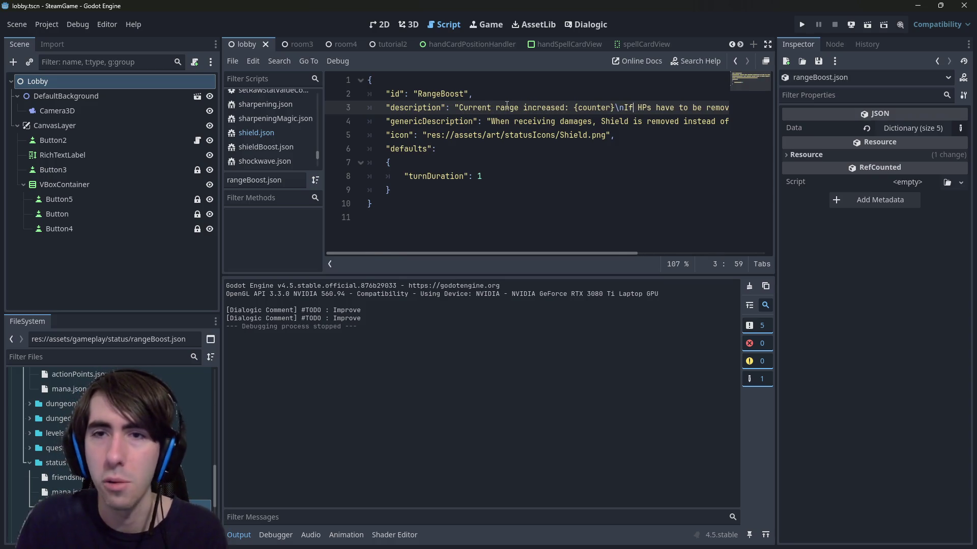
pyautogui.hotkey('ctrl', 's')
pyautogui.click(624, 108)
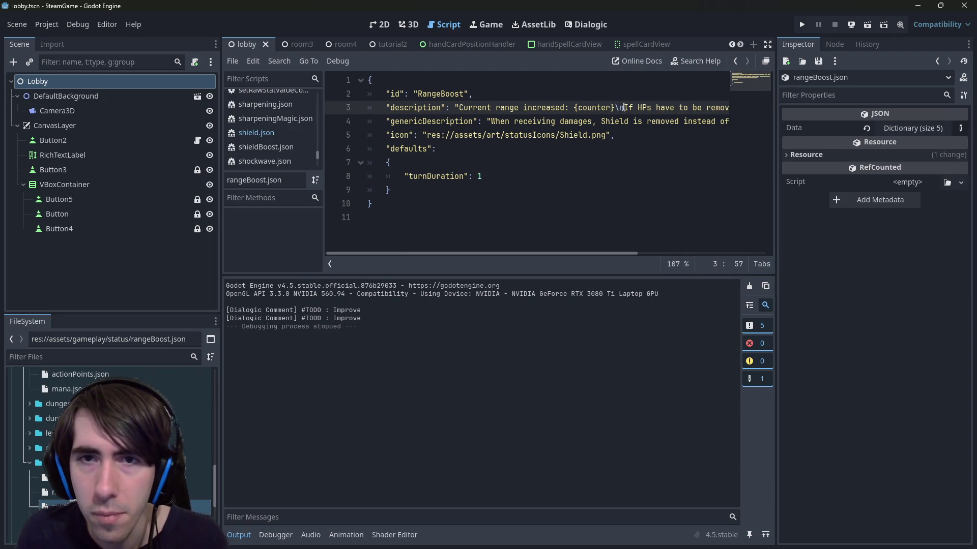
pyautogui.moveTo(624, 107); pyautogui.dragTo(754, 101)
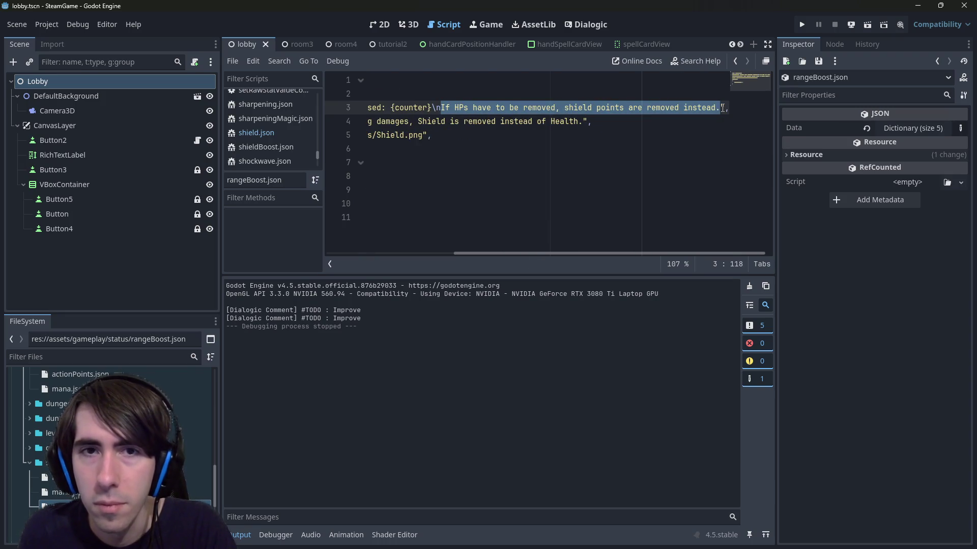
pyautogui.press('BackSpace')
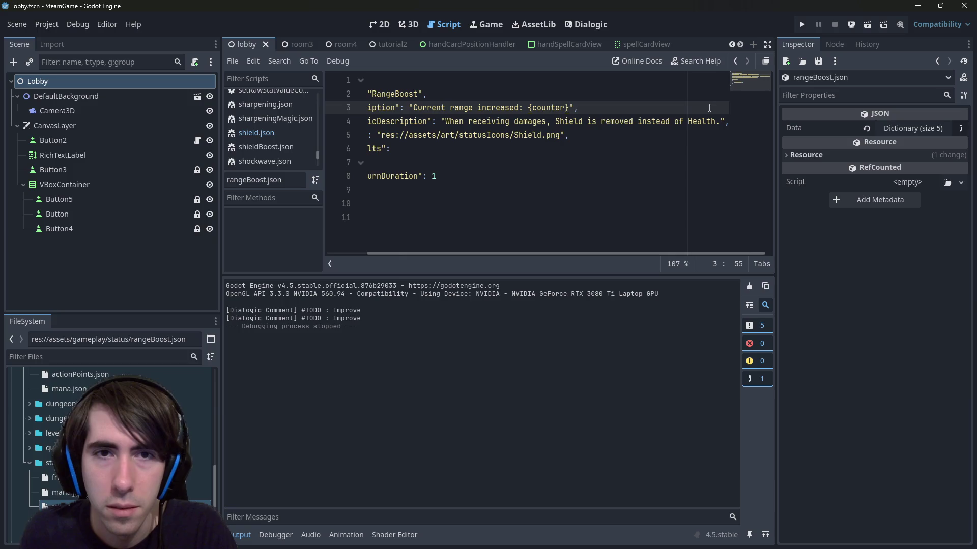
pyautogui.hotkey('ctrl', 's')
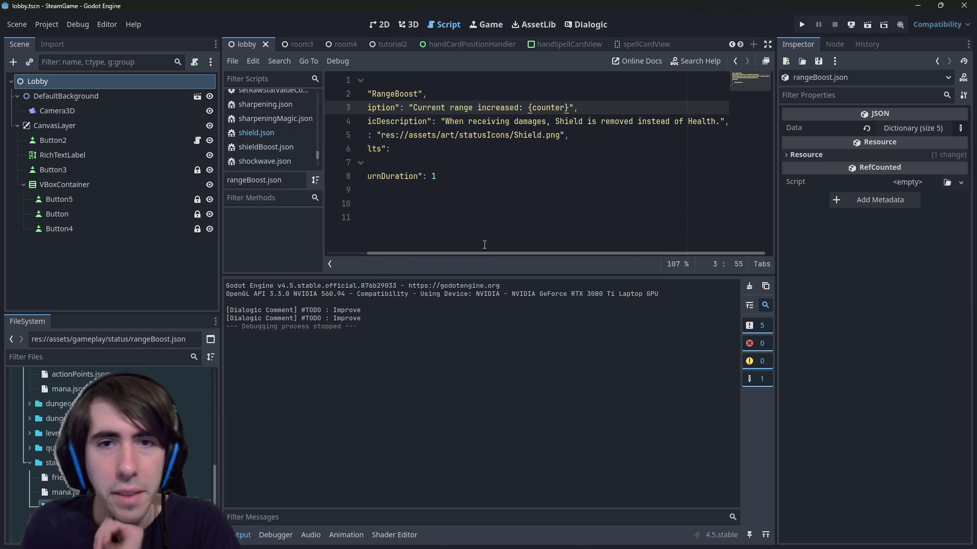
# Replace the generic description with 'range of attack of a character' wording and save.
pyautogui.moveTo(439, 122); pyautogui.dragTo(323, 125)
pyautogui.click(534, 122)
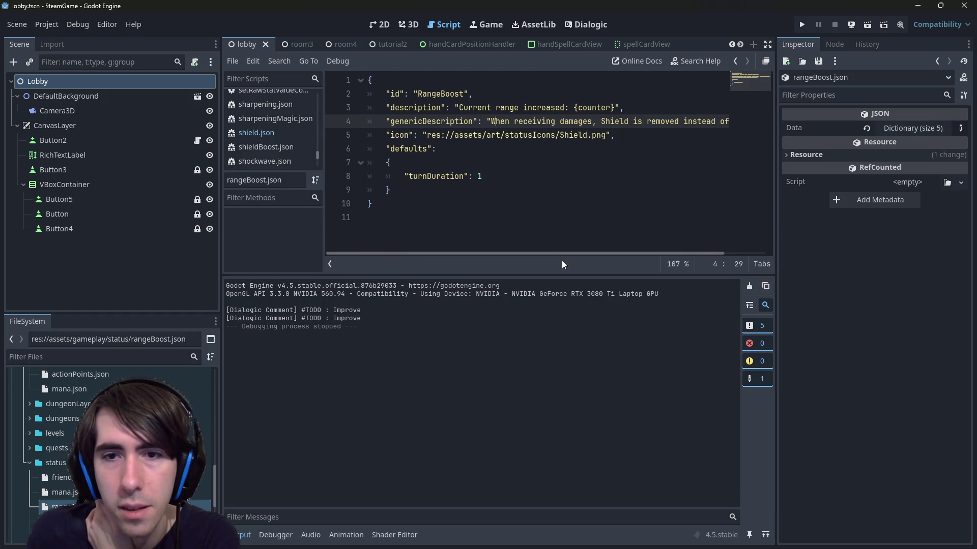
pyautogui.moveTo(553, 253)
pyautogui.mouseDown()
pyautogui.moveTo(601, 240)
pyautogui.moveTo(554, 239)
pyautogui.mouseUp()
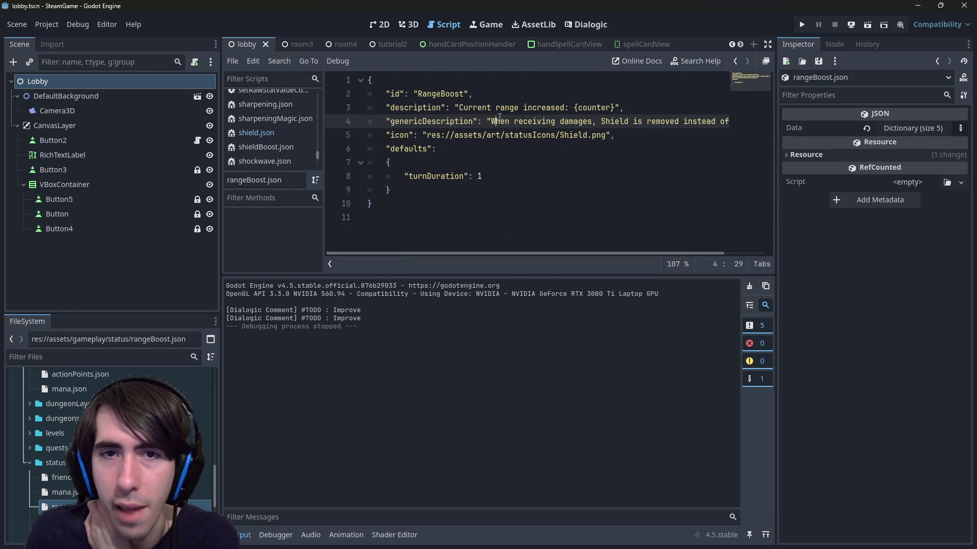
pyautogui.moveTo(492, 122)
pyautogui.mouseDown()
pyautogui.moveTo(351, 122)
pyautogui.moveTo(720, 125)
pyautogui.mouseUp()
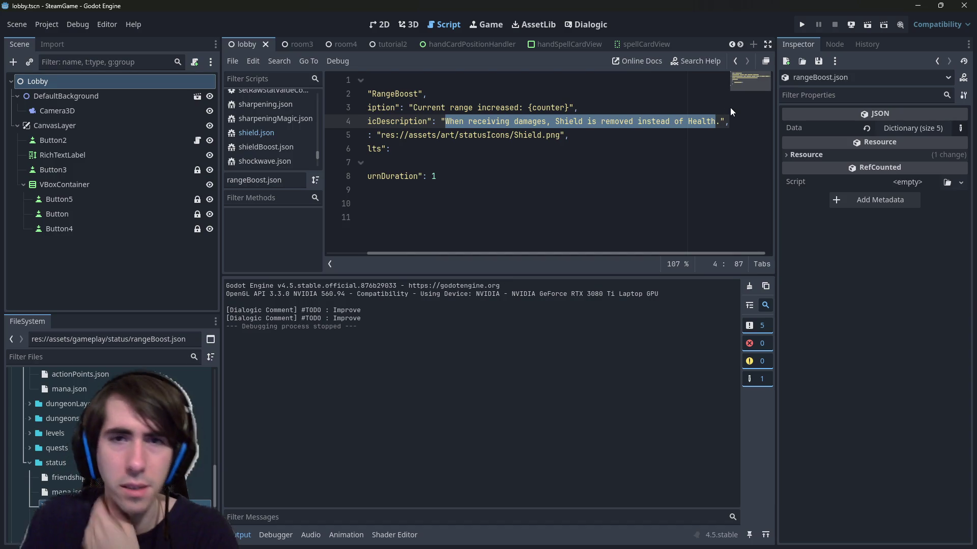
pyautogui.press('BackSpace')
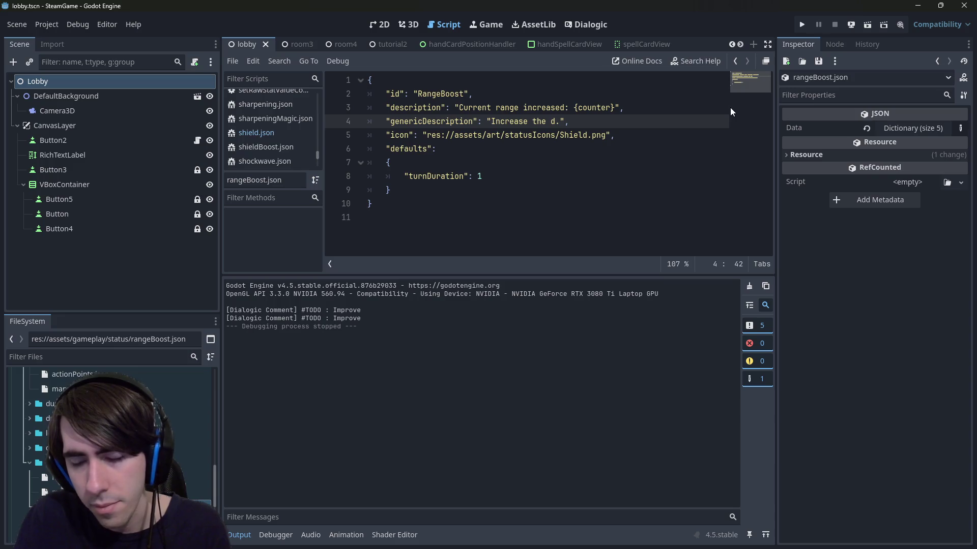
pyautogui.write('base range by')
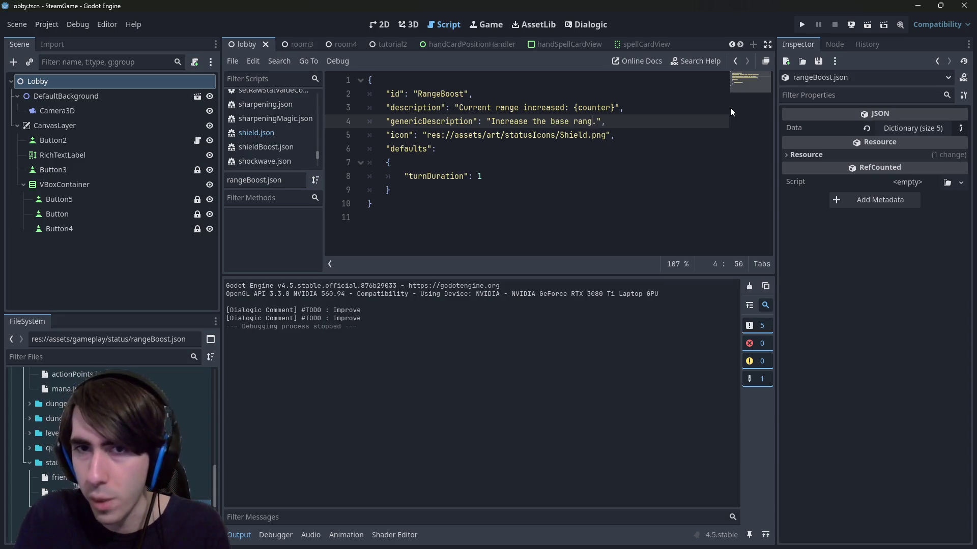
pyautogui.hotkey('ctrl', 'BackSpace')
pyautogui.hotkey('ctrl', 'BackSpace')
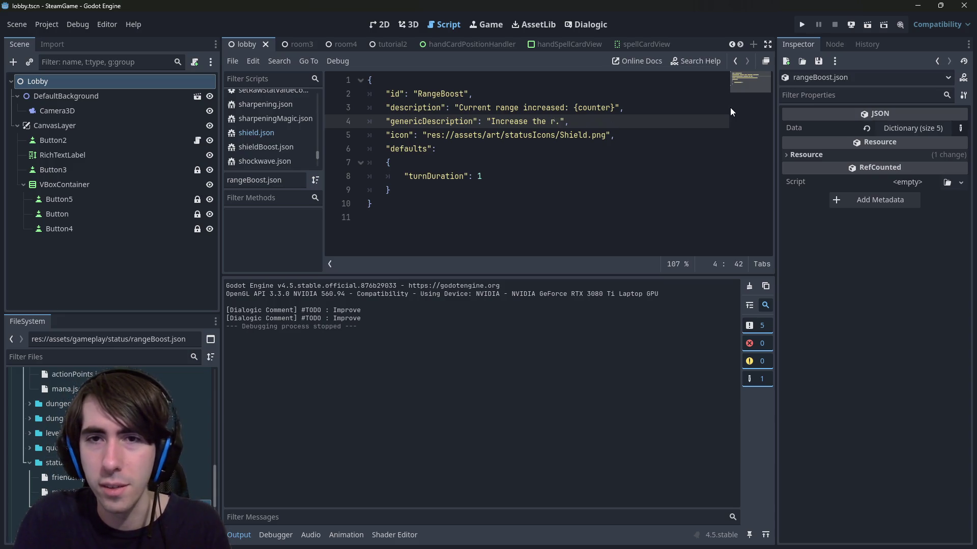
pyautogui.write('ange of attack of a ')
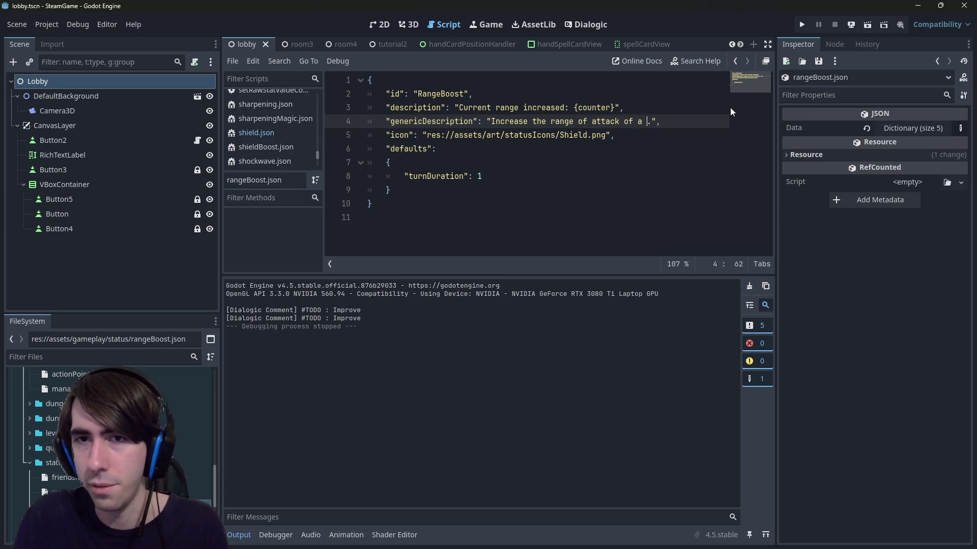
pyautogui.write('character')
pyautogui.hotkey('ctrl', 's')
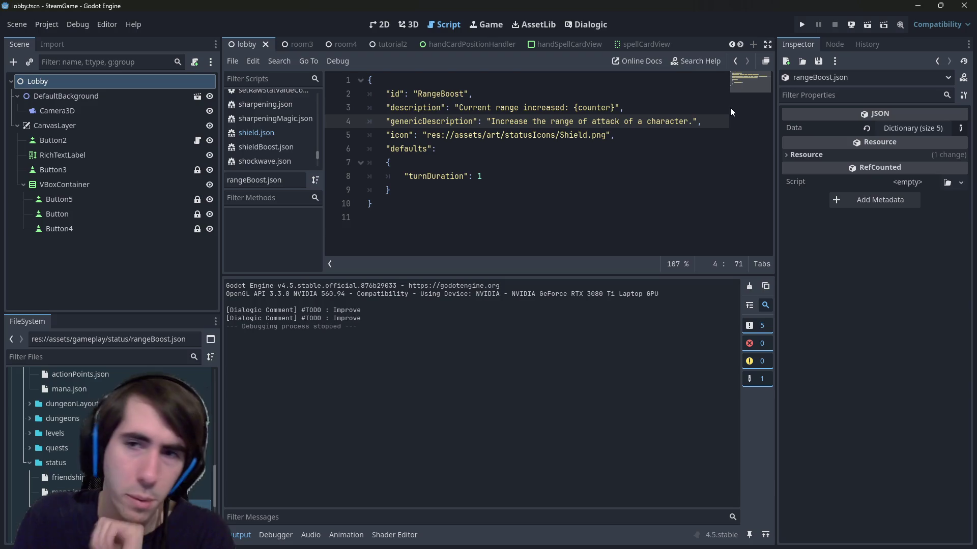
# Change the final word to 'fighter' so it reads 'Increase the range of attack of a fighter.' and save.
pyautogui.hotkey('ctrl', 'BackSpace')
pyautogui.write('monster')
pyautogui.hotkey('ctrl', 'BackSpace')
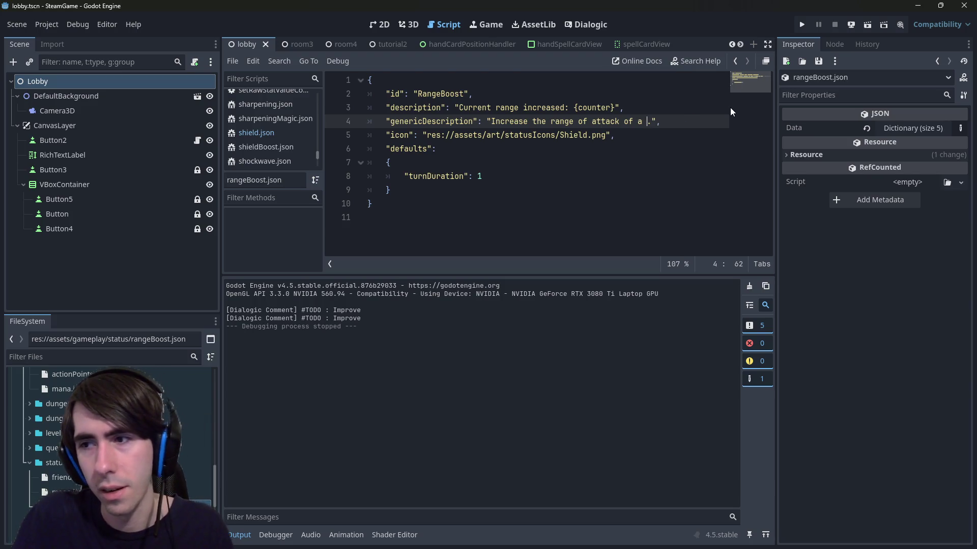
pyautogui.write('warri')
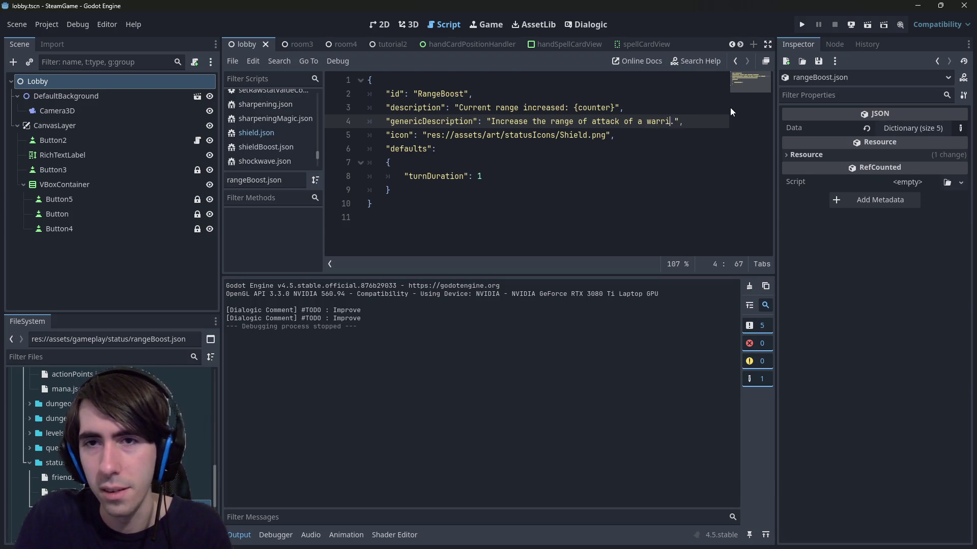
pyautogui.write('or')
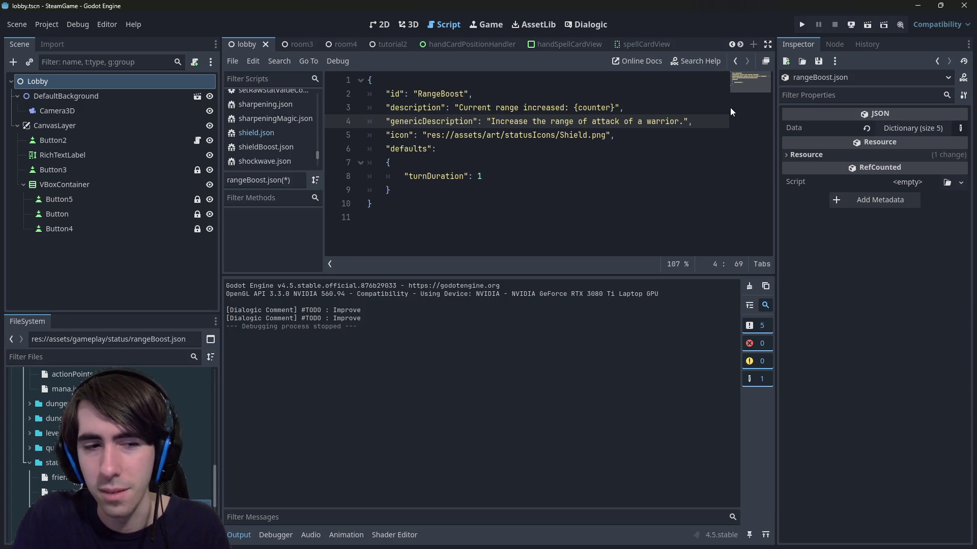
pyautogui.hotkey('ctrl', 'BackSpace')
pyautogui.write('fighter')
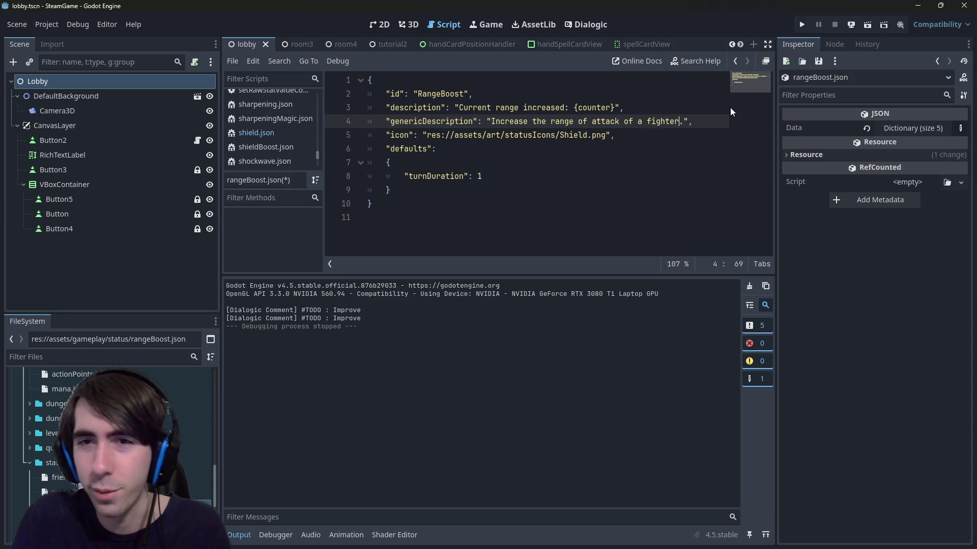
pyautogui.hotkey('ctrl', 's')
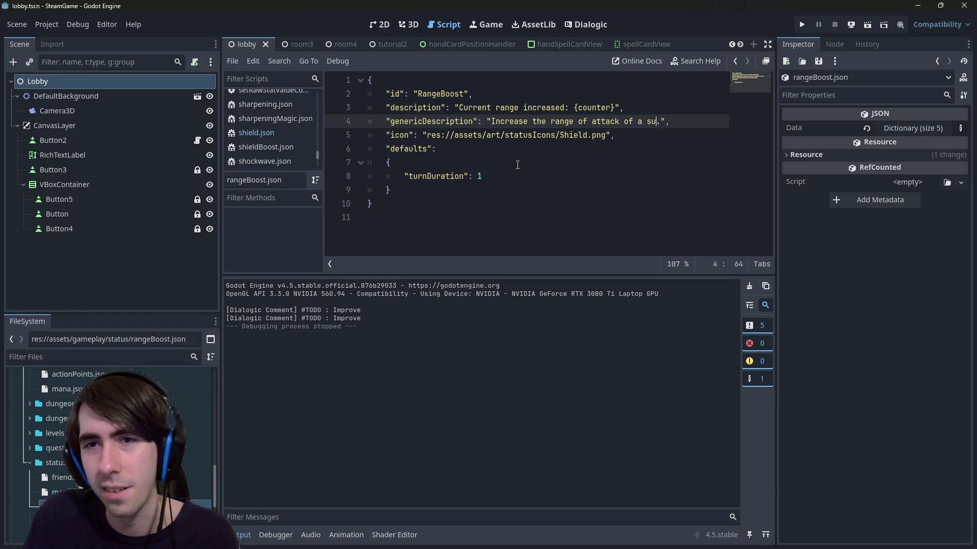
pyautogui.write('fighter')
pyautogui.hotkey('ctrl', 's')
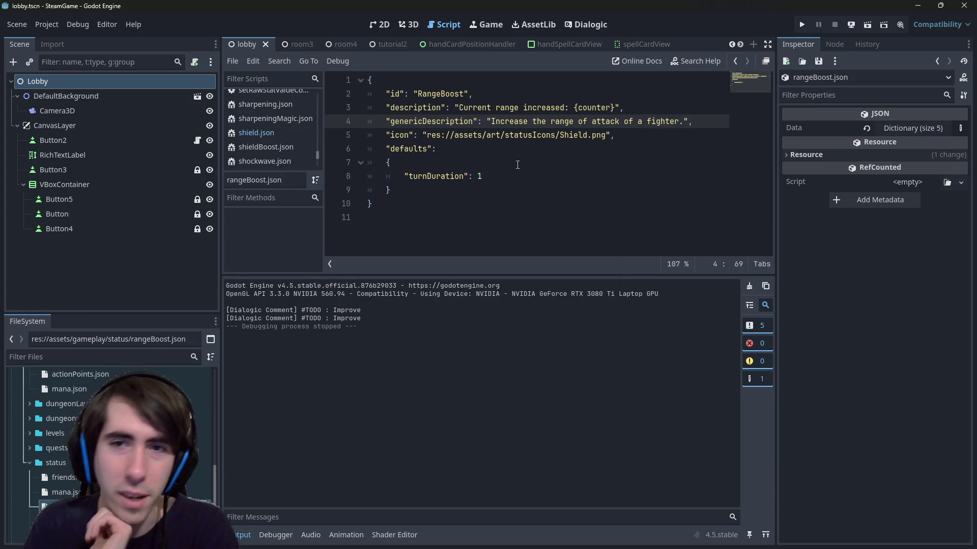
pyautogui.doubleClick(400, 135)
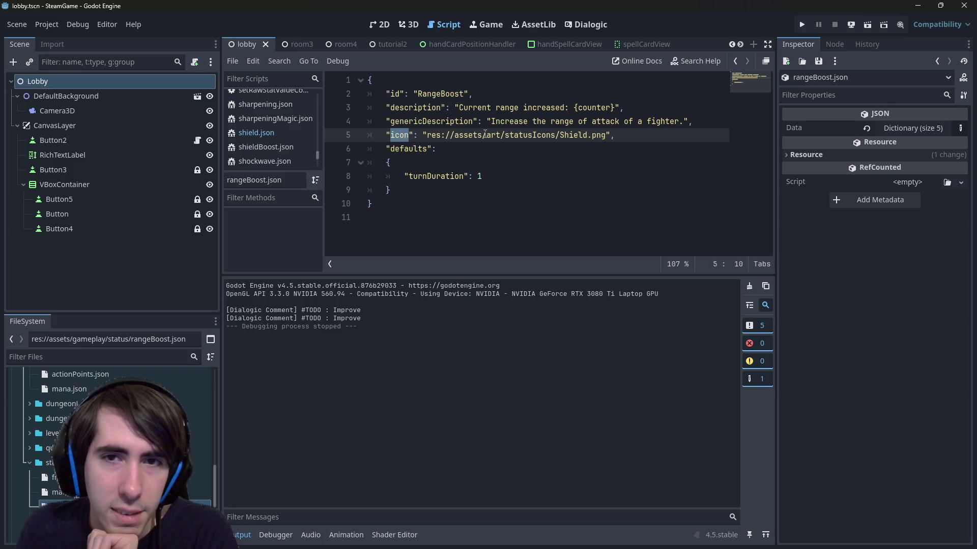
pyautogui.moveTo(693, 121); pyautogui.dragTo(452, 121)
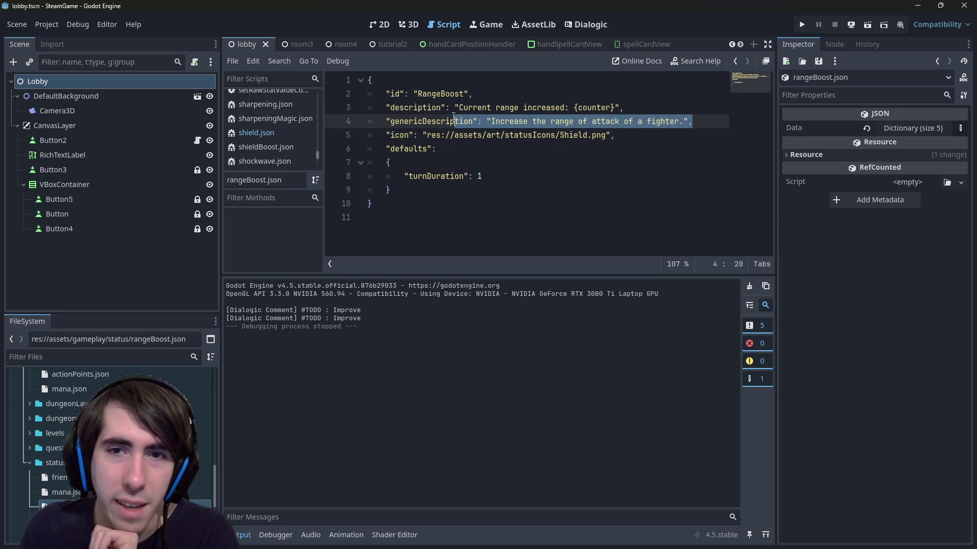
pyautogui.click(454, 121)
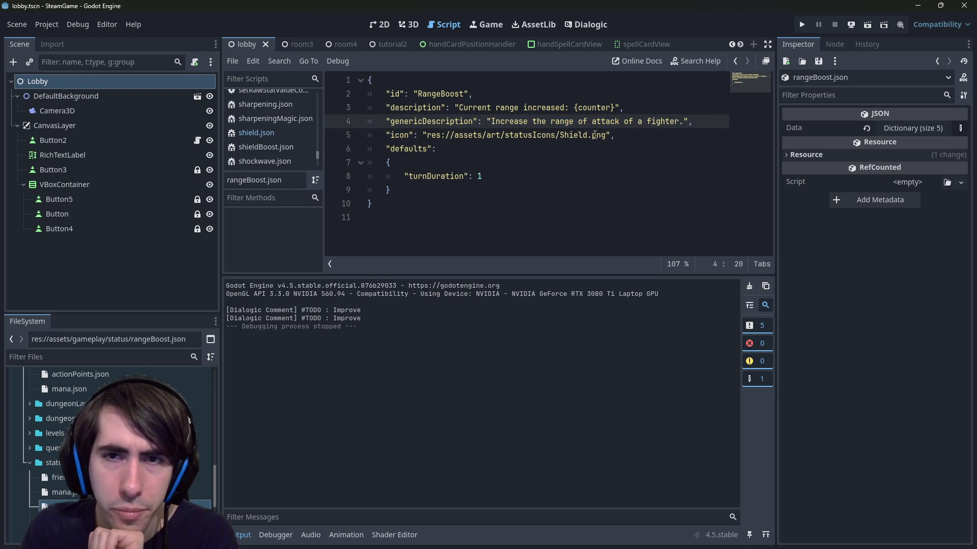
pyautogui.click(570, 135)
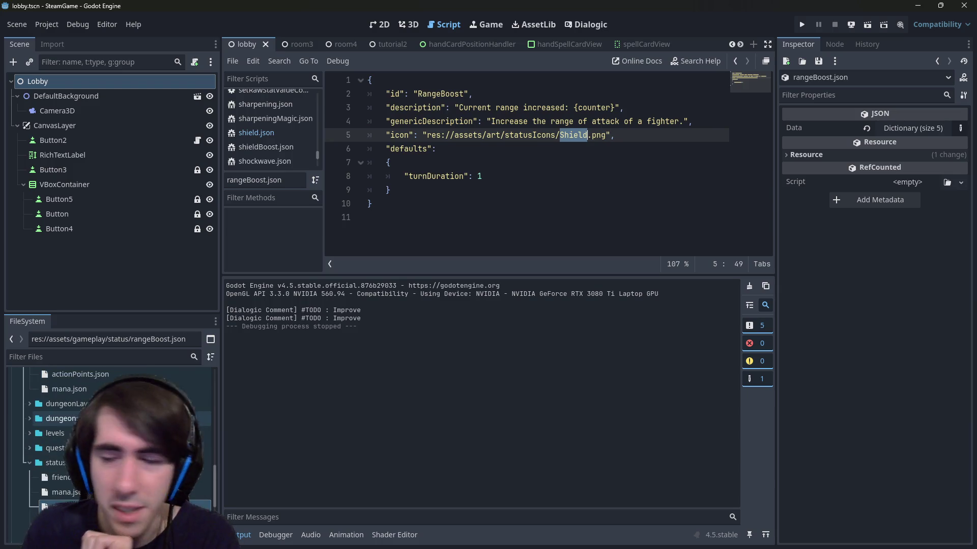
pyautogui.scroll(-5, 114, 375)
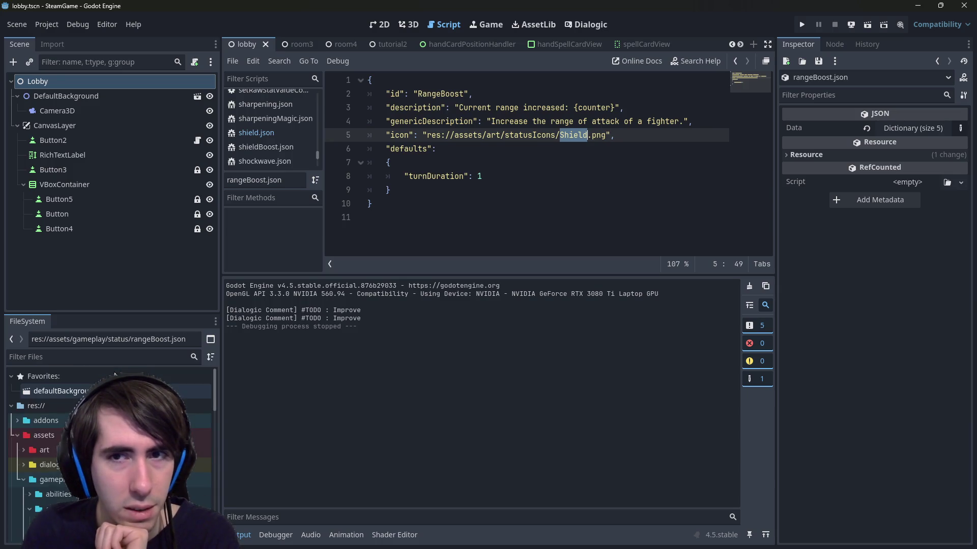
pyautogui.scroll(15, 133, 372)
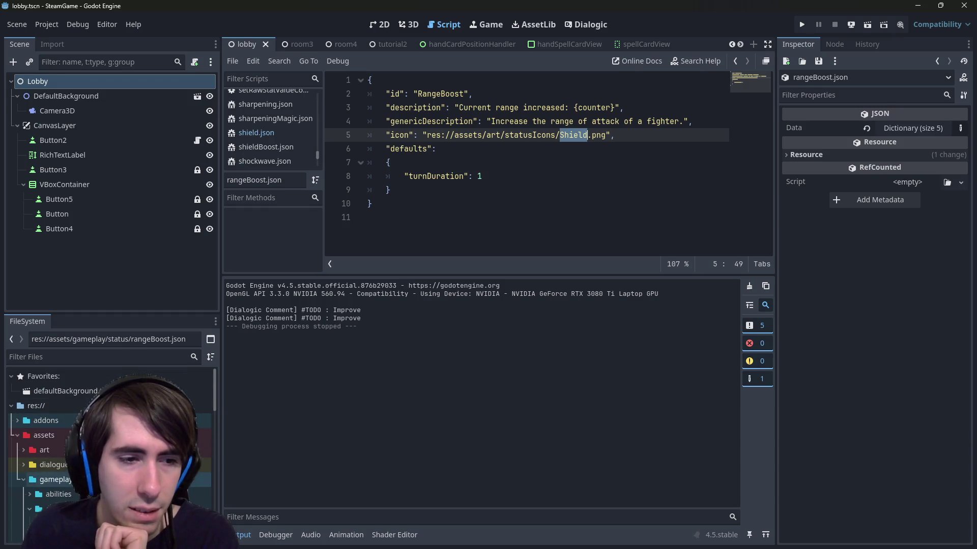
pyautogui.scroll(-15, 112, 433)
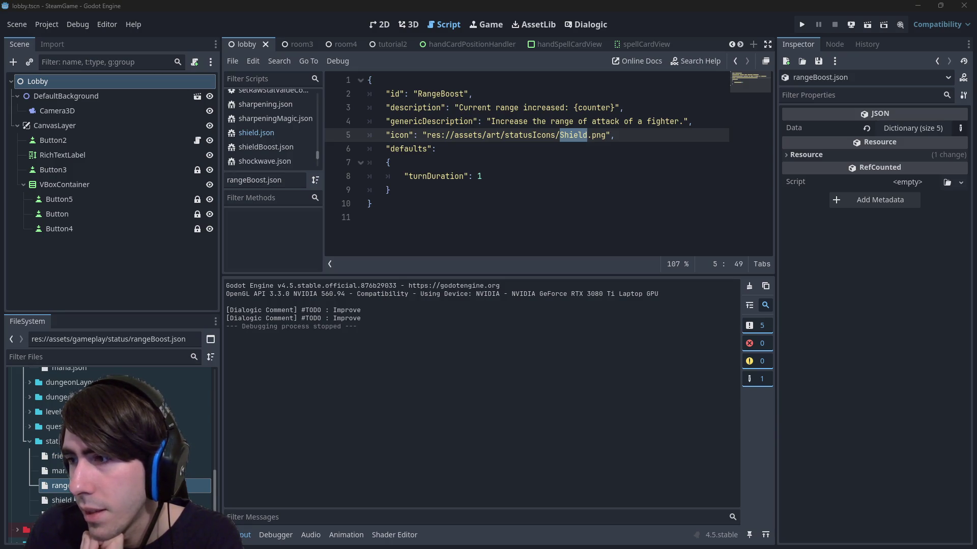
pyautogui.press('Down')
pyautogui.press('Down')
pyautogui.press('Down')
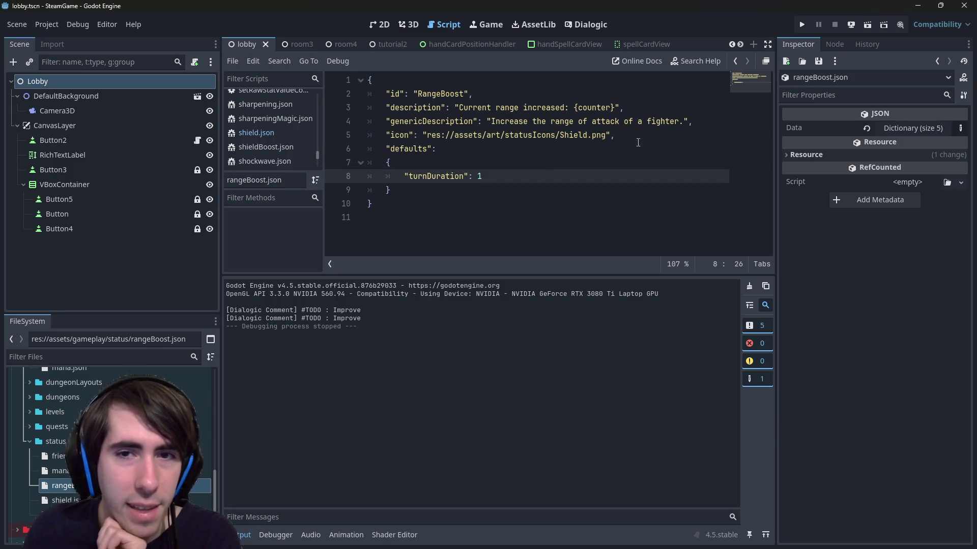
pyautogui.moveTo(638, 143); pyautogui.dragTo(473, 121)
pyautogui.click(473, 121)
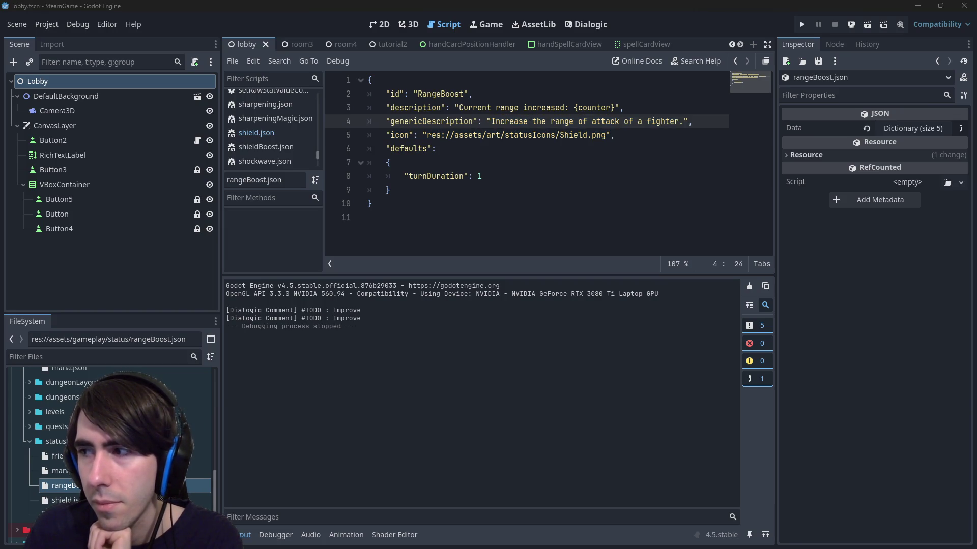
pyautogui.click(540, 192)
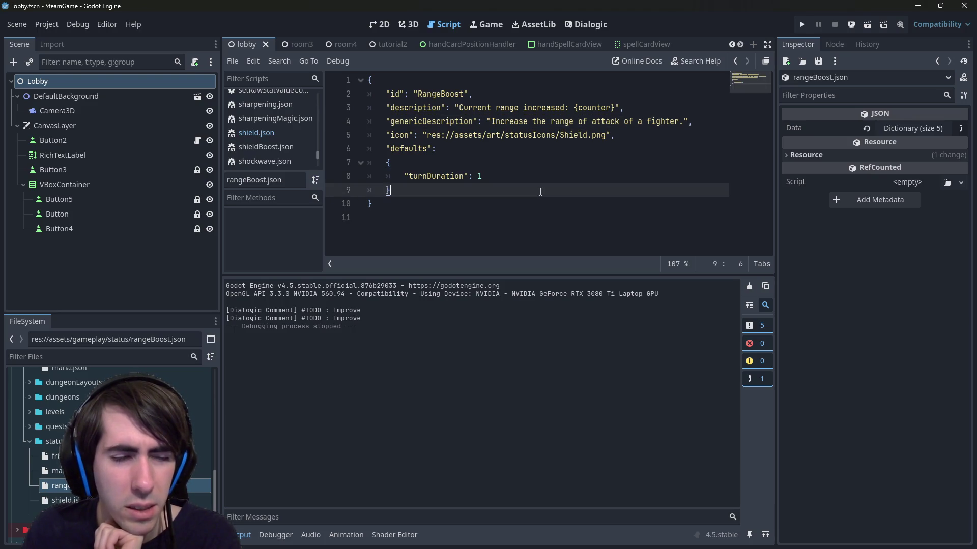
pyautogui.doubleClick(429, 94)
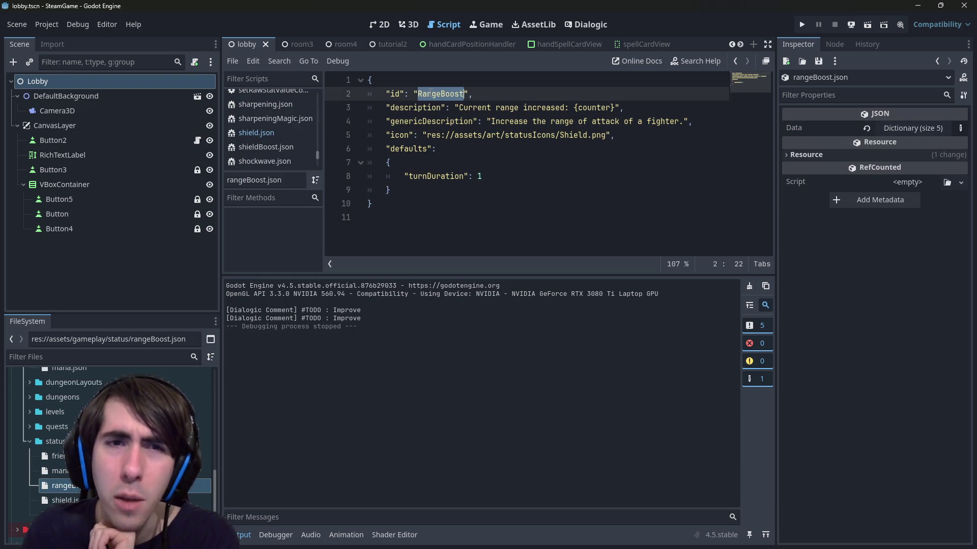
pyautogui.scroll(5, 60, 404)
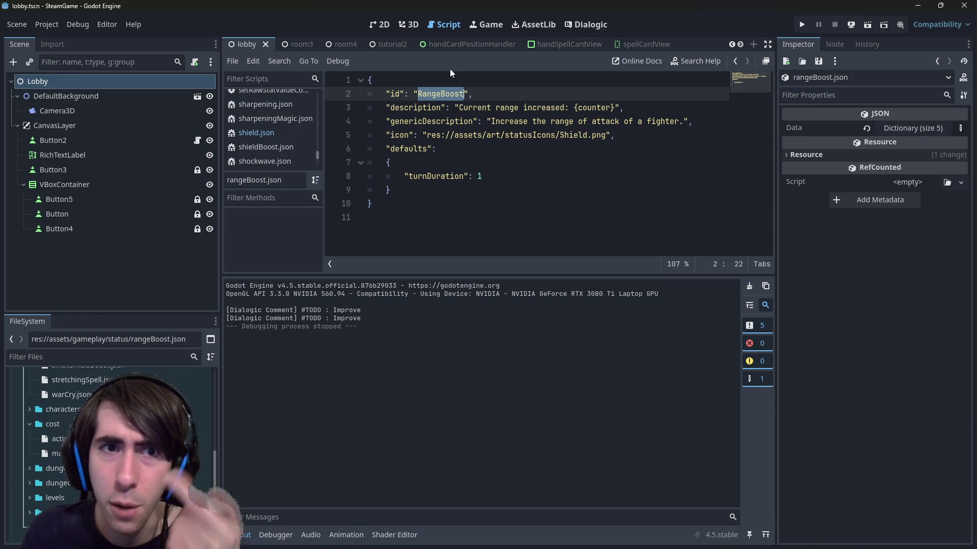
pyautogui.scroll(-4, 636, 39)
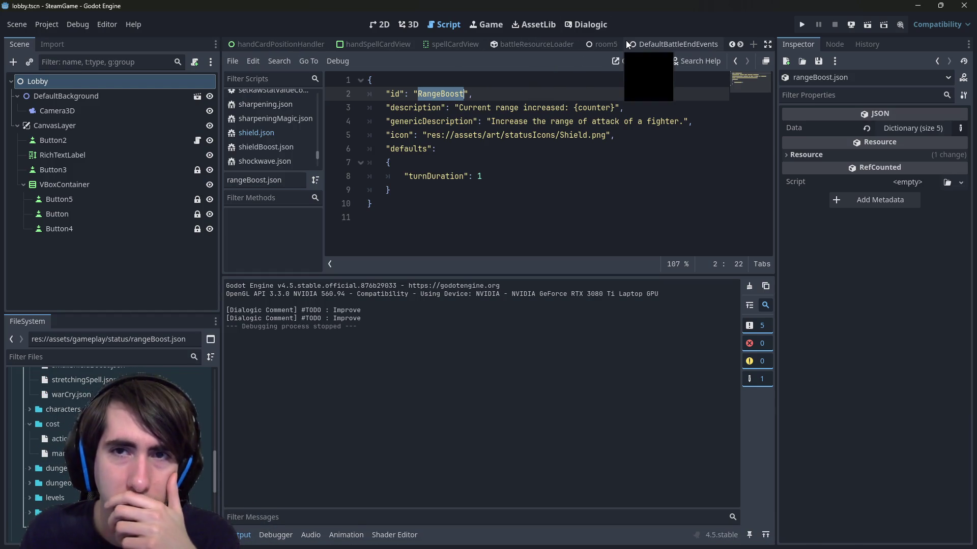
# Switch to the room5 scene and expand the cardGameplay, gameDungeon and quest1 folders in FileSystem.
pyautogui.click(607, 44)
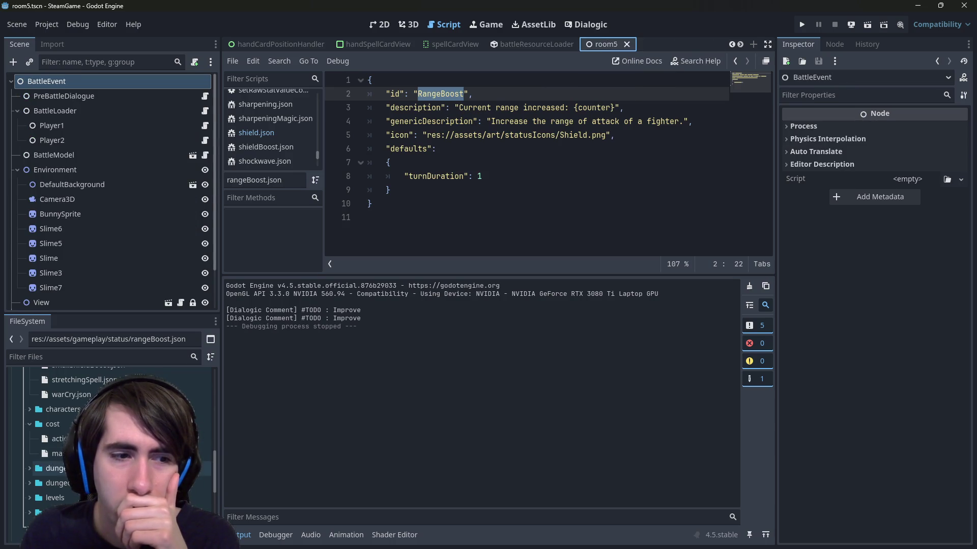
pyautogui.scroll(5, 112, 437)
pyautogui.scroll(-8, 112, 437)
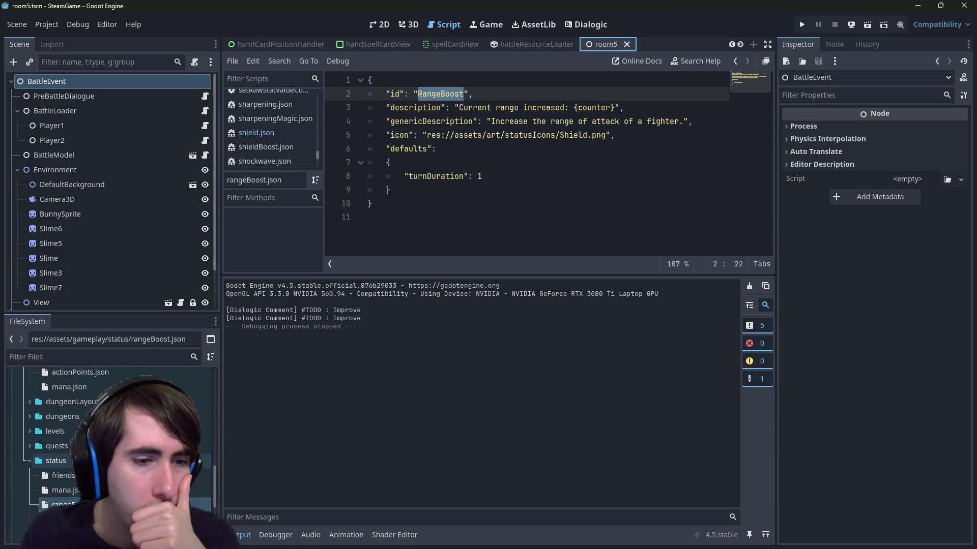
pyautogui.scroll(-5, 112, 438)
pyautogui.scroll(4, 112, 438)
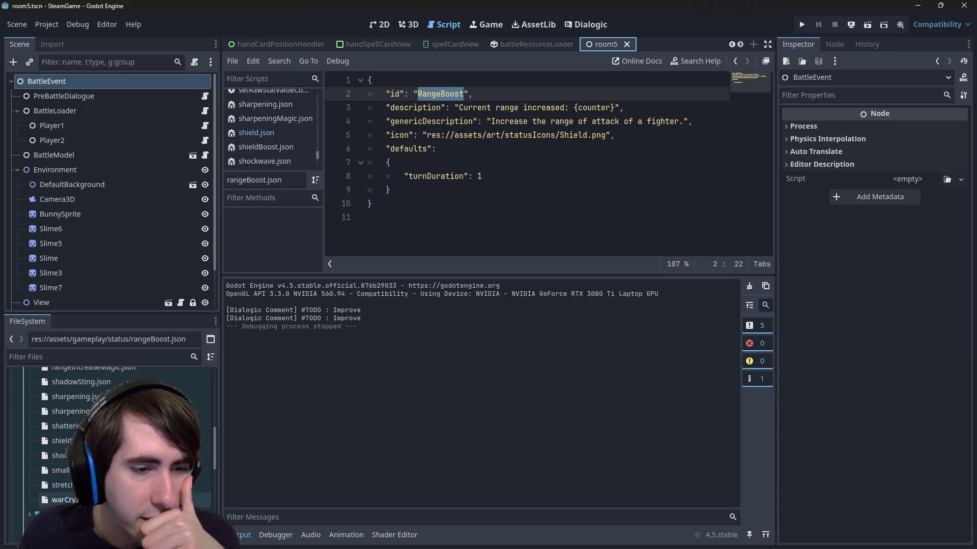
pyautogui.click(76, 453)
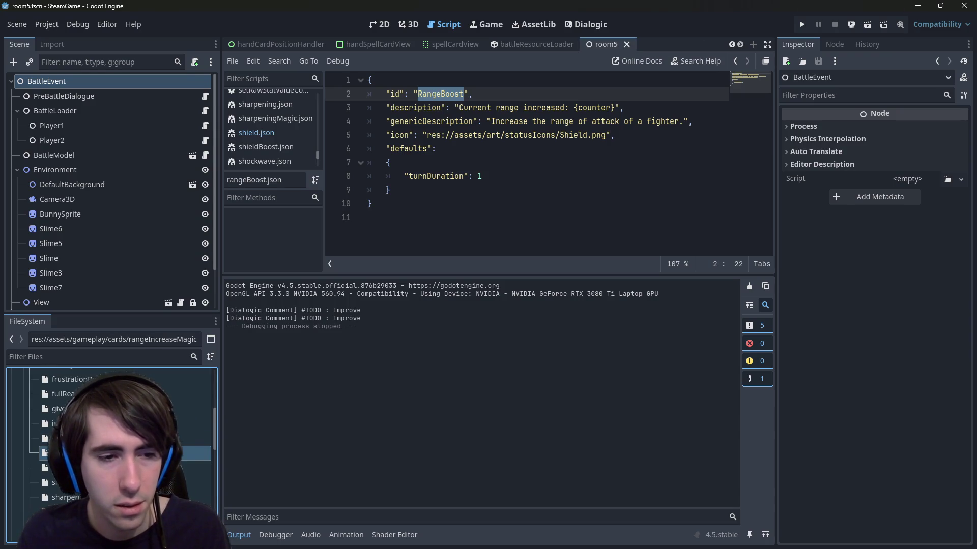
pyautogui.scroll(-4, 112, 437)
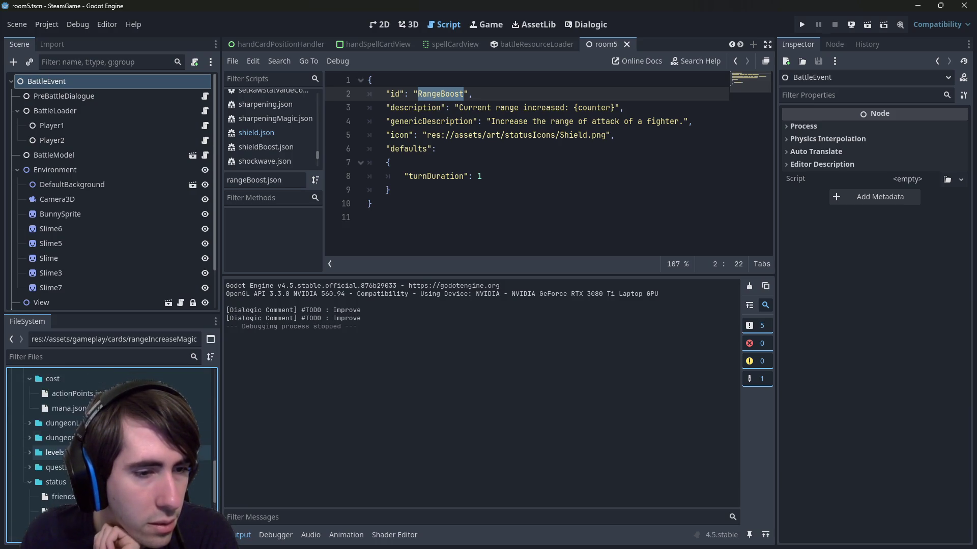
pyautogui.doubleClick(48, 463)
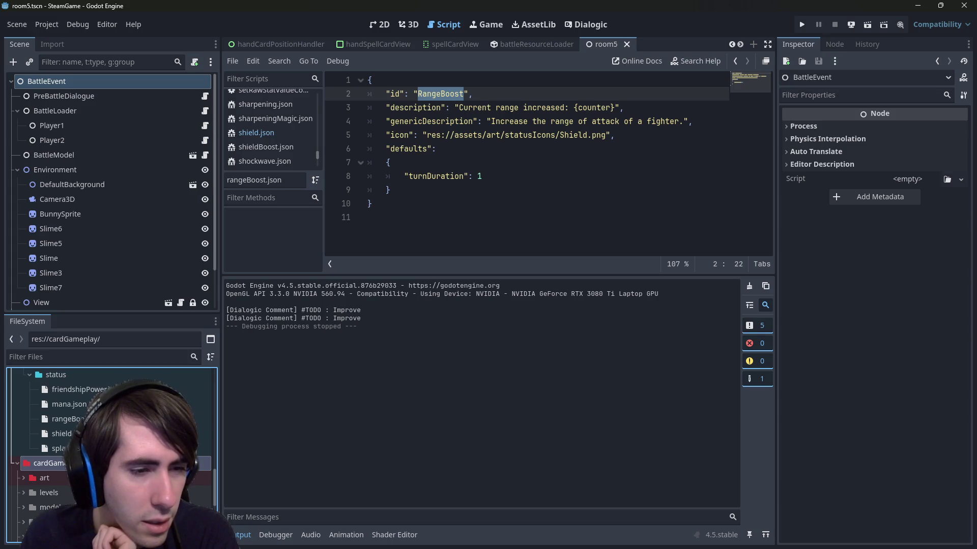
pyautogui.doubleClick(50, 477)
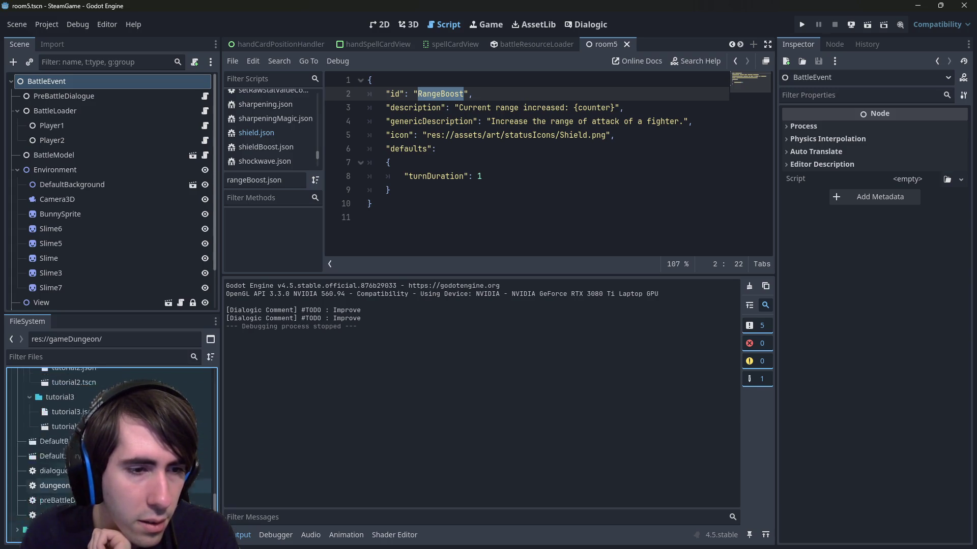
pyautogui.scroll(2, 109, 448)
pyautogui.doubleClick(78, 451)
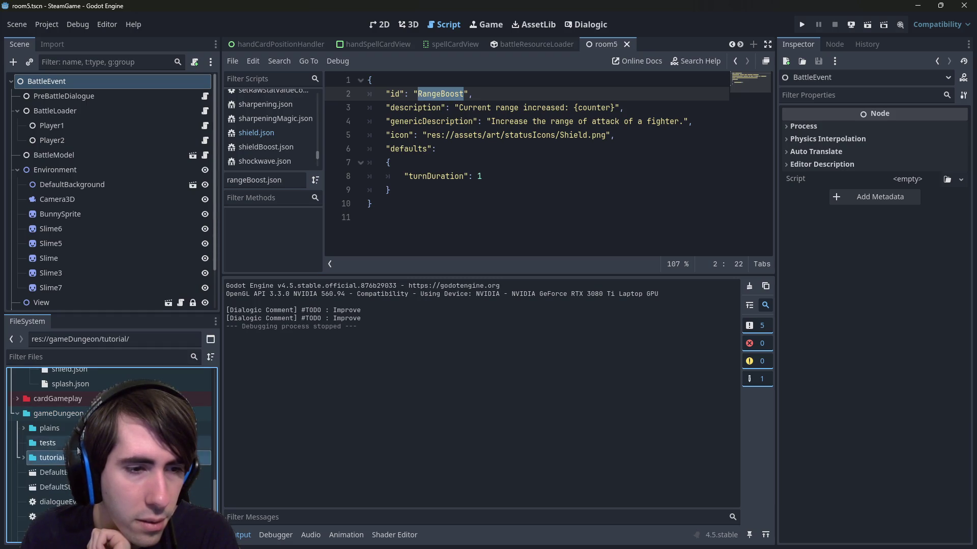
pyautogui.scroll(-2, 110, 447)
pyautogui.doubleClick(76, 417)
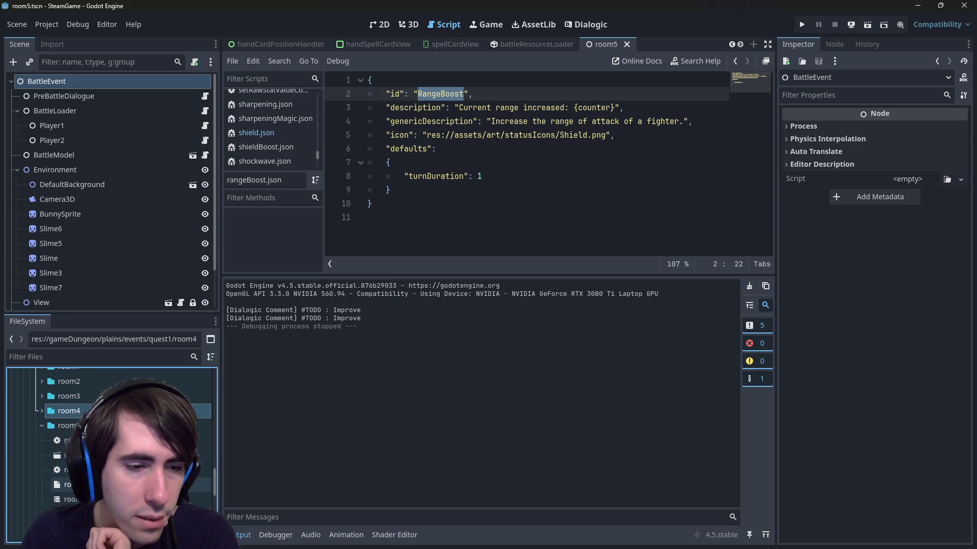
# Open room5Battle.json, paste RangeIncreaseMagic after the GiveMana entry, and run the scene with F6.
pyautogui.doubleClick(72, 485)
pyautogui.scroll(3, 600, 181)
pyautogui.scroll(-1, 600, 181)
pyautogui.click(548, 197)
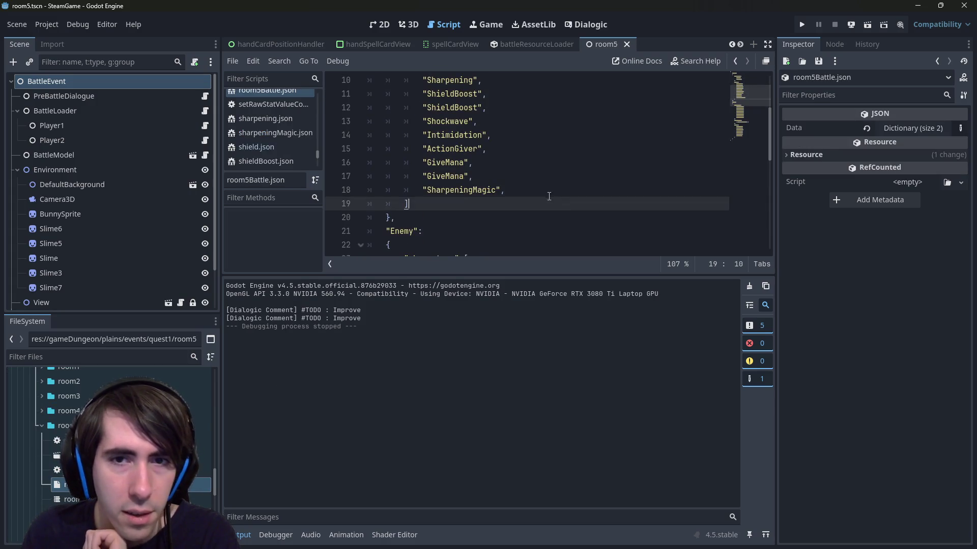
pyautogui.click(549, 191)
pyautogui.click(553, 182)
pyautogui.press('Return')
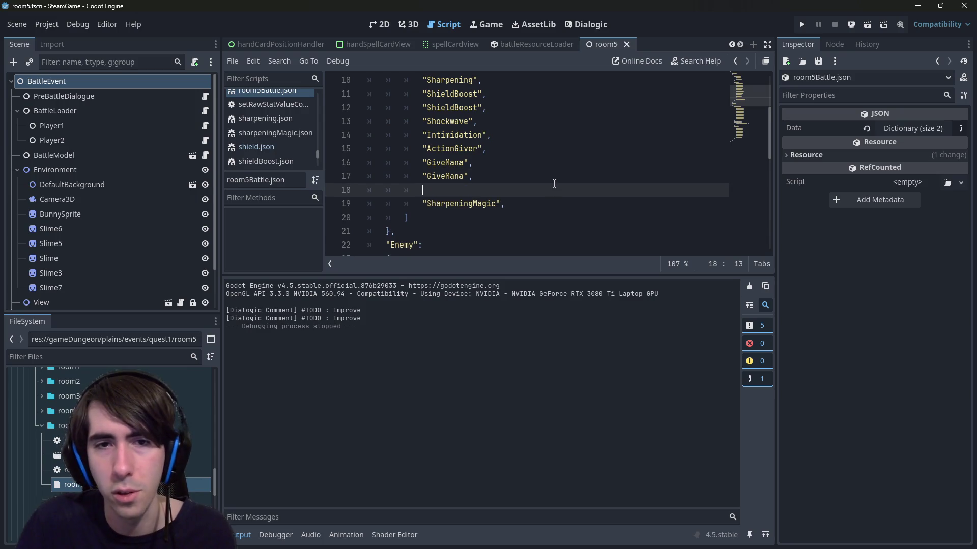
pyautogui.write('"rangeIncreaseMagic"')
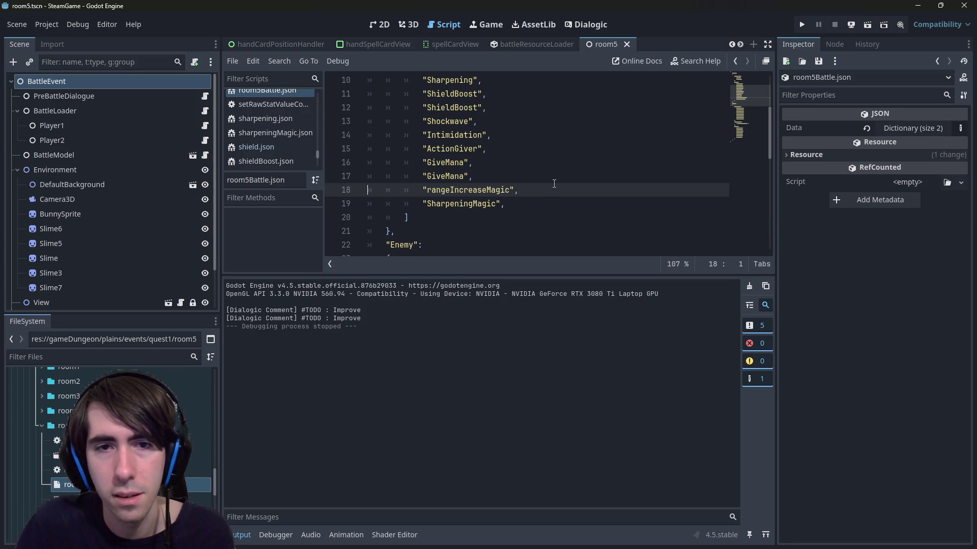
pyautogui.press('F6')
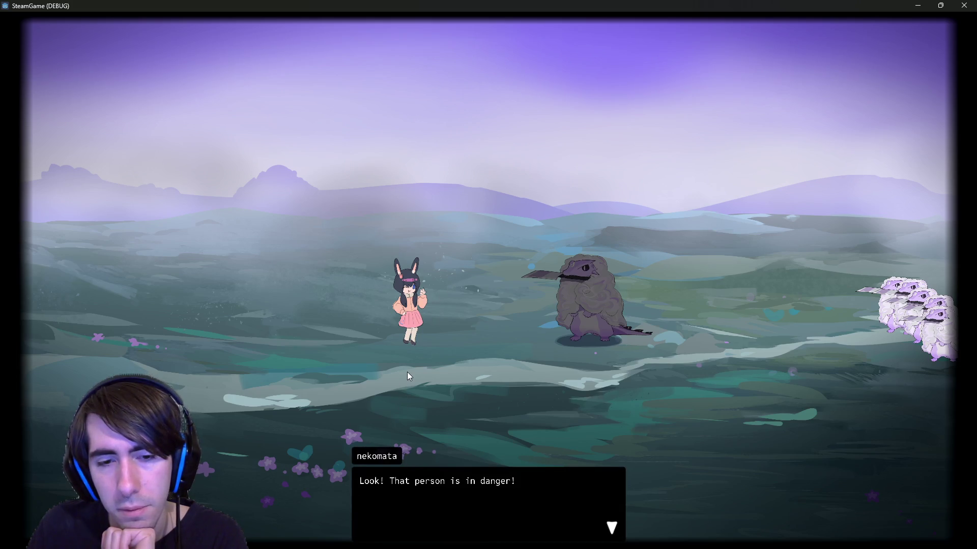
# Dismiss the pre-battle dialogue, deploy both cat-girls, and end the first turn.
pyautogui.click(407, 372)
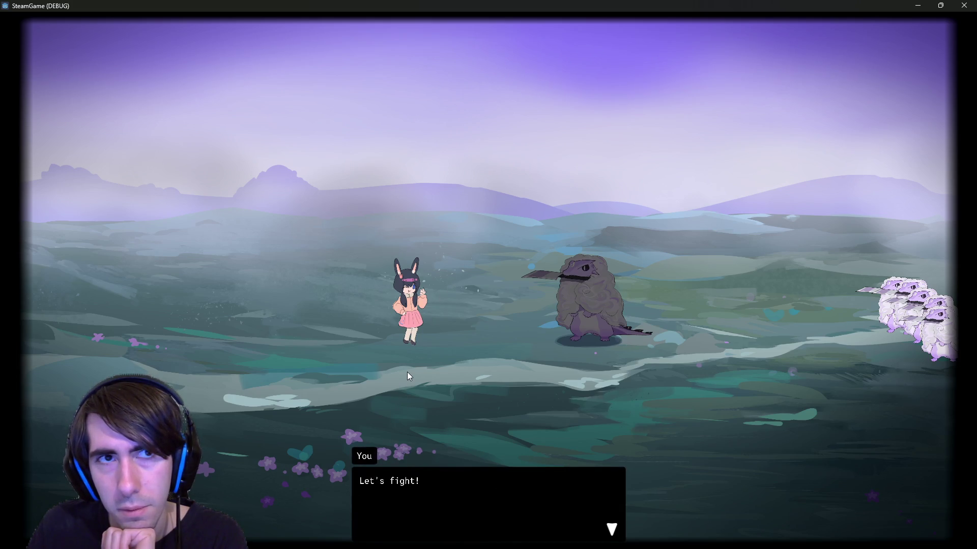
pyautogui.click(407, 372)
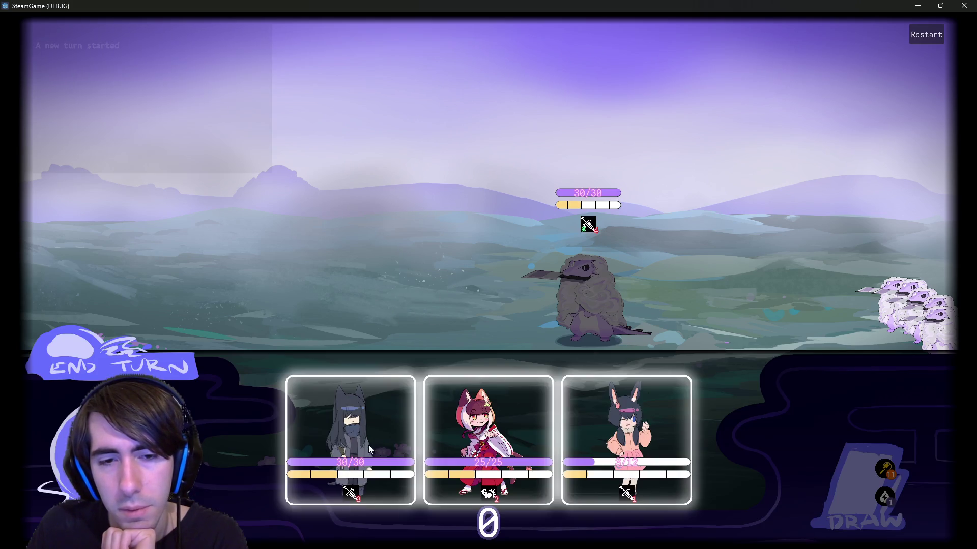
pyautogui.click(368, 444)
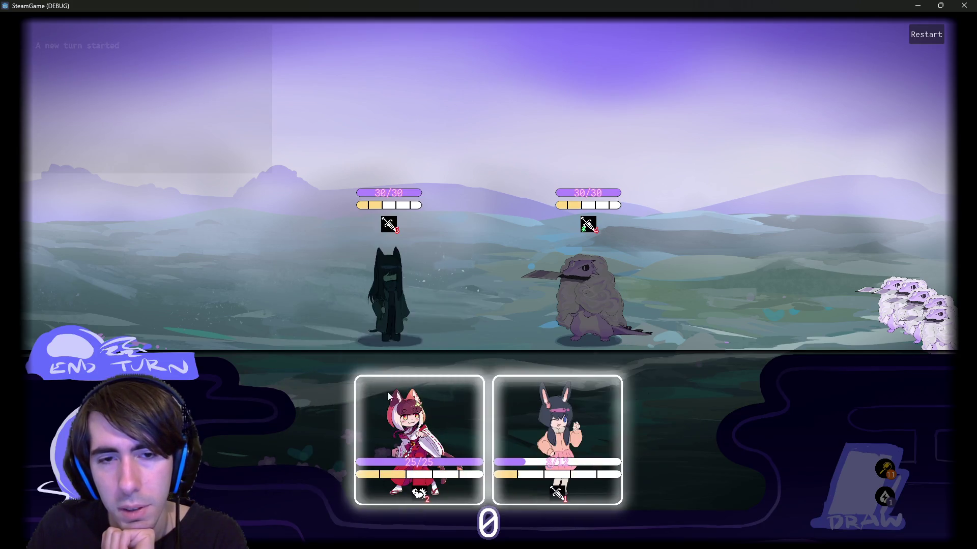
pyautogui.moveTo(551, 425)
pyautogui.mouseDown()
pyautogui.moveTo(277, 265)
pyautogui.moveTo(239, 285)
pyautogui.mouseUp()
pyautogui.click(124, 353)
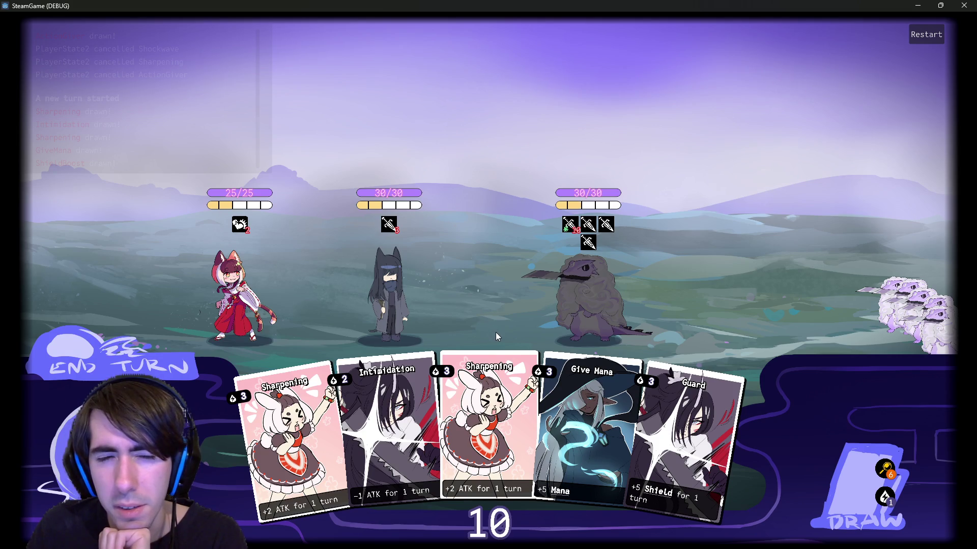
# Draw four cards from the pile and end the turn past the warning.
pyautogui.moveTo(497, 365)
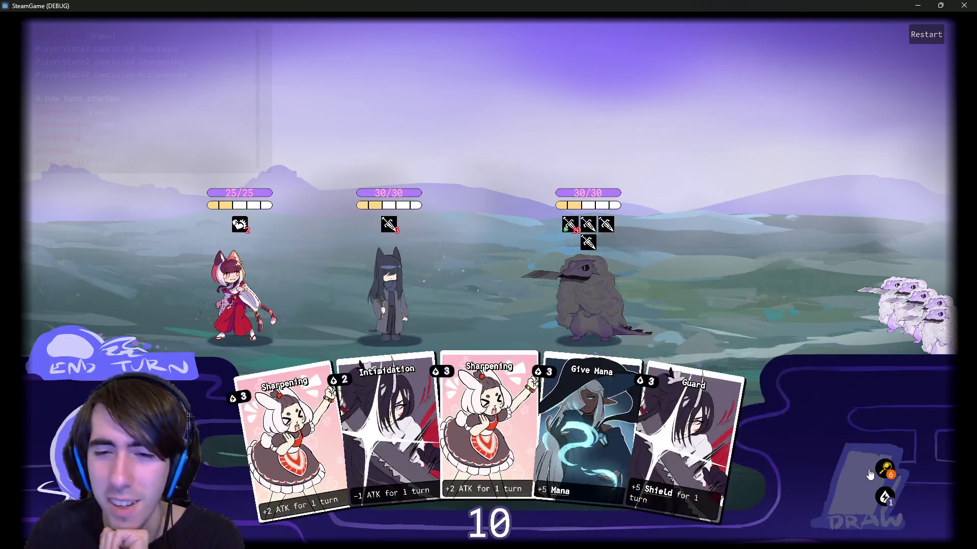
pyautogui.click(867, 475)
pyautogui.click(861, 474)
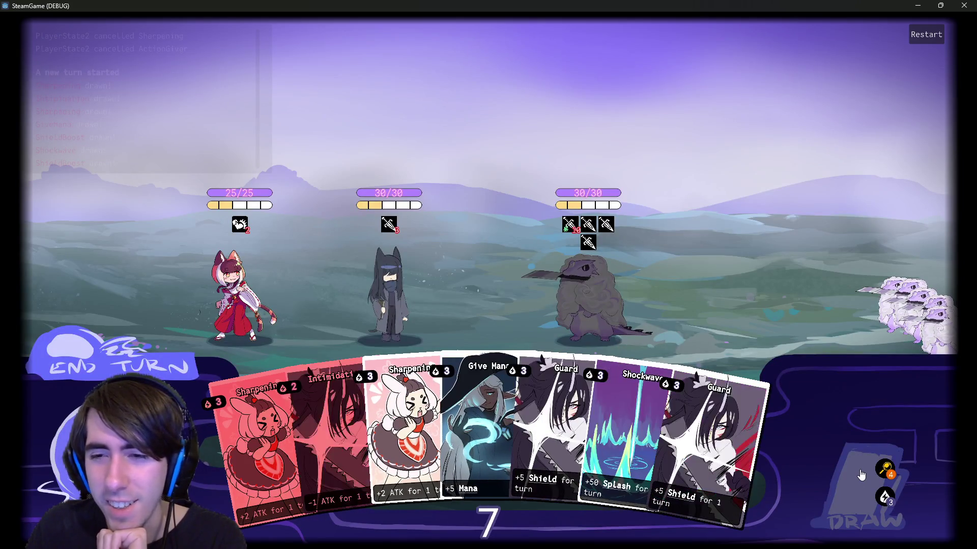
pyautogui.click(861, 474)
pyautogui.click(861, 474)
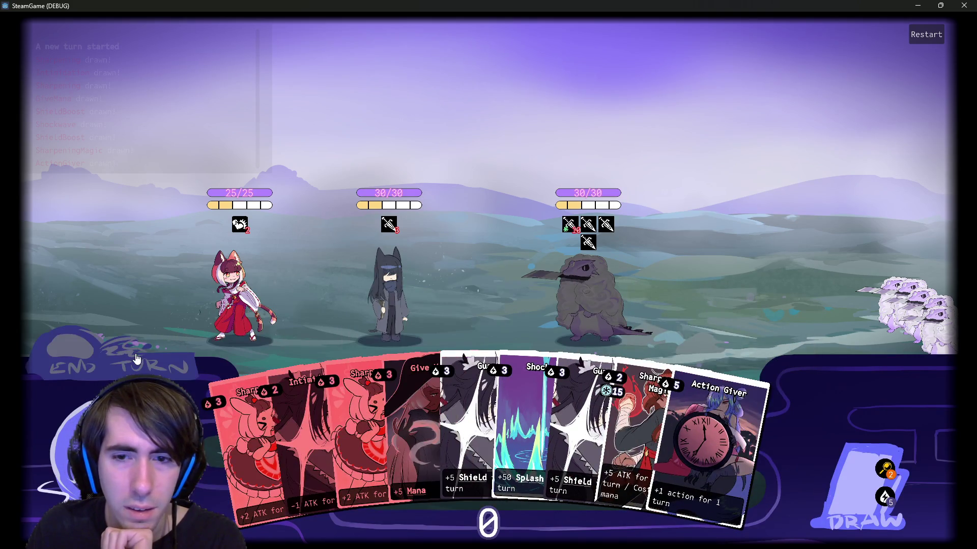
pyautogui.click(136, 359)
pyautogui.click(136, 359)
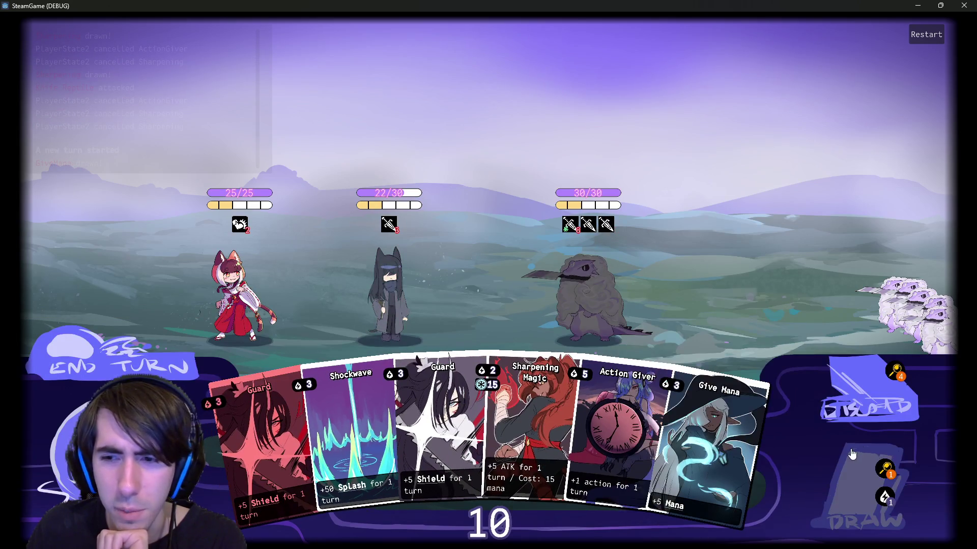
# Draw cards, play two Give Mana cards on the middle character, and end the turn.
pyautogui.click(852, 454)
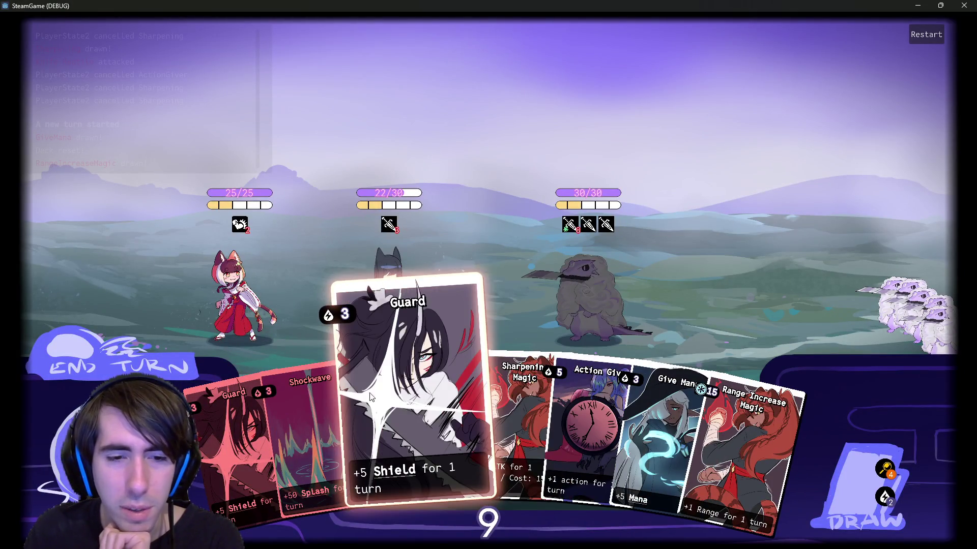
pyautogui.moveTo(652, 420); pyautogui.dragTo(417, 284)
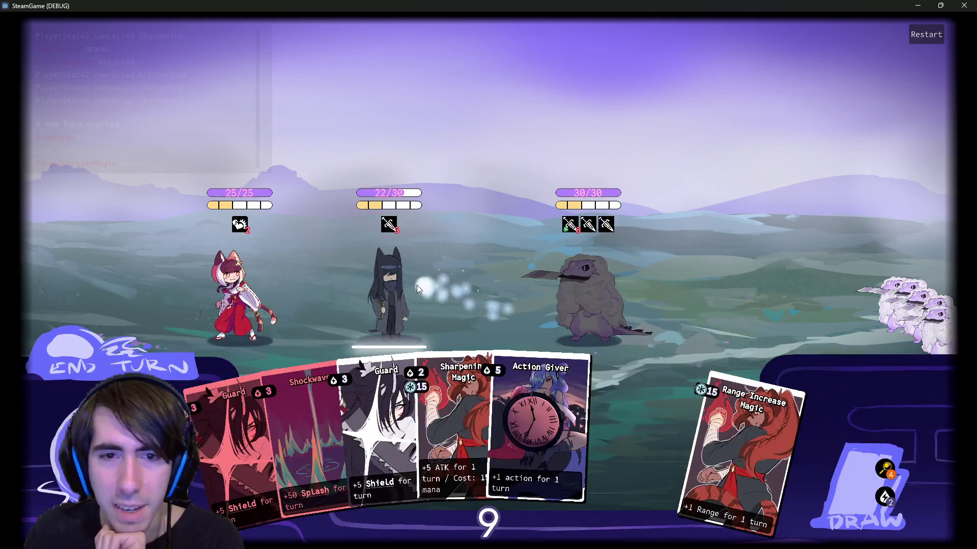
pyautogui.click(857, 473)
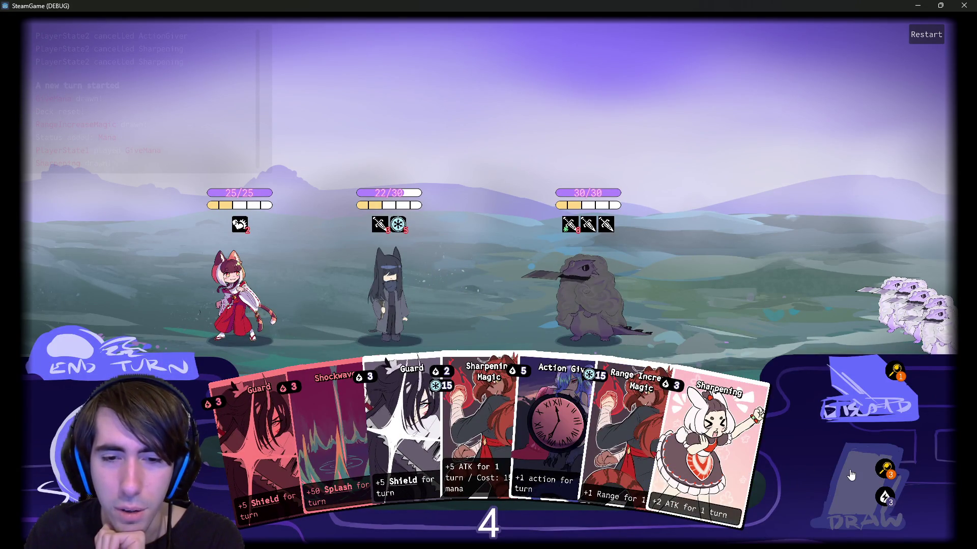
pyautogui.click(850, 474)
pyautogui.moveTo(728, 460); pyautogui.dragTo(365, 282)
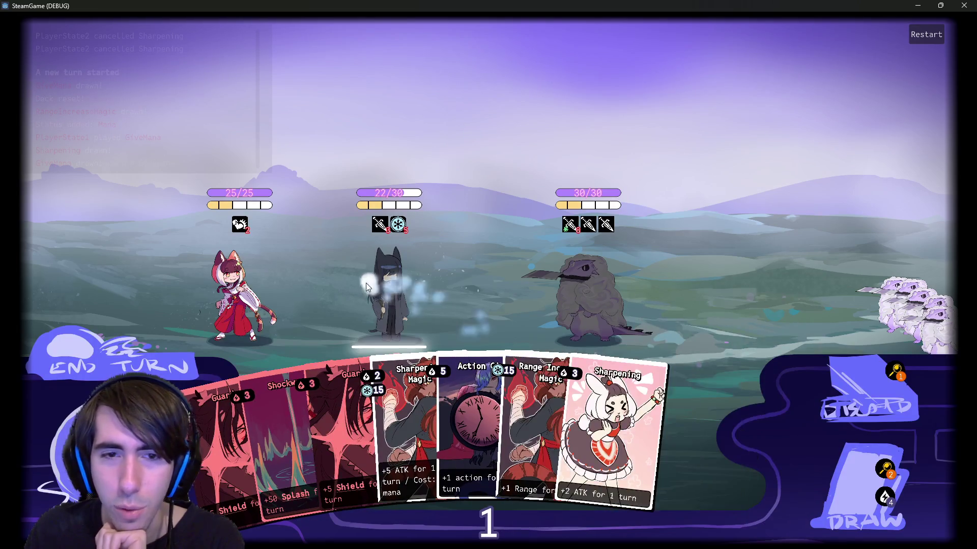
pyautogui.click(113, 362)
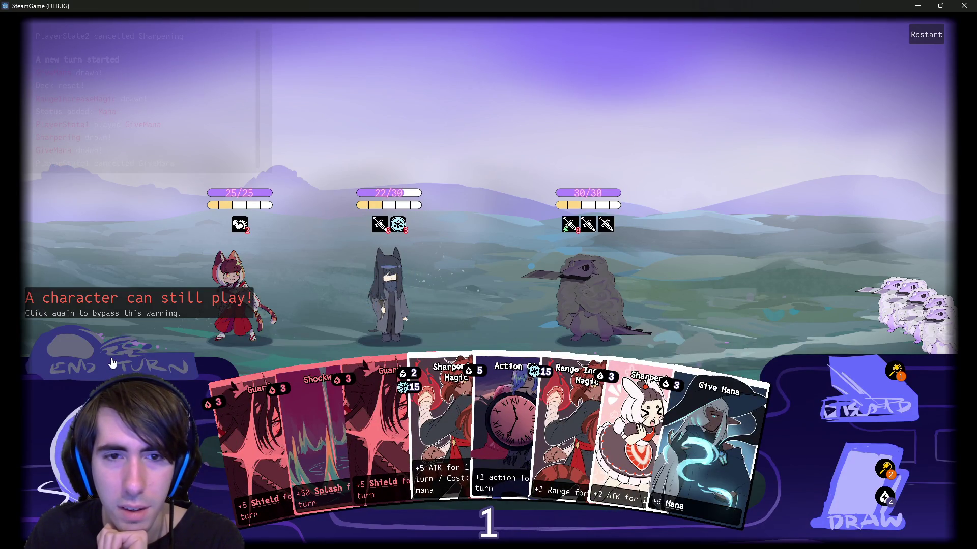
pyautogui.click(112, 362)
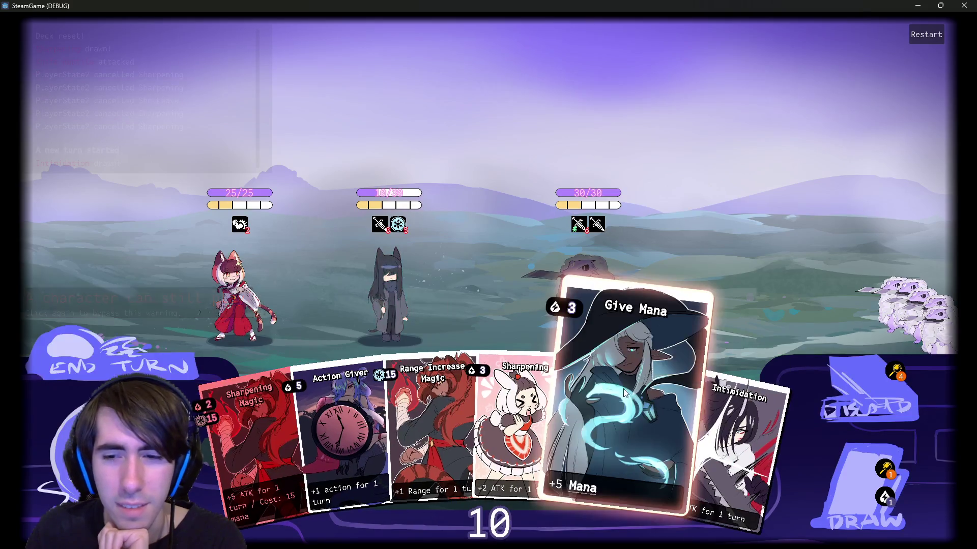
# Play Give Mana, draw three cards, end the turn, then play another Give Mana on the middle character.
pyautogui.moveTo(585, 452); pyautogui.dragTo(386, 284)
pyautogui.click(889, 508)
pyautogui.click(843, 503)
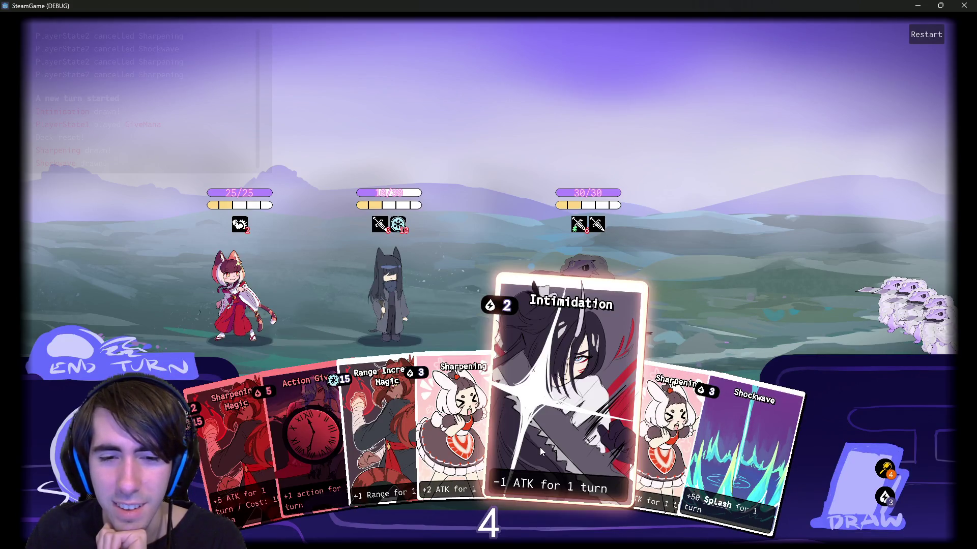
pyautogui.click(832, 472)
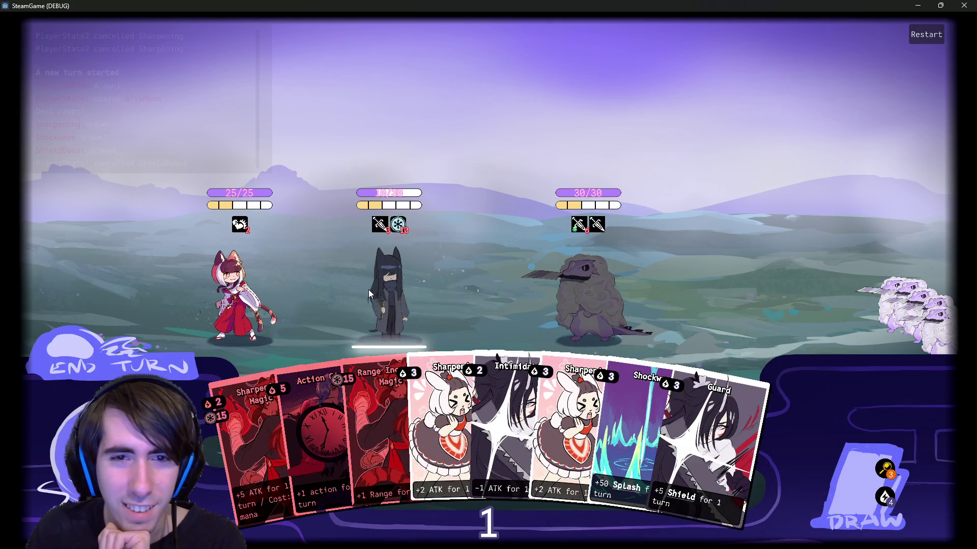
pyautogui.click(108, 363)
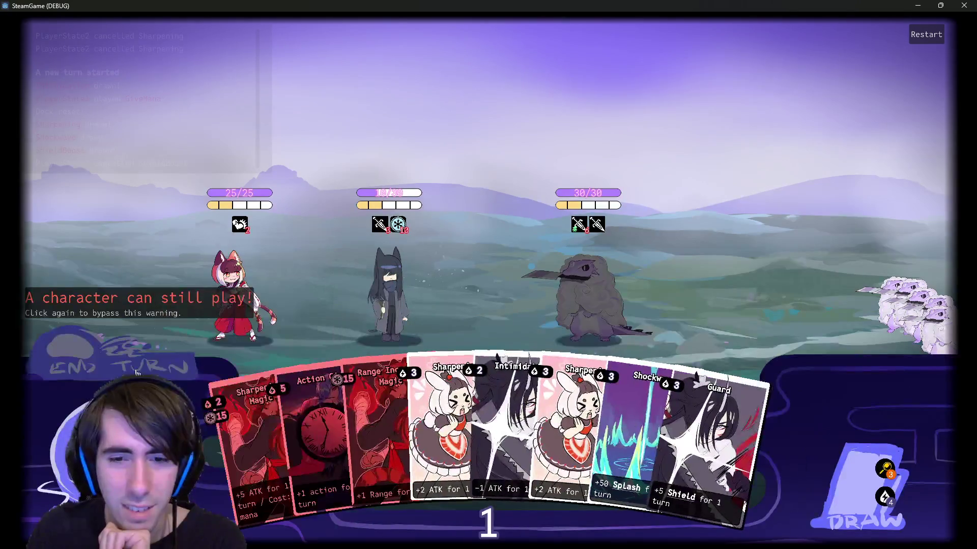
pyautogui.click(136, 373)
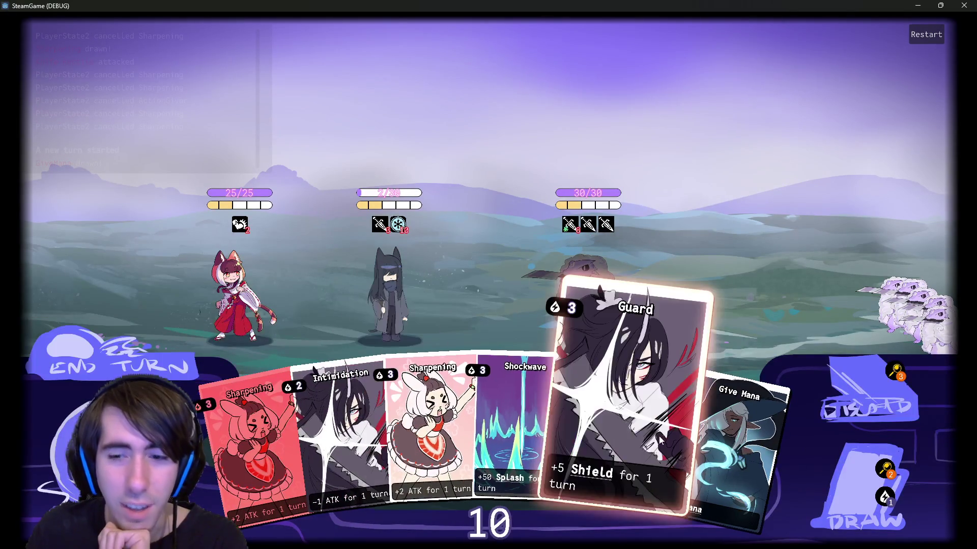
pyautogui.moveTo(753, 424); pyautogui.dragTo(417, 302)
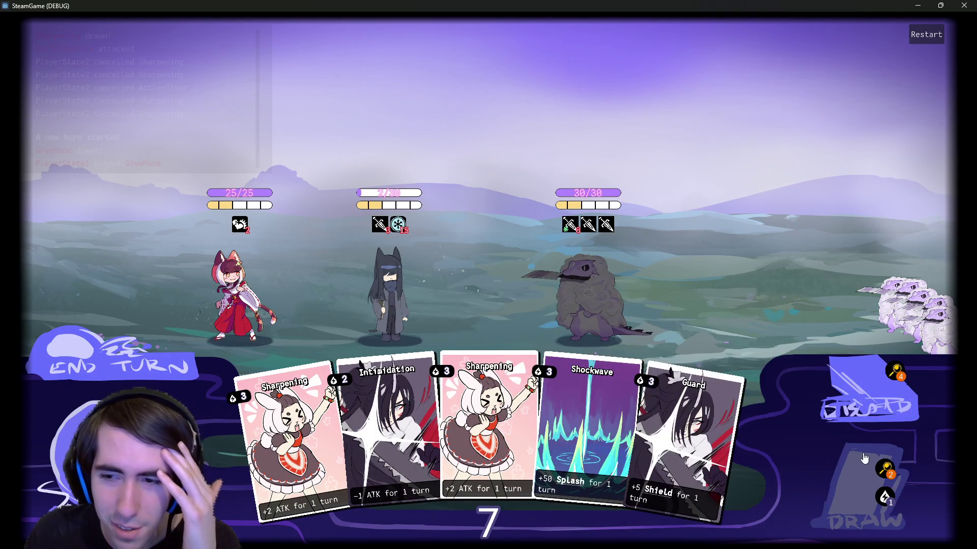
# Draw two cards, play Guard on the middle character, and end the turn.
pyautogui.click(850, 461)
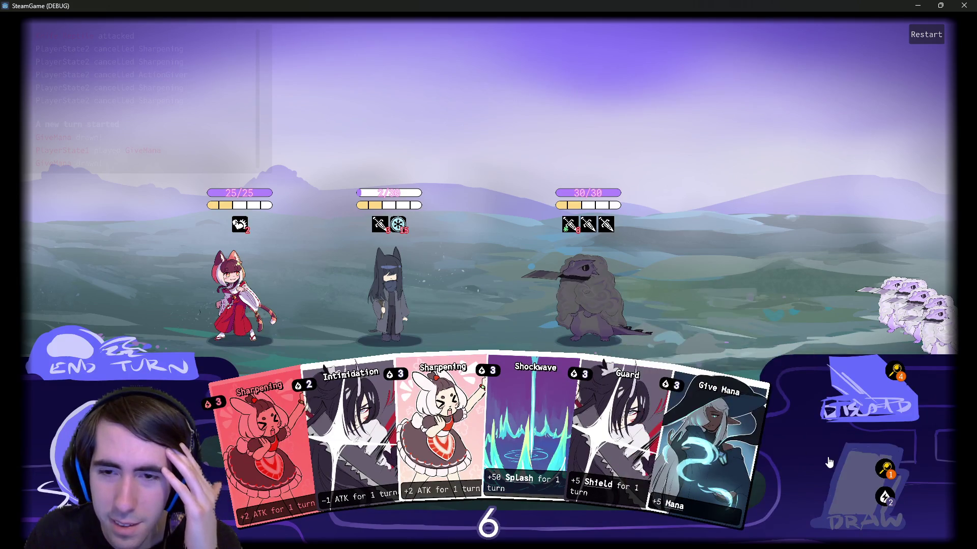
pyautogui.click(829, 461)
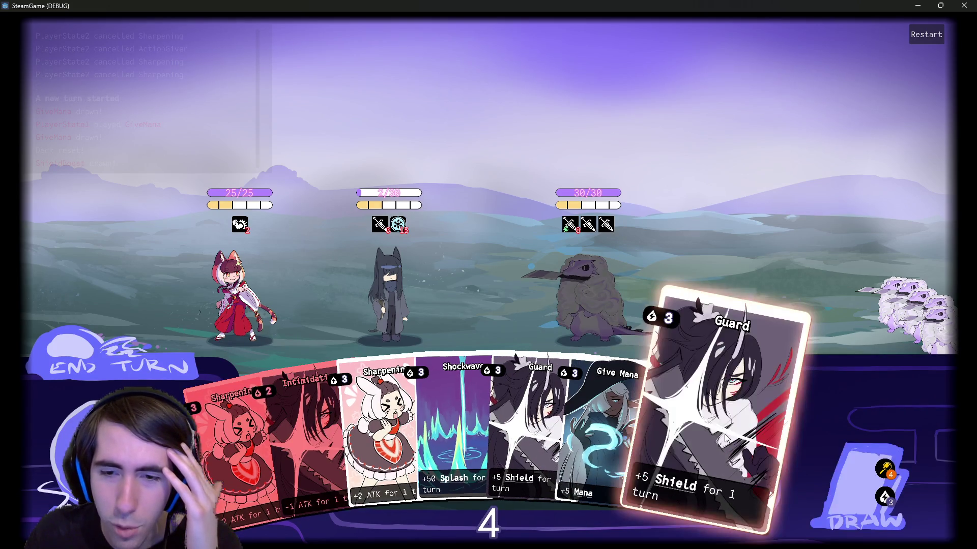
pyautogui.moveTo(723, 437)
pyautogui.mouseDown()
pyautogui.moveTo(609, 307)
pyautogui.moveTo(365, 279)
pyautogui.mouseUp()
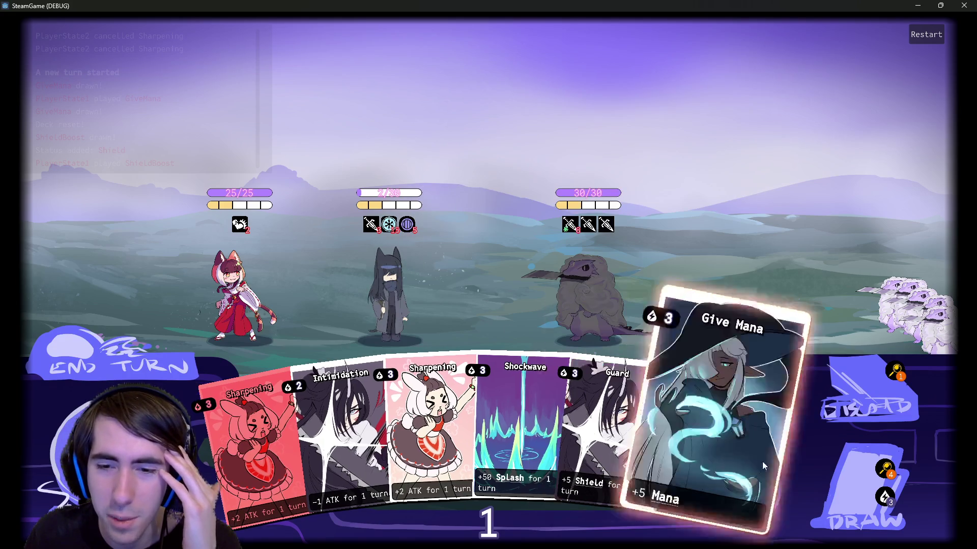
pyautogui.click(123, 368)
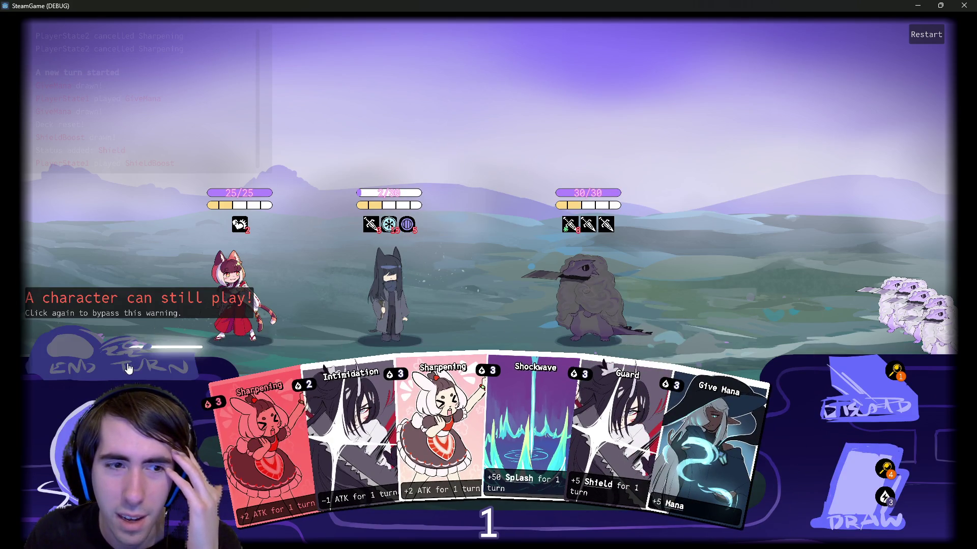
pyautogui.click(122, 368)
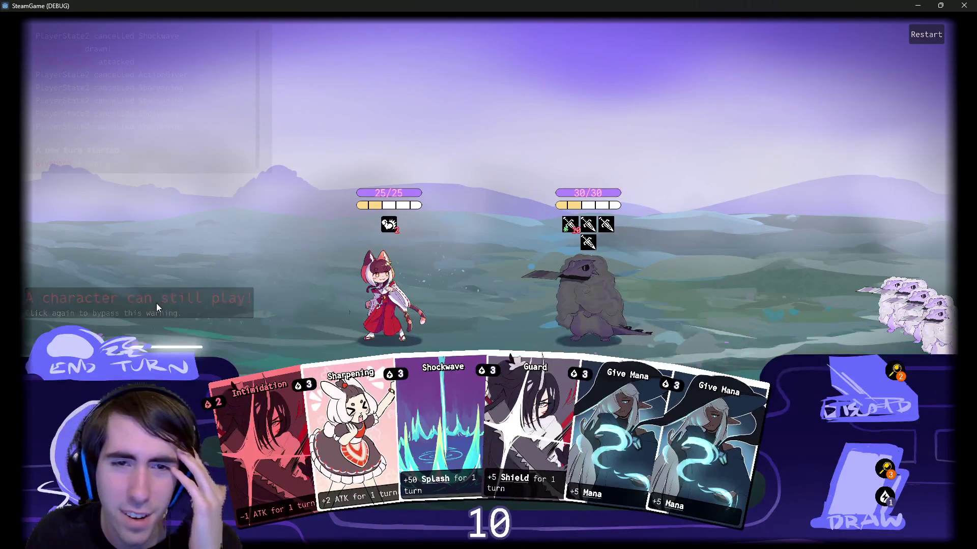
# Play two Give Mana cards and a Guard on the remaining cat-girl, then end the turn.
pyautogui.moveTo(625, 448); pyautogui.dragTo(385, 306)
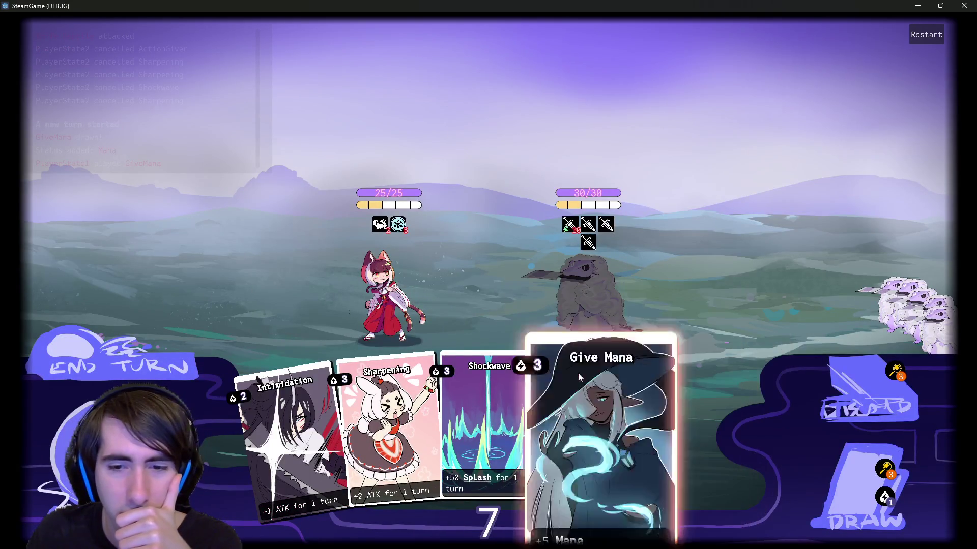
pyautogui.moveTo(577, 372); pyautogui.dragTo(385, 294)
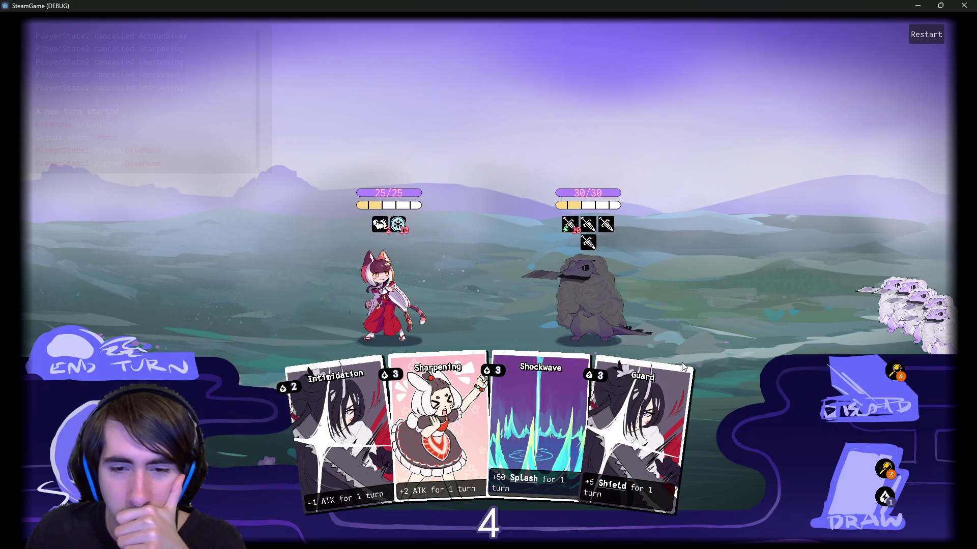
pyautogui.click(835, 492)
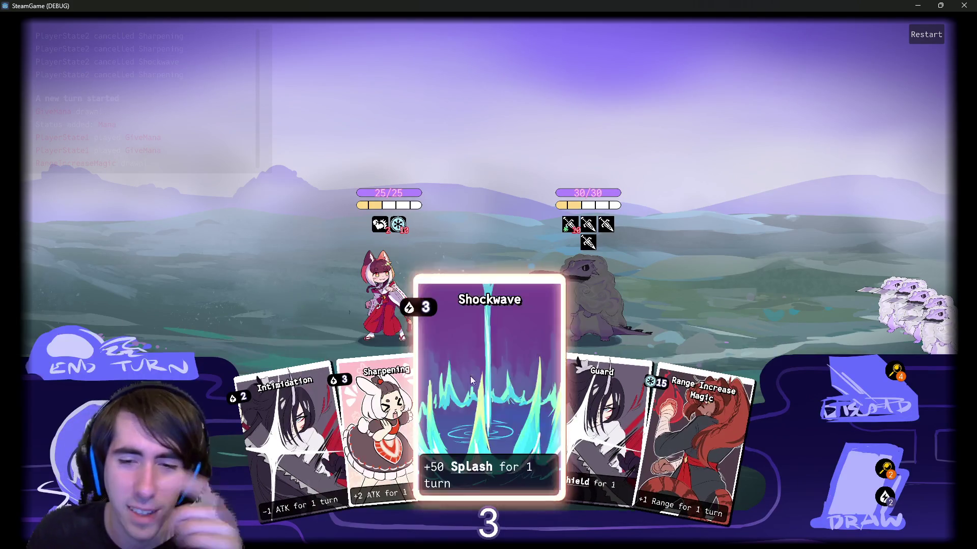
pyautogui.moveTo(590, 417); pyautogui.dragTo(393, 310)
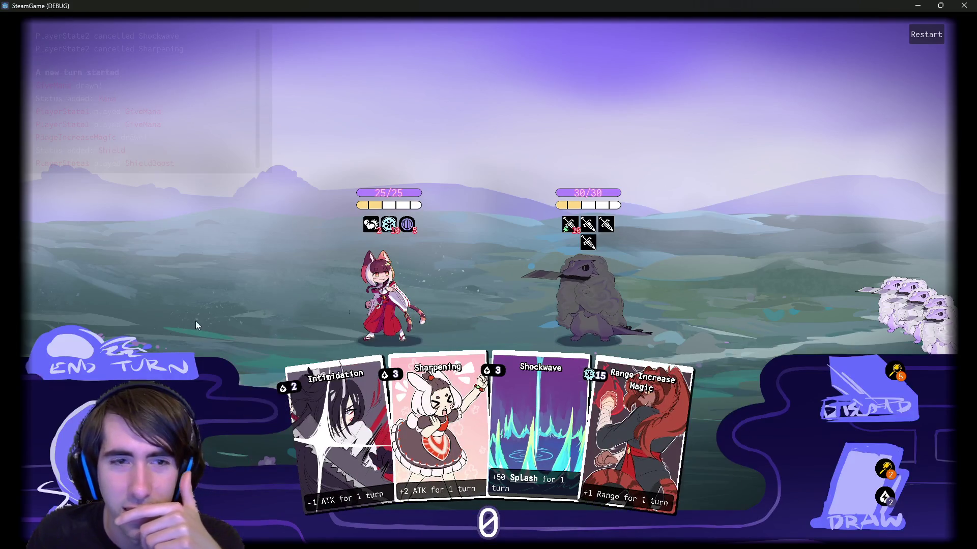
pyautogui.click(131, 351)
pyautogui.click(131, 351)
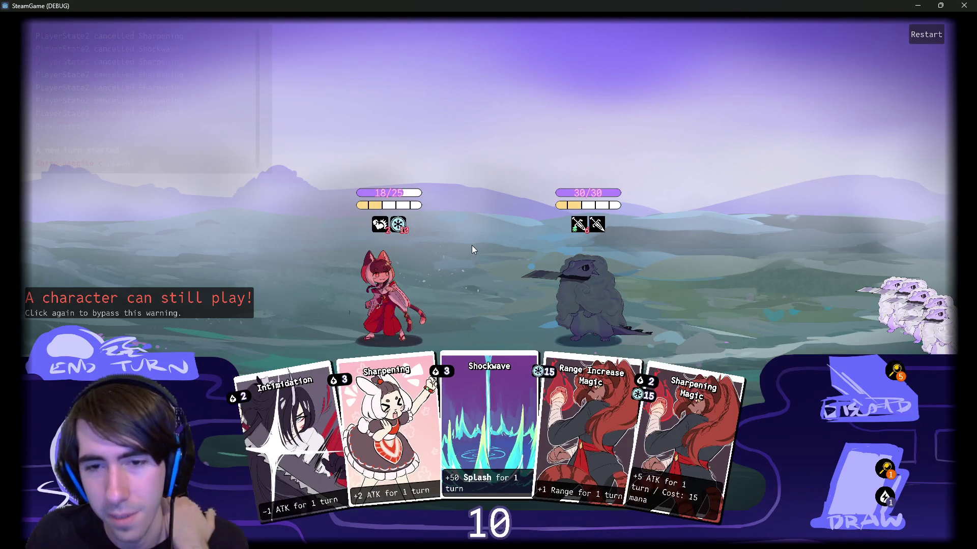
# Draw two cards, play Guard and two Sharpening on the cat-girl, end the turn, and play Give Mana on the heroine.
pyautogui.click(843, 501)
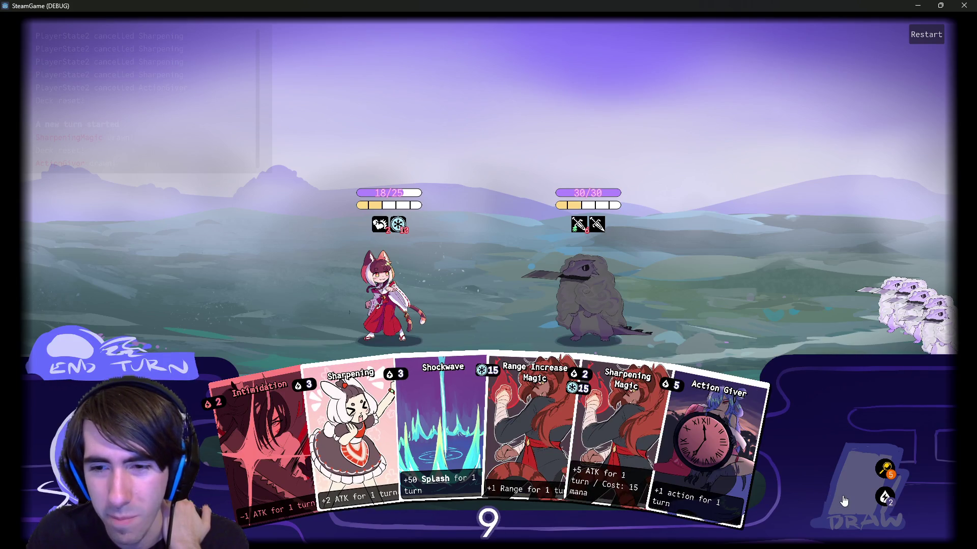
pyautogui.click(843, 501)
pyautogui.moveTo(712, 458); pyautogui.dragTo(383, 306)
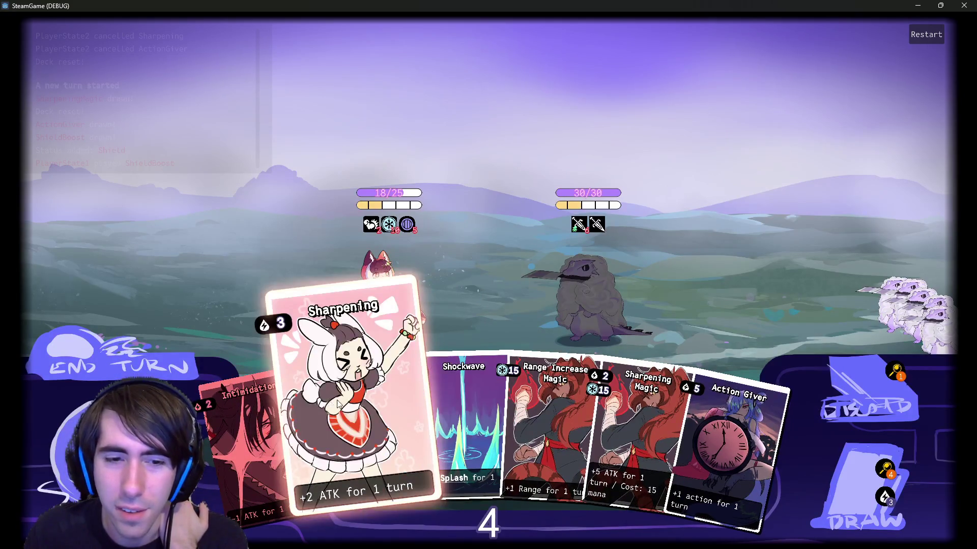
pyautogui.moveTo(337, 403); pyautogui.dragTo(380, 307)
pyautogui.moveTo(345, 401); pyautogui.dragTo(381, 306)
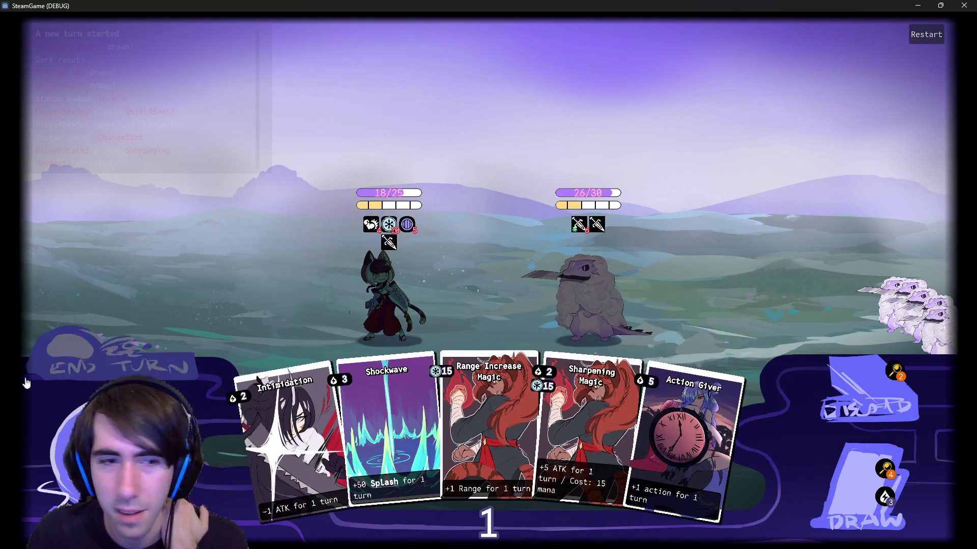
pyautogui.click(26, 382)
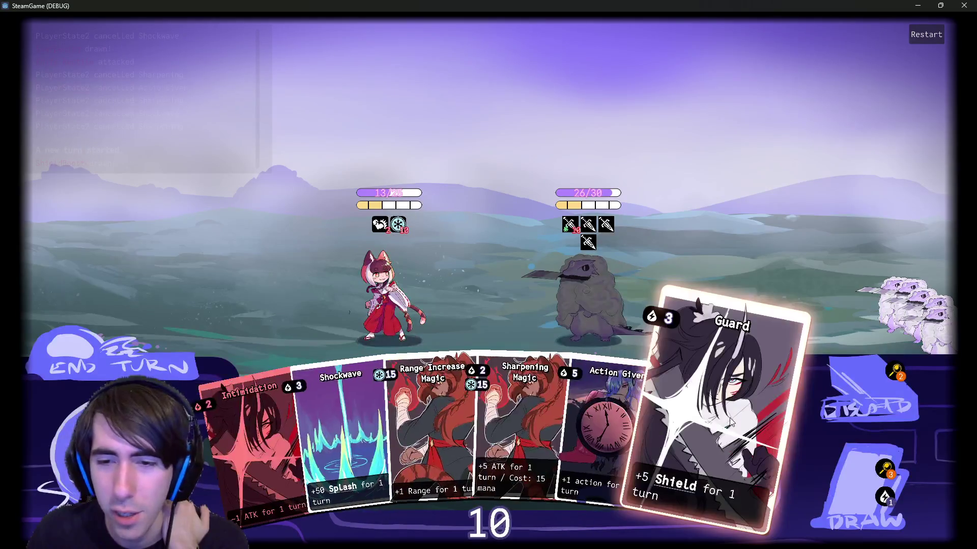
pyautogui.click(864, 488)
pyautogui.moveTo(794, 455); pyautogui.dragTo(413, 321)
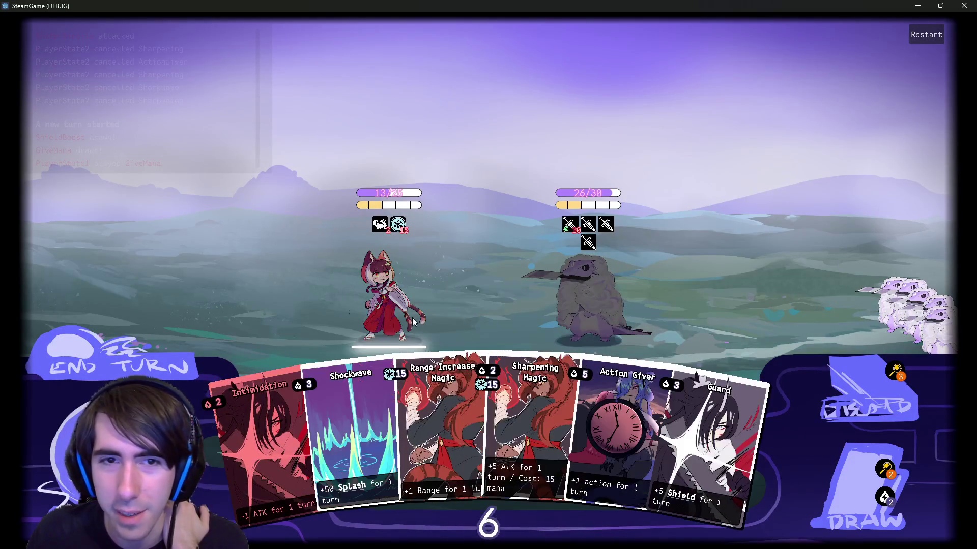
# Play Range Increase Magic on the heroine, raising her range by 1.0.
pyautogui.moveTo(402, 227)
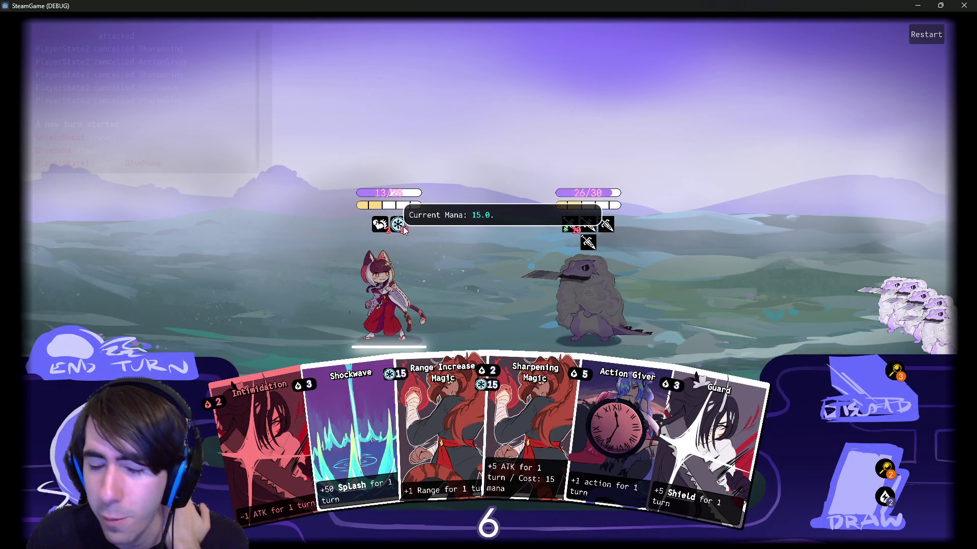
pyautogui.moveTo(448, 426)
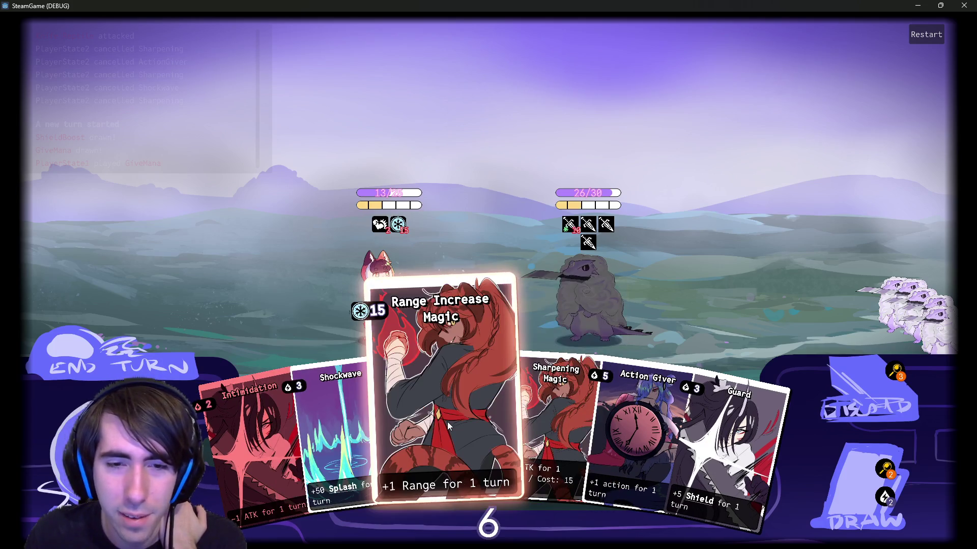
pyautogui.moveTo(361, 311)
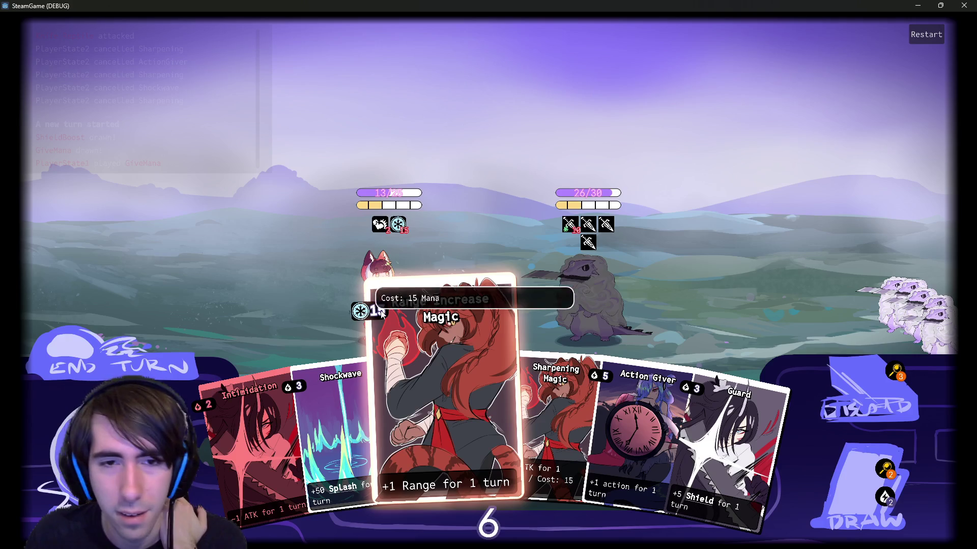
pyautogui.click(460, 420)
pyautogui.moveTo(459, 420)
pyautogui.mouseDown()
pyautogui.moveTo(414, 310)
pyautogui.moveTo(402, 296)
pyautogui.moveTo(391, 342)
pyautogui.moveTo(384, 318)
pyautogui.mouseUp()
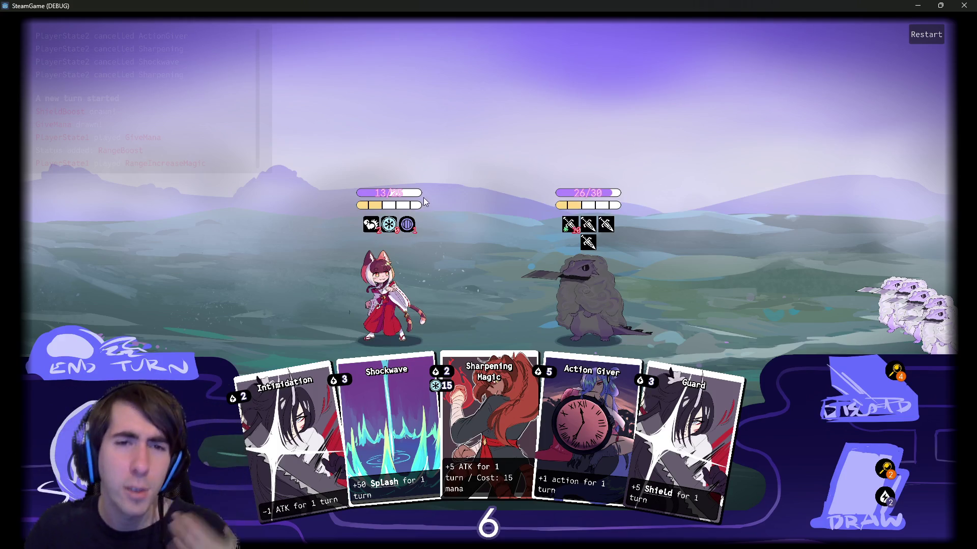
# Check the new range status icon, end the turn, and close the game.
pyautogui.moveTo(380, 205)
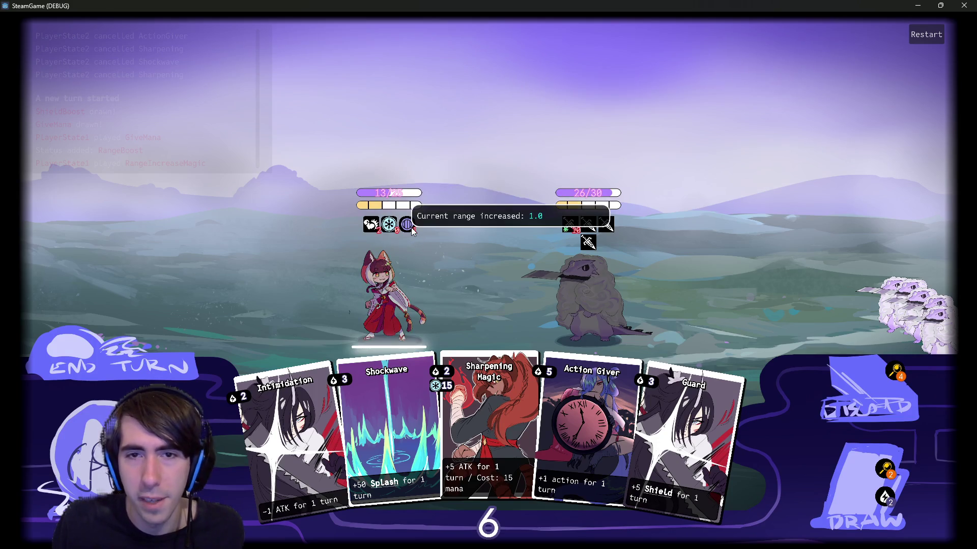
pyautogui.click(135, 357)
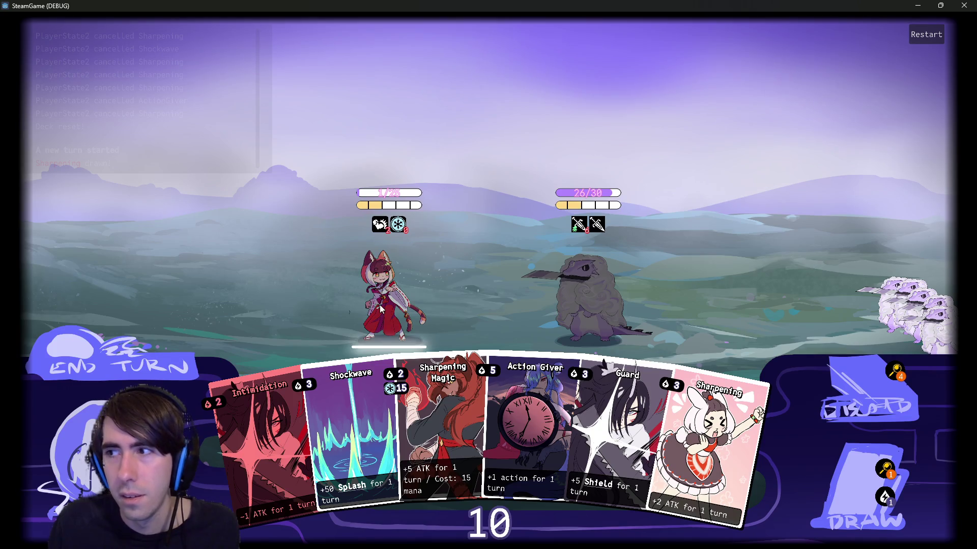
pyautogui.click(963, 5)
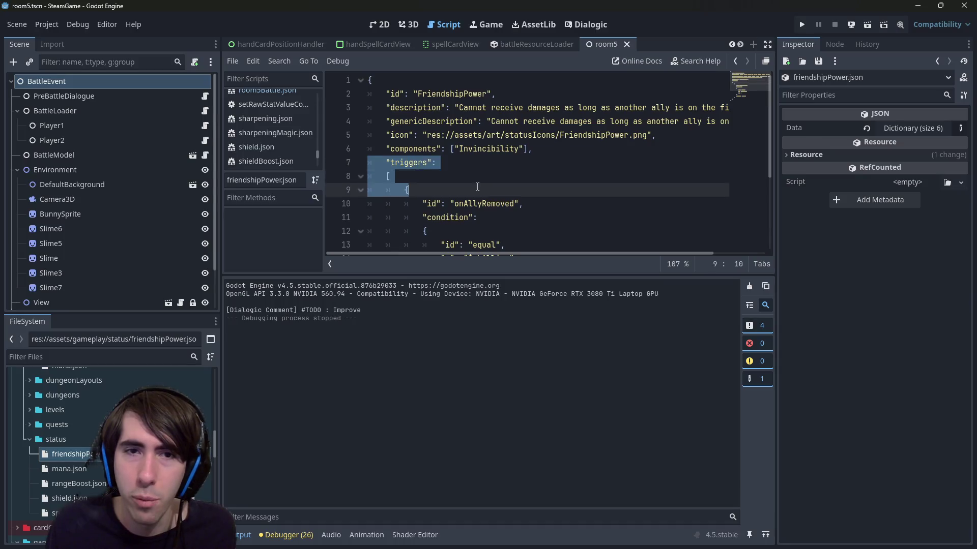
# Select the components line (line 6) in friendshipPower.json.
pyautogui.scroll(-2, 481, 205)
pyautogui.scroll(2, 481, 205)
pyautogui.moveTo(559, 149); pyautogui.dragTo(338, 149)
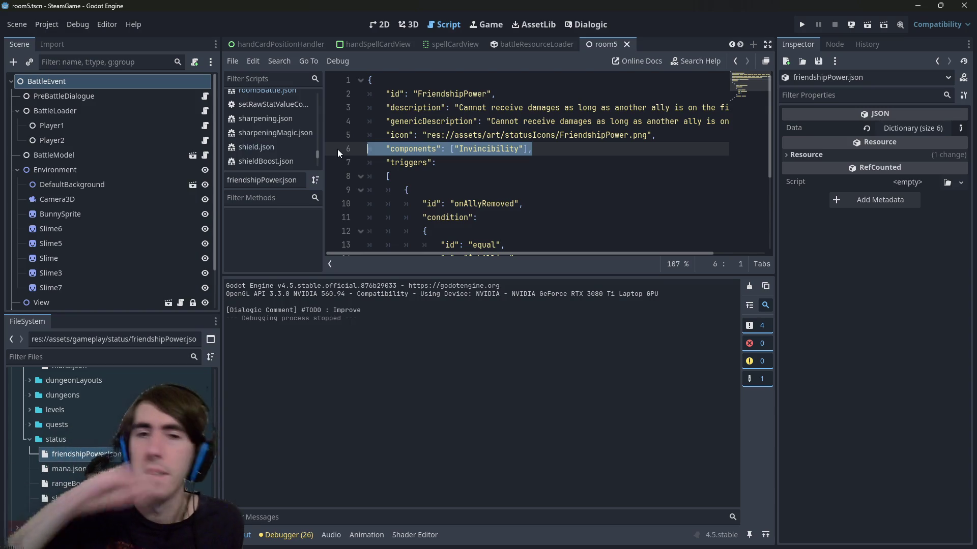
# Compare splash.json and shield.json, then open rangeBoost.json for editing.
pyautogui.scroll(-1, 483, 181)
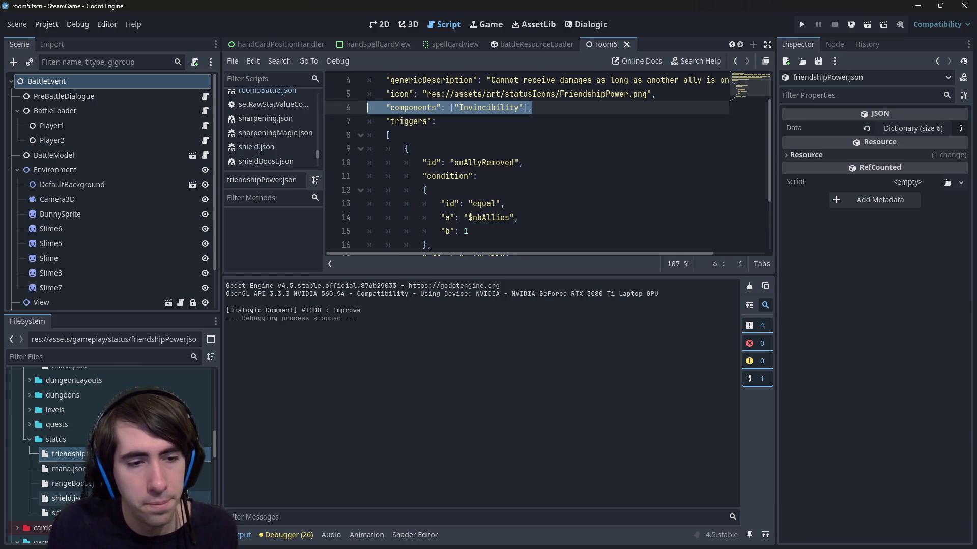
pyautogui.doubleClick(56, 513)
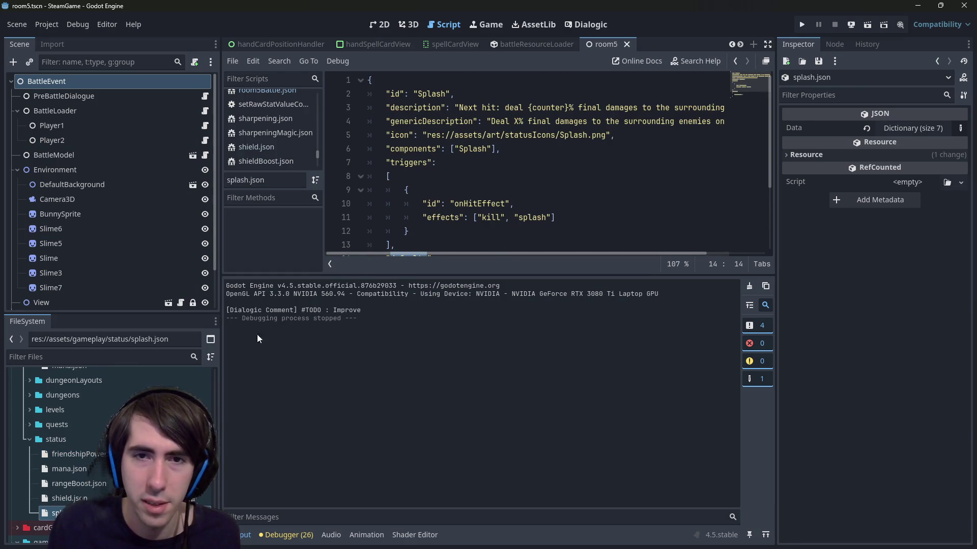
pyautogui.doubleClick(69, 498)
pyautogui.press('Up')
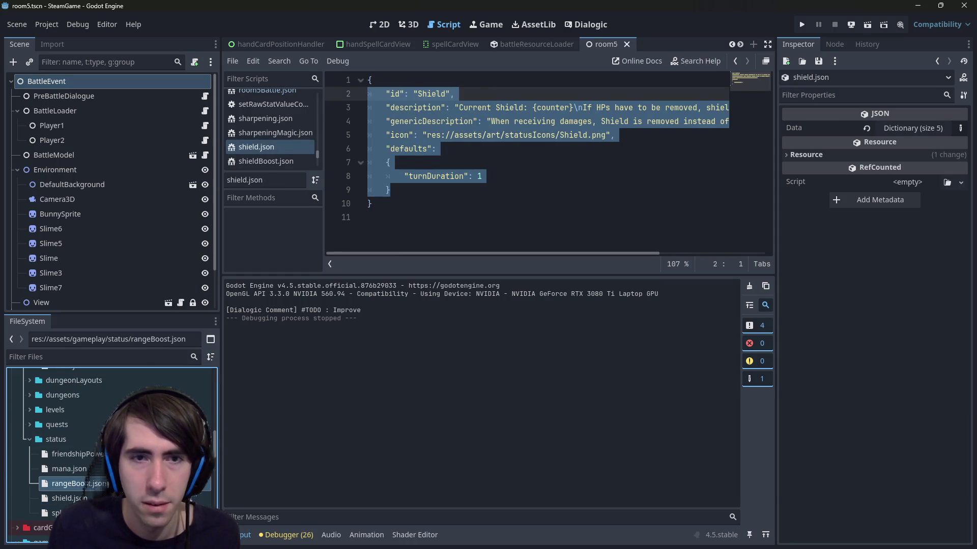
pyautogui.press('Up')
pyautogui.press('Up')
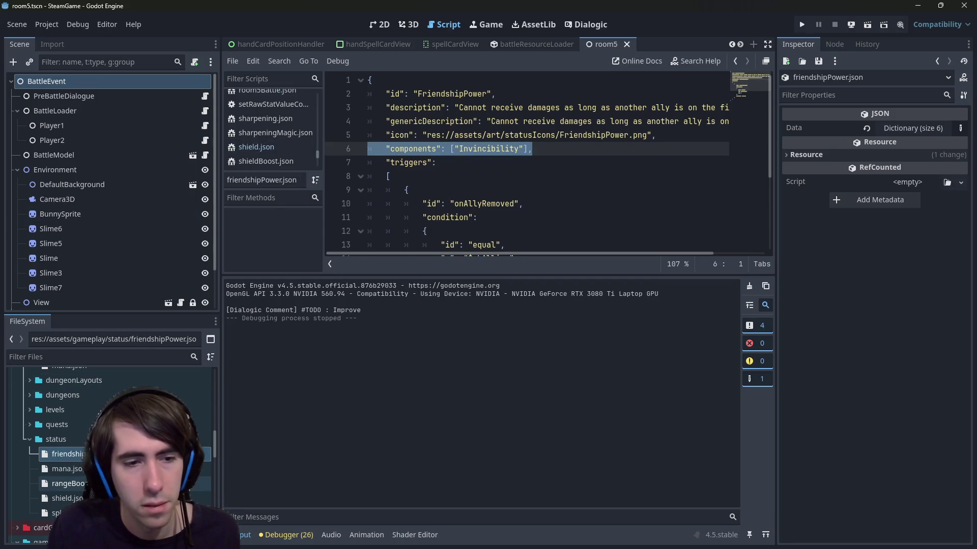
pyautogui.doubleClick(66, 484)
# Add a line after the icon entry holding "components": ["Invincibility"],.
pyautogui.click(662, 134)
pyautogui.write("'")
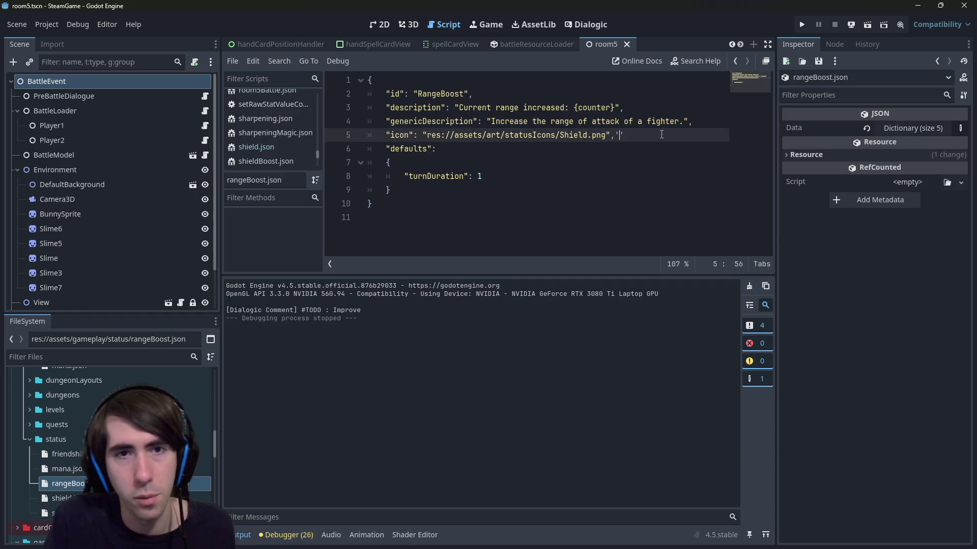
pyautogui.press('BackSpace')
pyautogui.press('Return')
pyautogui.press('Menu')
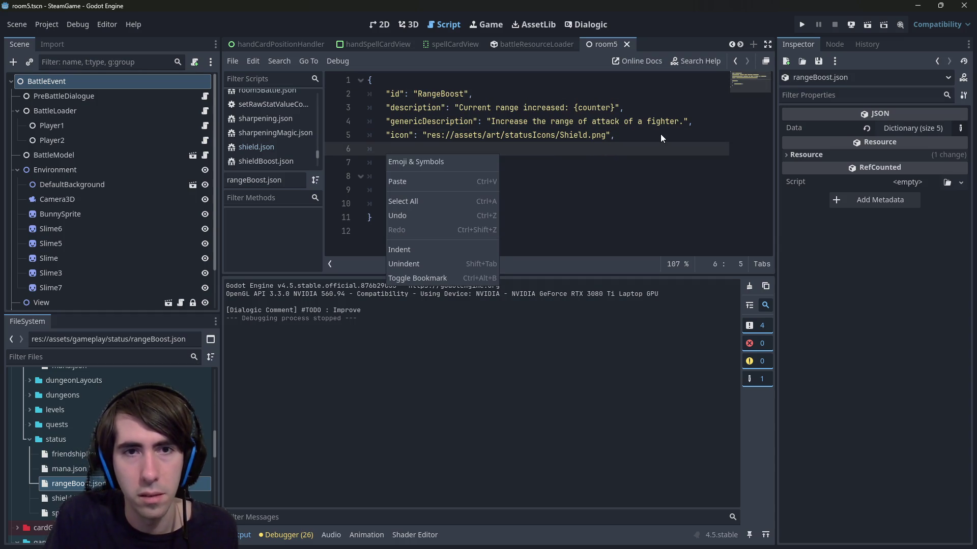
pyautogui.hotkey('ctrl', 'v')
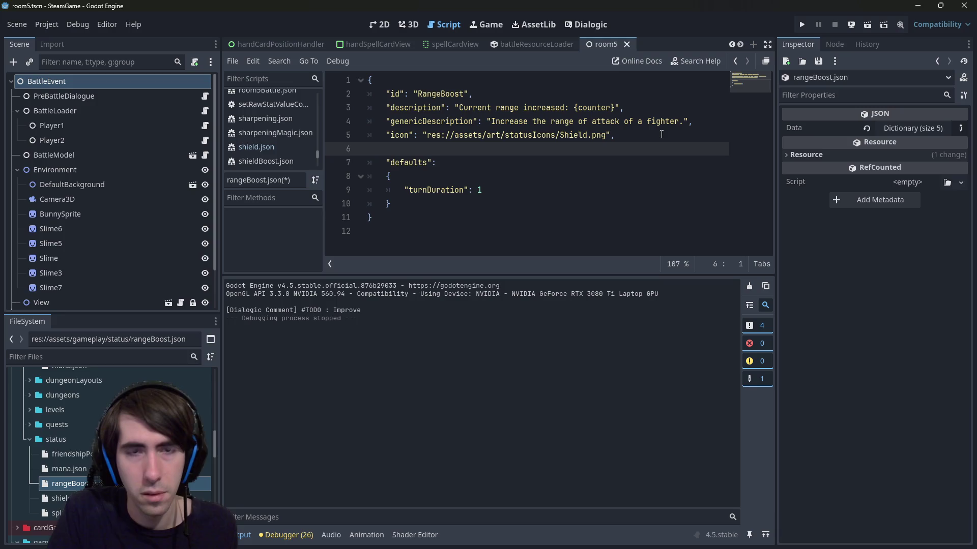
pyautogui.write('"components": ["Invincibility"],')
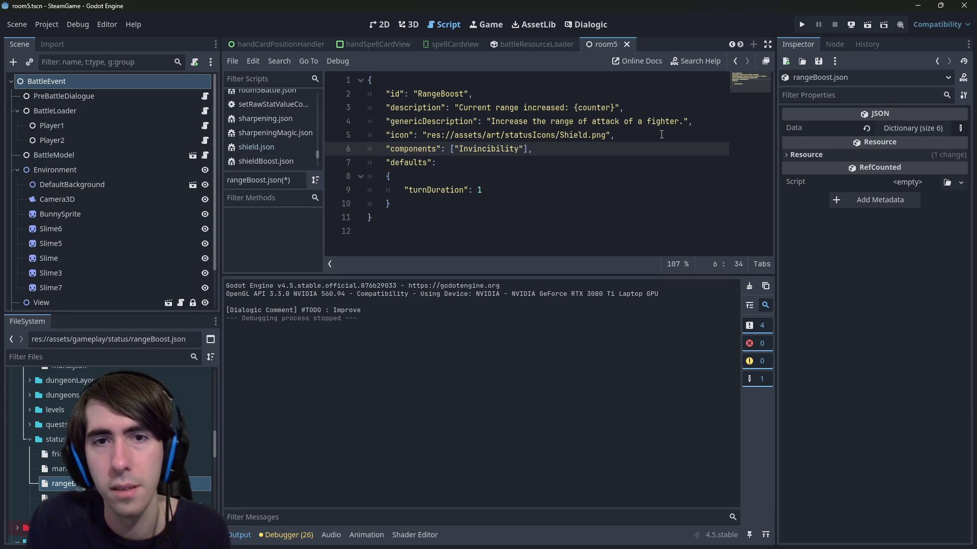
# Replace Invincibility with StatChange, look for a StatChange script, and save.
pyautogui.hotkey('ctrl', 'BackSpace')
pyautogui.write('StatChange')
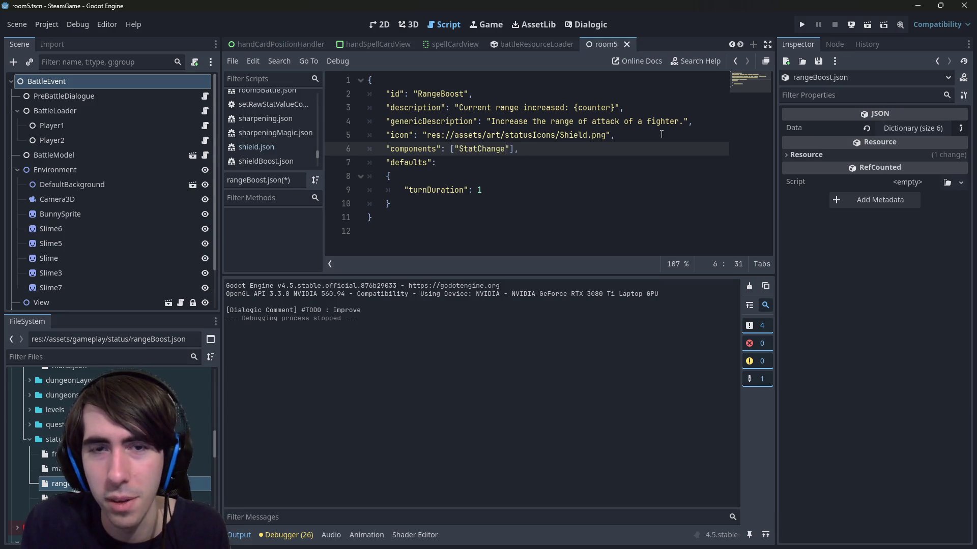
pyautogui.hotkey('alt', 'shift', 'o')
pyautogui.write('statchange')
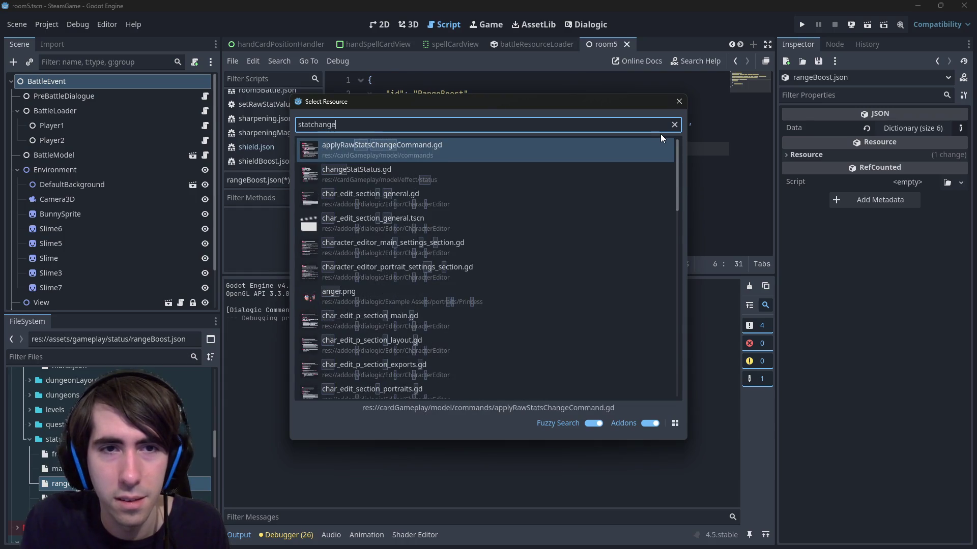
pyautogui.press('Escape')
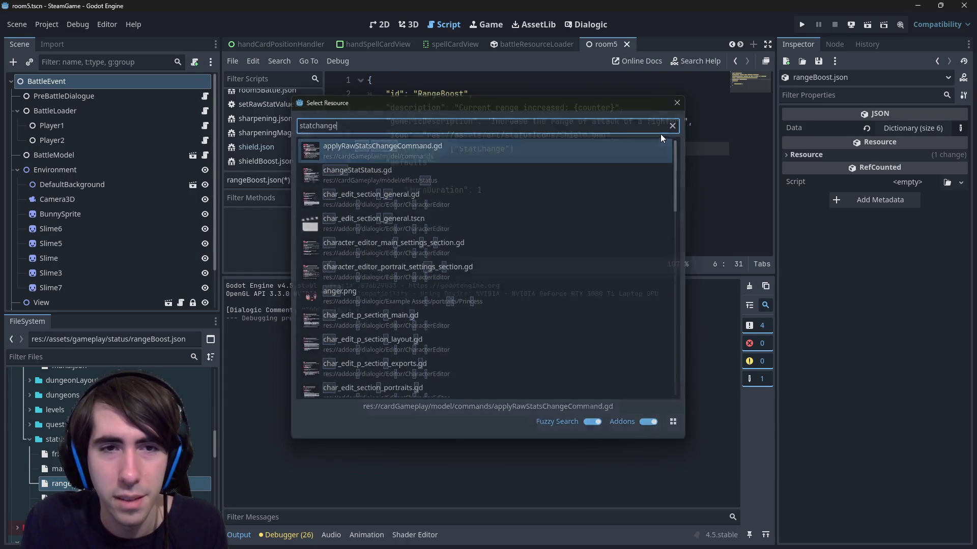
pyautogui.hotkey('ctrl', 's')
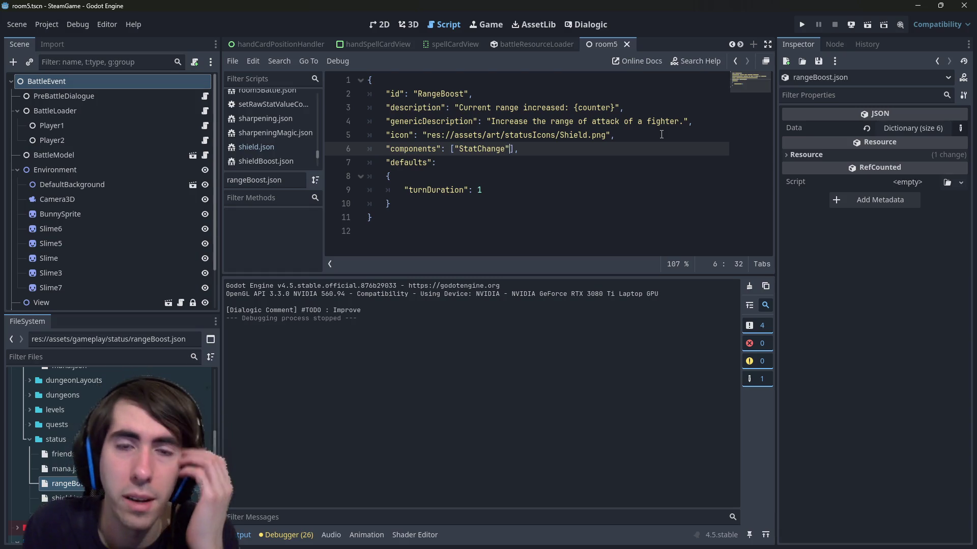
# Wrap the entry as {"id": "StatChange"} and save rangeBoost.json.
pyautogui.hotkey('ctrl', 'Left')
pyautogui.hotkey('ctrl', 'Left')
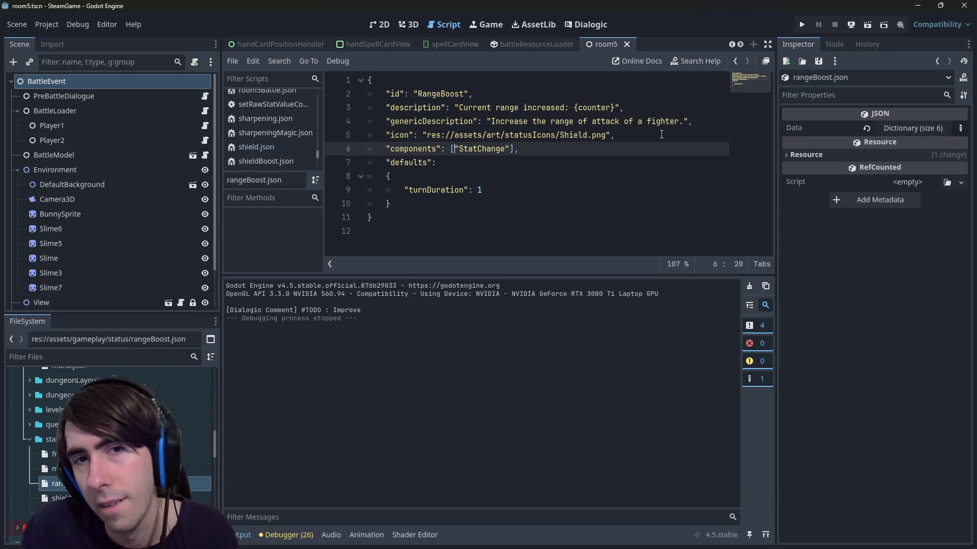
pyautogui.write('{')
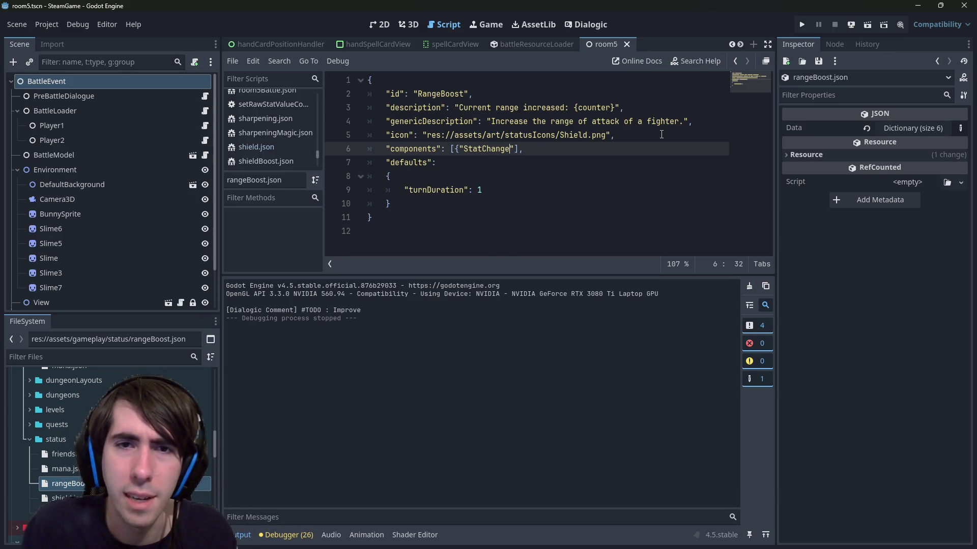
pyautogui.press('Right')
pyautogui.write('}')
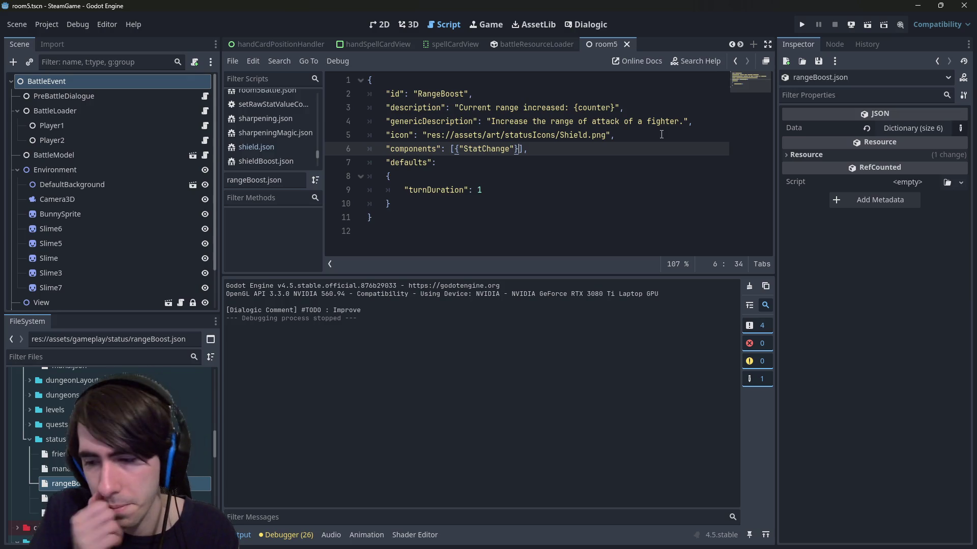
pyautogui.press('Left')
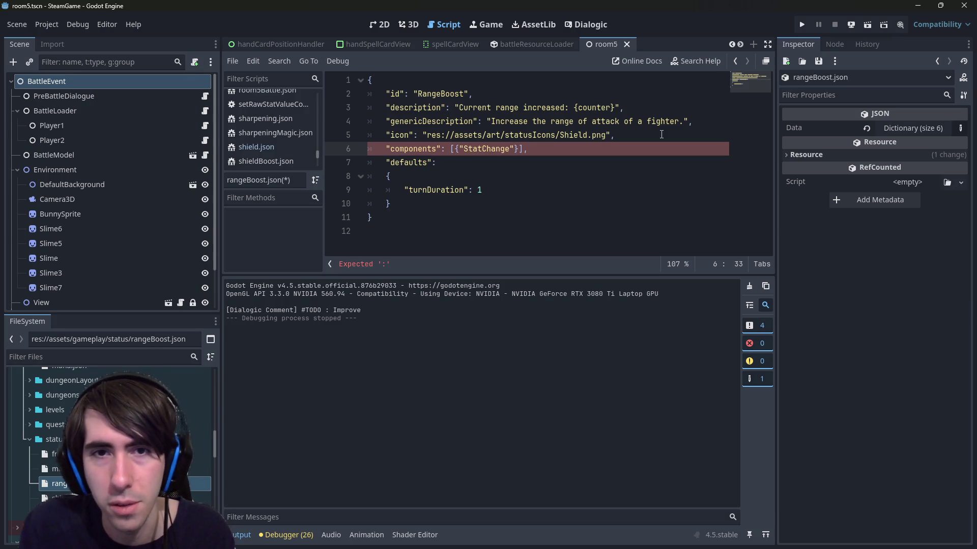
pyautogui.press('Left')
pyautogui.press('Left')
pyautogui.press('Left')
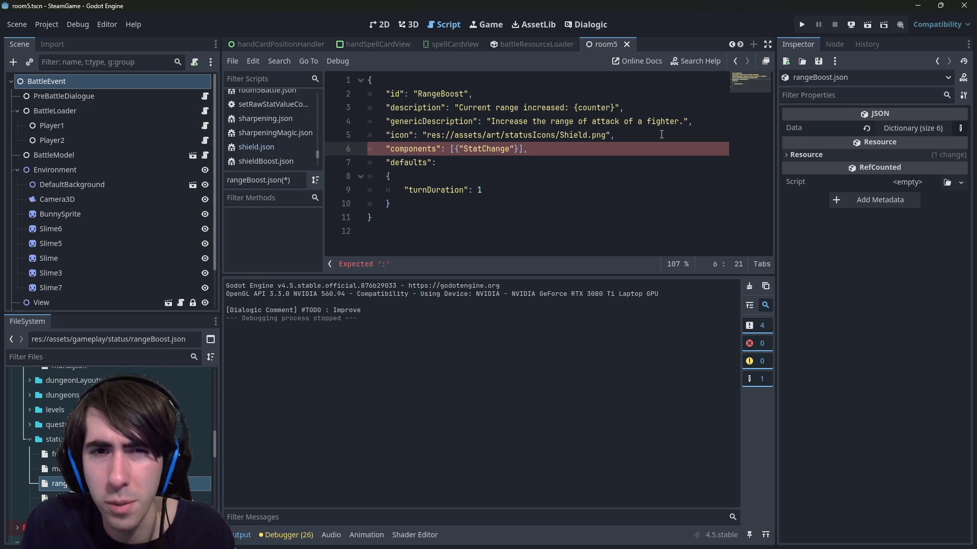
pyautogui.write('id":"')
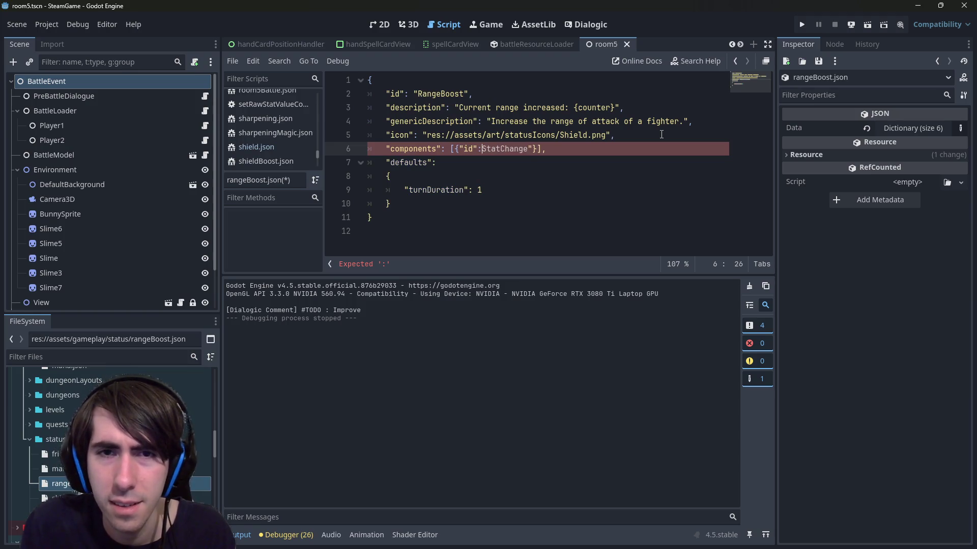
pyautogui.write(' "')
pyautogui.press('Left')
pyautogui.hotkey('ctrl', 's')
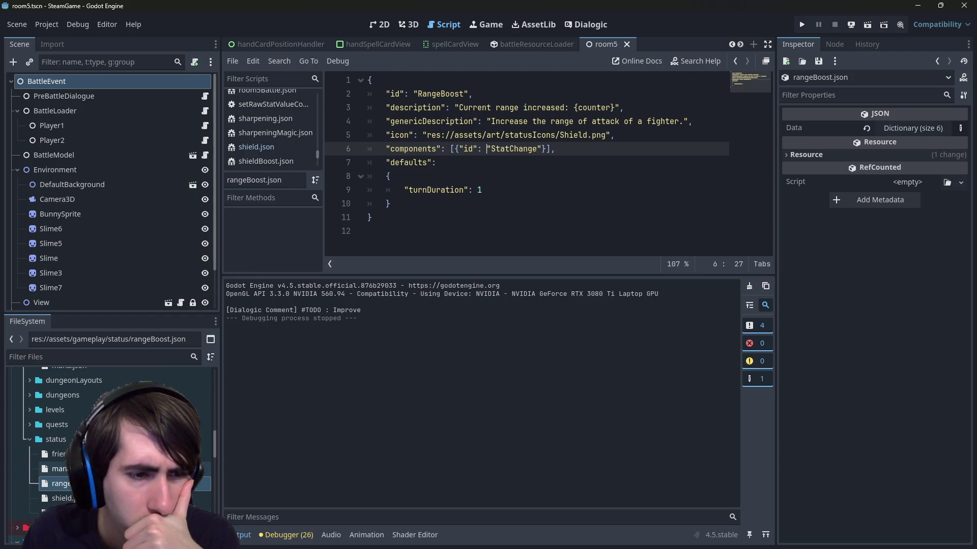
pyautogui.doubleClick(58, 469)
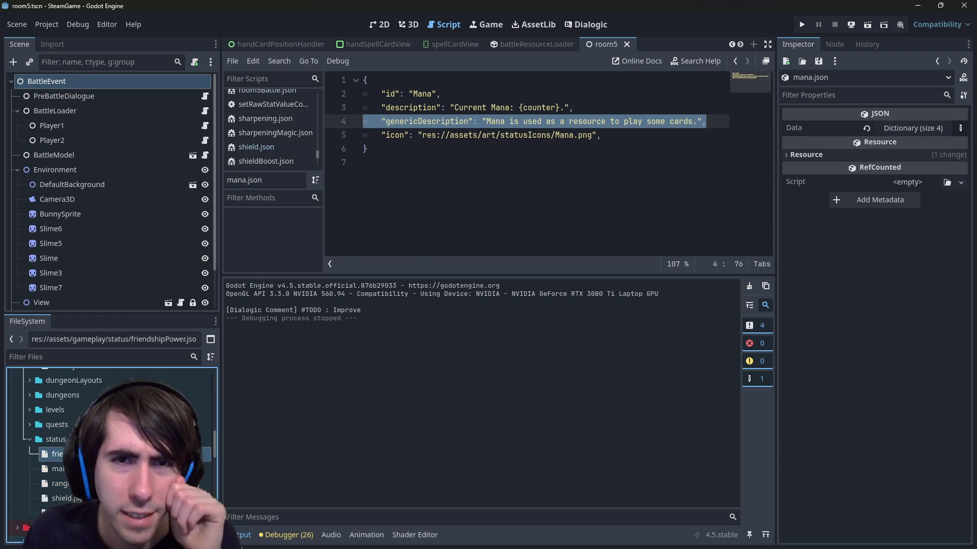
pyautogui.doubleClick(58, 453)
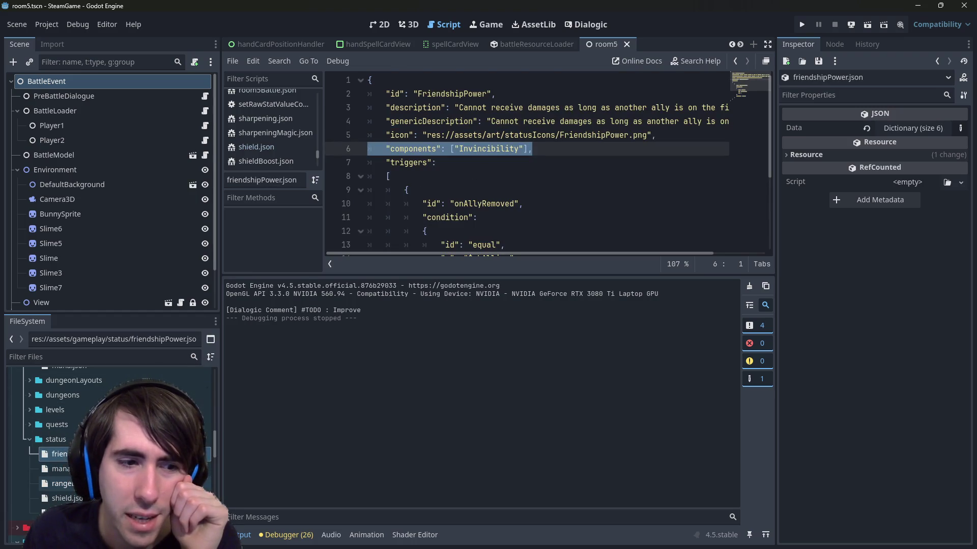
pyautogui.doubleClick(59, 483)
pyautogui.click(65, 498)
pyautogui.doubleClick(65, 498)
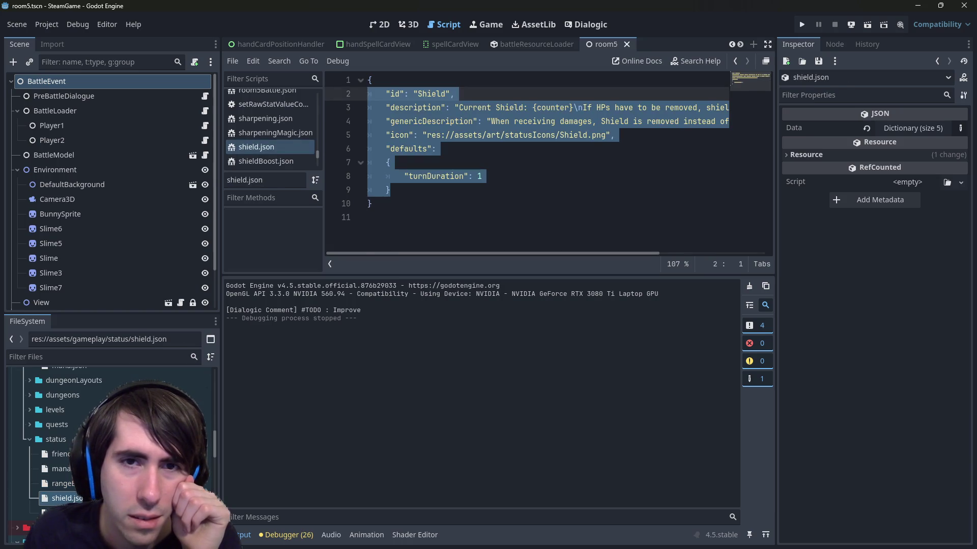
pyautogui.doubleClick(61, 512)
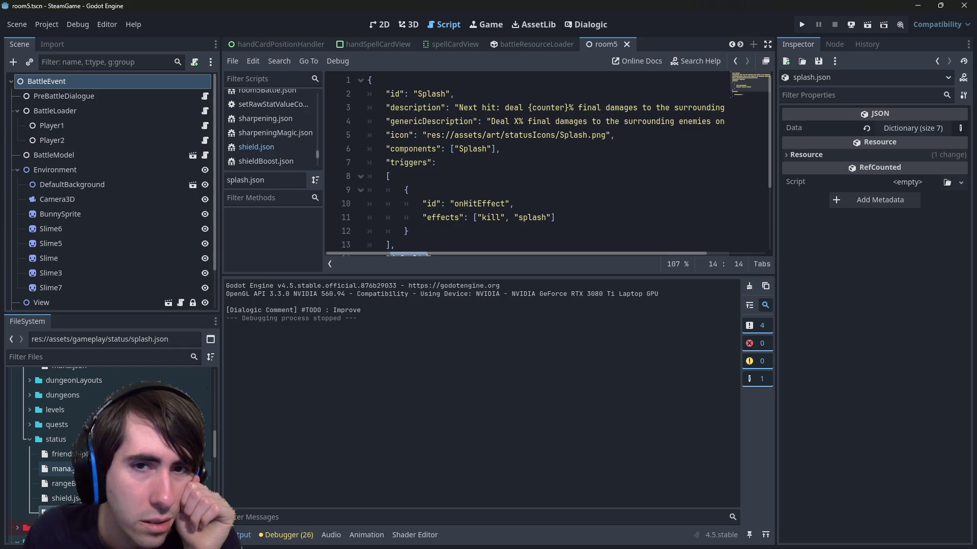
pyautogui.click(61, 454)
pyautogui.doubleClick(65, 483)
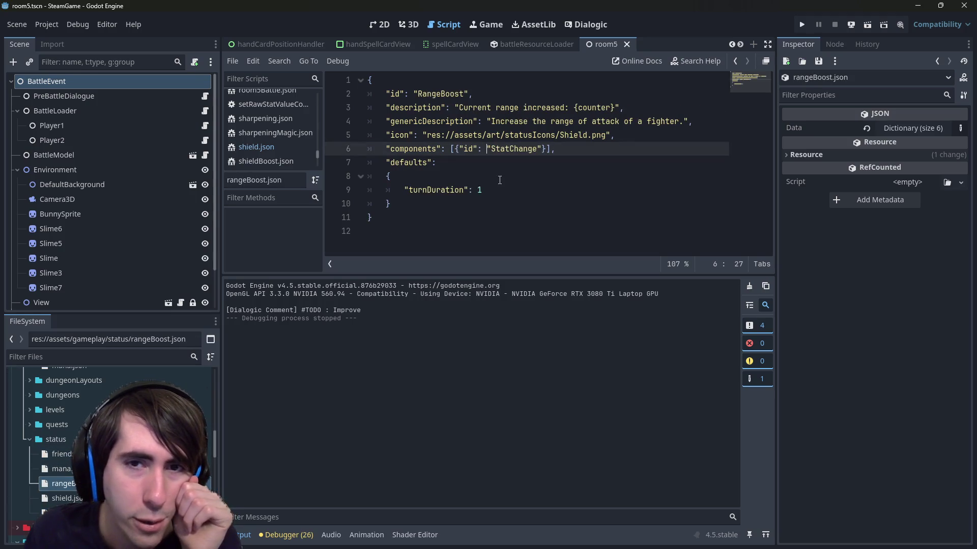
# Put the StatChange entry and closing bracket on their own lines, then save.
pyautogui.press('Return')
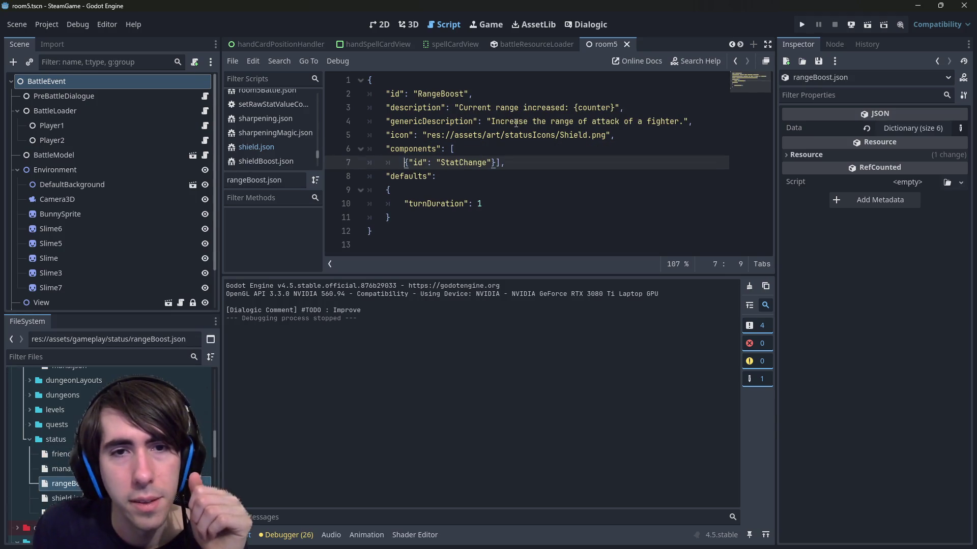
pyautogui.press('End')
pyautogui.press('Left')
pyautogui.press('Left')
pyautogui.press('Left')
pyautogui.press('Right')
pyautogui.press('Right')
pyautogui.press('Return')
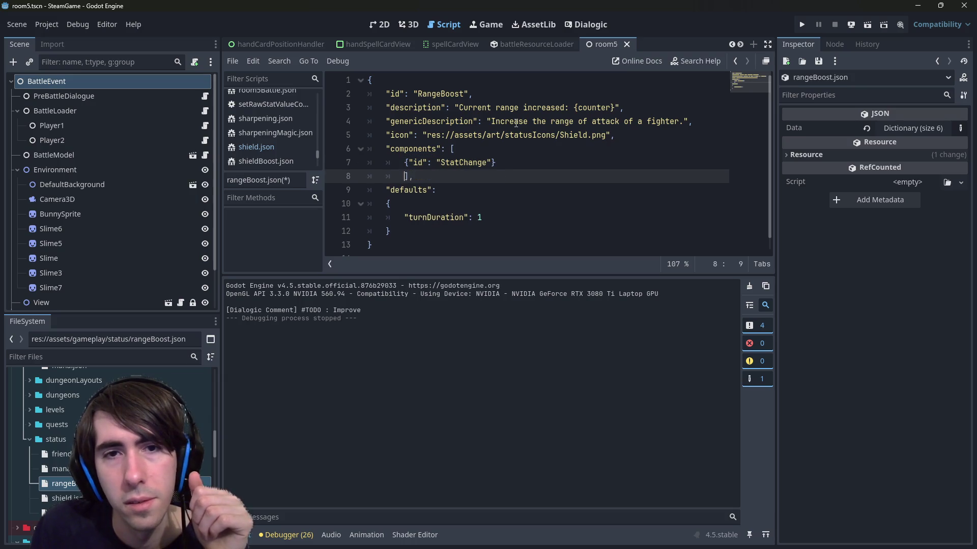
pyautogui.hotkey('ctrl', 's')
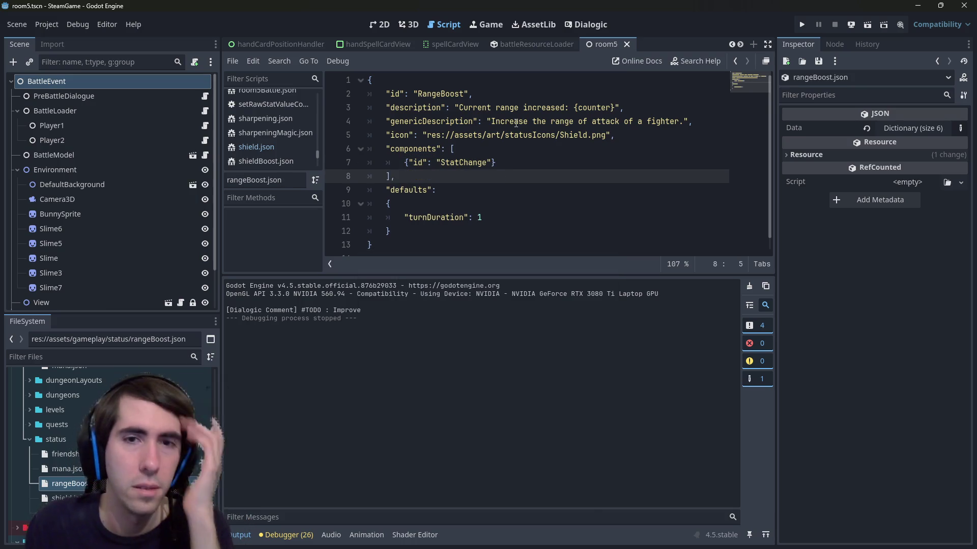
# Spread the StatChange object over several lines with "stat": "Range", and save.
pyautogui.click(413, 162)
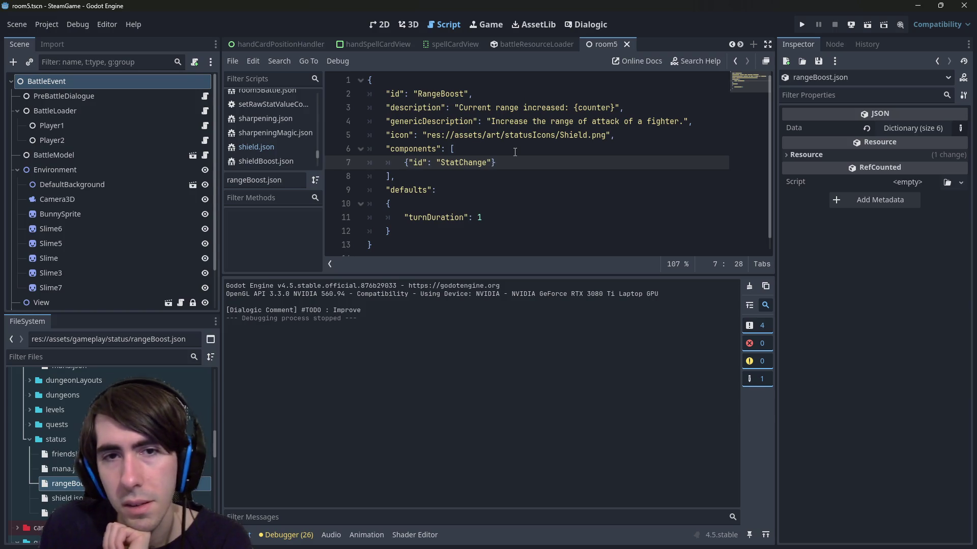
pyautogui.write(',')
pyautogui.press('Return')
pyautogui.press('Up')
pyautogui.press('Return')
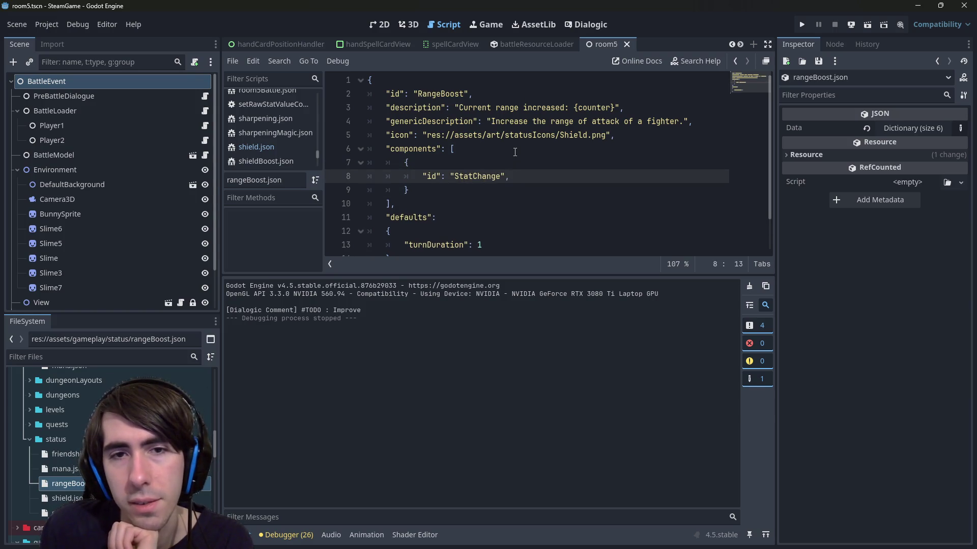
pyautogui.press('Return')
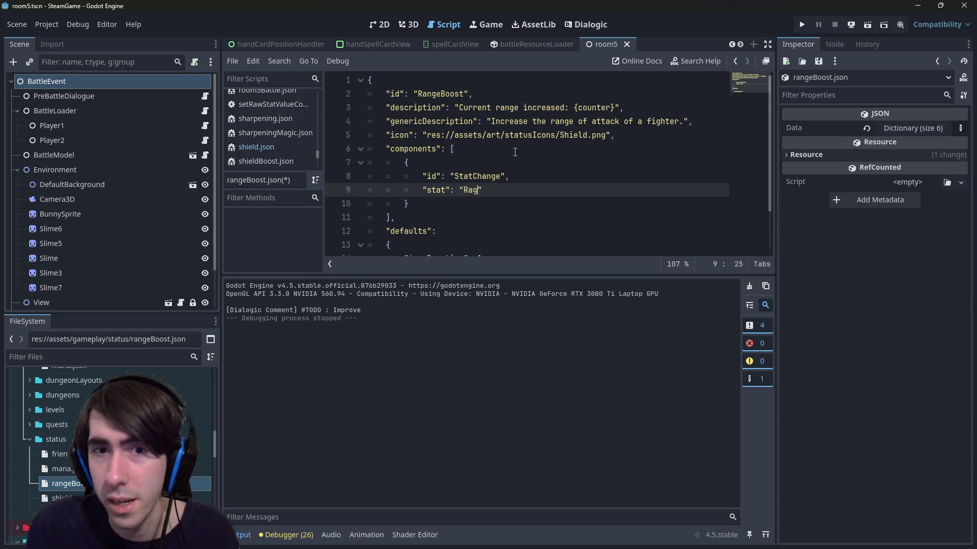
pyautogui.press('Right')
pyautogui.hotkey('ctrl', 's')
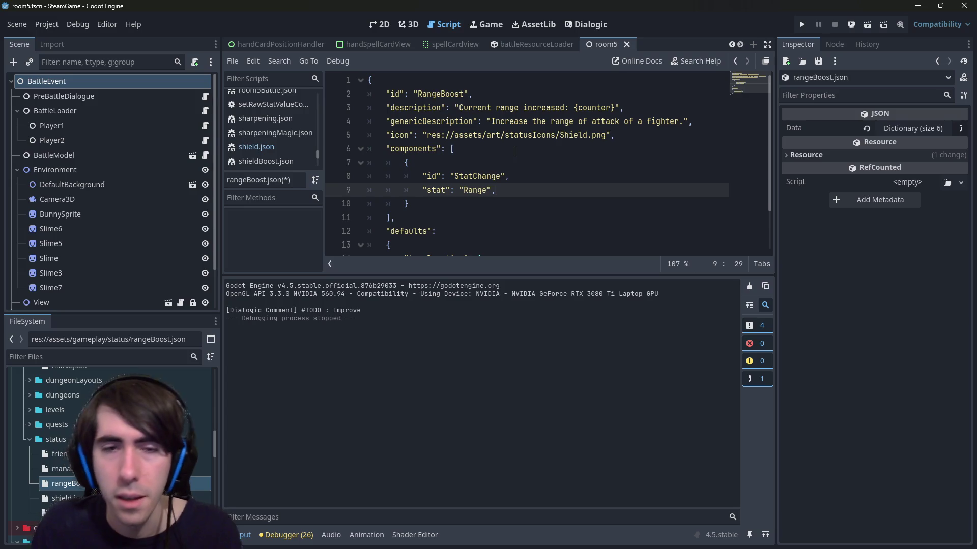
# Add an "added" key with an empty value below stat, and save.
pyautogui.scroll(-1, 430, 175)
pyautogui.scroll(1, 461, 133)
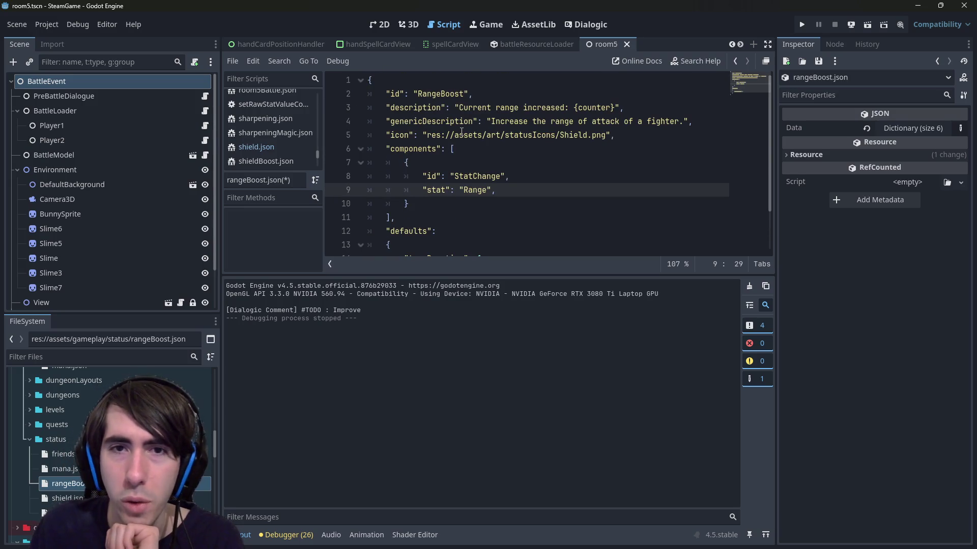
pyautogui.press('Return')
pyautogui.write('"amount')
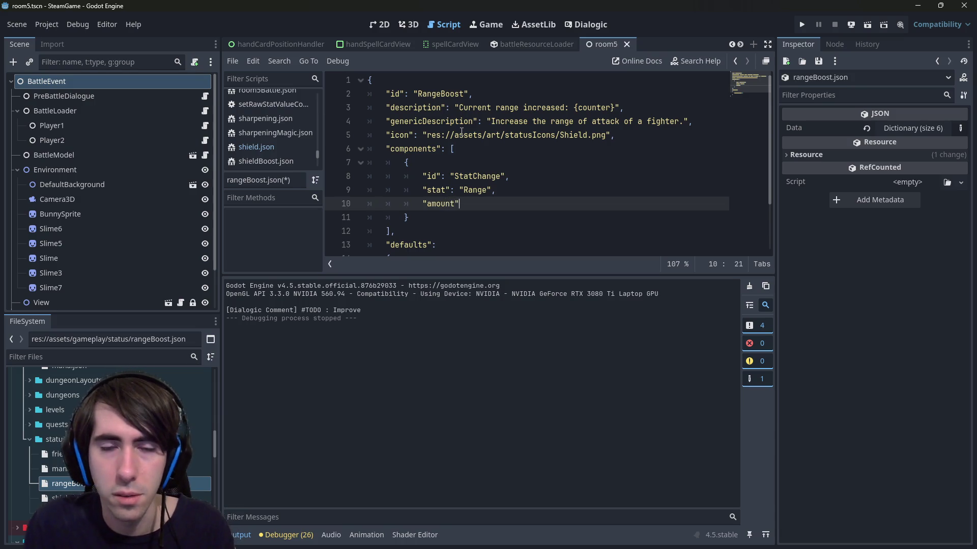
pyautogui.press('Left')
pyautogui.hotkey('ctrl', 'shift', 'Left')
pyautogui.write('add')
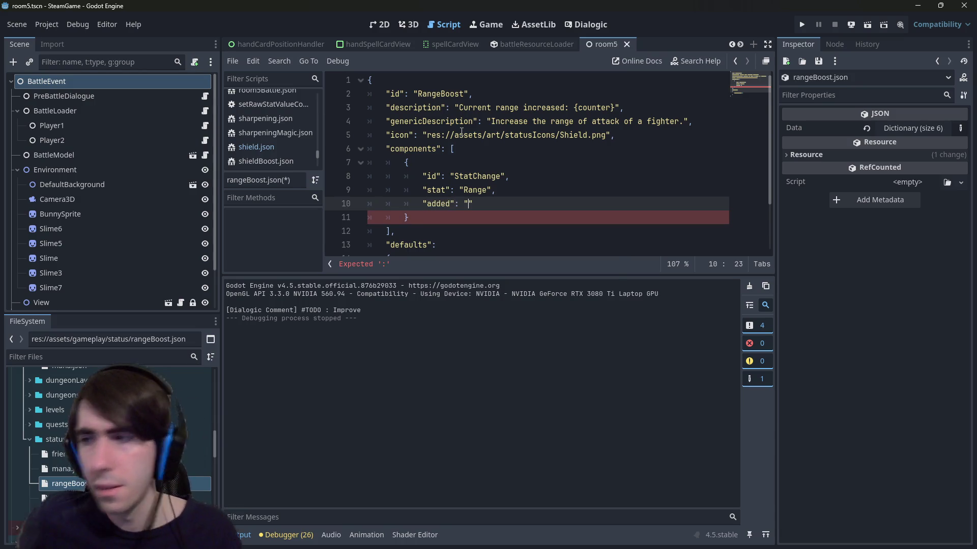
pyautogui.hotkey('ctrl', 's')
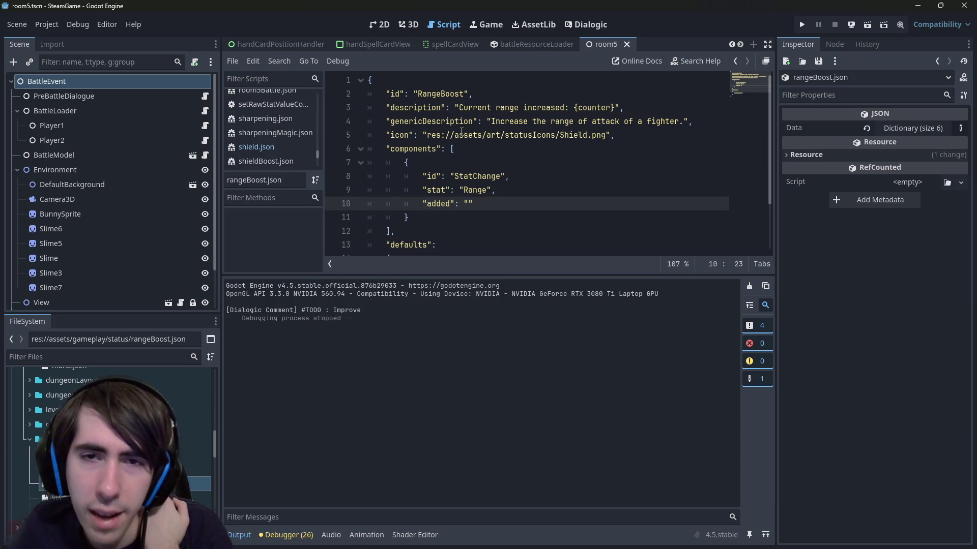
pyautogui.doubleClick(461, 179)
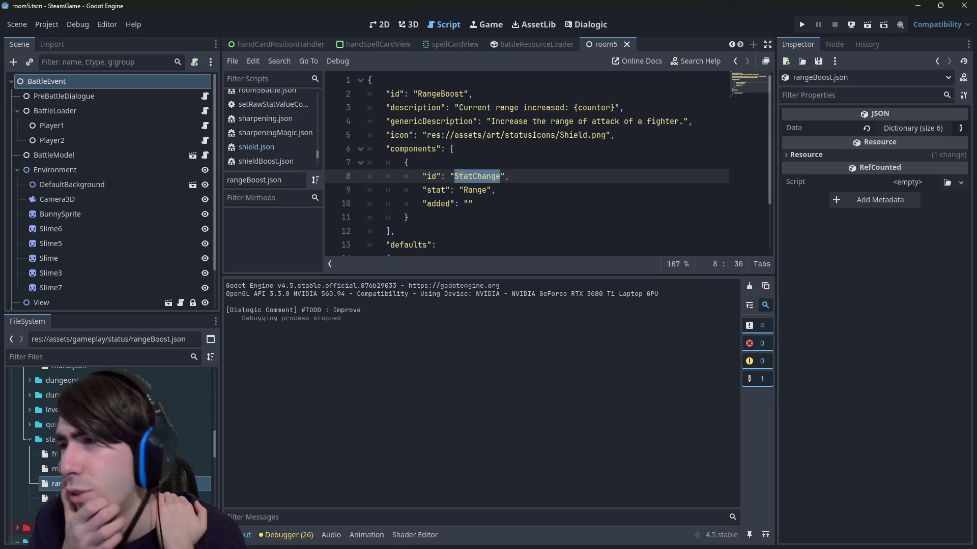
pyautogui.press('Down')
pyautogui.press('Down')
pyautogui.press('Down')
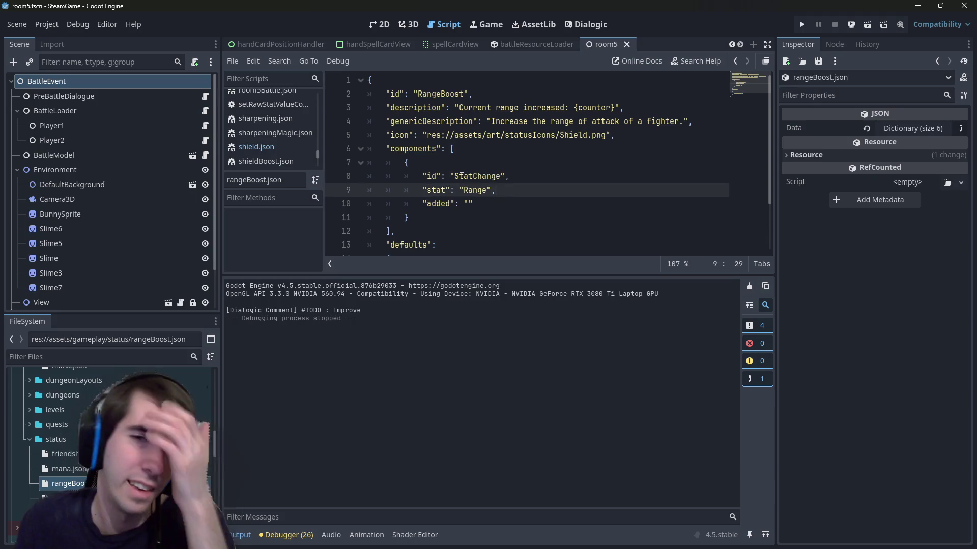
pyautogui.press('Up')
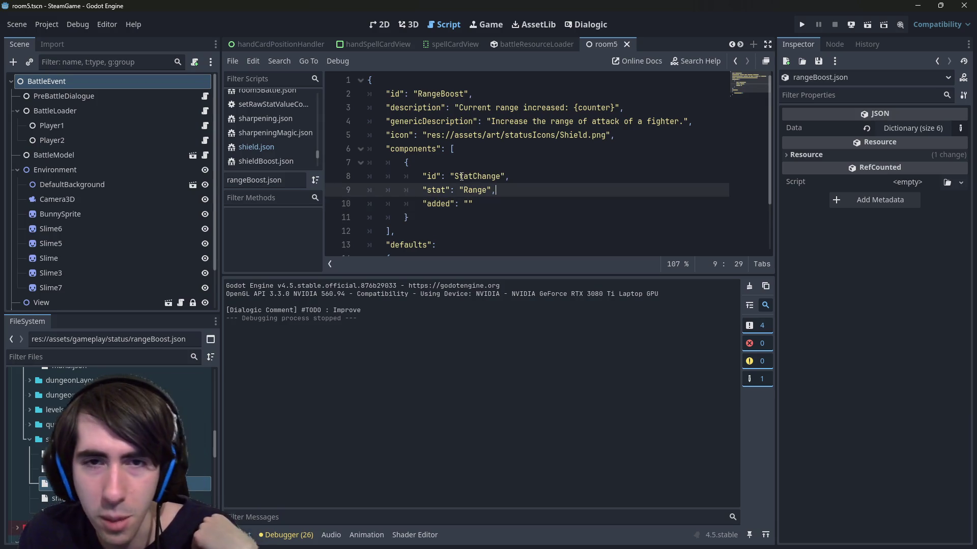
pyautogui.press('Left')
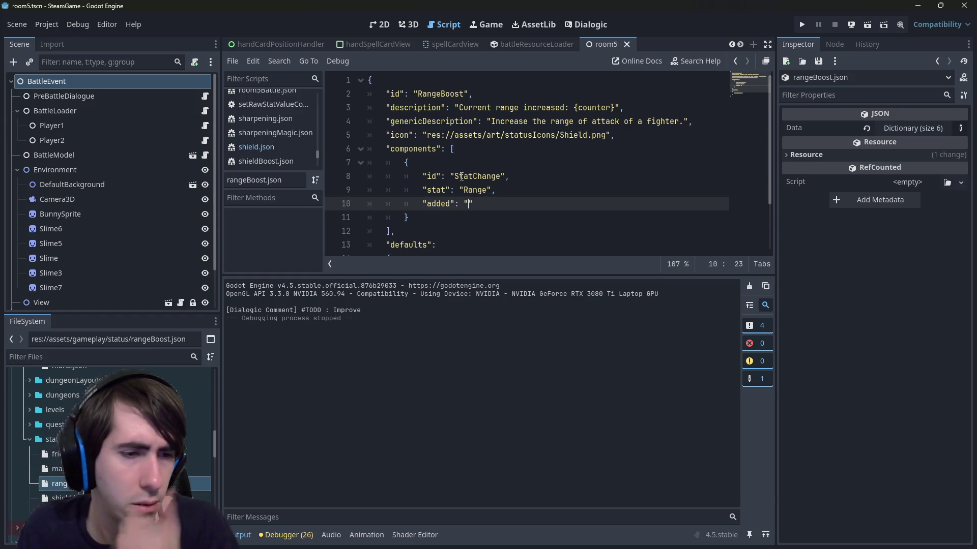
# Review shield.json and splash.json for how the counter placeholder is used.
pyautogui.doubleClick(49, 498)
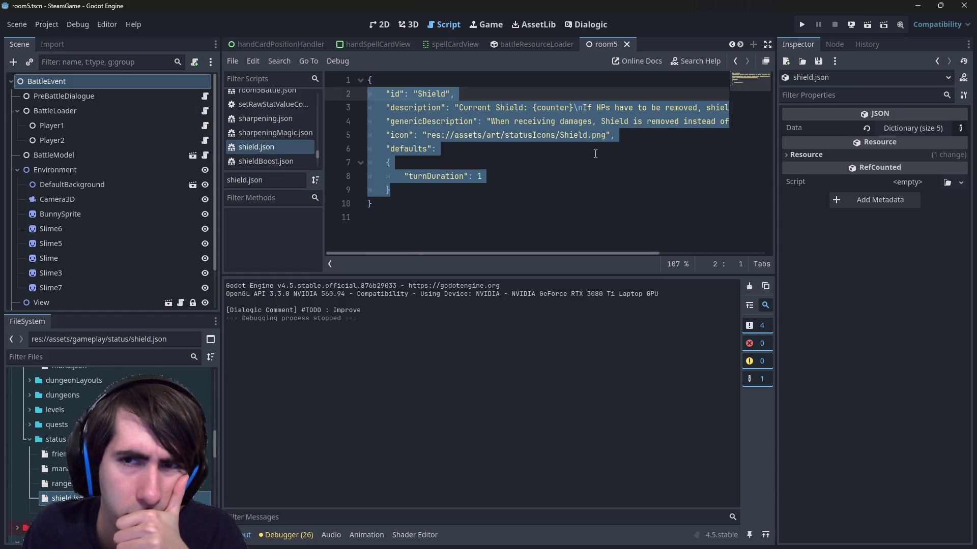
pyautogui.doubleClick(58, 513)
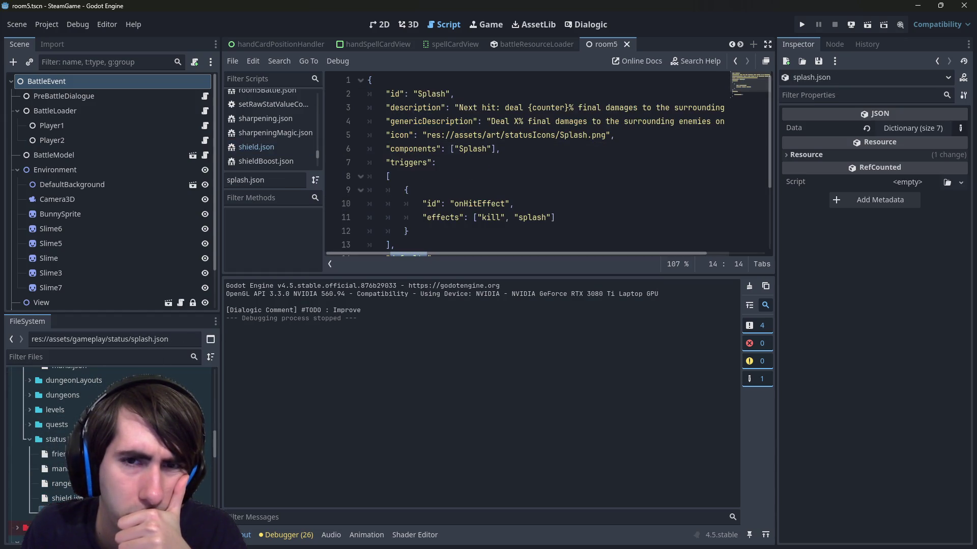
pyautogui.scroll(-2, 511, 198)
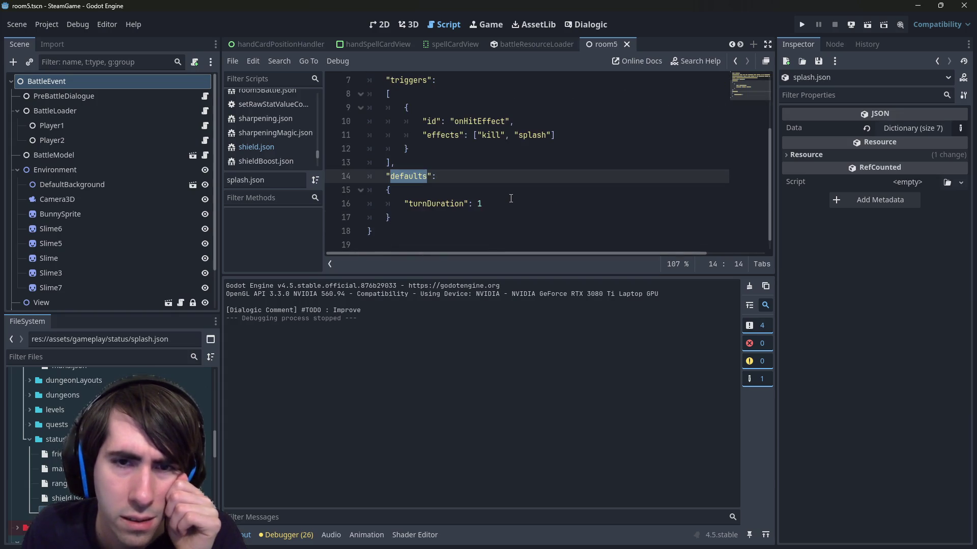
pyautogui.scroll(2, 511, 199)
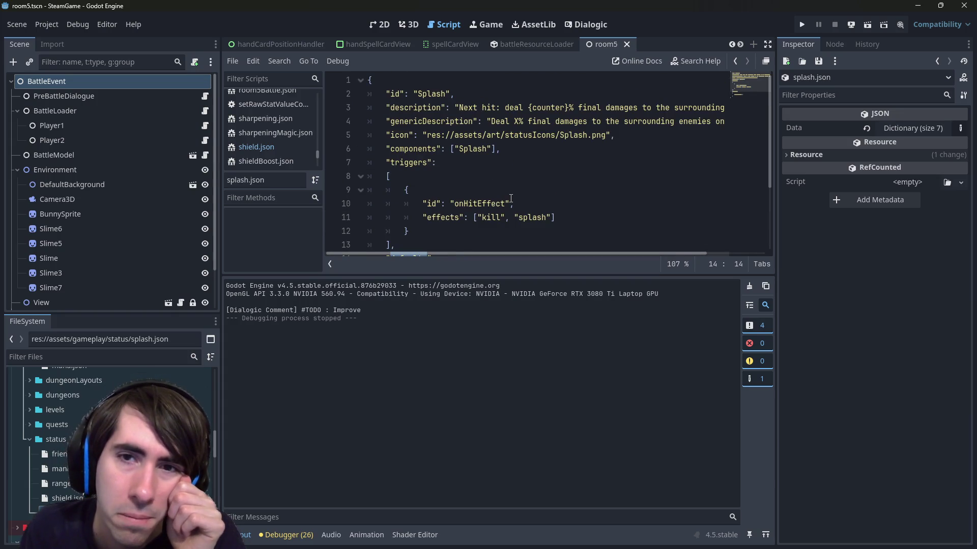
pyautogui.doubleClick(548, 107)
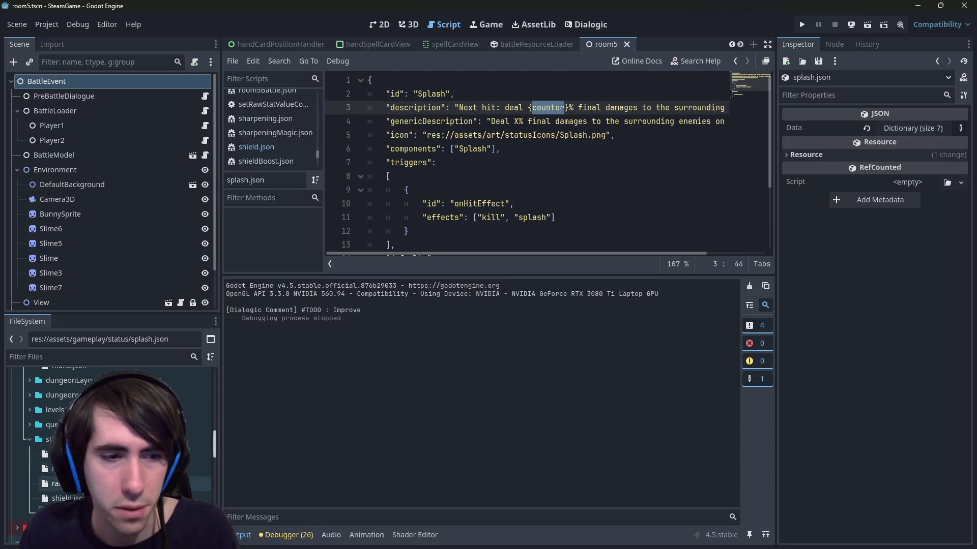
# Set the StatChange "added" value in rangeBoost.json to counter.
pyautogui.doubleClick(67, 499)
pyautogui.doubleClick(66, 483)
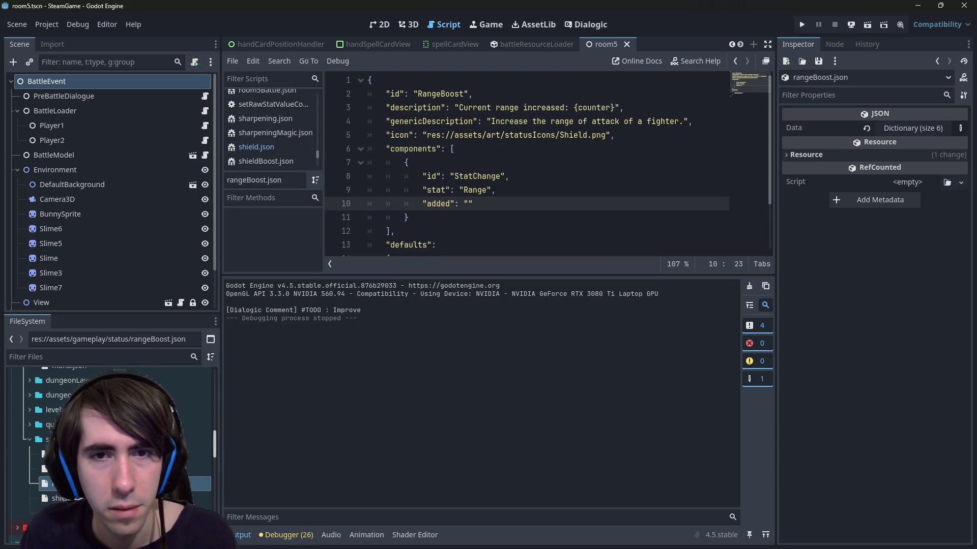
pyautogui.write('counter')
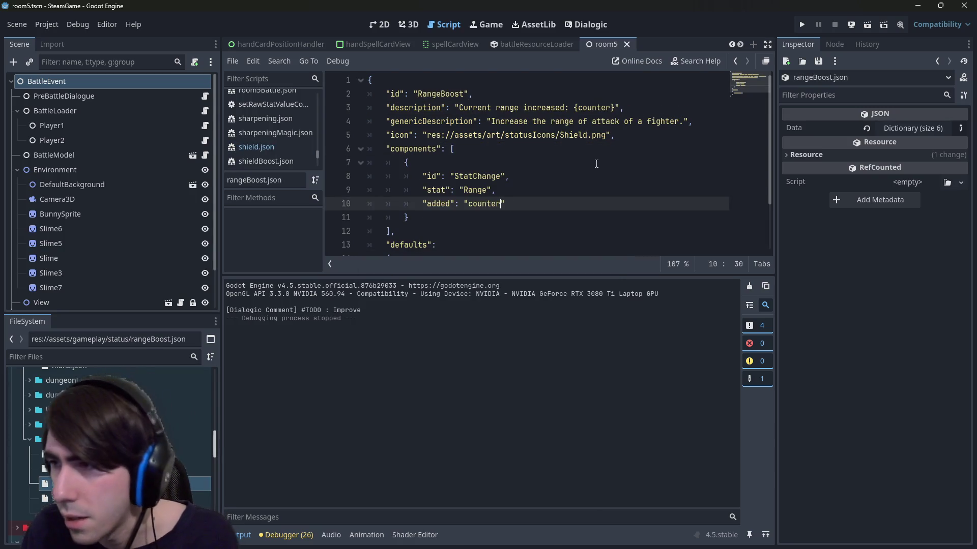
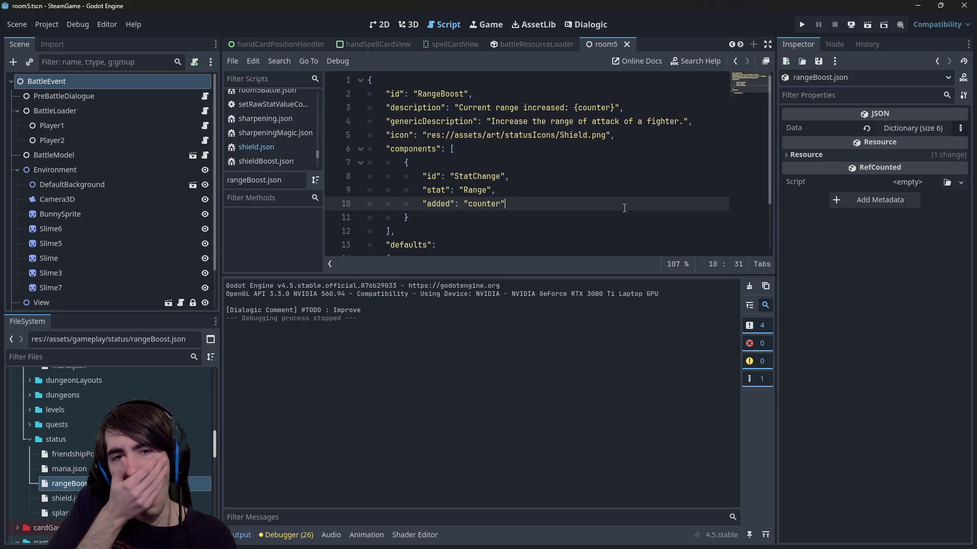
# Open genericStatus.gd through the quick file search, after dropping a first 'stat' query.
pyautogui.hotkey('shift', 'alt', 'o')
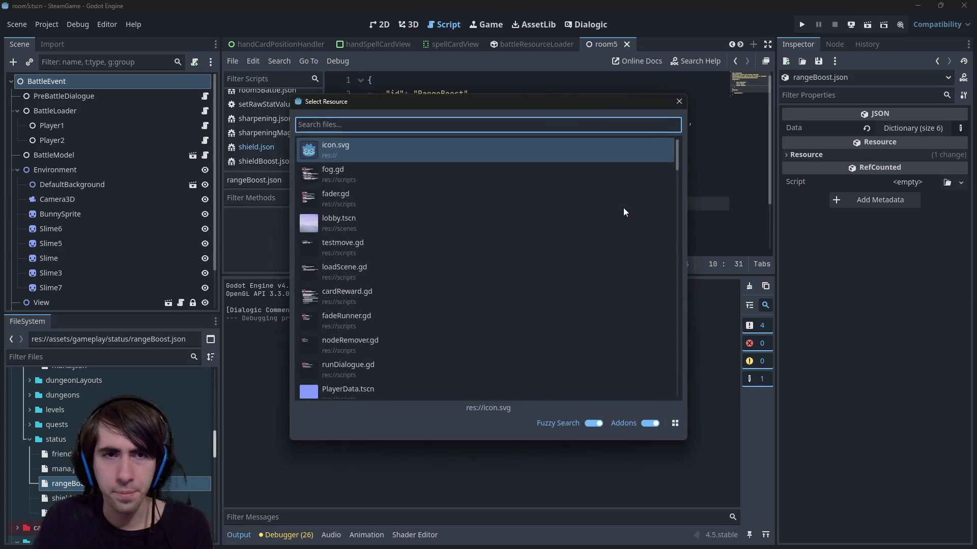
pyautogui.write('stat')
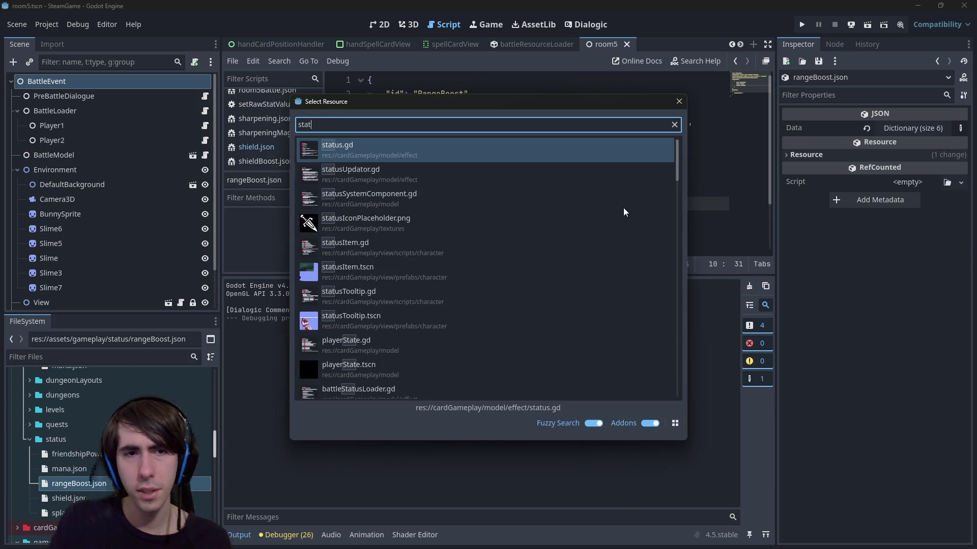
pyautogui.press('Escape')
pyautogui.hotkey('shift', 'alt', 'o')
pyautogui.write('gener')
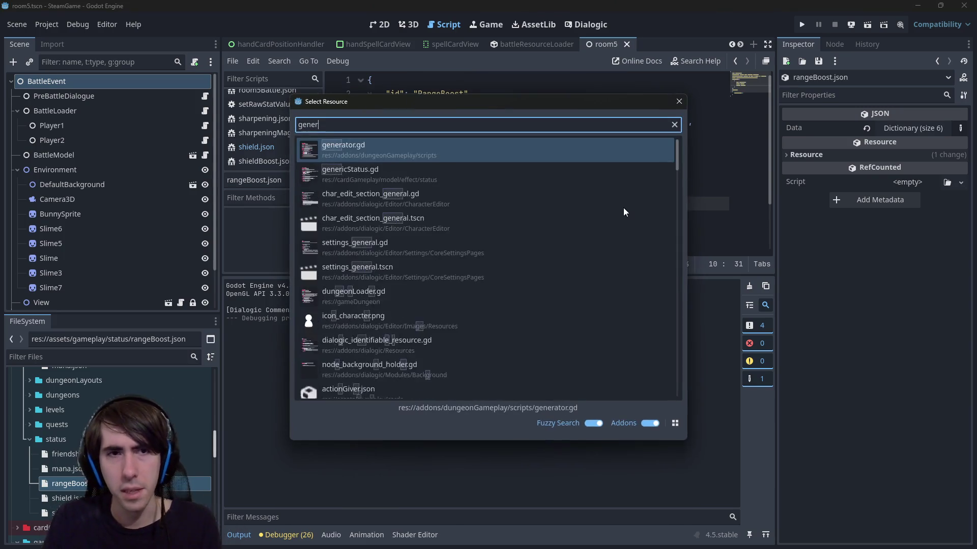
pyautogui.write('icStatus')
pyautogui.press('Return')
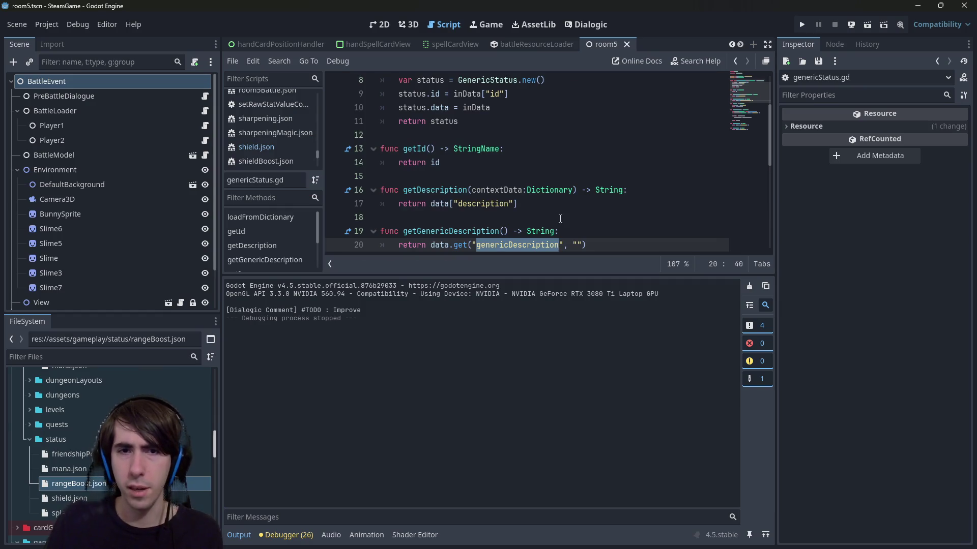
# Scroll through the GenericStatus script and put the caret on getComponents at line 35.
pyautogui.scroll(3, 560, 219)
pyautogui.doubleClick(461, 93)
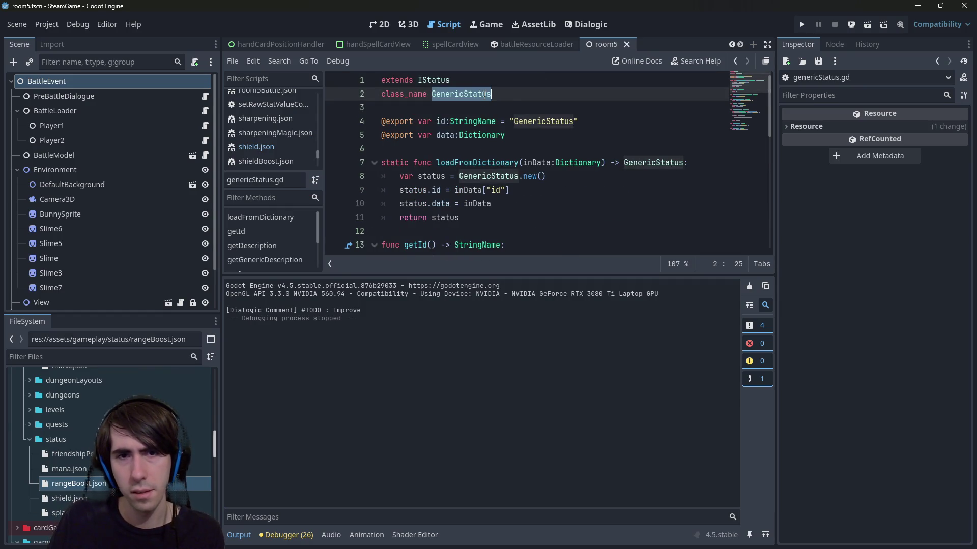
pyautogui.scroll(-5, 485, 95)
pyautogui.scroll(5, 486, 94)
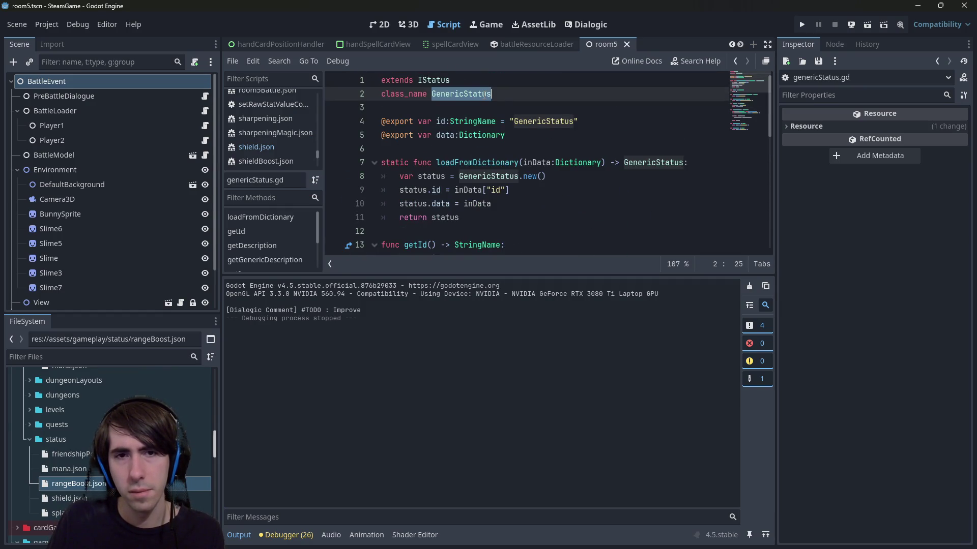
pyautogui.scroll(-8, 486, 94)
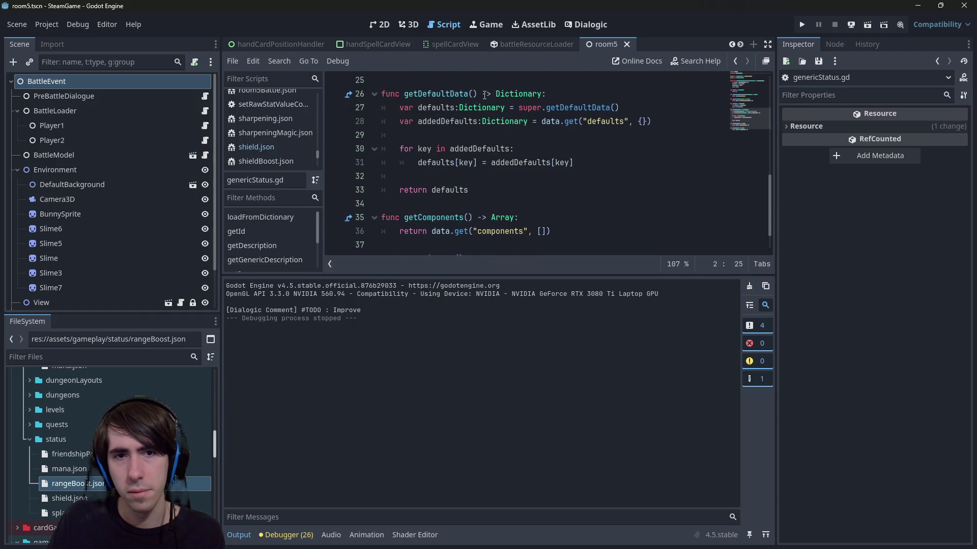
pyautogui.scroll(-1, 485, 95)
pyautogui.scroll(1, 483, 98)
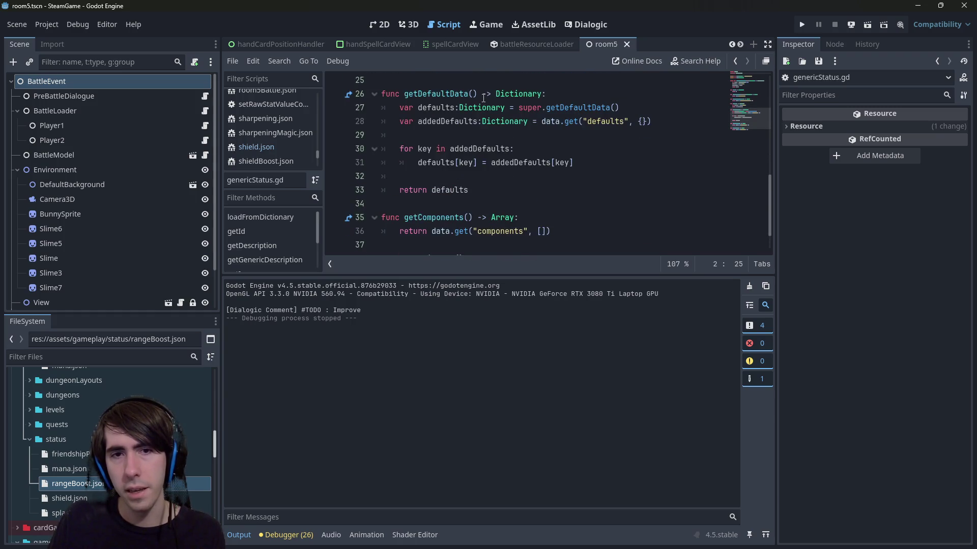
pyautogui.click(465, 213)
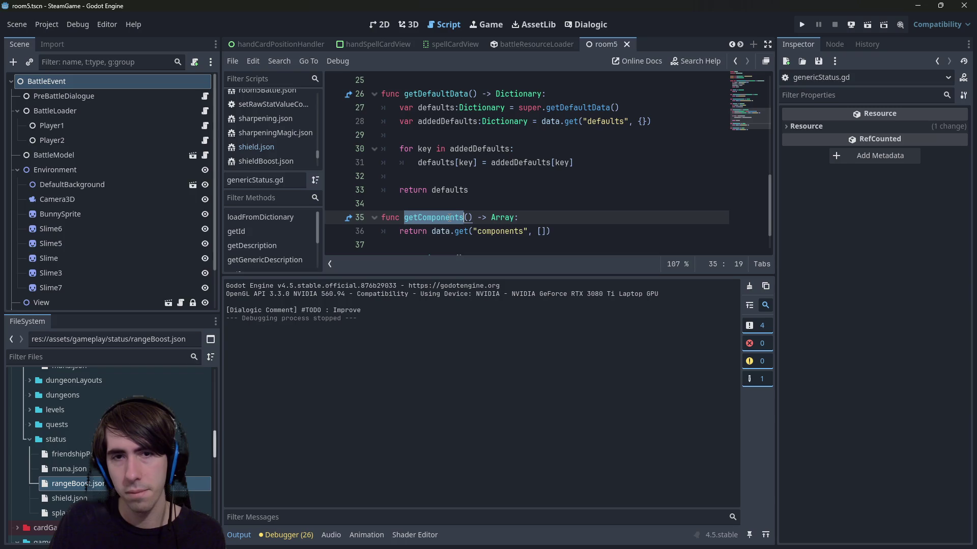
# Search all project files for getComponents with Find in Files.
pyautogui.scroll(6, 497, 170)
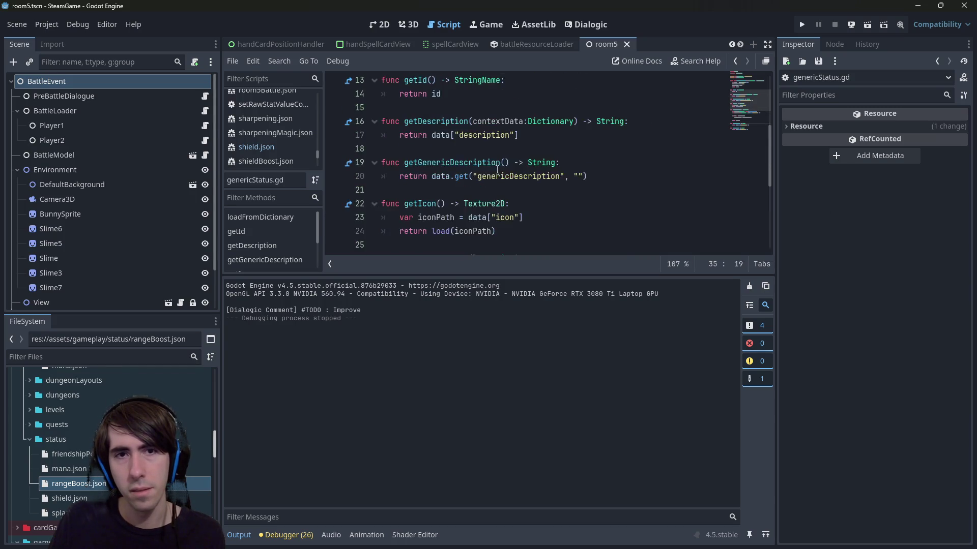
pyautogui.scroll(-6, 497, 169)
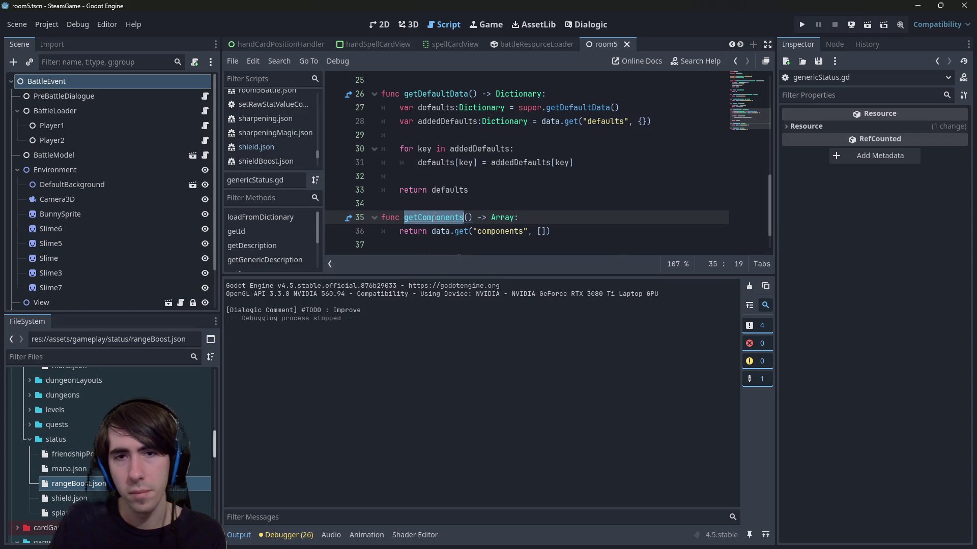
pyautogui.hotkey('ctrl', 'shift', 'f')
pyautogui.press('Return')
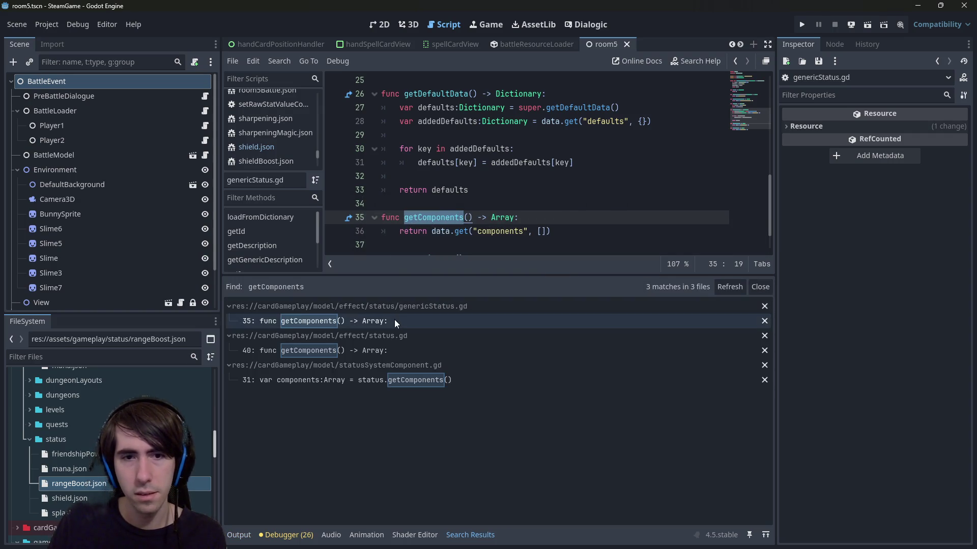
# Open statusSystemComponent.gd at its getComponents call and review the findStatus function.
pyautogui.click(378, 383)
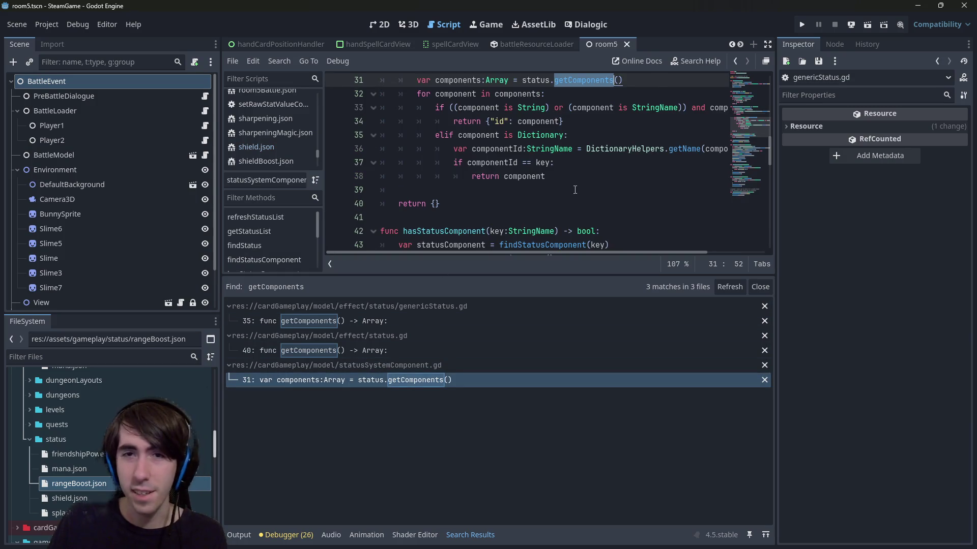
pyautogui.scroll(1, 574, 189)
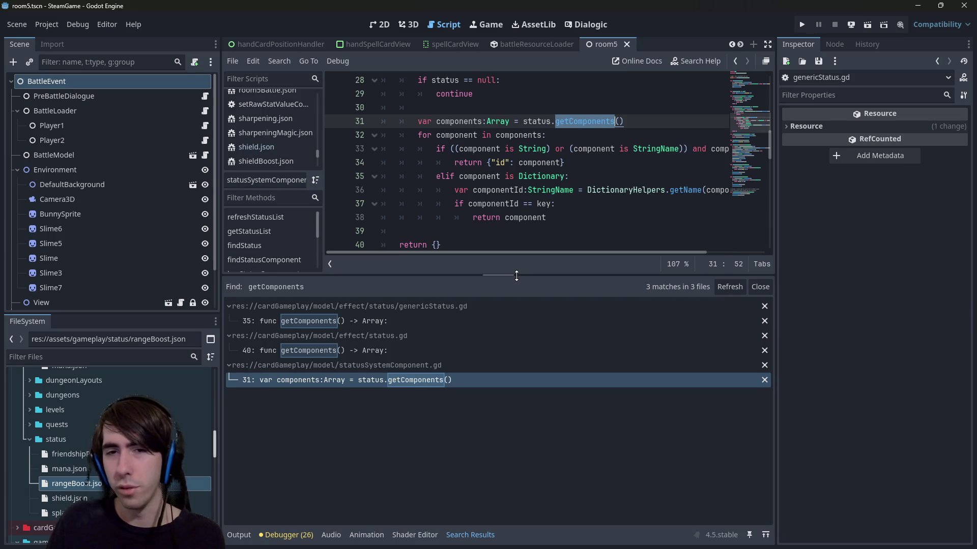
pyautogui.moveTo(516, 276); pyautogui.dragTo(516, 398)
pyautogui.scroll(6, 417, 245)
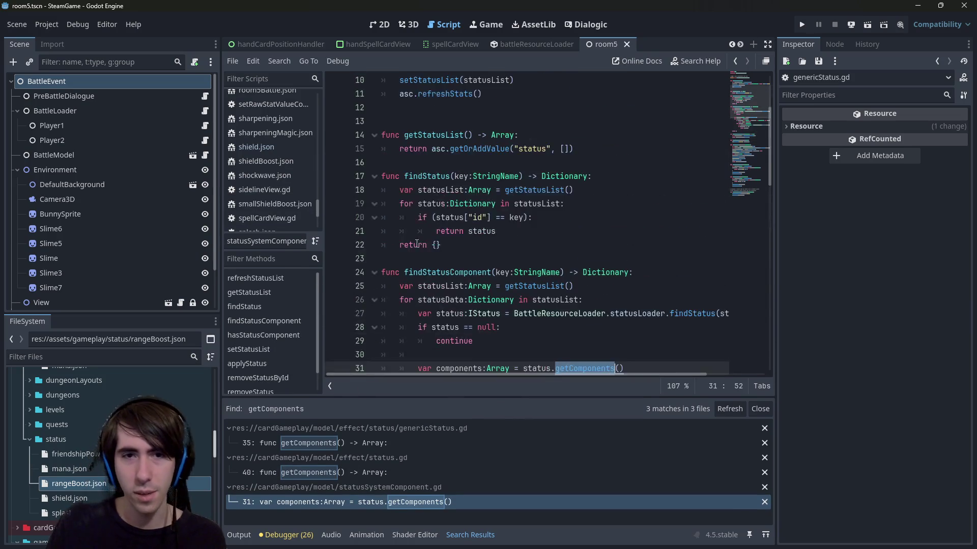
pyautogui.click(458, 245)
pyautogui.scroll(3, 467, 247)
pyautogui.scroll(-10, 467, 247)
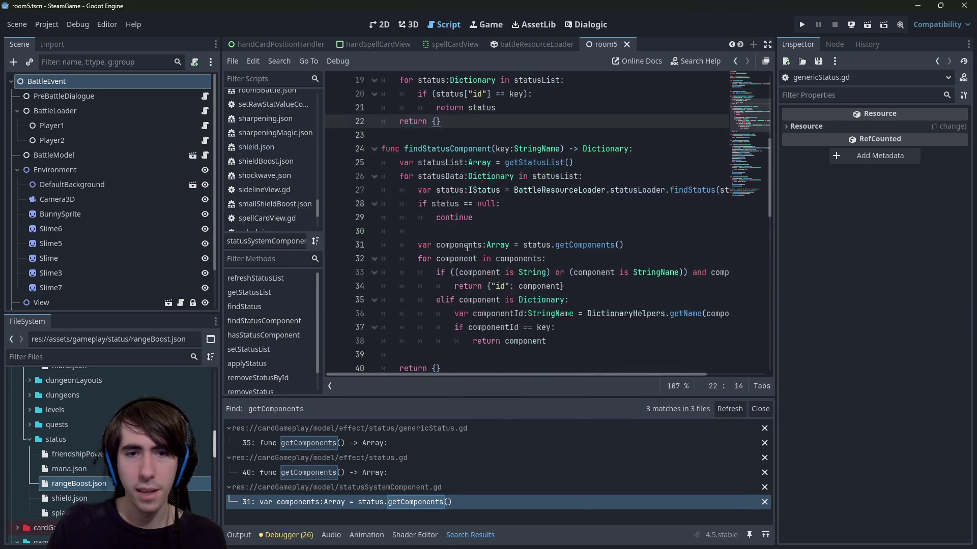
pyautogui.scroll(-1, 467, 248)
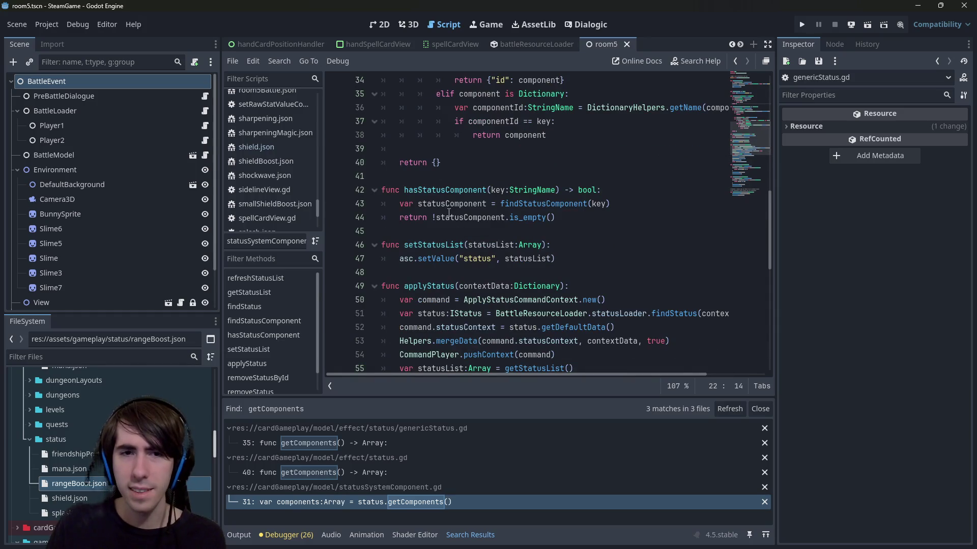
# Review setStatusList, applyStatus and removeStatusById, then follow line 82's applyStatus call to its definition.
pyautogui.doubleClick(449, 245)
pyautogui.scroll(-3, 448, 243)
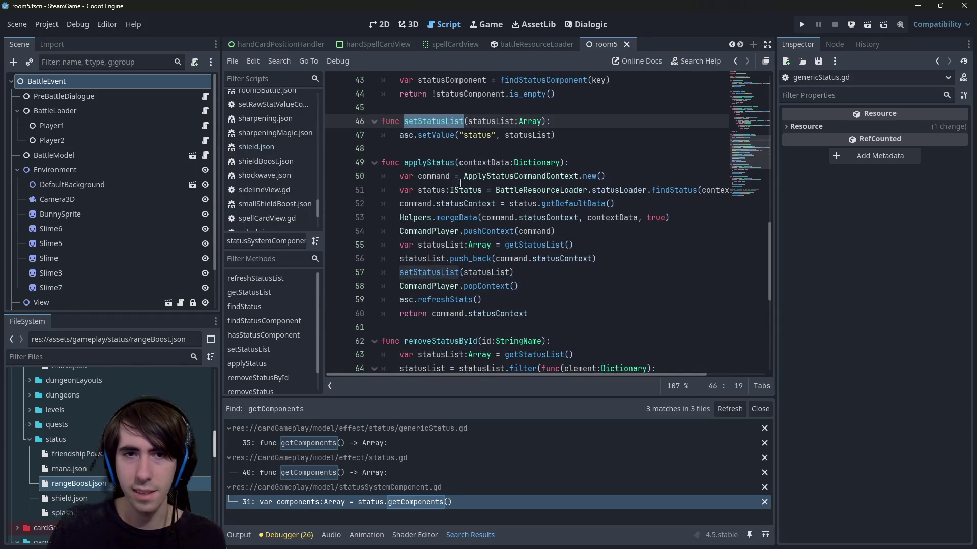
pyautogui.doubleClick(441, 163)
pyautogui.scroll(-3, 441, 164)
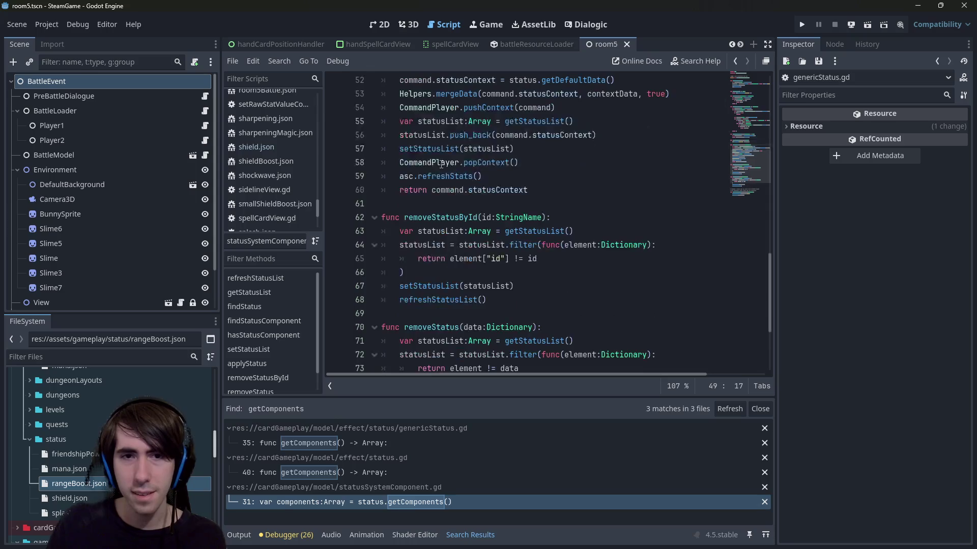
pyautogui.scroll(-2, 441, 163)
pyautogui.doubleClick(447, 134)
pyautogui.scroll(-2, 447, 137)
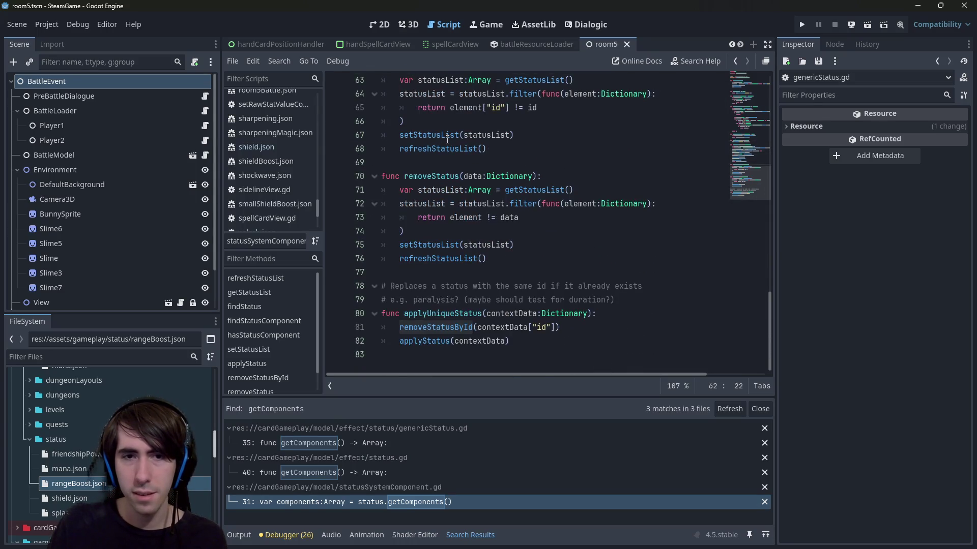
pyautogui.doubleClick(422, 340)
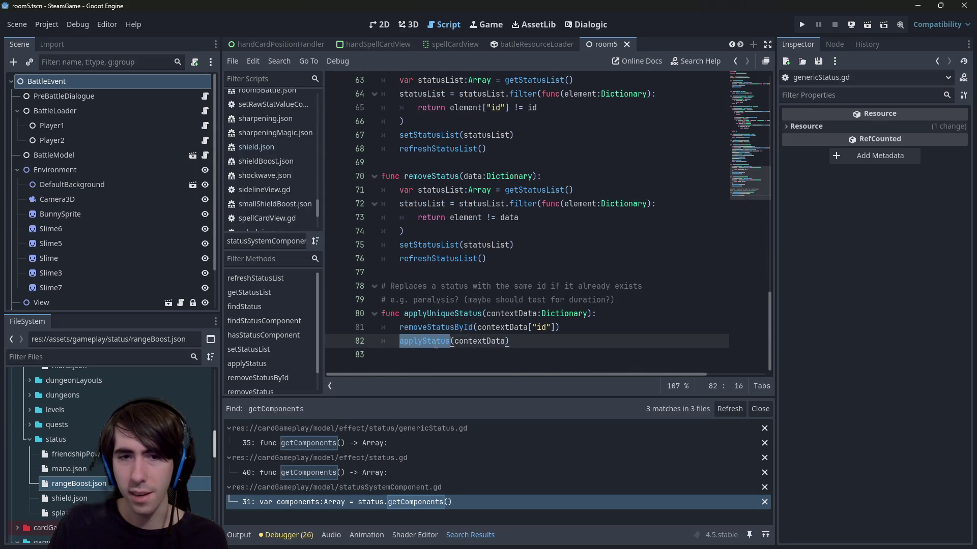
pyautogui.keyDown('ctrl'); pyautogui.click(422, 341); pyautogui.keyUp('ctrl')
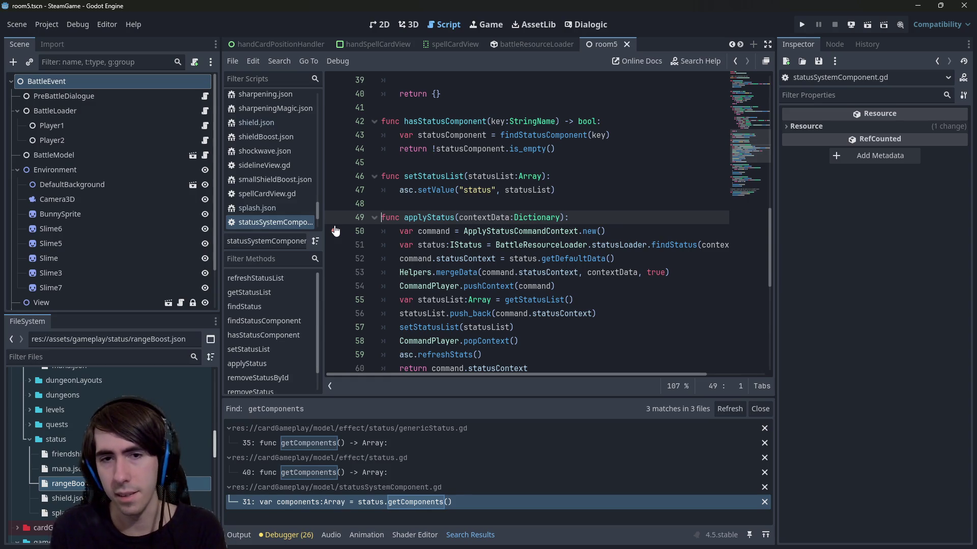
# Add a breakpoint on line 50 and review applyStatus's mergeData, statusList and setStatusList lines.
pyautogui.click(335, 231)
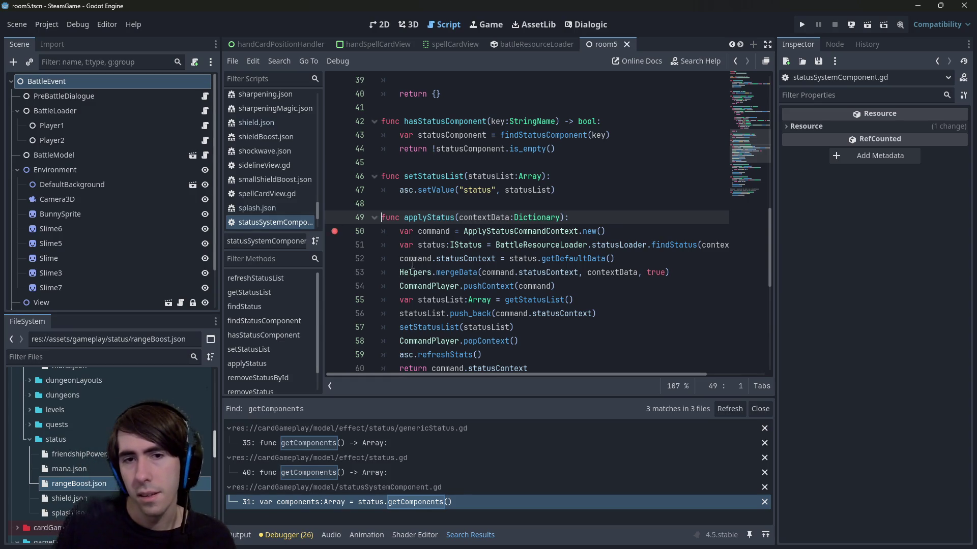
pyautogui.moveTo(677, 280); pyautogui.dragTo(386, 275)
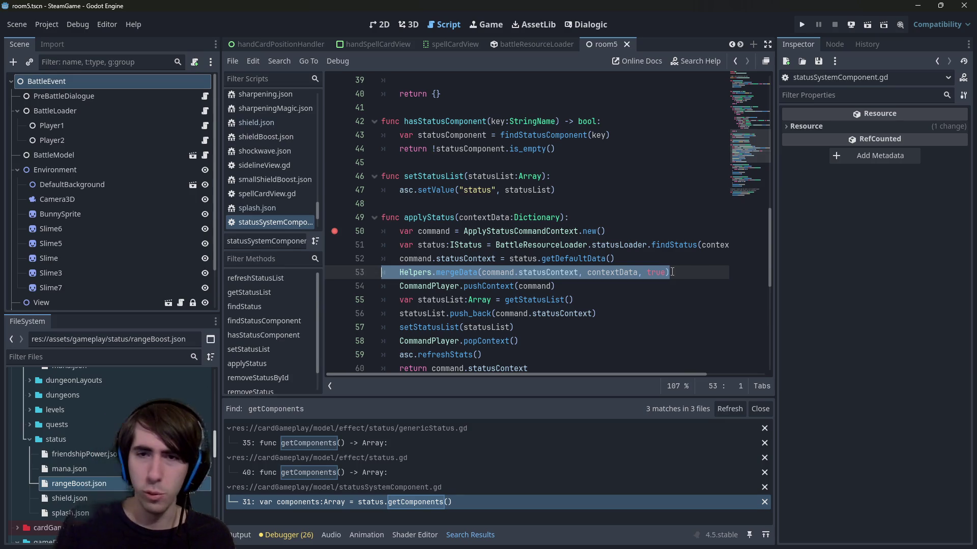
pyautogui.scroll(-1, 535, 314)
pyautogui.click(551, 258)
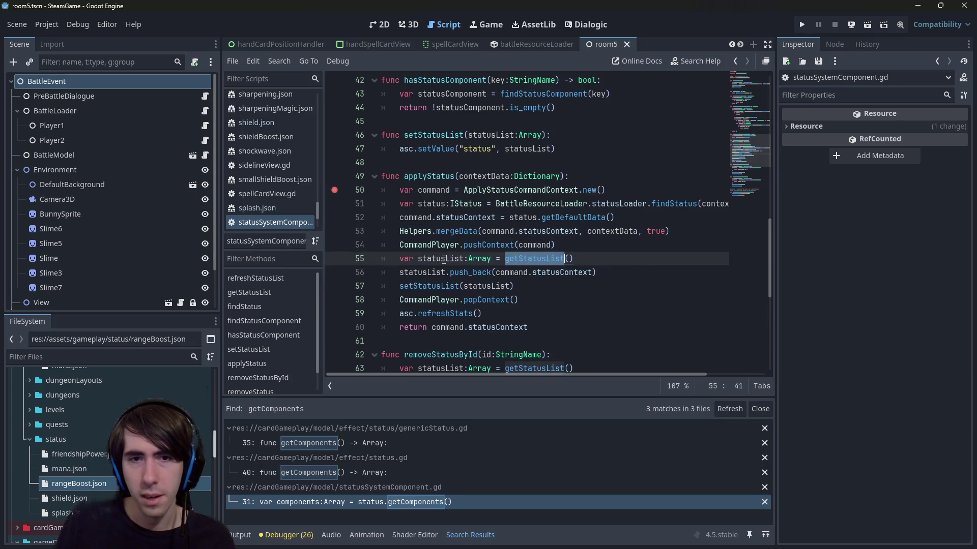
pyautogui.doubleClick(440, 258)
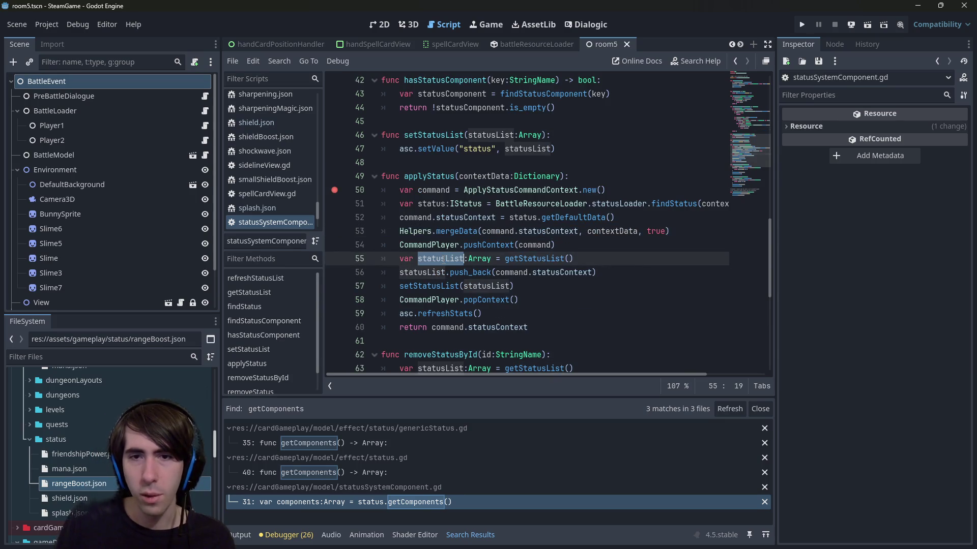
pyautogui.doubleClick(445, 286)
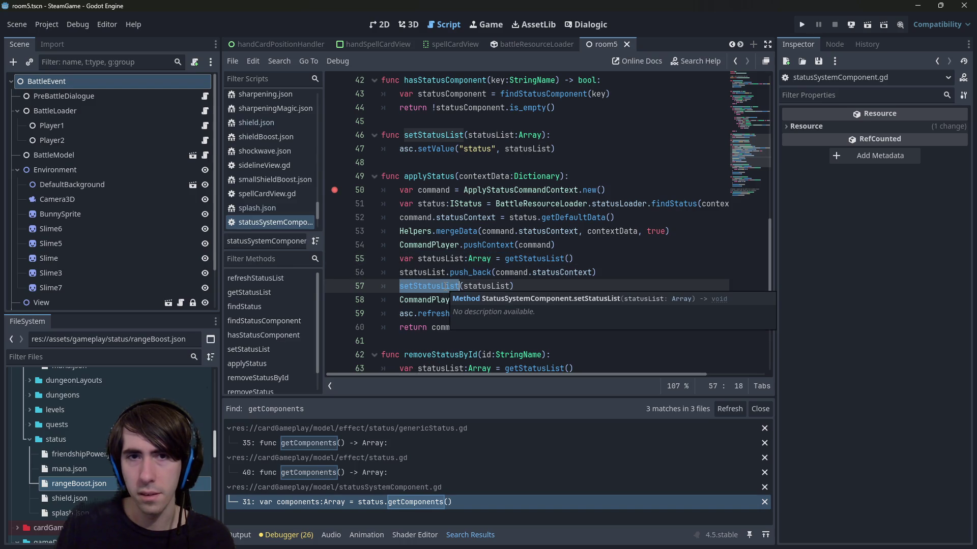
pyautogui.click(638, 273)
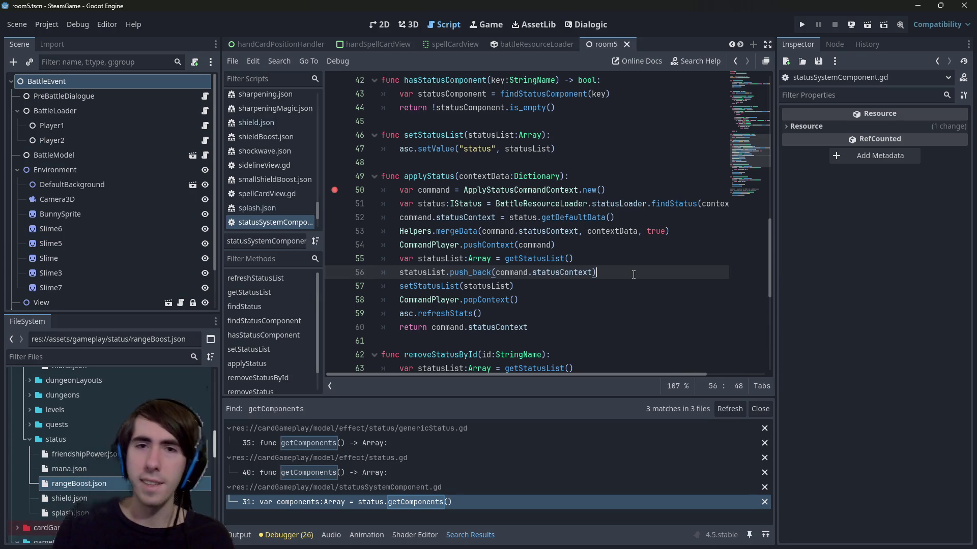
# Inspect setStatusList on lines 46–47, then follow the refreshStats call into abilitySystemComponent.gd.
pyautogui.click(550, 146)
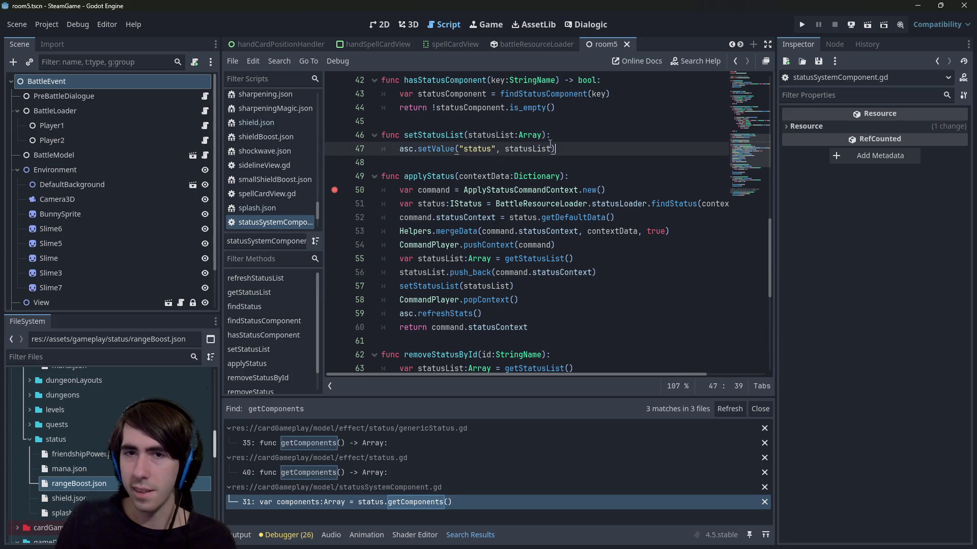
pyautogui.moveTo(549, 146); pyautogui.dragTo(351, 137)
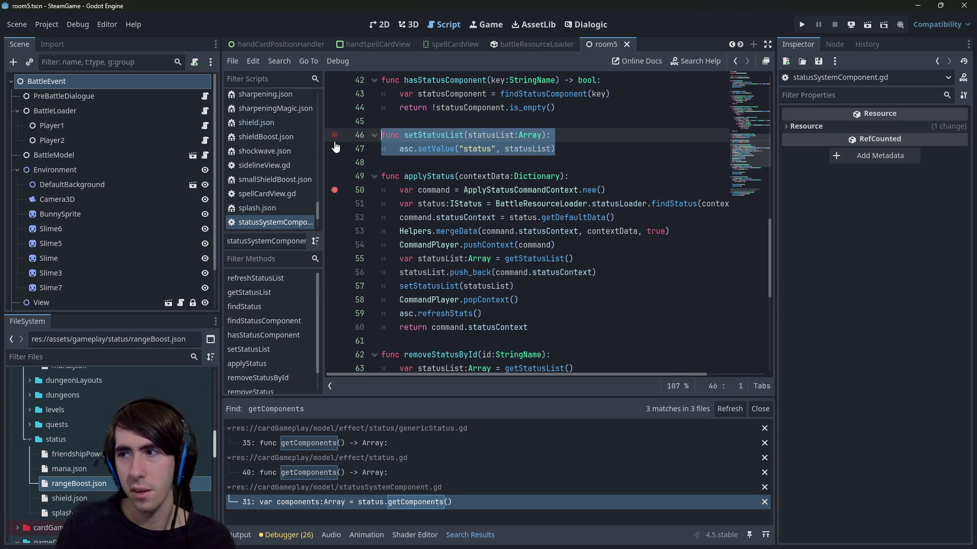
pyautogui.click(614, 154)
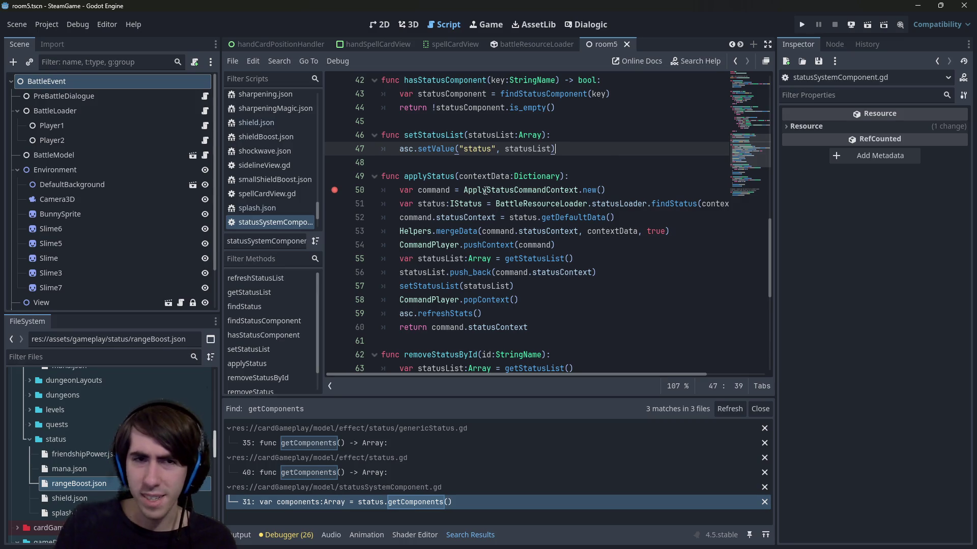
pyautogui.click(446, 319)
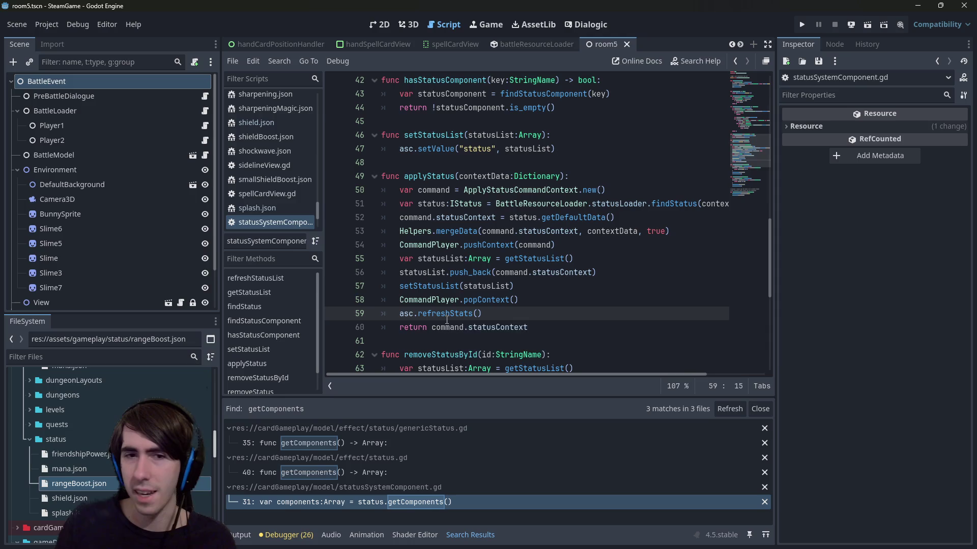
pyautogui.keyDown('ctrl'); pyautogui.click(445, 319); pyautogui.keyUp('ctrl')
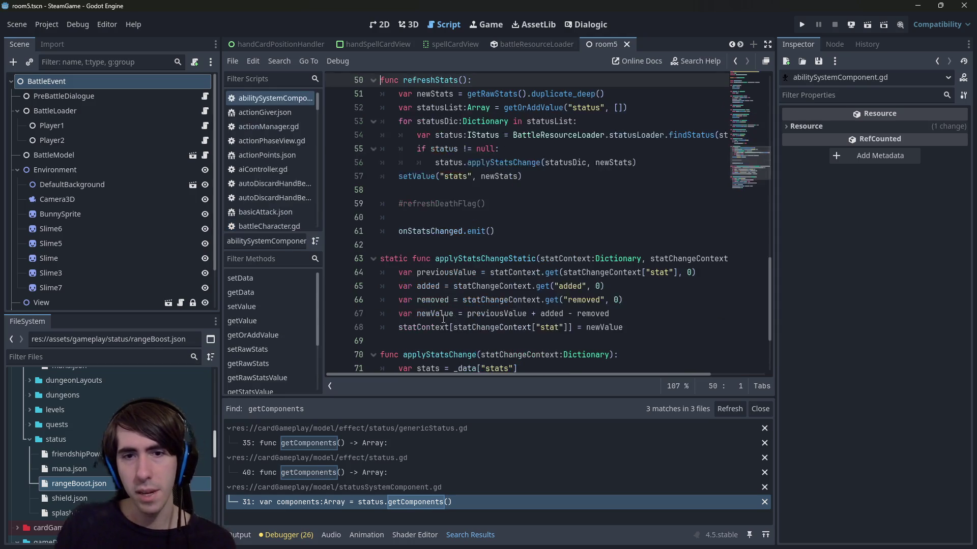
# Inspect the top of refreshStats, including the commented refreshDeathFlag line and the statusList line 52.
pyautogui.scroll(1, 514, 271)
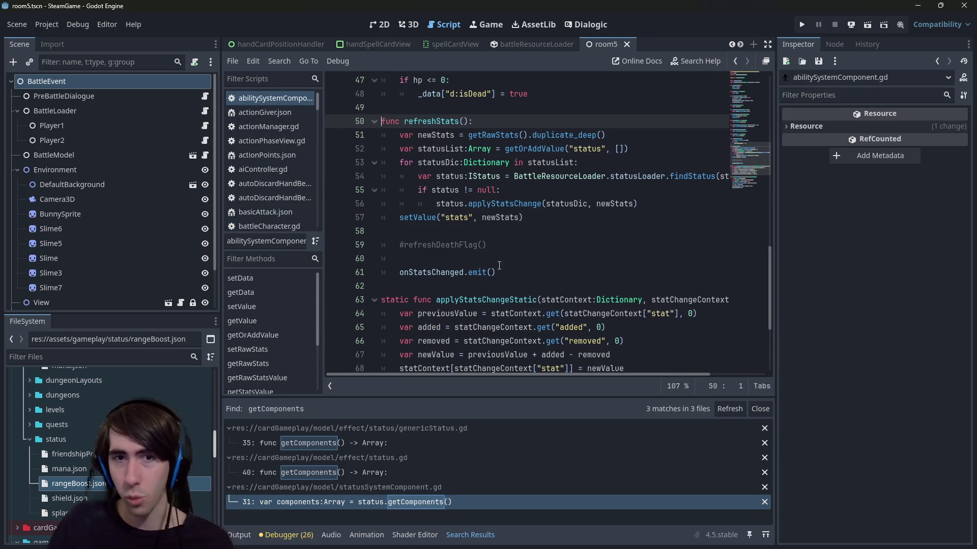
pyautogui.click(508, 247)
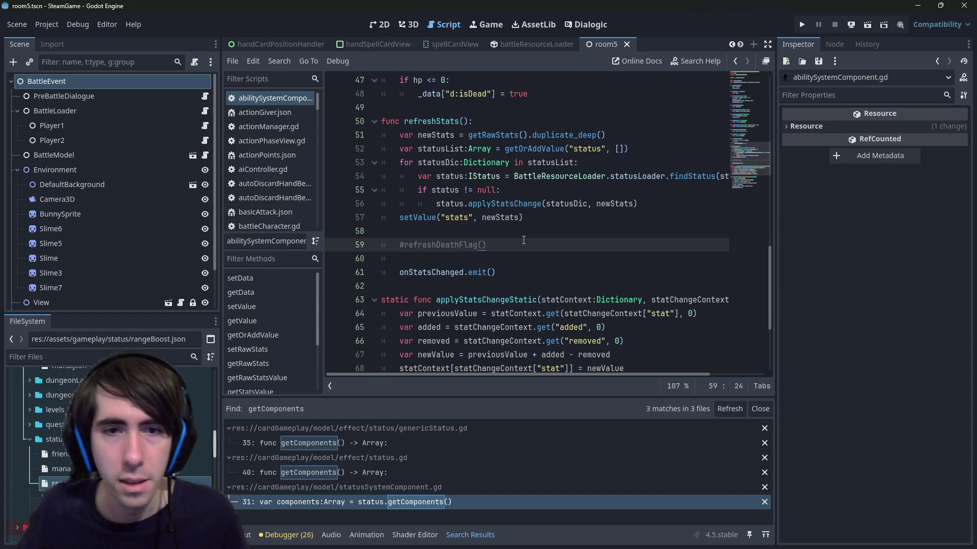
pyautogui.scroll(1, 524, 240)
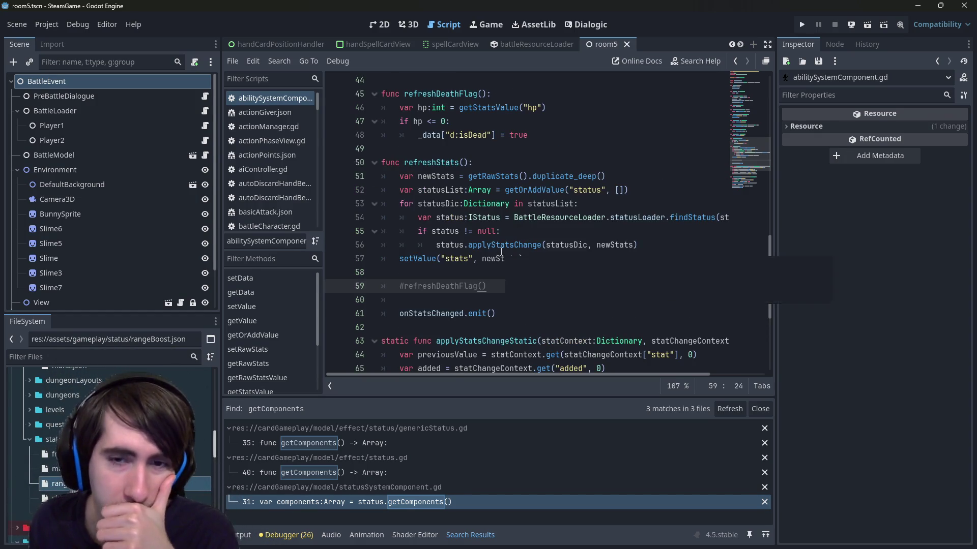
pyautogui.moveTo(501, 251)
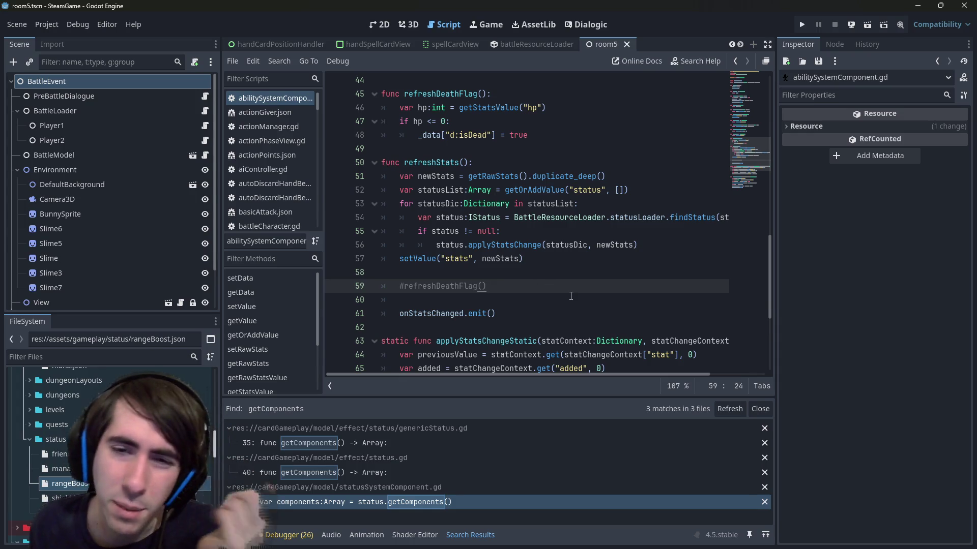
pyautogui.press('Down')
pyautogui.moveTo(566, 285); pyautogui.dragTo(474, 190)
pyautogui.click(474, 190)
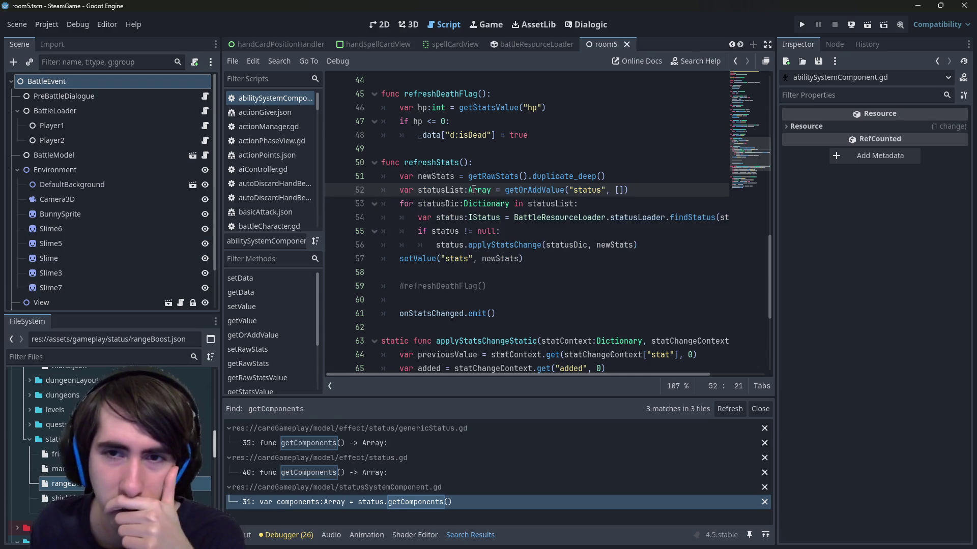
pyautogui.moveTo(474, 189)
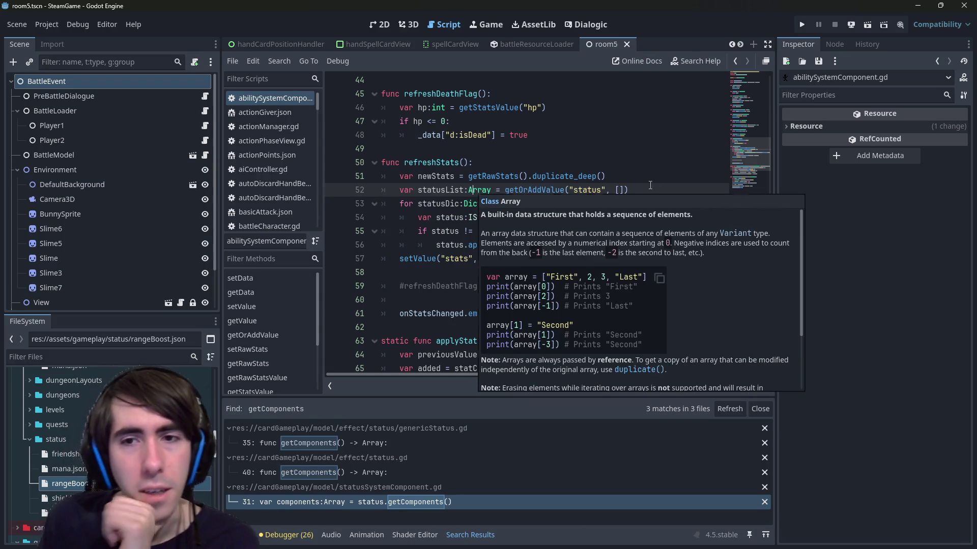
pyautogui.press('End')
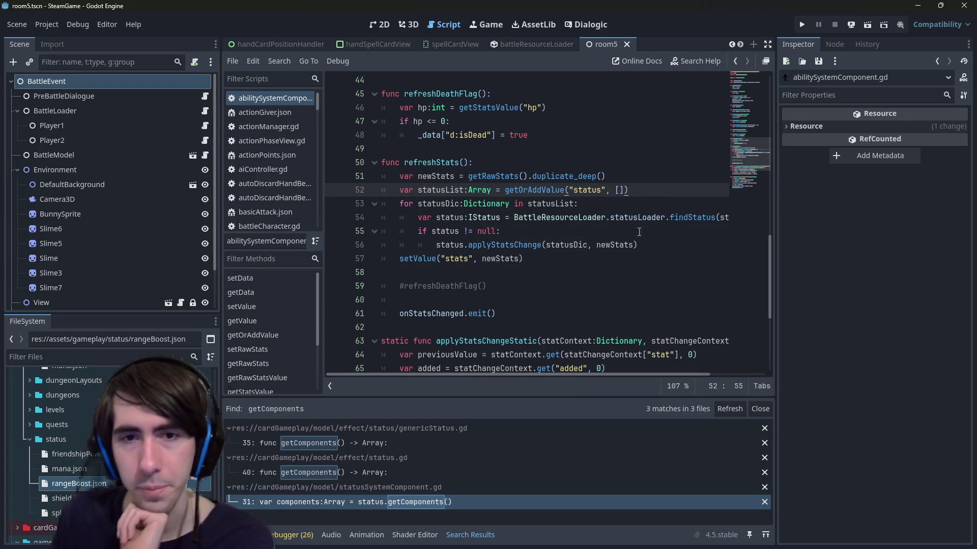
# Highlight statusList, status, its null check and the applyStatsChange call on lines 54–56.
pyautogui.doubleClick(486, 203)
pyautogui.doubleClick(550, 204)
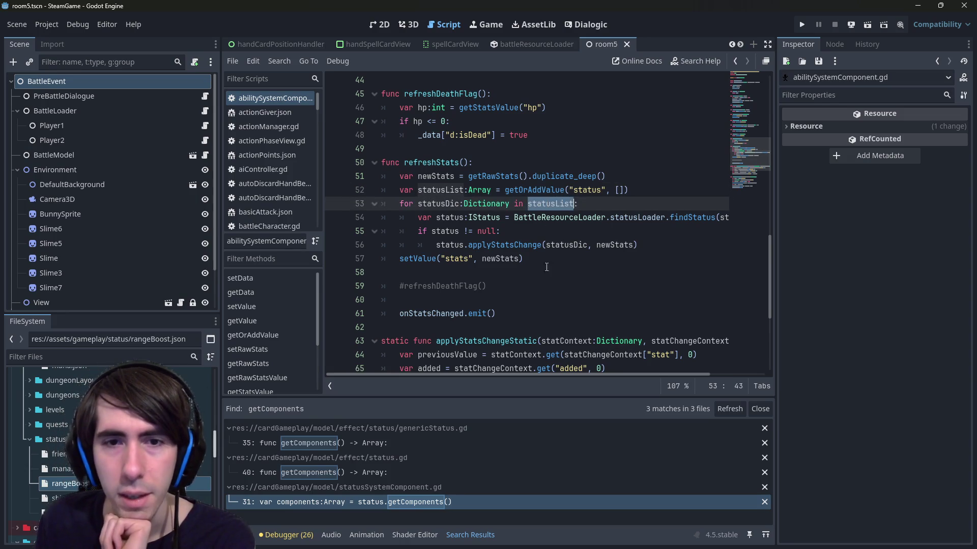
pyautogui.moveTo(539, 376)
pyautogui.mouseDown()
pyautogui.moveTo(651, 365)
pyautogui.moveTo(519, 368)
pyautogui.mouseUp()
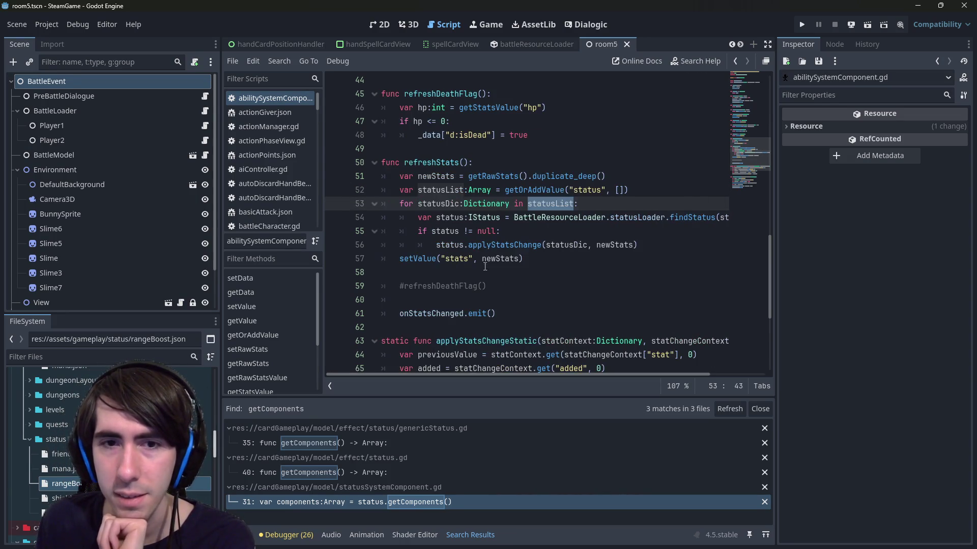
pyautogui.doubleClick(451, 218)
pyautogui.doubleClick(452, 230)
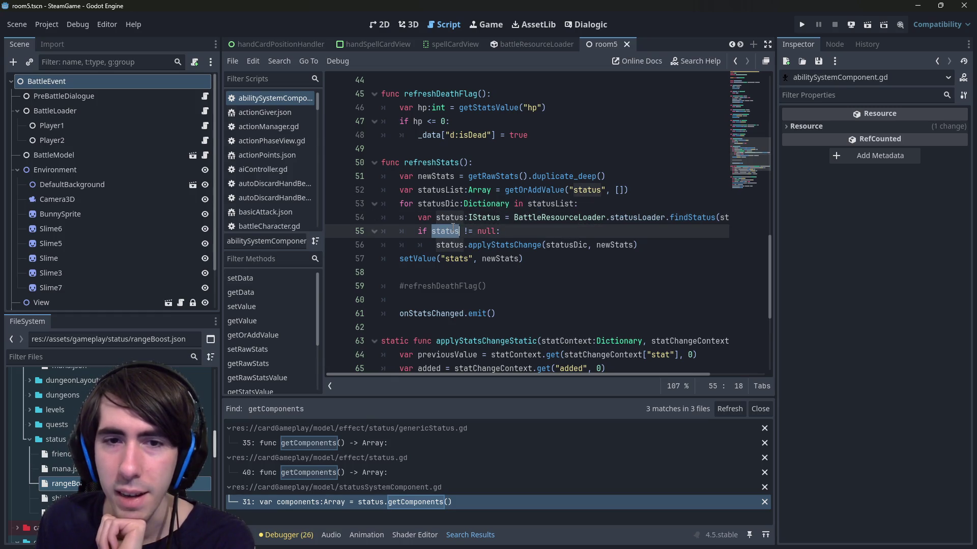
pyautogui.doubleClick(541, 245)
pyautogui.click(641, 245)
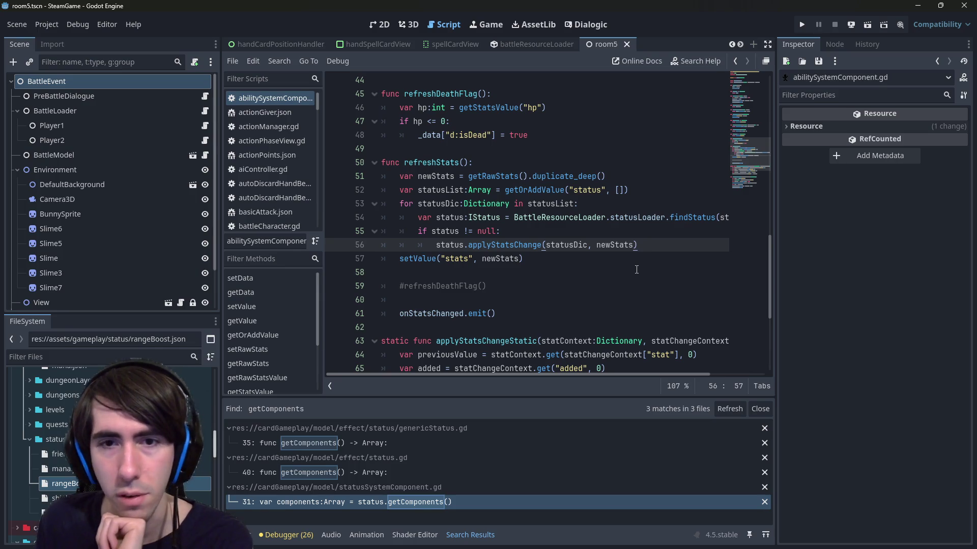
pyautogui.click(518, 231)
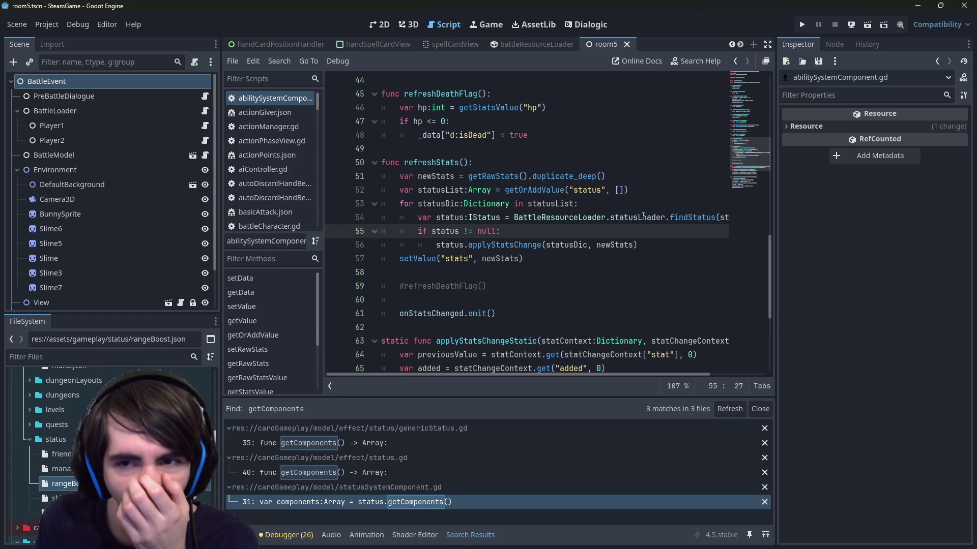
# Follow findStatus into battleStatusLoader.gd and select its GenericStatus fallback on lines 25–29.
pyautogui.click(678, 218)
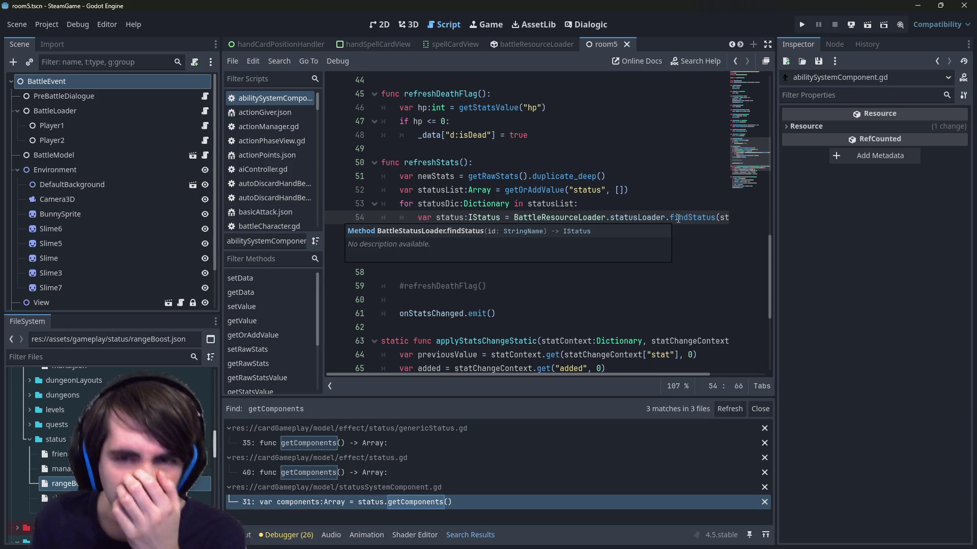
pyautogui.click(688, 219)
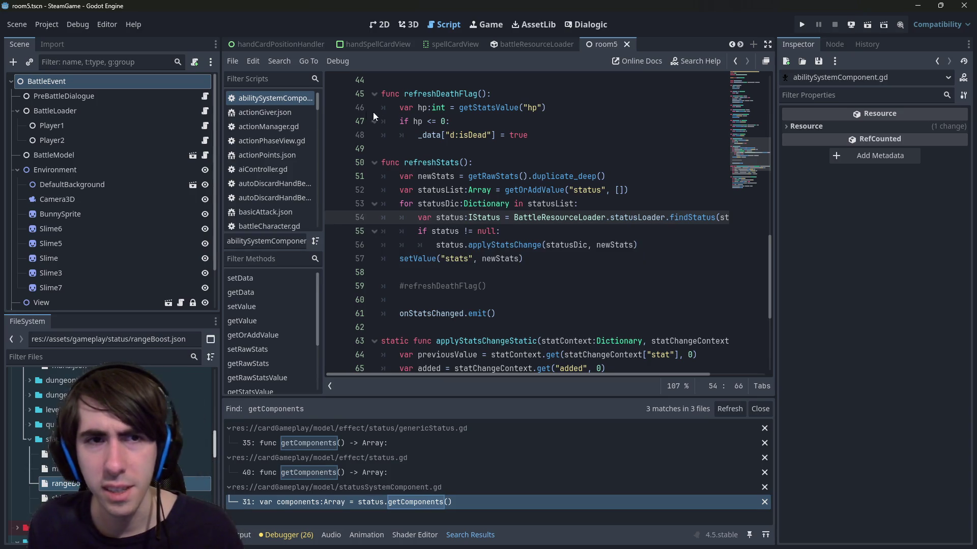
pyautogui.keyDown('ctrl'); pyautogui.click(688, 218); pyautogui.keyUp('ctrl')
pyautogui.moveTo(516, 168); pyautogui.dragTo(382, 148)
pyautogui.moveTo(492, 259)
pyautogui.mouseDown()
pyautogui.moveTo(387, 244)
pyautogui.moveTo(363, 203)
pyautogui.mouseUp()
# Return from the loader to refreshStats and open the base applyStatsChange definition in status.gd.
pyautogui.click(504, 203)
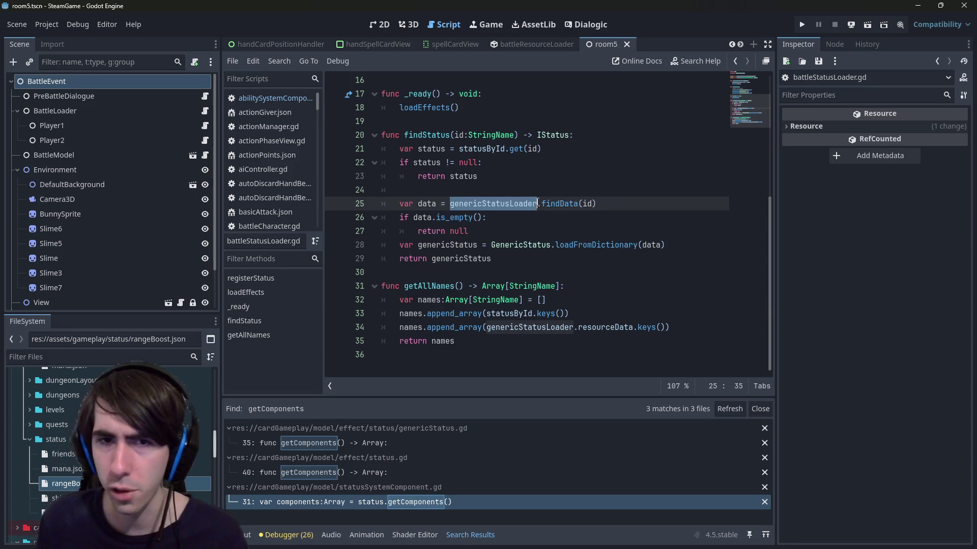
pyautogui.hotkey('ctrl', 'Home')
pyautogui.hotkey('alt', 'Left')
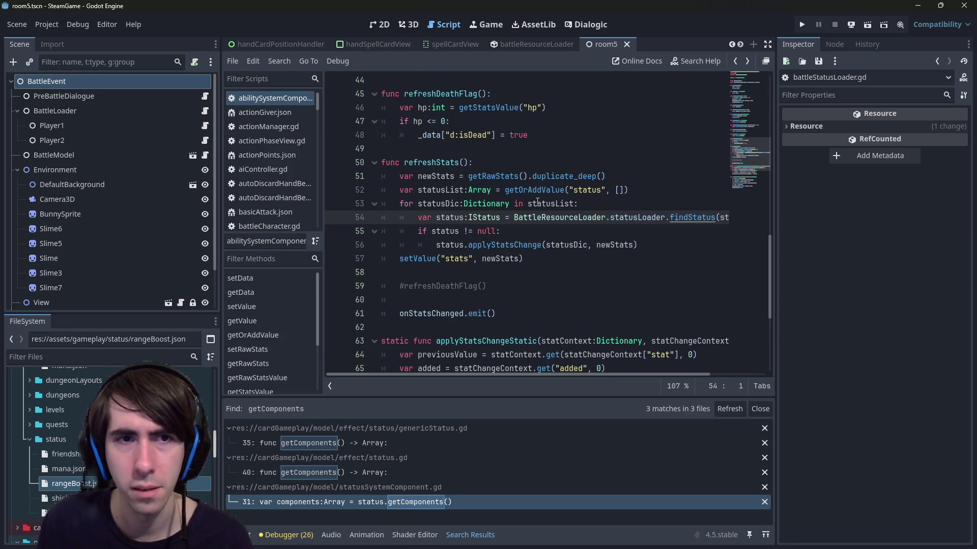
pyautogui.click(531, 232)
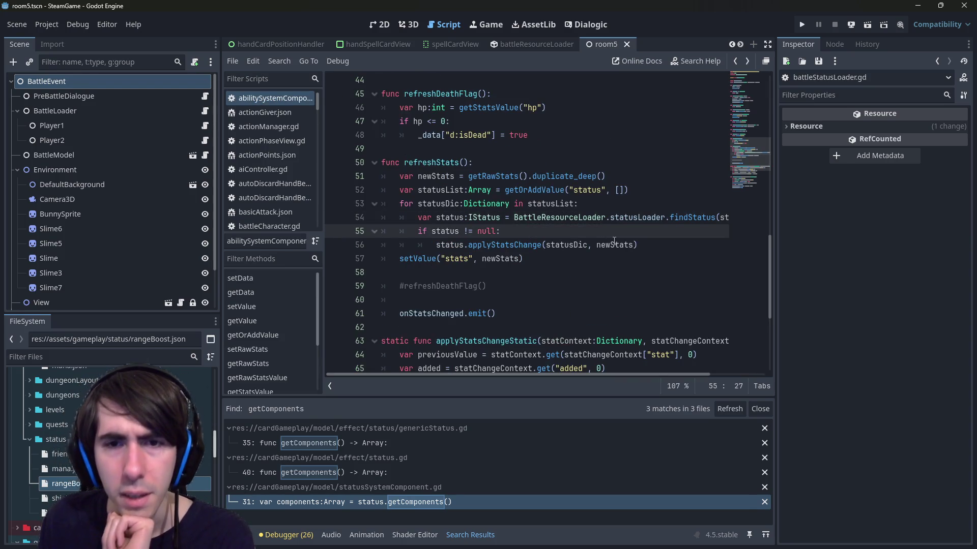
pyautogui.click(499, 254)
pyautogui.moveTo(453, 242)
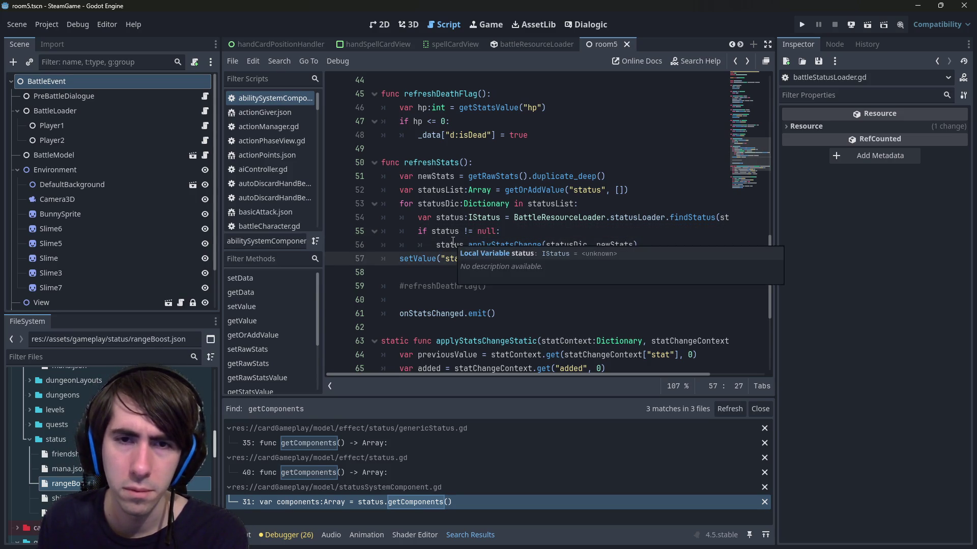
pyautogui.keyDown('ctrl'); pyautogui.click(523, 245); pyautogui.keyUp('ctrl')
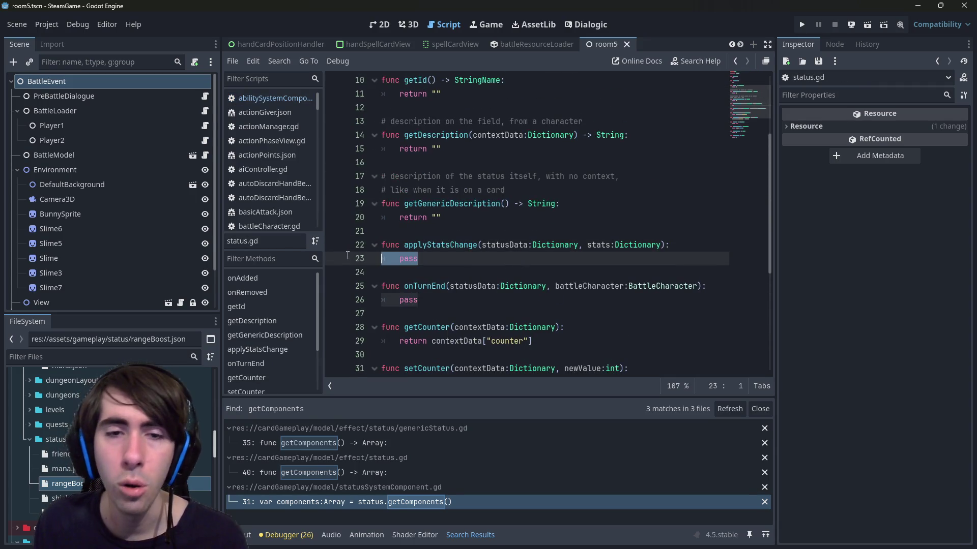
# Confirm status.gd's applyStatsChange only passes, then go back to line 56 of abilitySystemComponent.gd.
pyautogui.scroll(3, 345, 241)
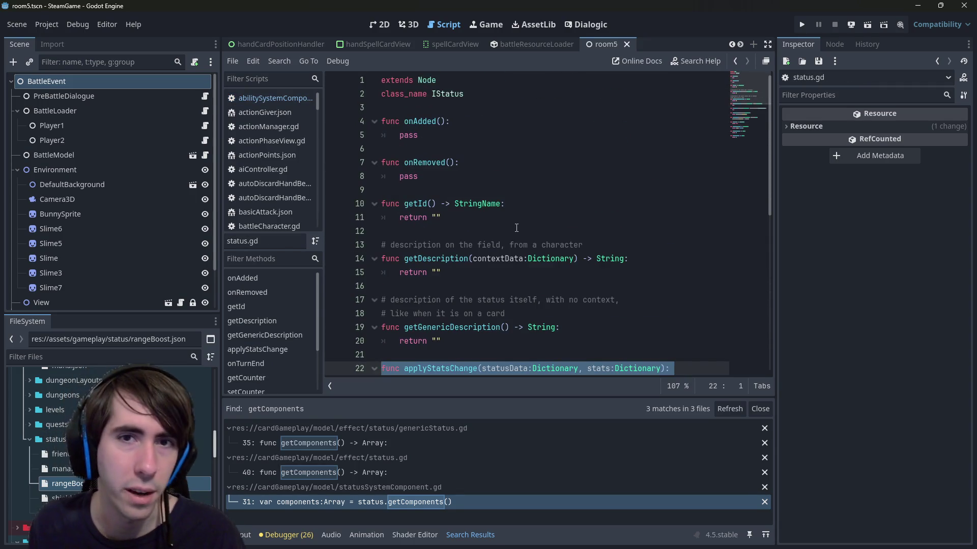
pyautogui.scroll(-3, 517, 228)
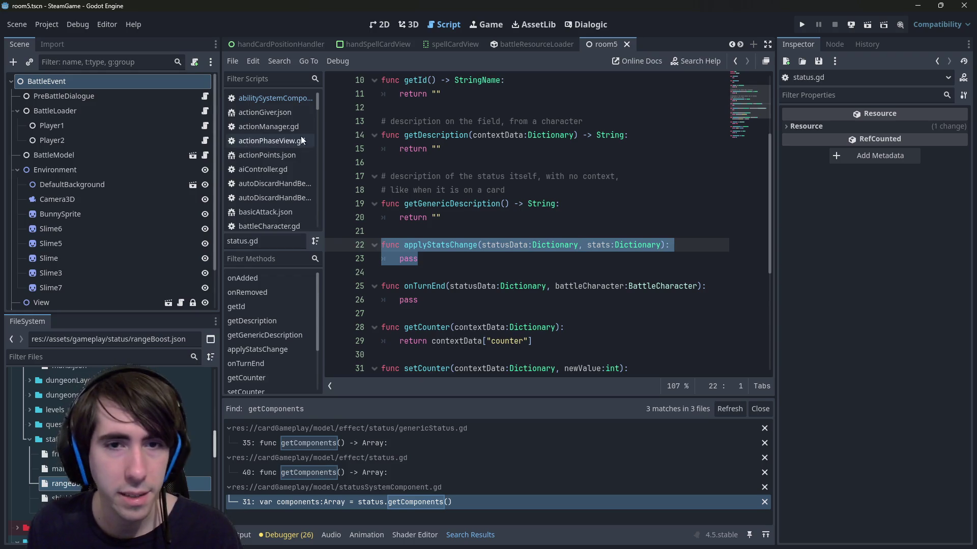
pyautogui.click(281, 96)
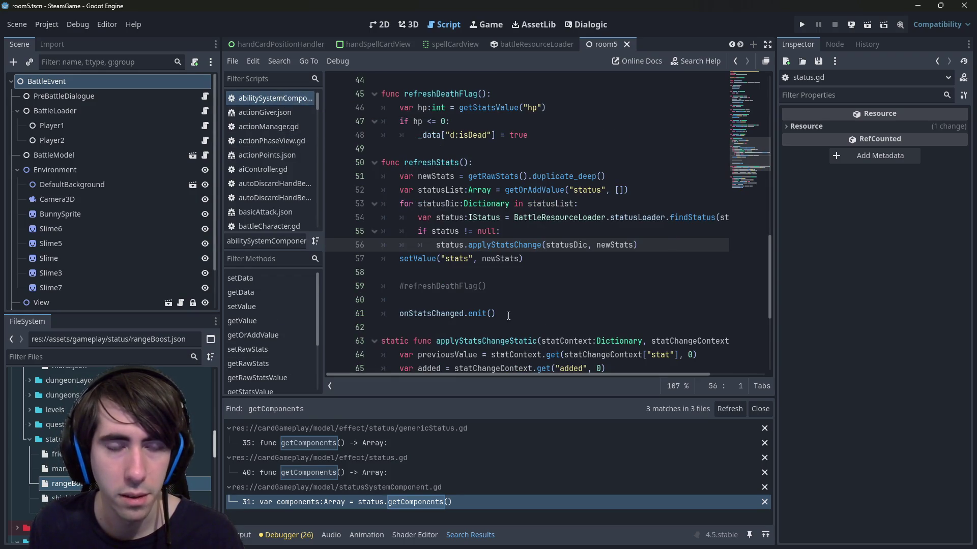
pyautogui.click(552, 234)
pyautogui.hotkey('shift', 'alt', 'o')
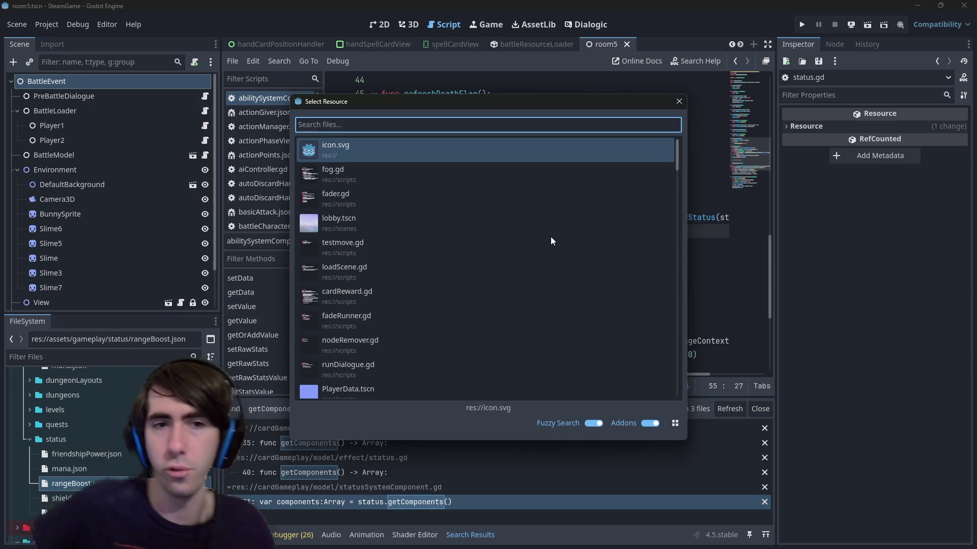
pyautogui.press('Escape')
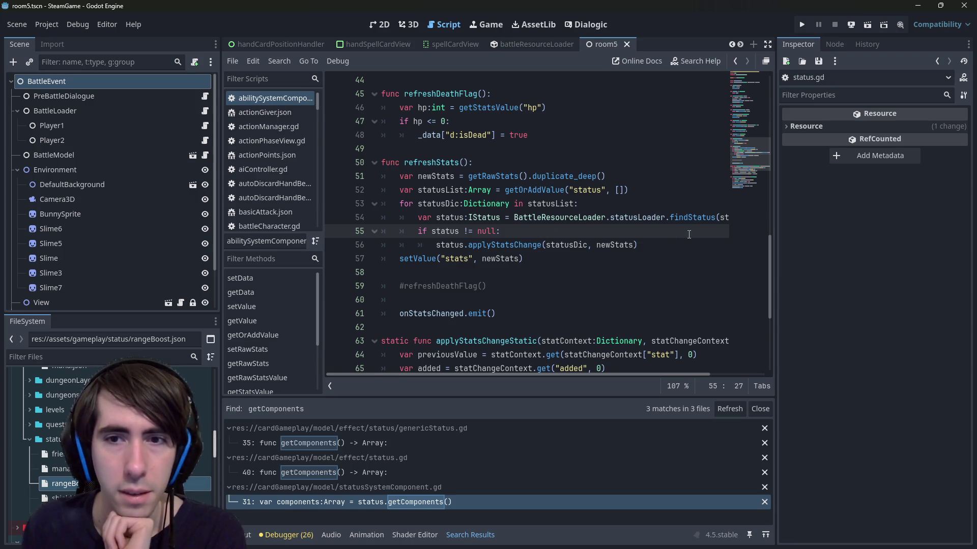
pyautogui.click(654, 242)
# Insert a new line in refreshStats and begin typing 'status.' on it.
pyautogui.write('\\')
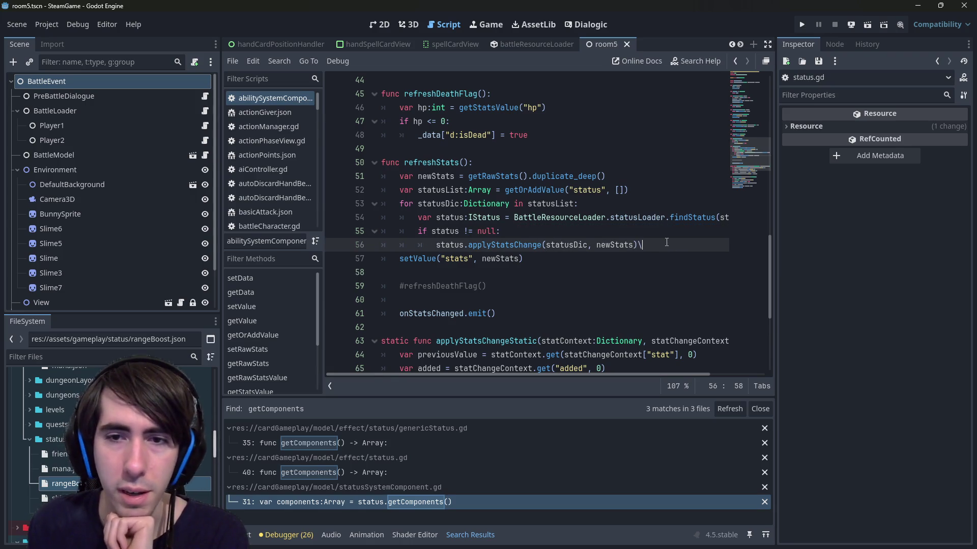
pyautogui.press('BackSpace')
pyautogui.press('Return')
pyautogui.press('Return')
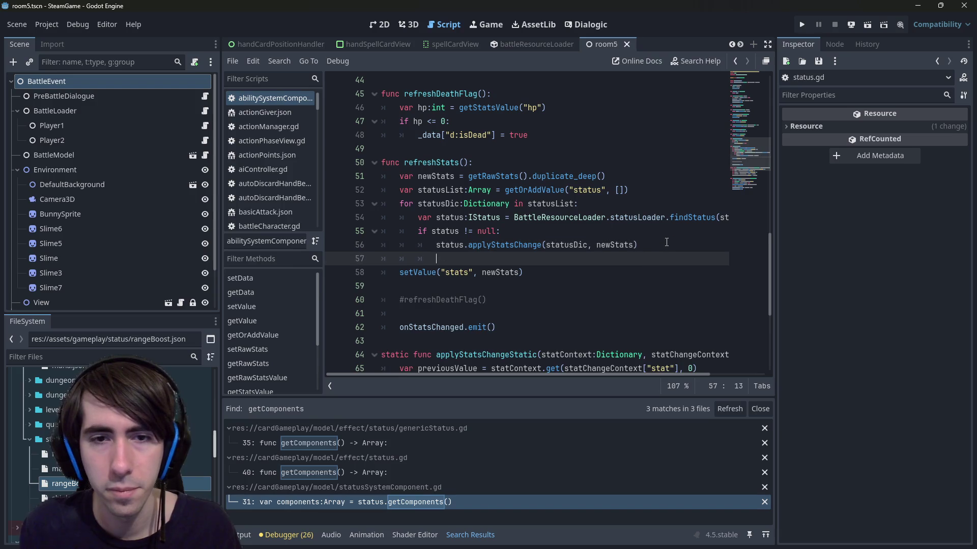
pyautogui.press('Up')
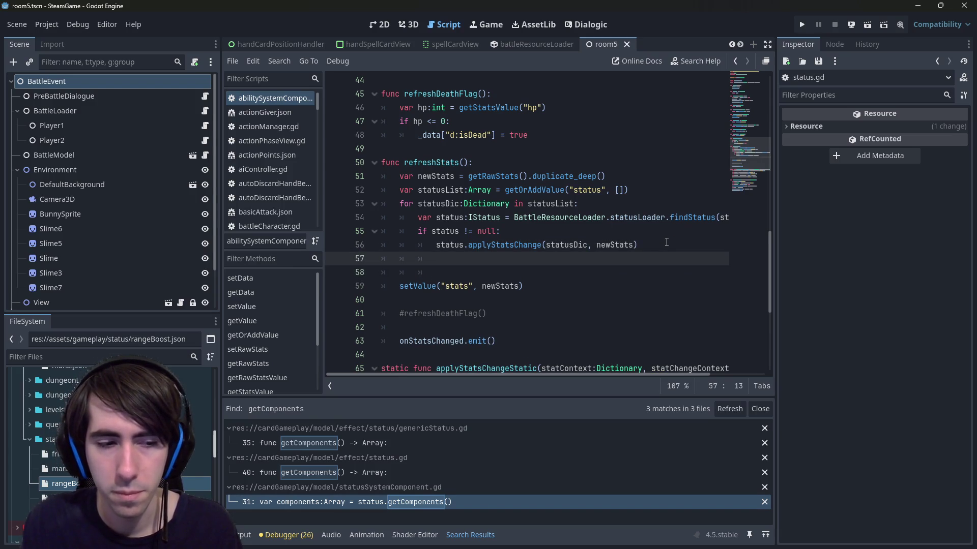
pyautogui.write('status.')
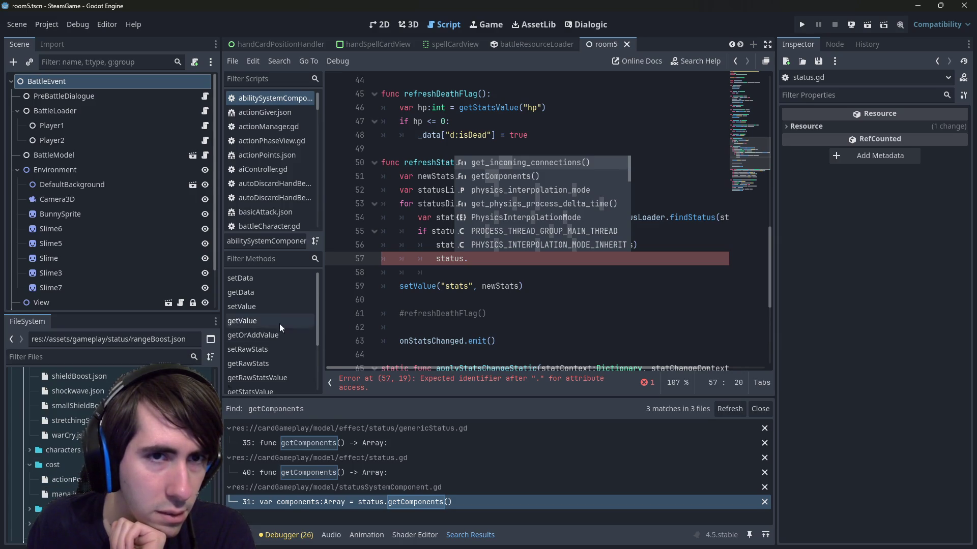
pyautogui.press('Escape')
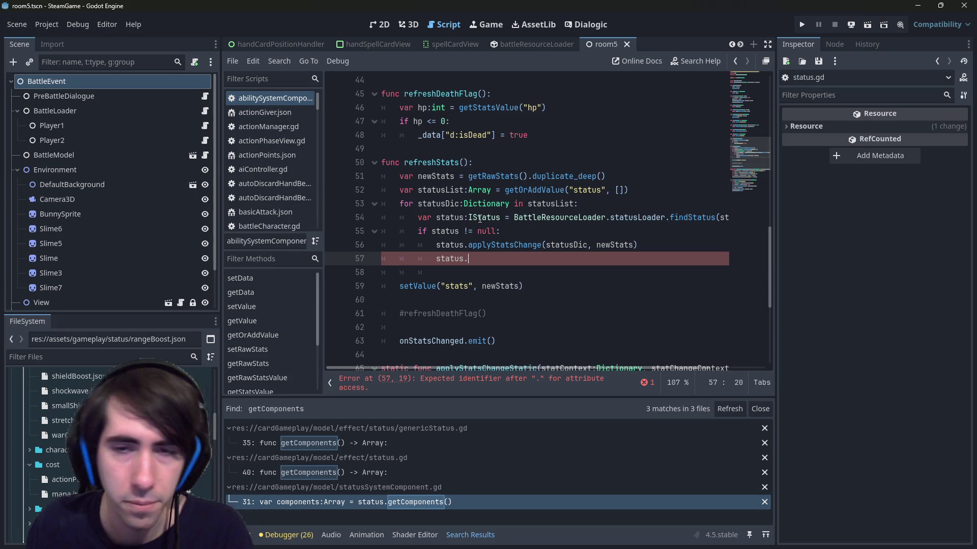
# Look up the getComponents function in status.gd, then return to the unfinished status call.
pyautogui.hotkey('ctrl', 'alt', 'F1')
pyautogui.scroll(-4, 480, 218)
pyautogui.hotkey('ctrl', 'f')
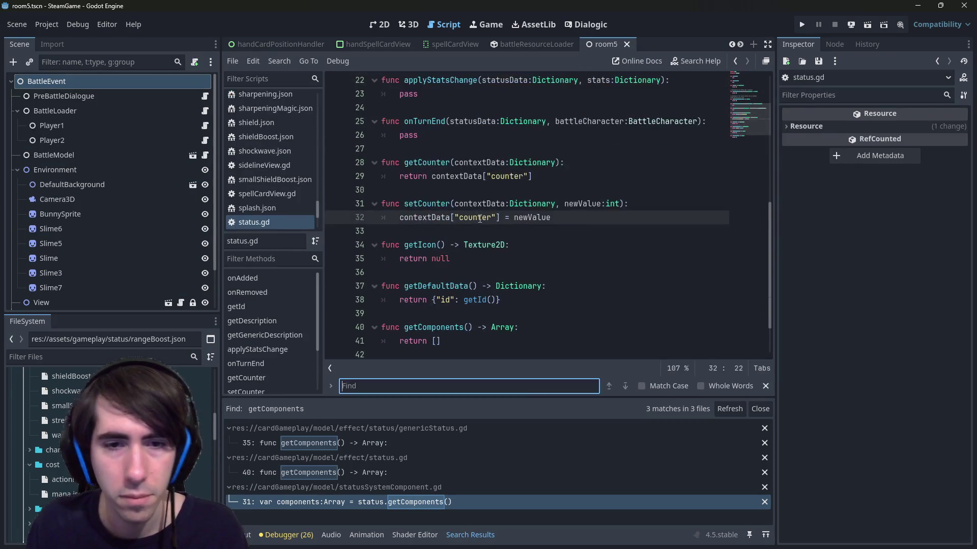
pyautogui.write('co')
pyautogui.press('Escape')
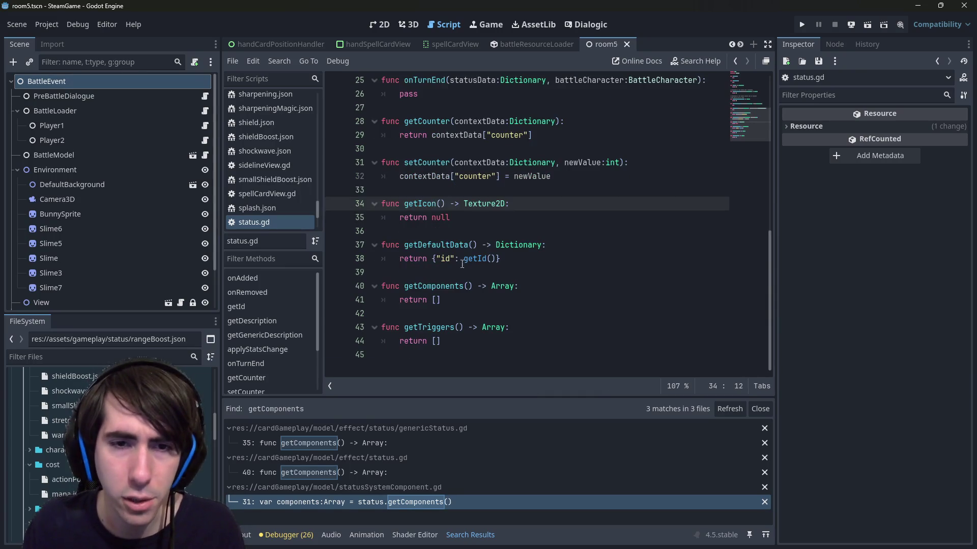
pyautogui.doubleClick(454, 287)
pyautogui.hotkey('alt', 'Left')
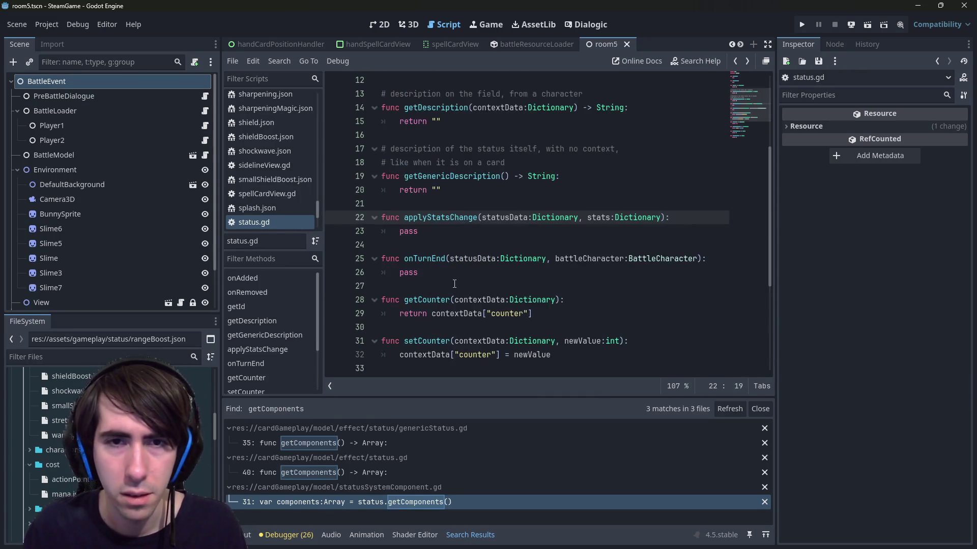
pyautogui.hotkey('alt', 'Left')
pyautogui.press('Down')
pyautogui.press('Down')
pyautogui.press('Down')
# Turn the line into 'var components:Array = status.getComponents()'.
pyautogui.write('getComponents()')
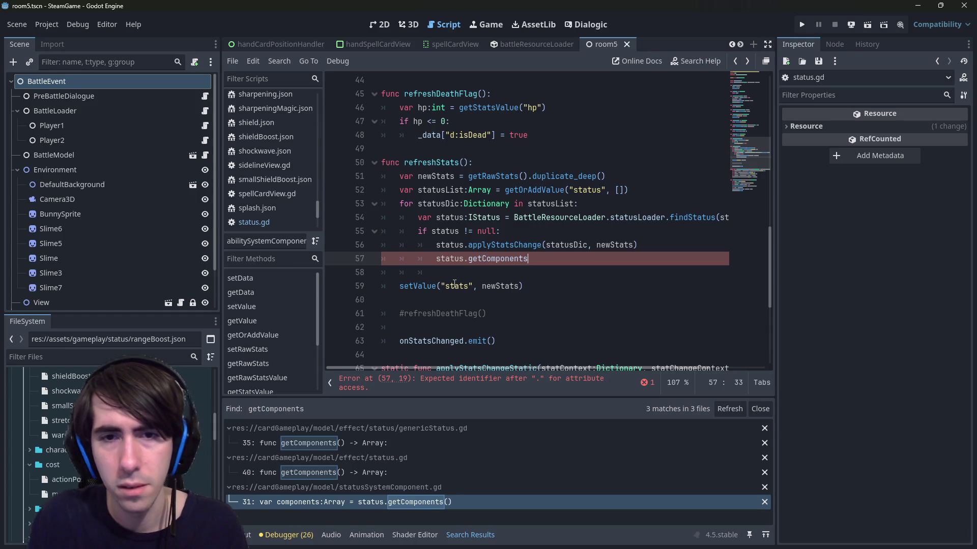
pyautogui.press('Home')
pyautogui.write('var comp')
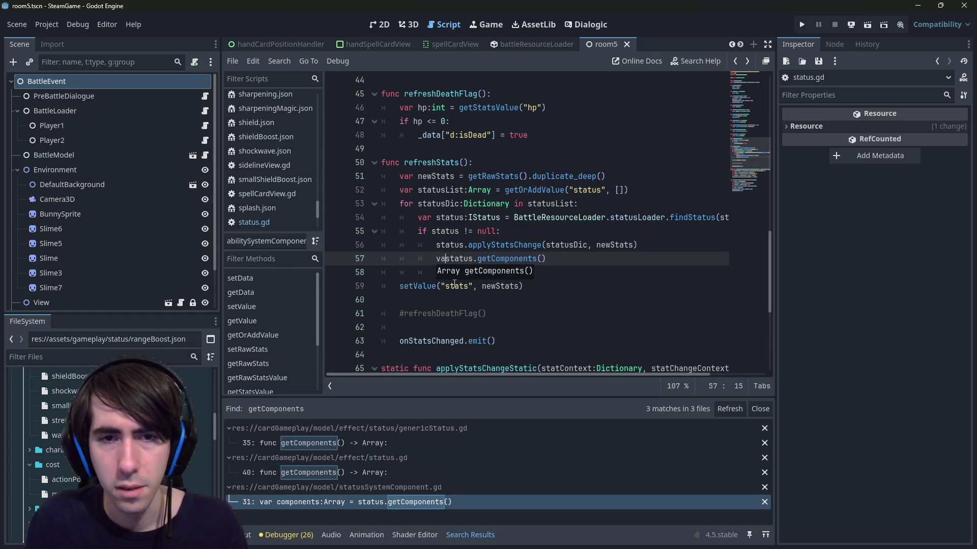
pyautogui.write('onents =')
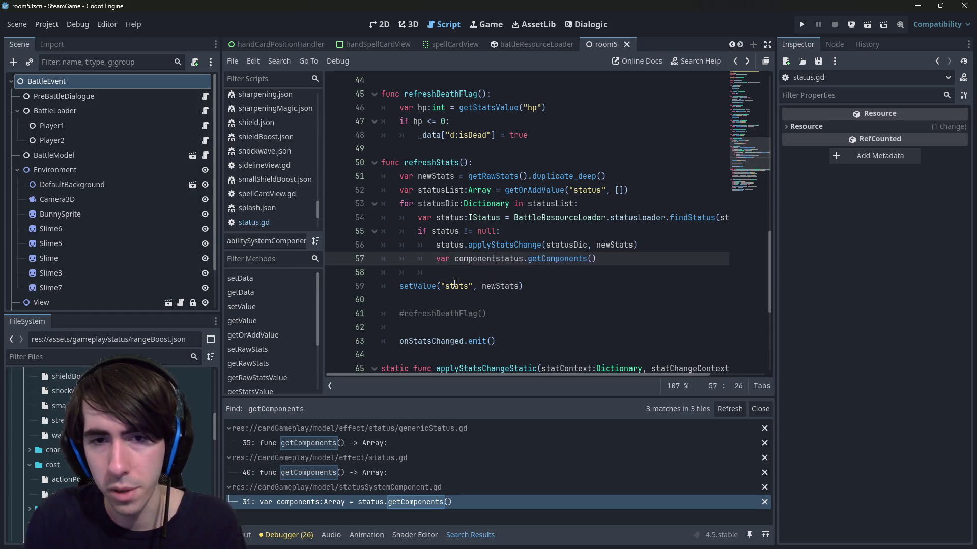
pyautogui.press('Left')
pyautogui.write(':Array')
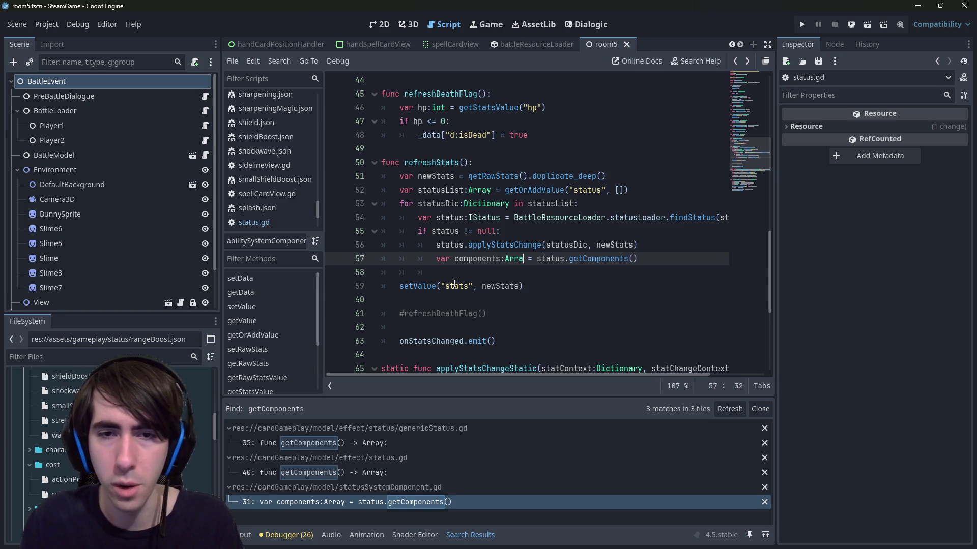
pyautogui.press('End')
pyautogui.press('Escape')
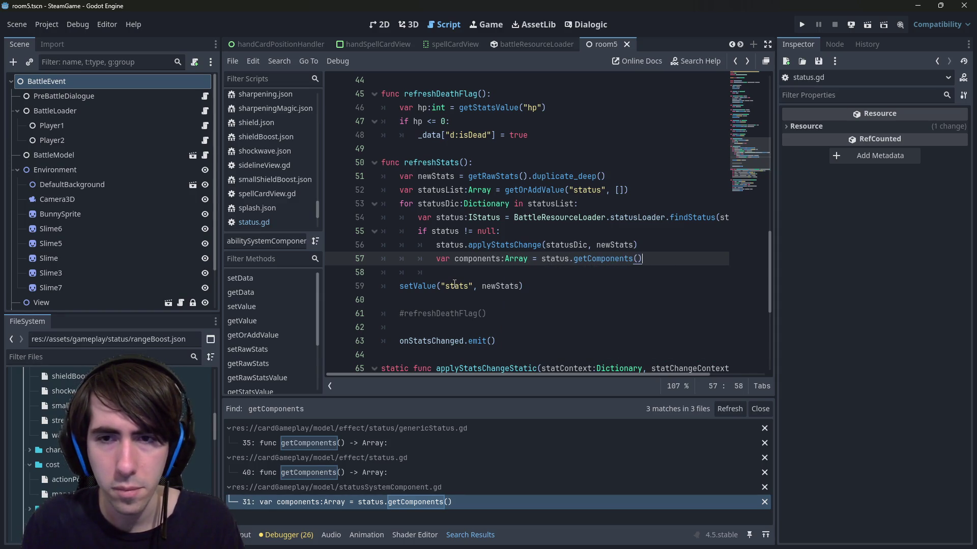
pyautogui.press('Return')
pyautogui.write('f')
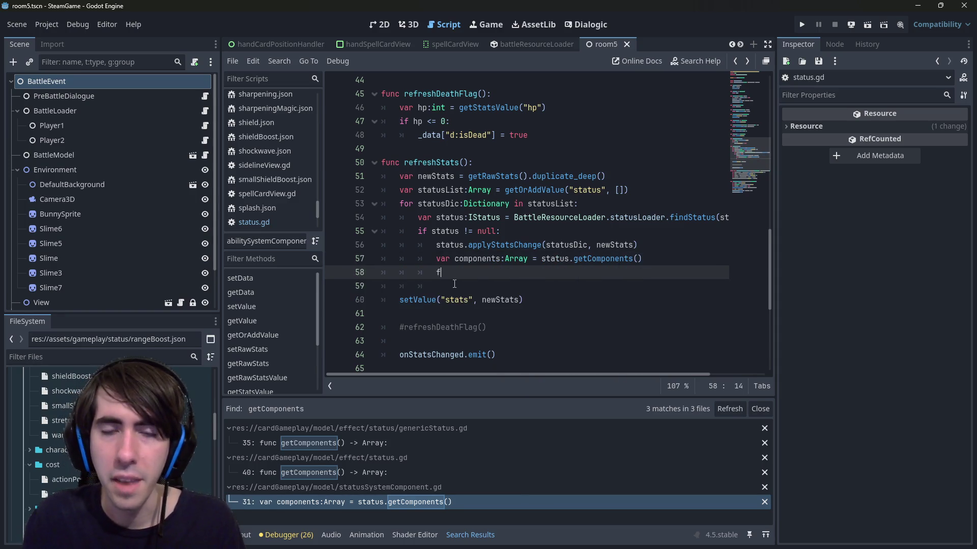
# Add a 'for component in components:' loop with an 'if component is Dictionary' check.
pyautogui.write('or component in')
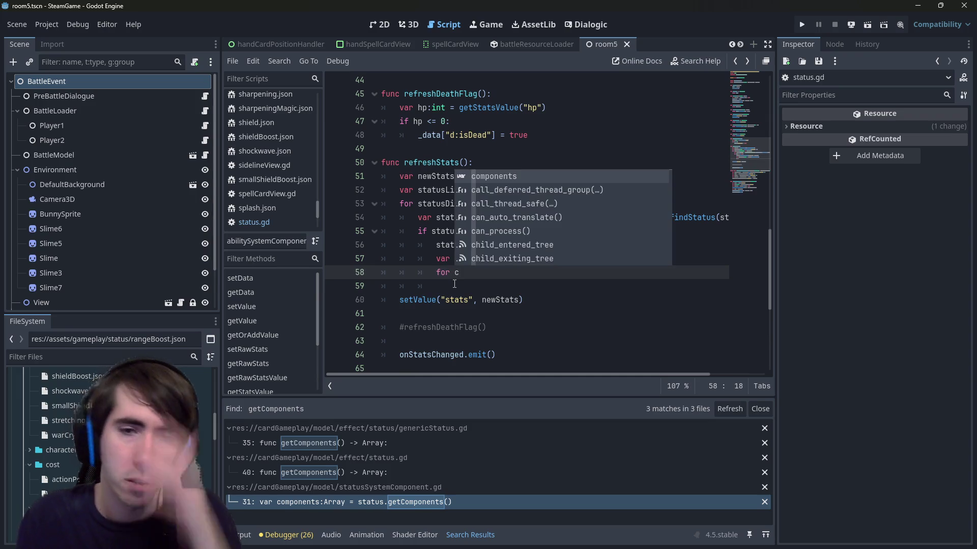
pyautogui.write(' components:')
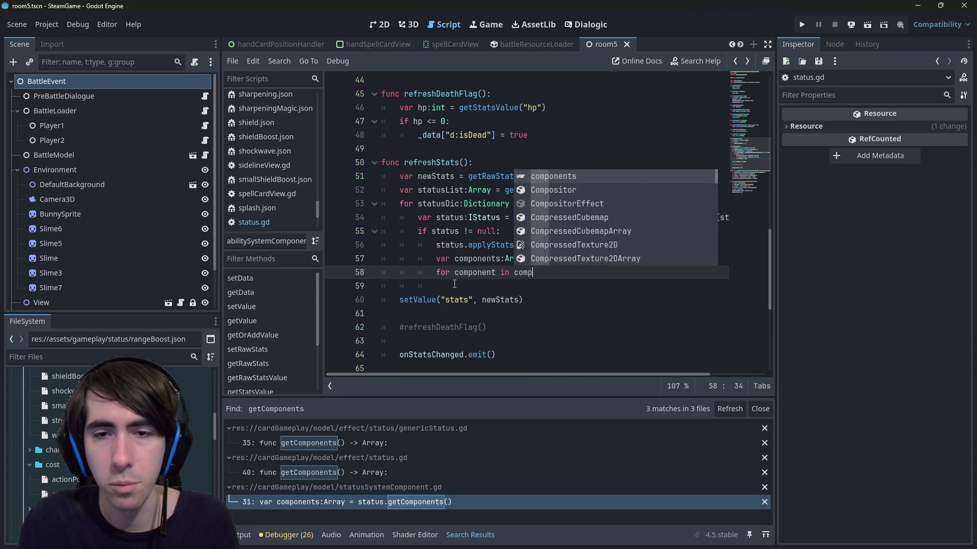
pyautogui.press('Return')
pyautogui.write('if component is')
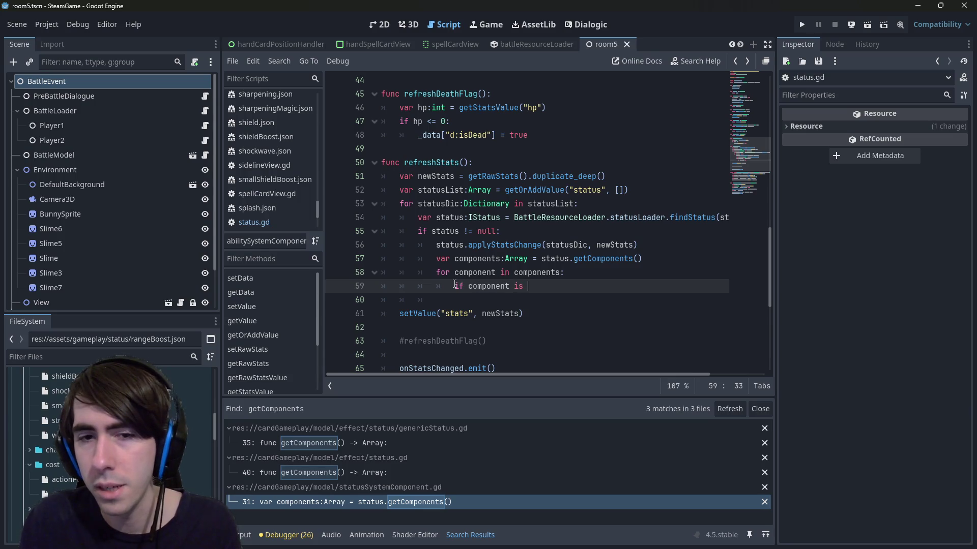
pyautogui.write('Diction')
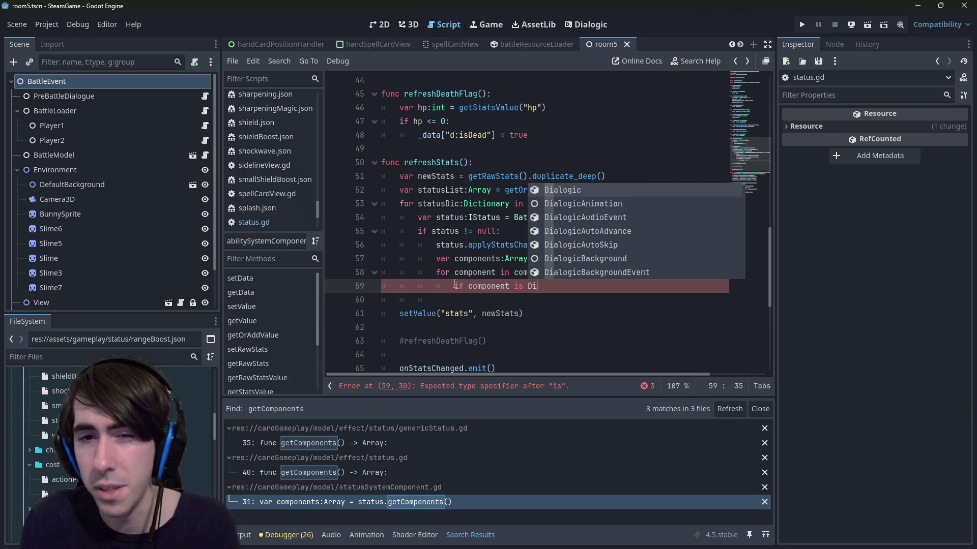
pyautogui.press('Return')
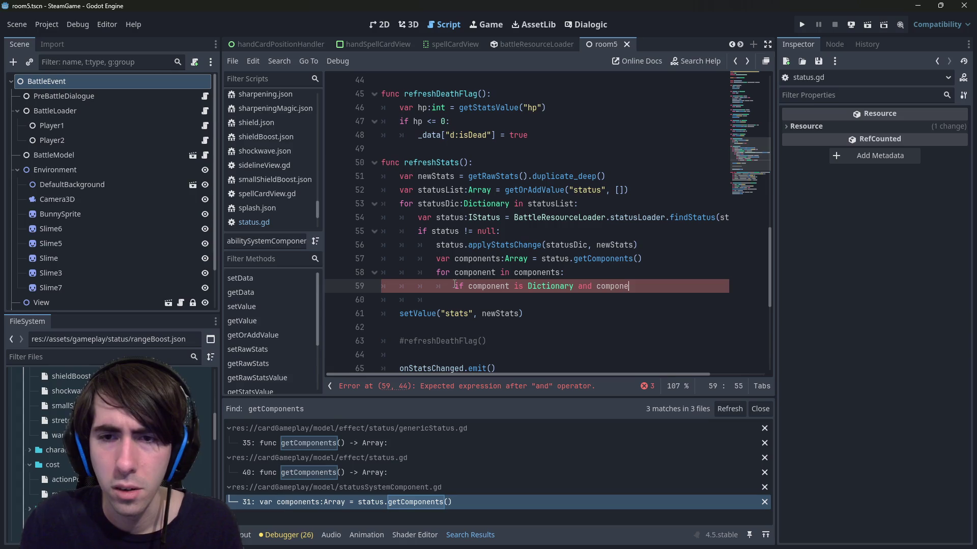
# Replace the plain get call on components with DictionaryHelpers.getStr.
pyautogui.write('nts.get')
pyautogui.press('Return')
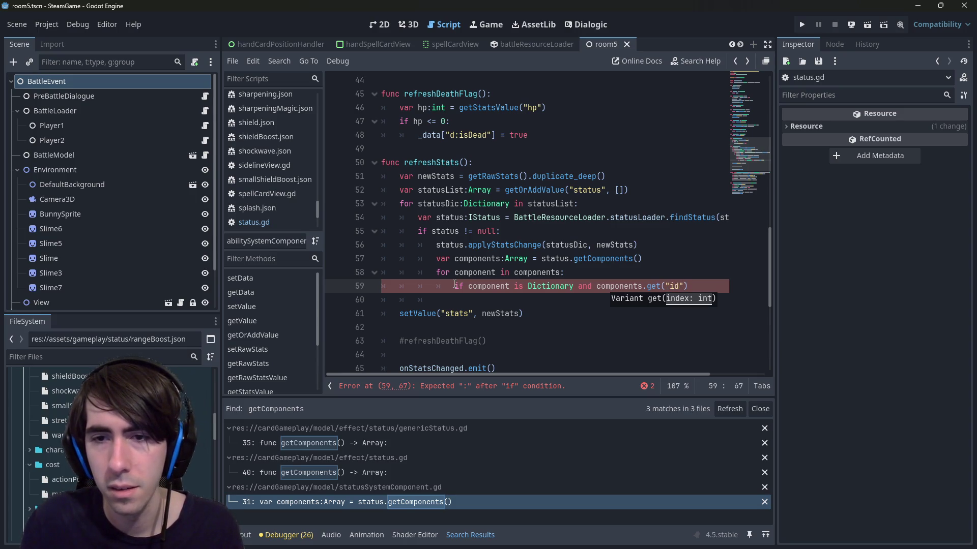
pyautogui.write(',')
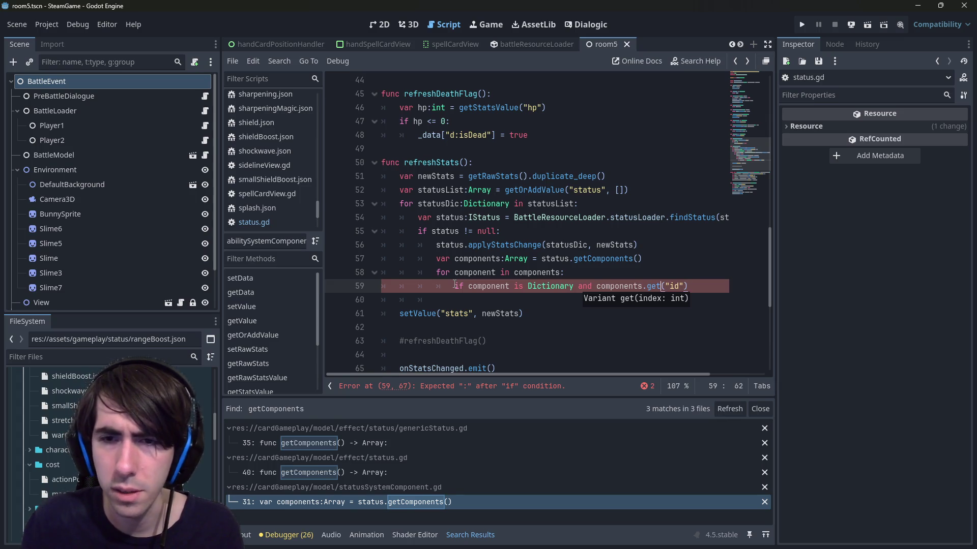
pyautogui.hotkey('ctrl', 'shift', 'Left')
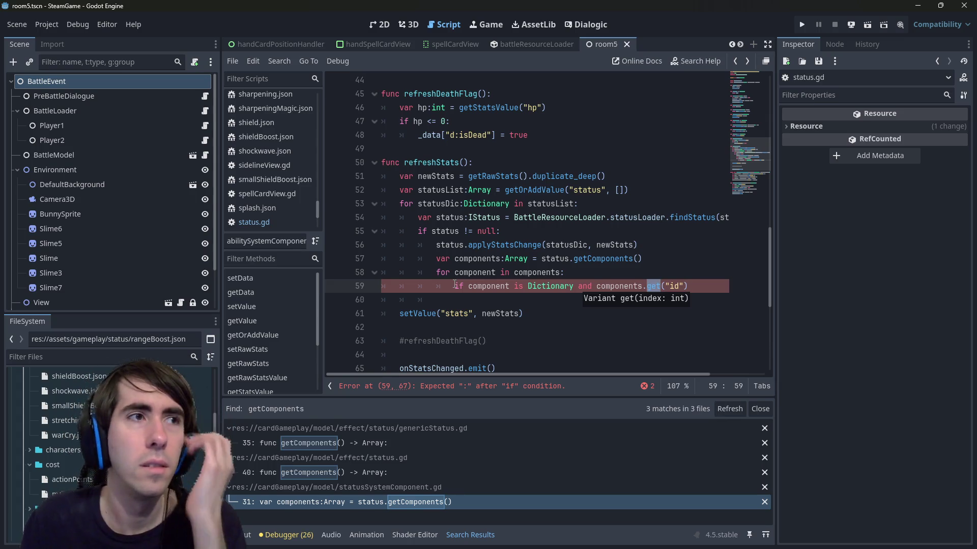
pyautogui.hotkey('ctrl', 'Left')
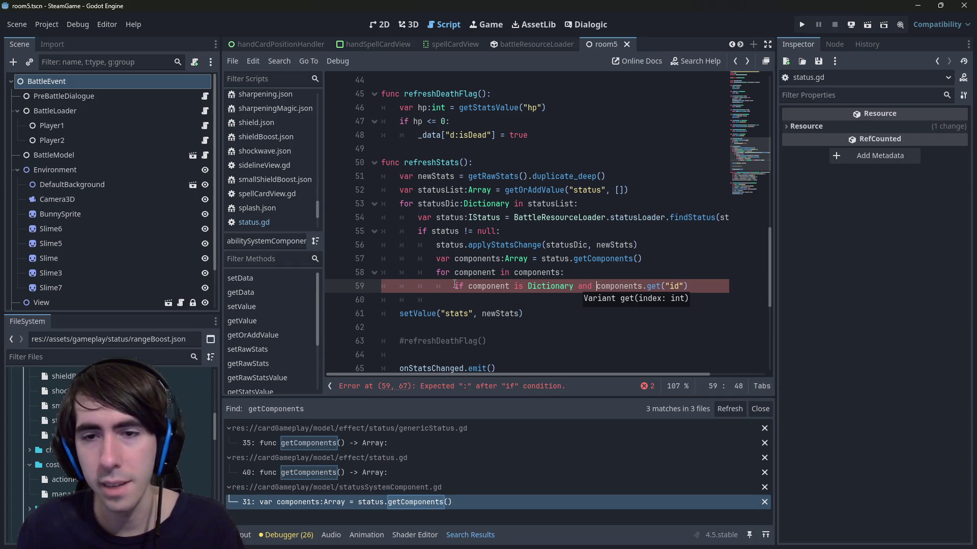
pyautogui.write('D')
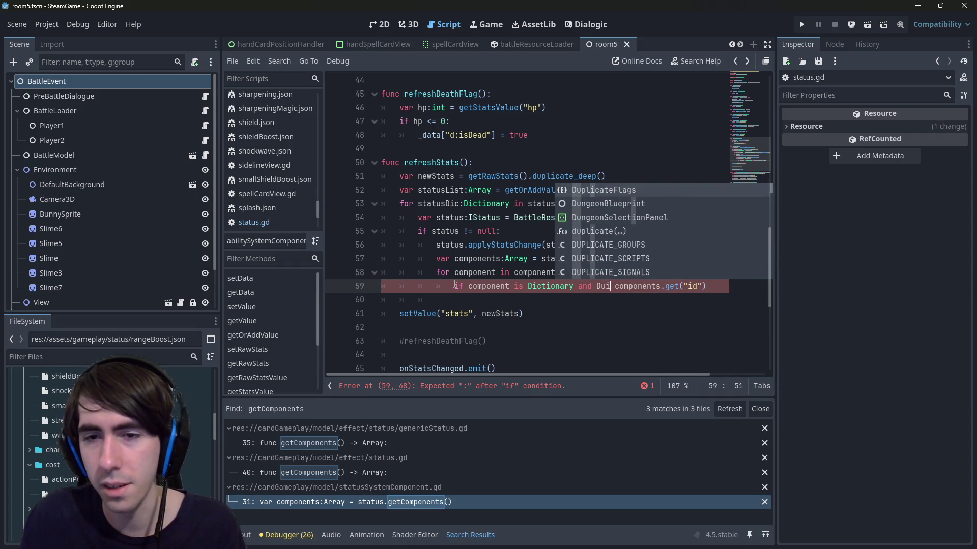
pyautogui.write('iction')
pyautogui.press('Return')
pyautogui.write('.')
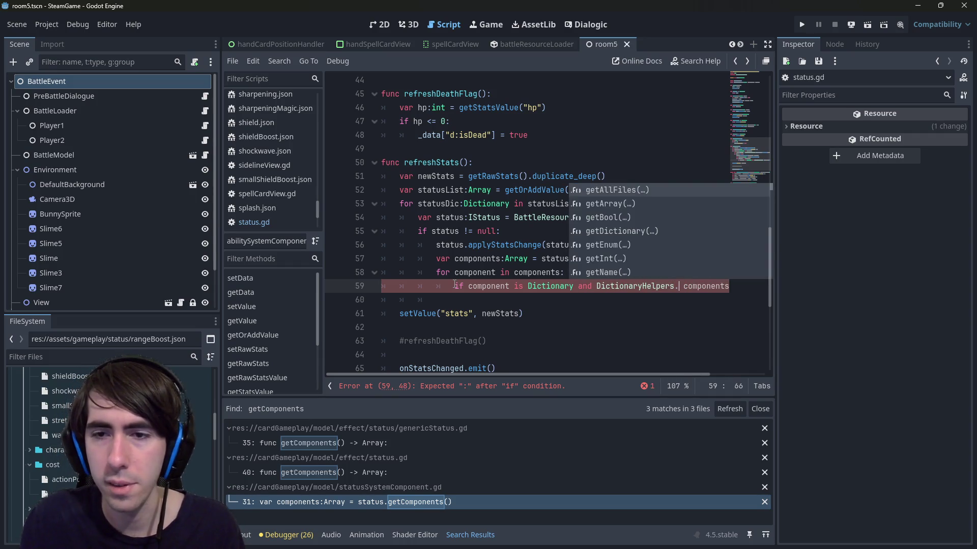
pyautogui.write('getStr')
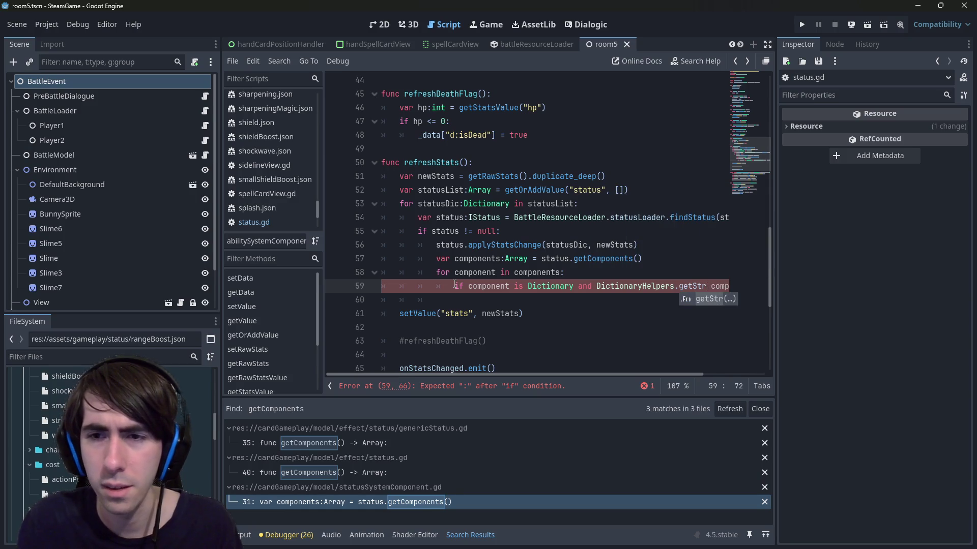
pyautogui.press('Return')
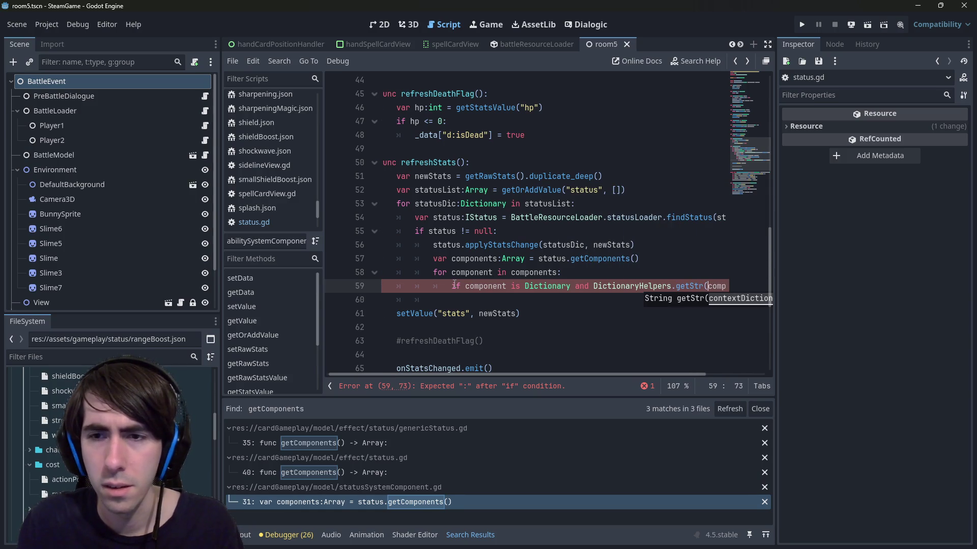
# Finish the getStr arguments as (components, "id", "") and close the Dictionary check line.
pyautogui.hotkey('ctrl', 'Right')
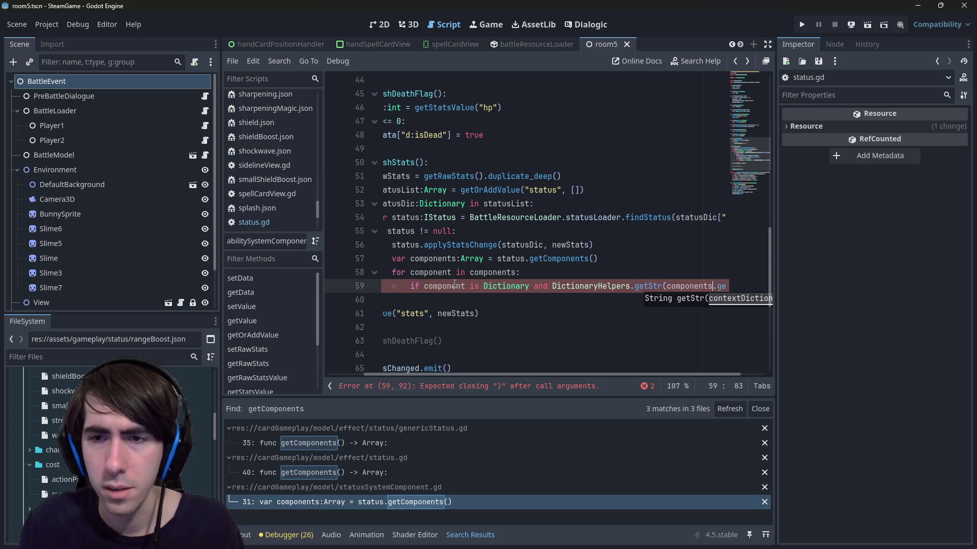
pyautogui.write(',')
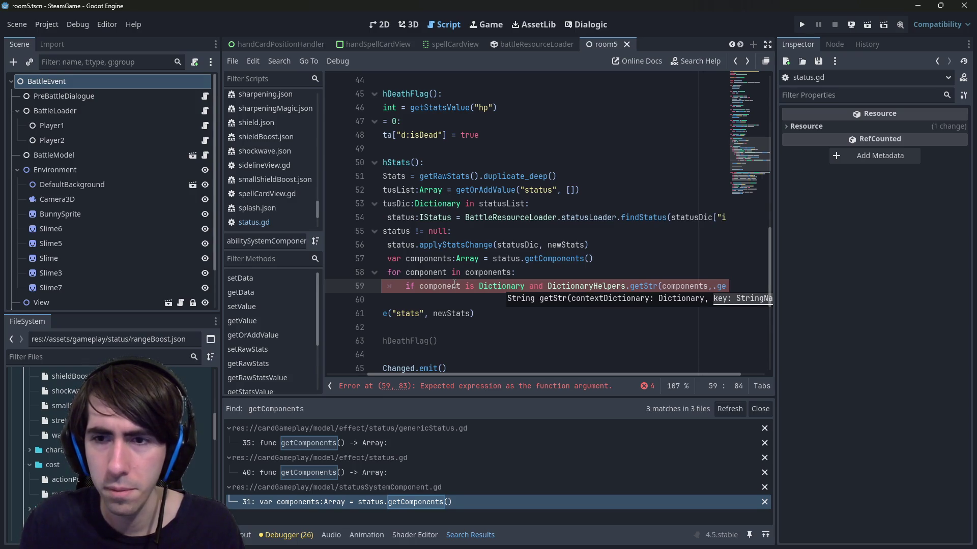
pyautogui.hotkey('ctrl', 'shift', 'Right')
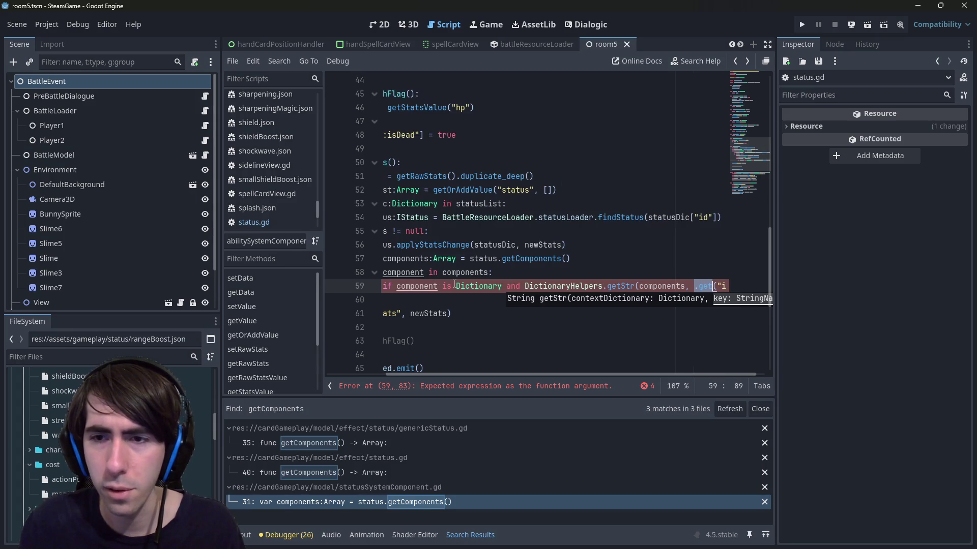
pyautogui.press('Delete')
pyautogui.press('Delete')
pyautogui.press('Right')
pyautogui.press('Right')
pyautogui.press('Right')
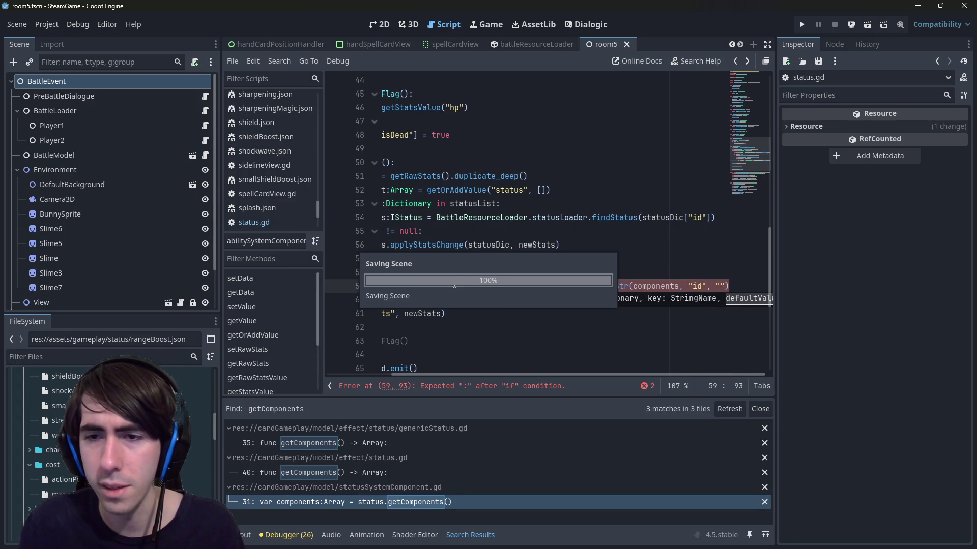
pyautogui.press('Escape')
pyautogui.write('String.e')
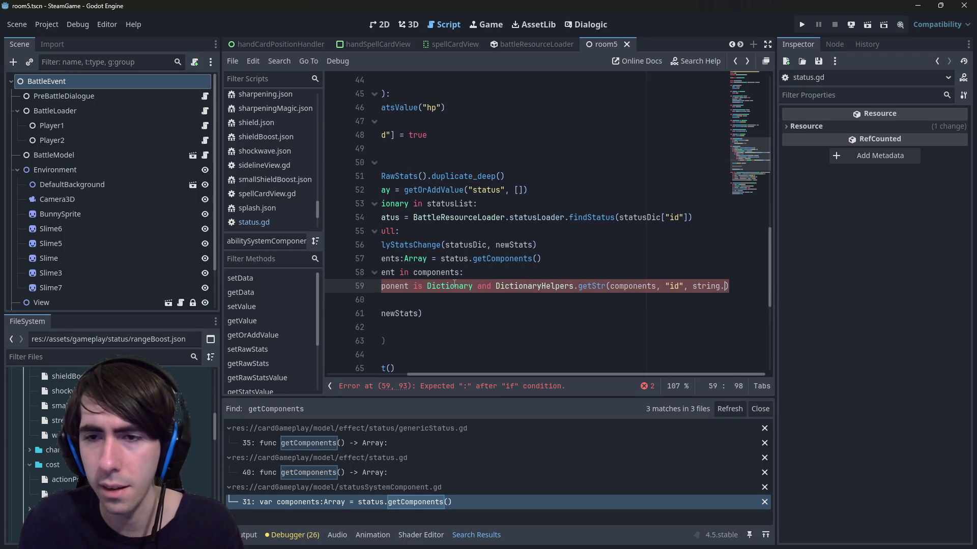
pyautogui.hotkey('ctrl', 'z')
pyautogui.write('"")')
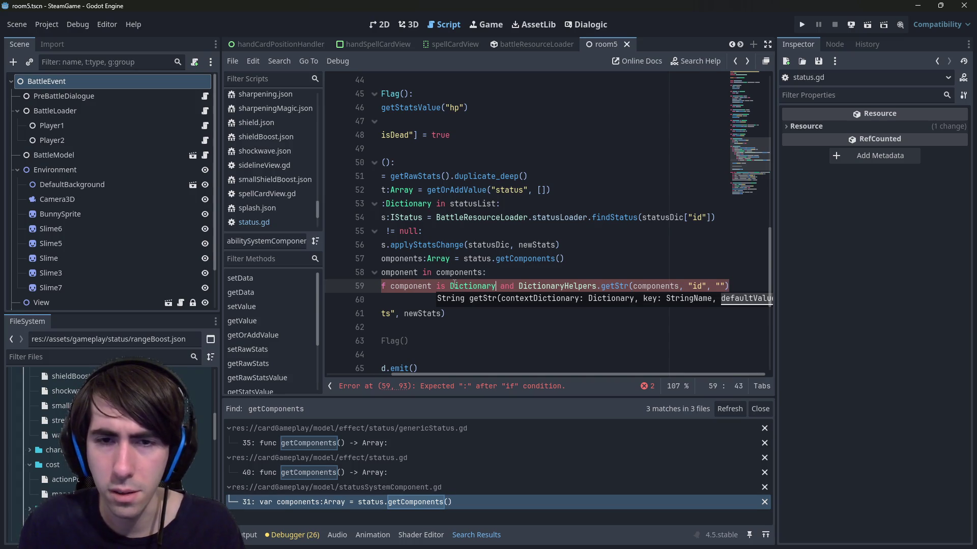
pyautogui.write(':')
pyautogui.press('Return')
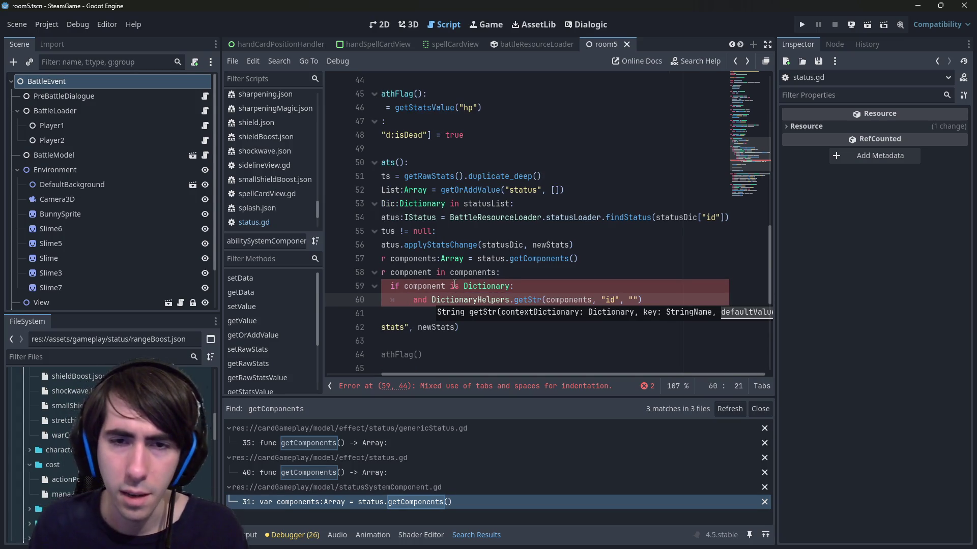
# Begin a 'componentId =' line below and remove one level of its indentation.
pyautogui.click(477, 300)
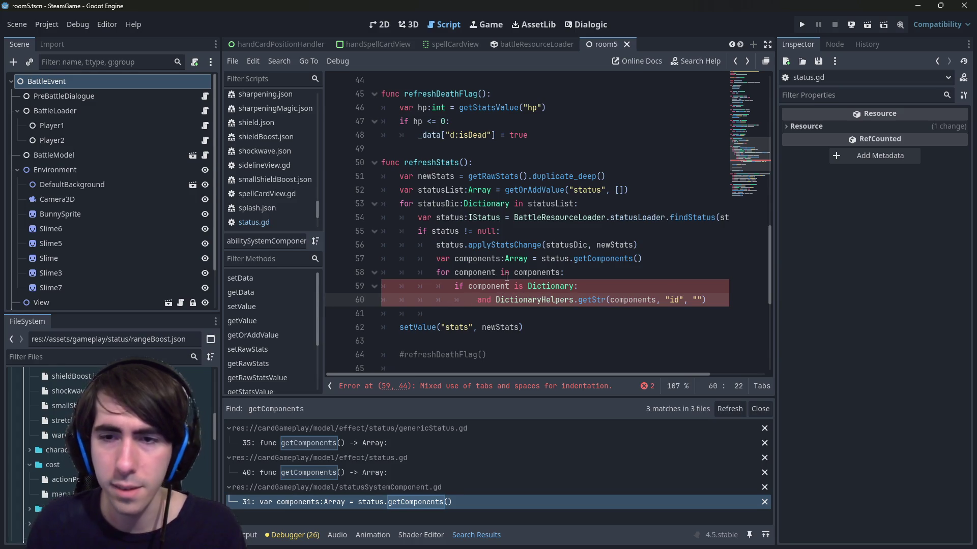
pyautogui.write('cinoico')
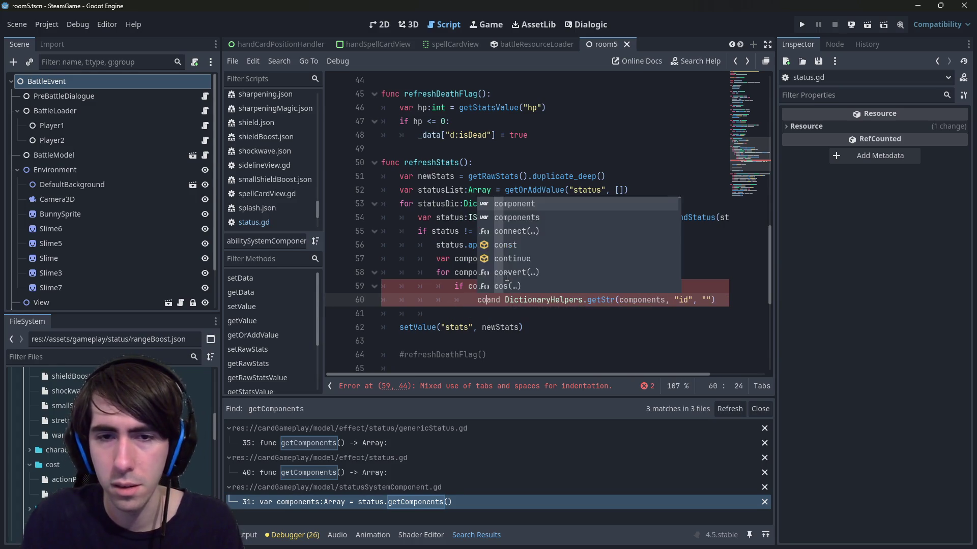
pyautogui.write('mponentId =')
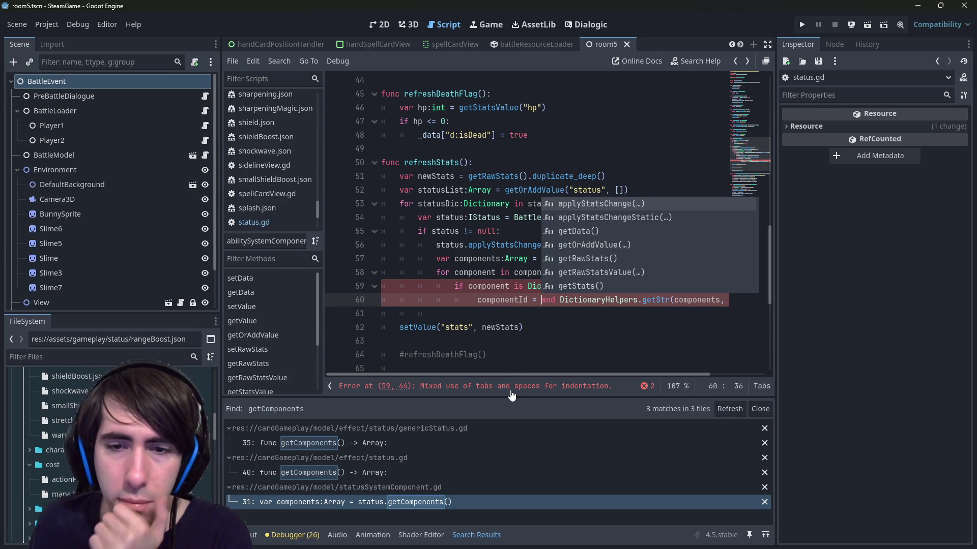
pyautogui.click(478, 295)
pyautogui.hotkey('shift', 'Tab')
pyautogui.hotkey('shift', 'Tab')
pyautogui.hotkey('shift', 'Tab')
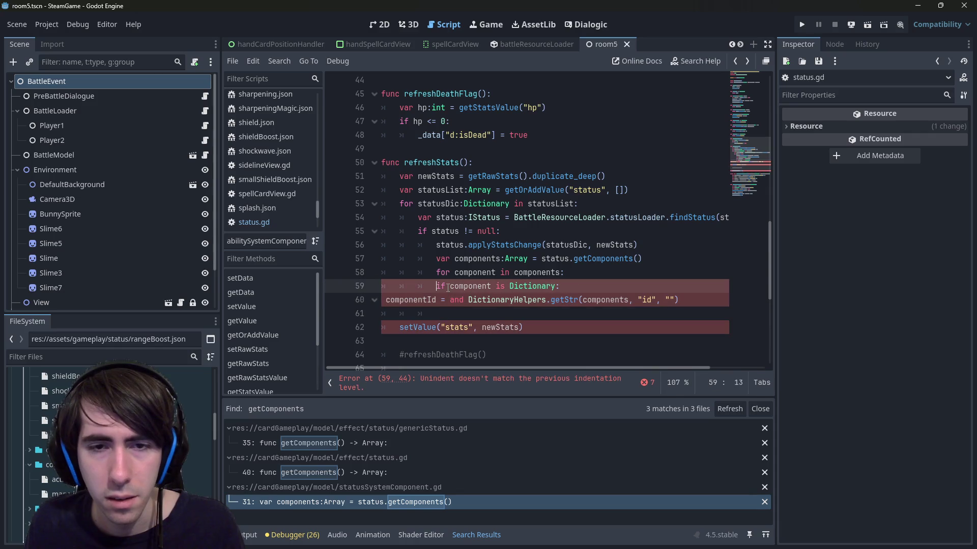
# Re-indent lines 59–60 so they sit under the for loop and its if check.
pyautogui.press('Up')
pyautogui.hotkey('shift', 'Tab')
pyautogui.hotkey('shift', 'Tab')
pyautogui.hotkey('shift', 'Tab')
pyautogui.click(398, 300)
pyautogui.hotkey('shift', 'Tab')
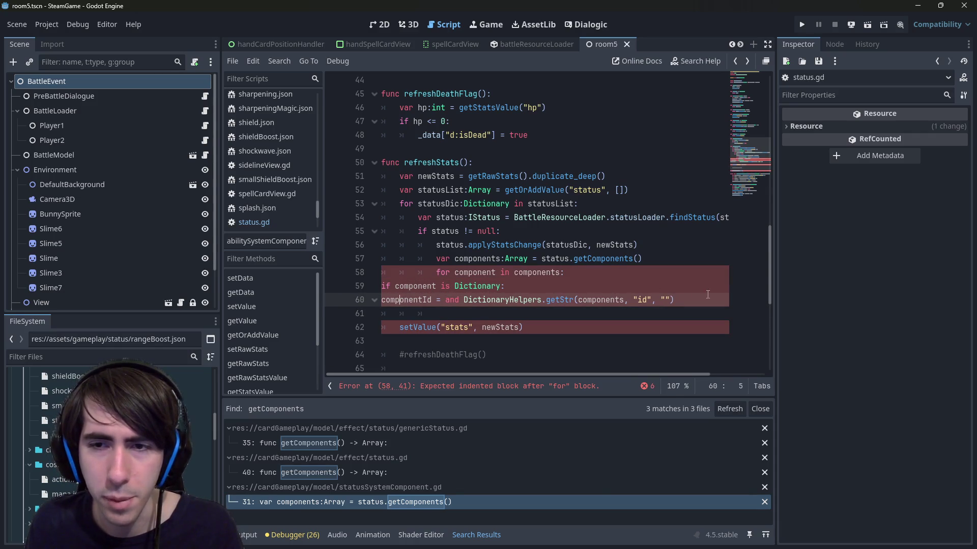
pyautogui.moveTo(707, 295); pyautogui.dragTo(351, 285)
pyautogui.press('Tab')
pyautogui.press('Tab')
pyautogui.press('Tab')
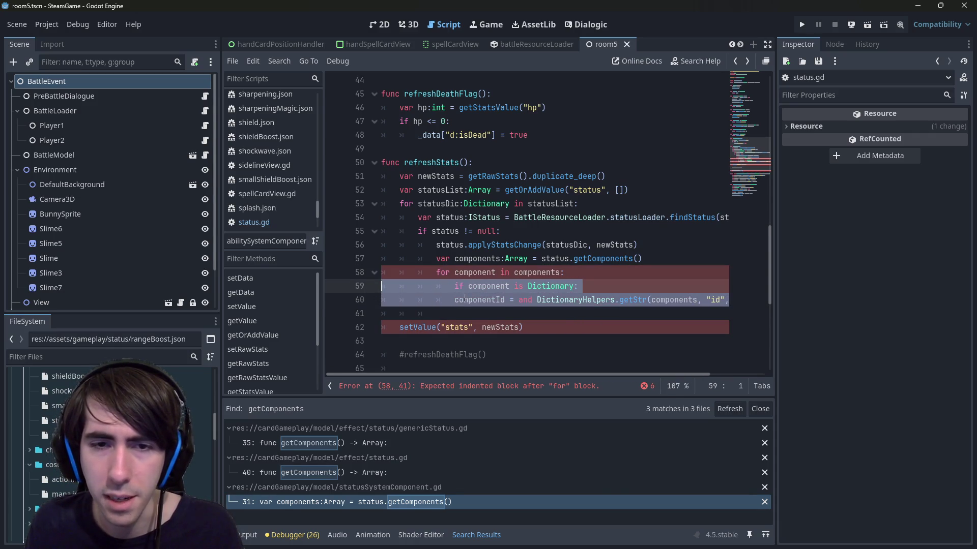
pyautogui.click(464, 300)
pyautogui.press('Home')
pyautogui.press('Tab')
# Declare line 60 as var componentId:StringName and save the script.
pyautogui.write('var')
pyautogui.hotkey('ctrl', 's')
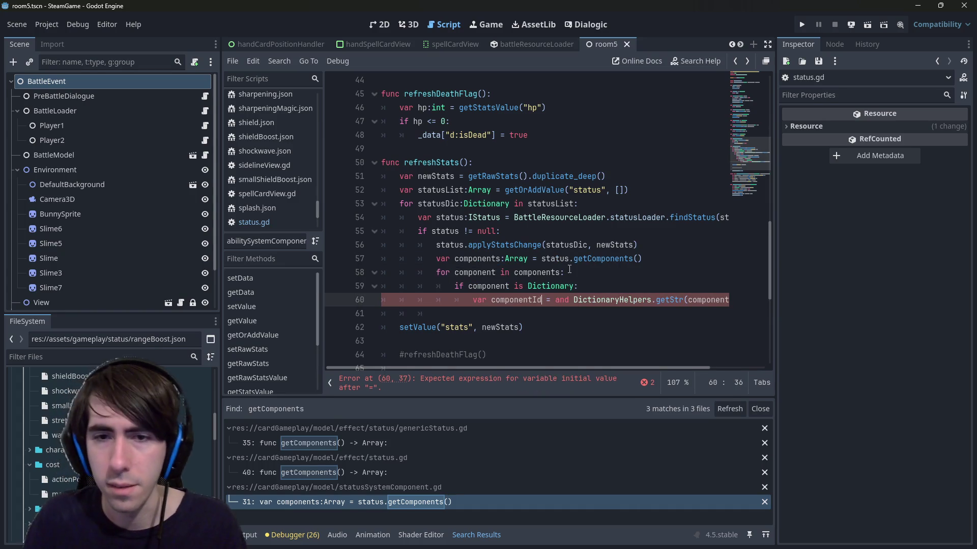
pyautogui.write(':String')
pyautogui.write('Name')
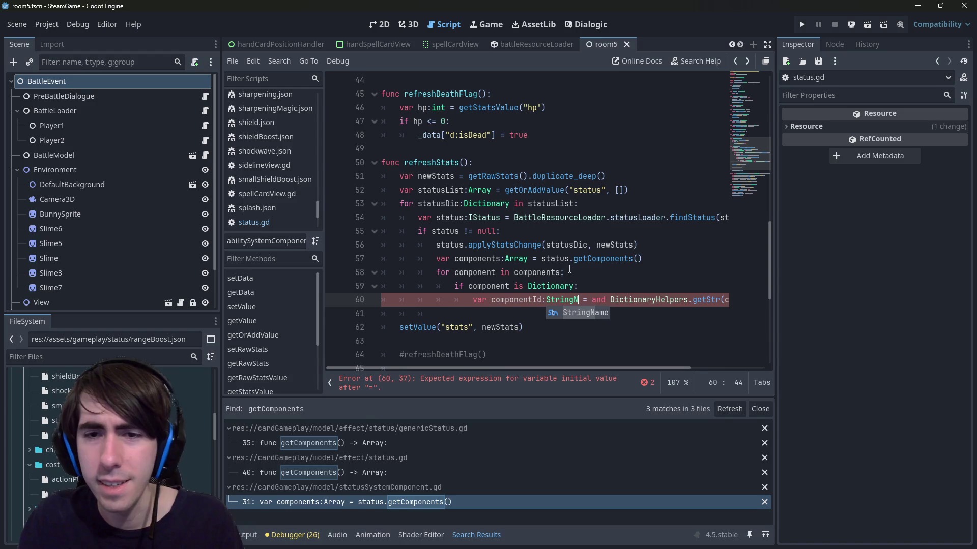
pyautogui.hotkey('ctrl', 's')
pyautogui.doubleClick(717, 299)
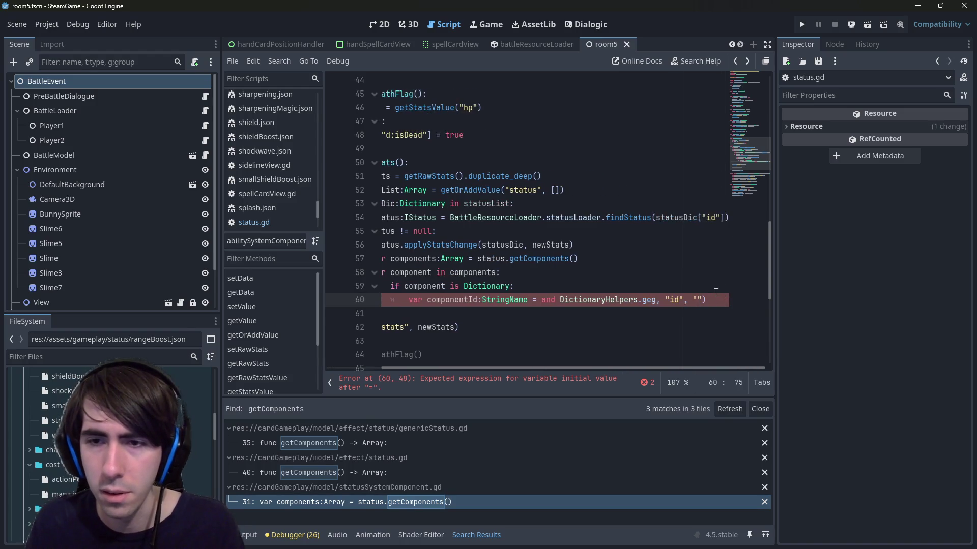
pyautogui.write('getSt')
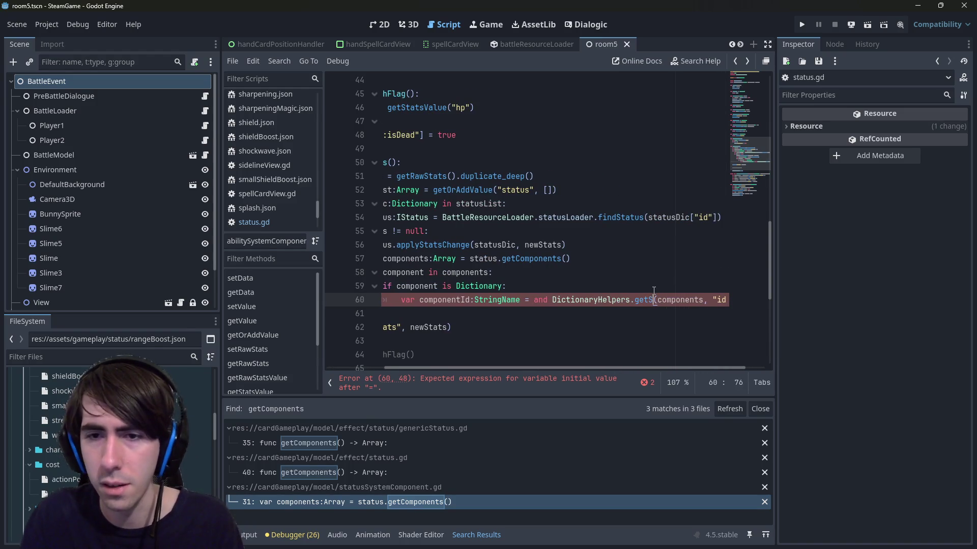
pyautogui.press('BackSpace')
pyautogui.press('BackSpace')
pyautogui.press('BackSpace')
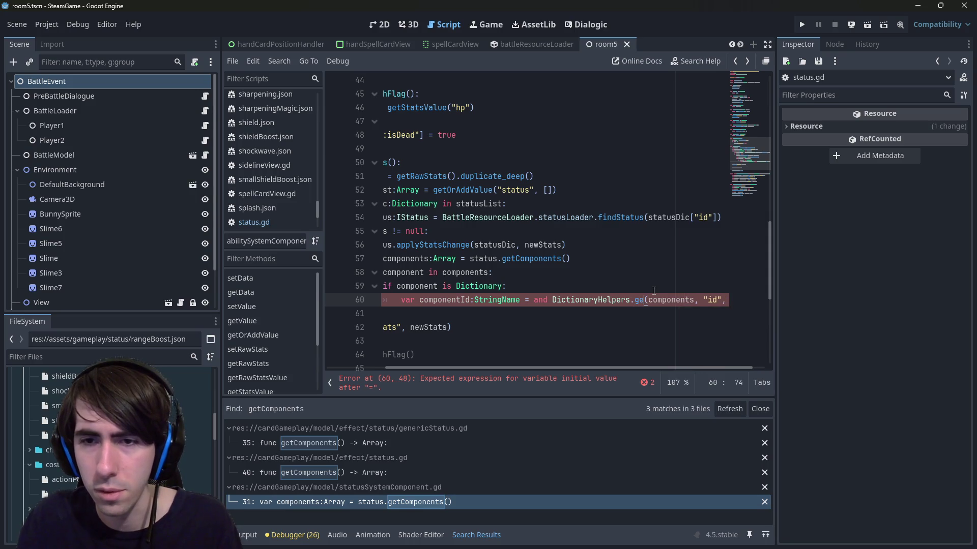
pyautogui.hotkey('ctrl', 's')
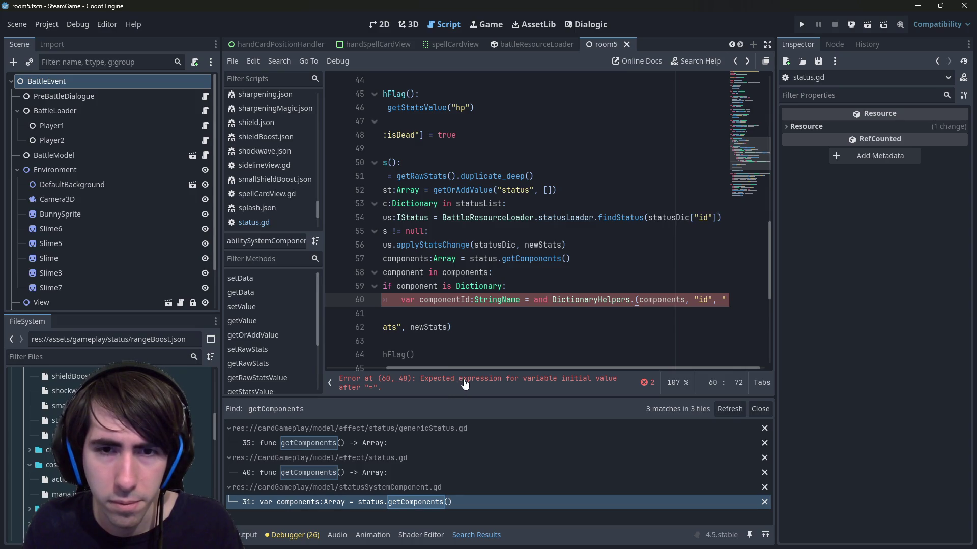
# Remove the stray 'and' and switch the call to DictionaryHelpers.getName.
pyautogui.doubleClick(549, 301)
pyautogui.press('BackSpace')
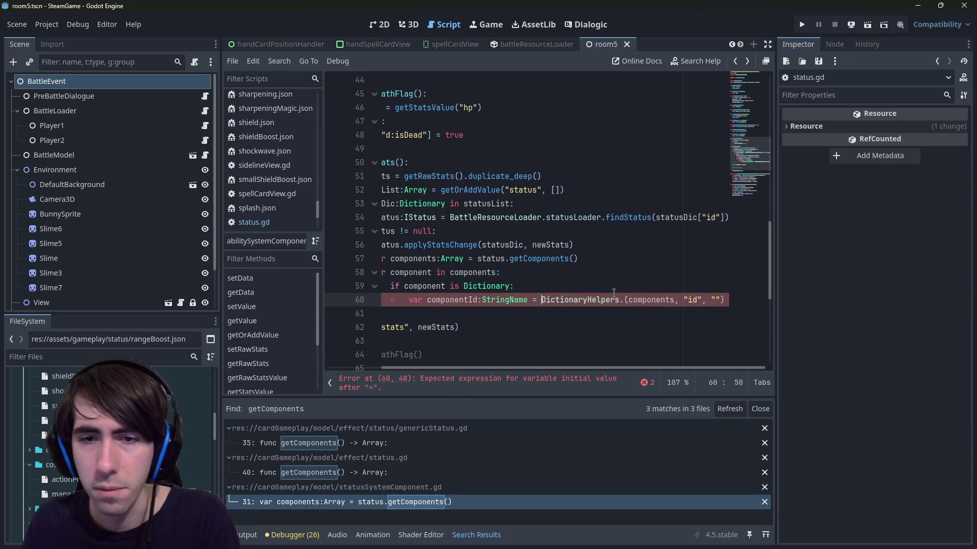
pyautogui.click(629, 301)
pyautogui.write('GetNa')
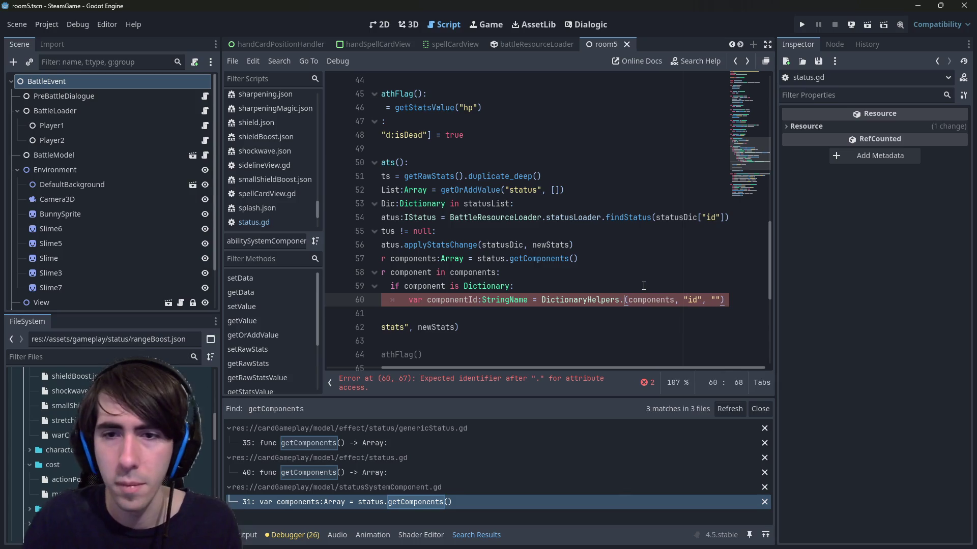
pyautogui.press('Return')
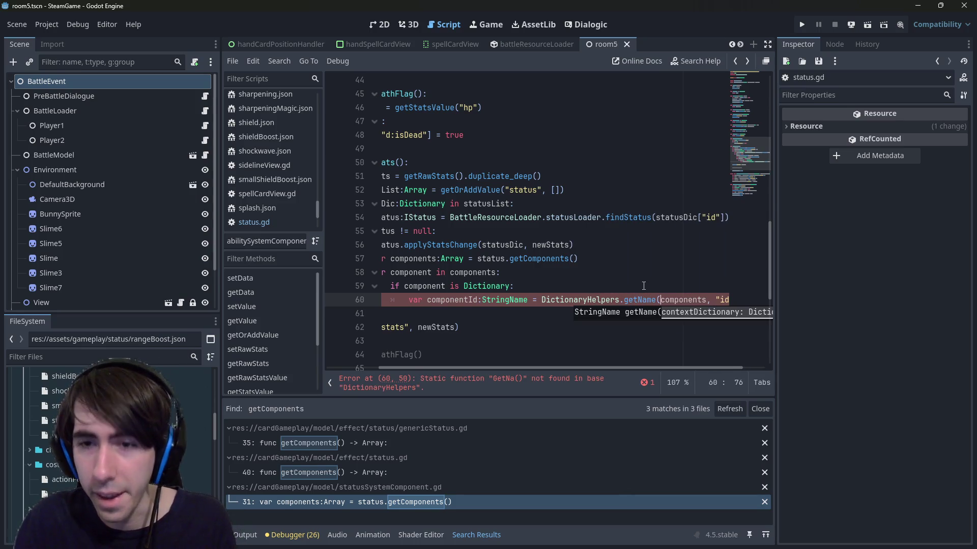
pyautogui.moveTo(622, 367); pyautogui.dragTo(709, 367)
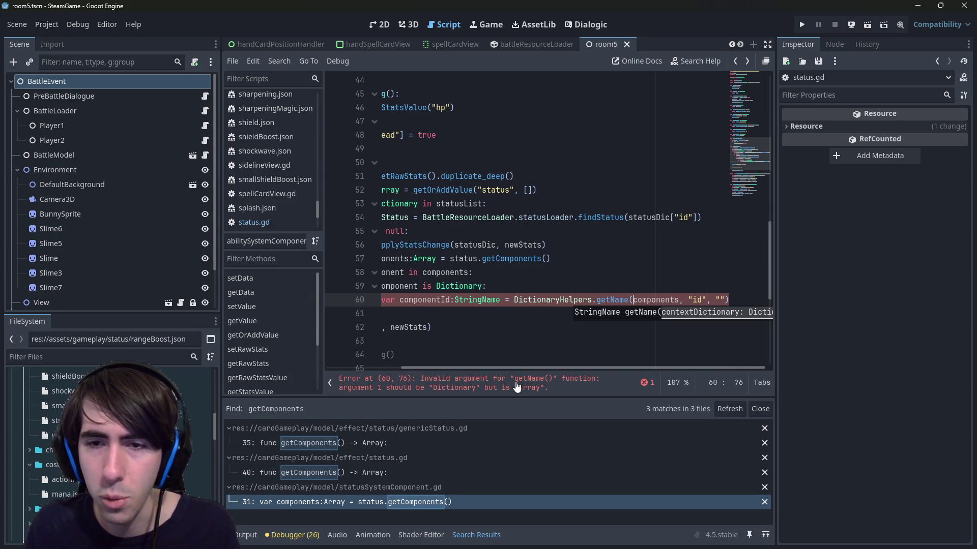
# Fix getName's arguments to (component, &"id", &"") and start a new line below.
pyautogui.doubleClick(656, 301)
pyautogui.click(689, 300)
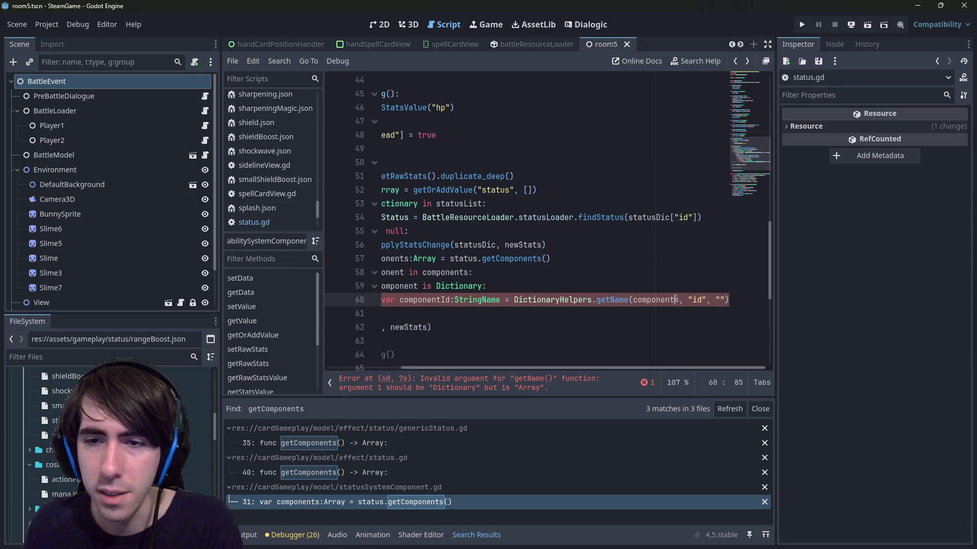
pyautogui.press('BackSpace')
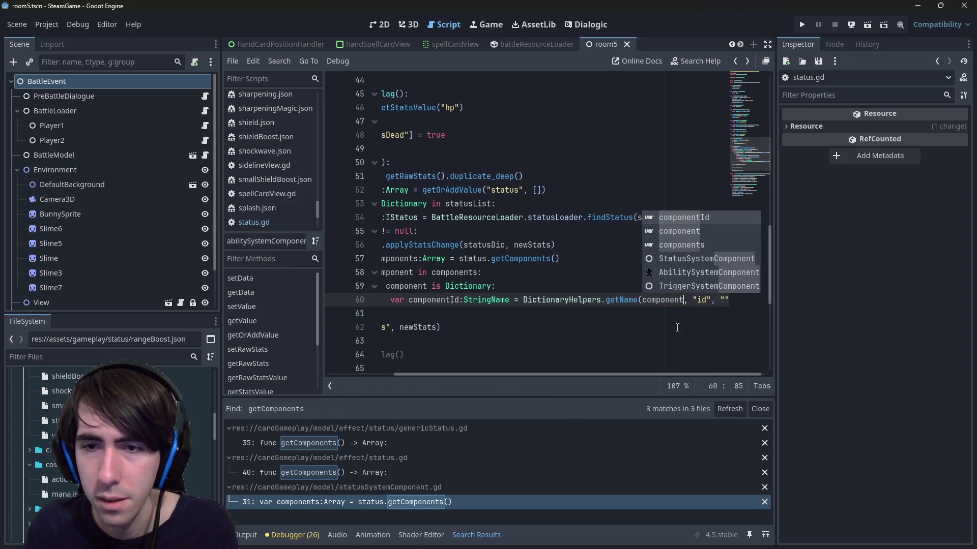
pyautogui.click(688, 300)
pyautogui.write('$')
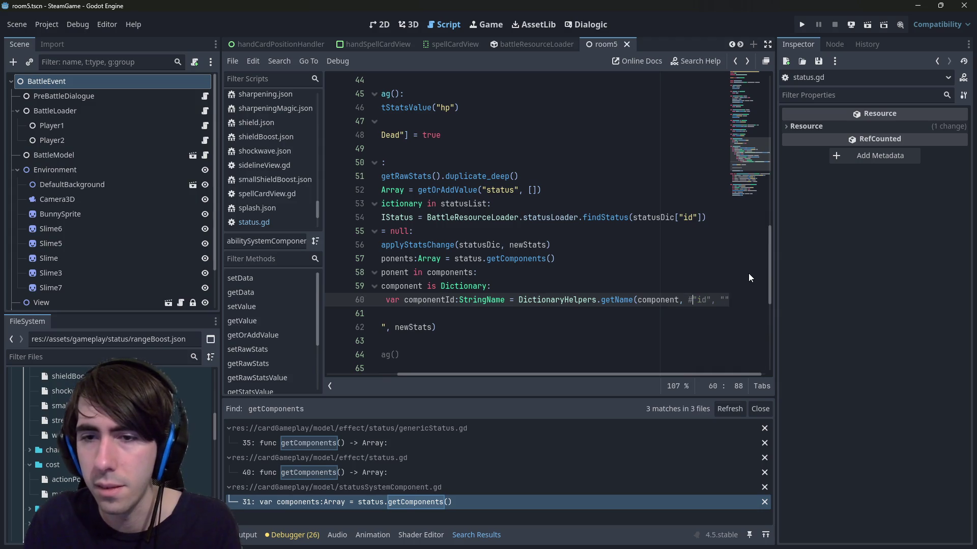
pyautogui.press('BackSpace')
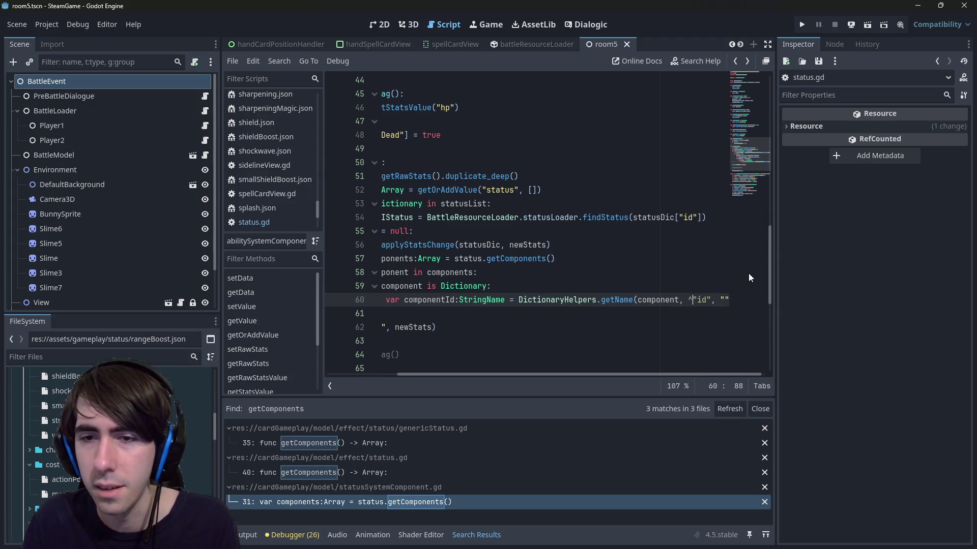
pyautogui.write('&')
pyautogui.press('Right')
pyautogui.press('Right')
pyautogui.press('Right')
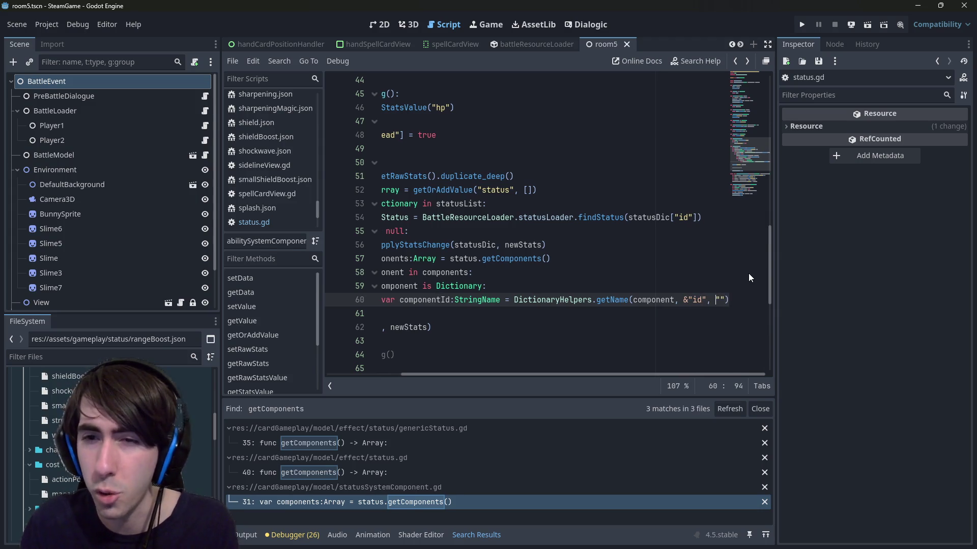
pyautogui.write('&"id", &')
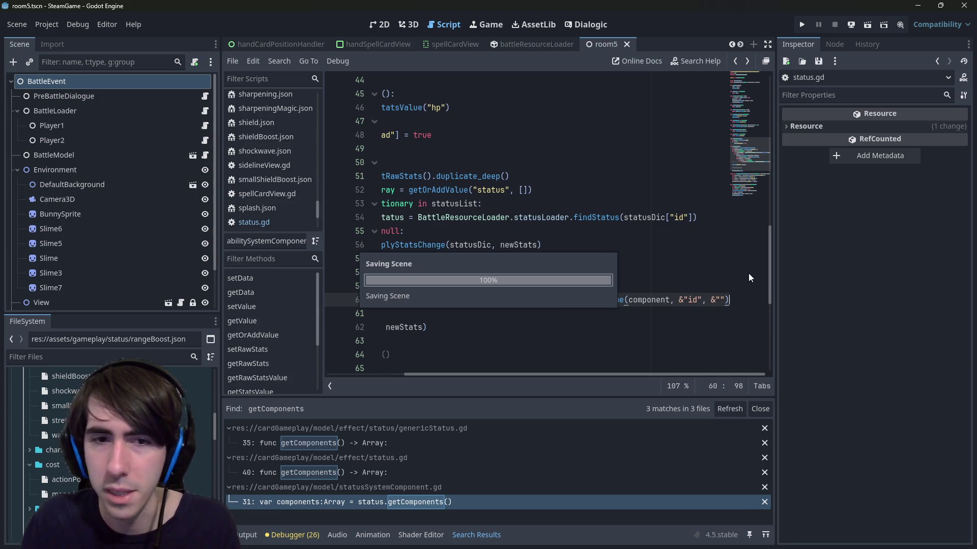
pyautogui.press('Return')
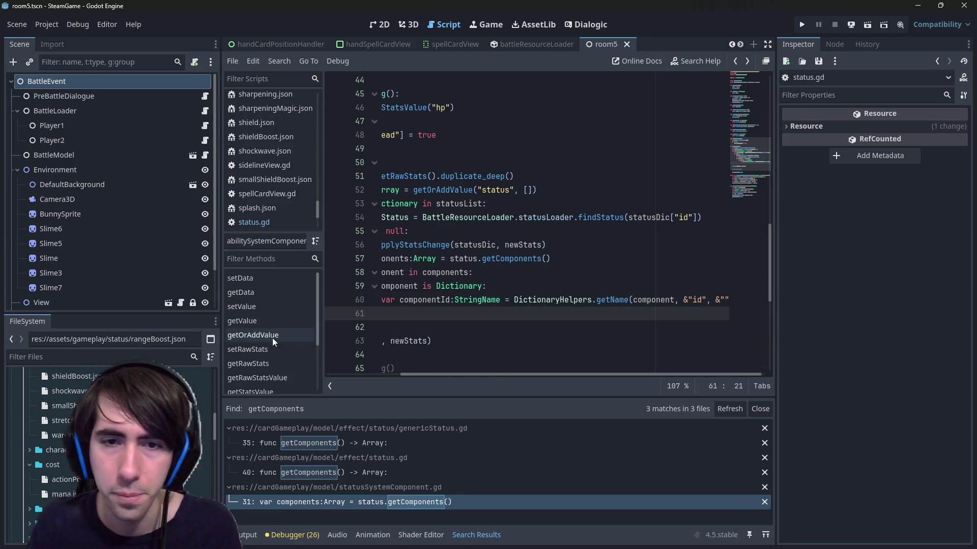
# On line 61, try an 'if !componentId.is_empty():' check with an indented body line.
pyautogui.click(509, 300)
pyautogui.click(523, 312)
pyautogui.write('if (')
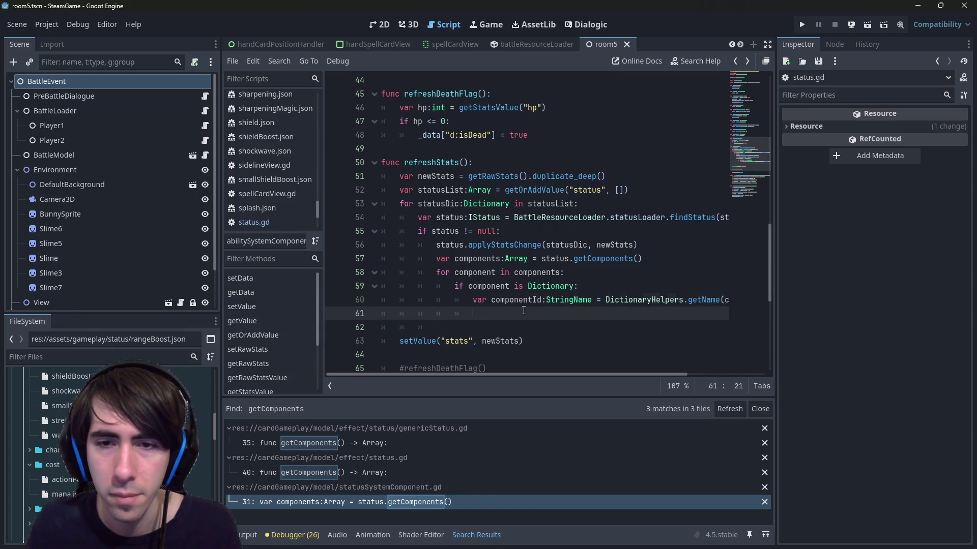
pyautogui.press('BackSpace')
pyautogui.write('componentId.')
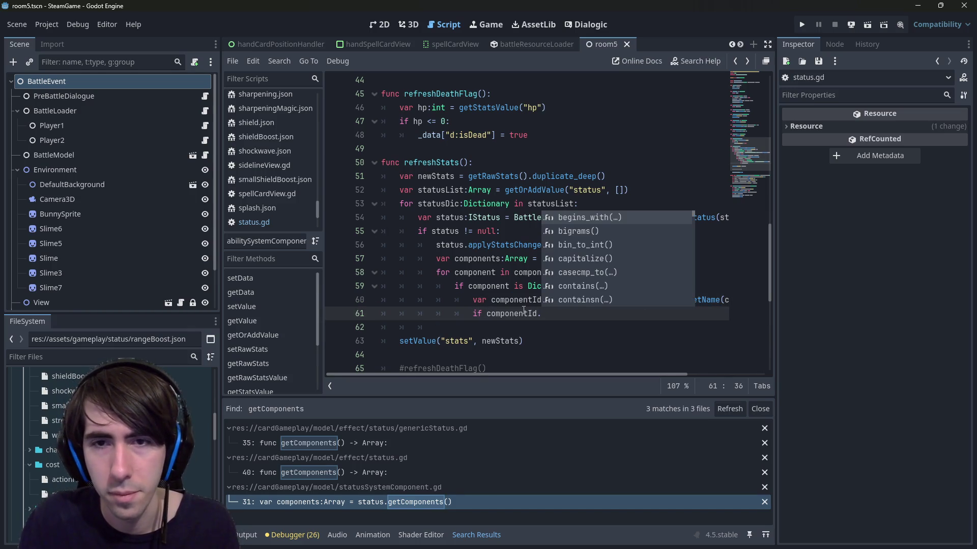
pyautogui.write('is_e')
pyautogui.press('Return')
pyautogui.hotkey('ctrl', 'Left')
pyautogui.write('!')
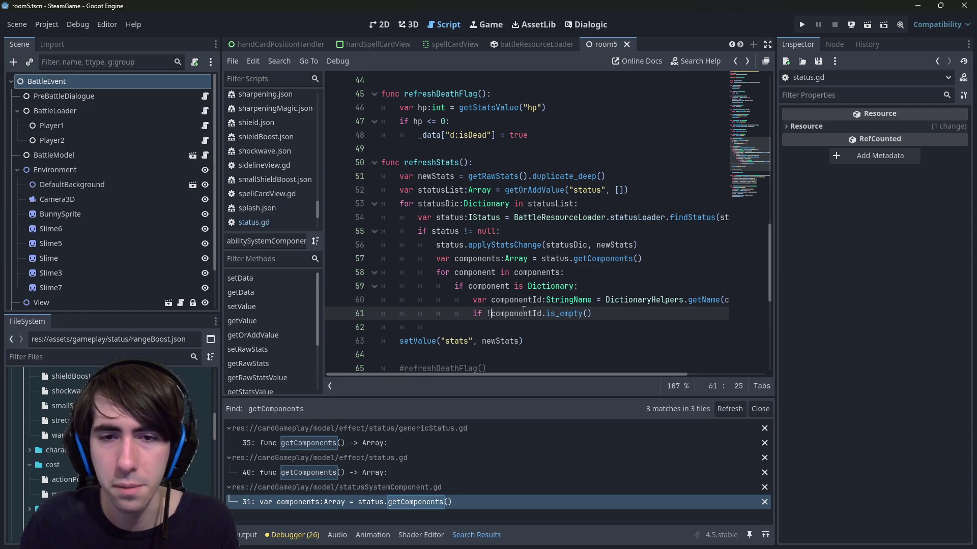
pyautogui.press('End')
pyautogui.write(':')
pyautogui.press('Return')
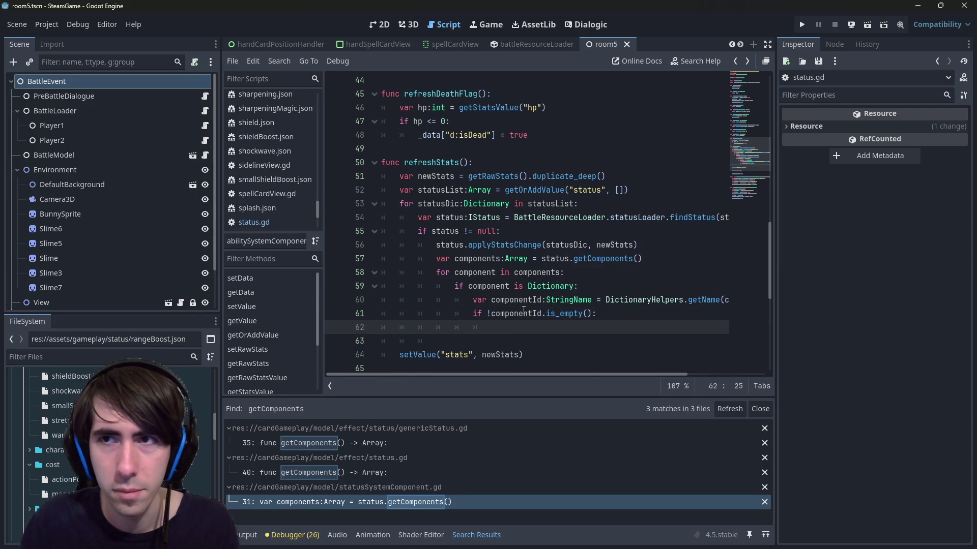
# Replace the is_empty check with an unfinished 'if componentId == :' comparison.
pyautogui.press('Up')
pyautogui.press('BackSpace')
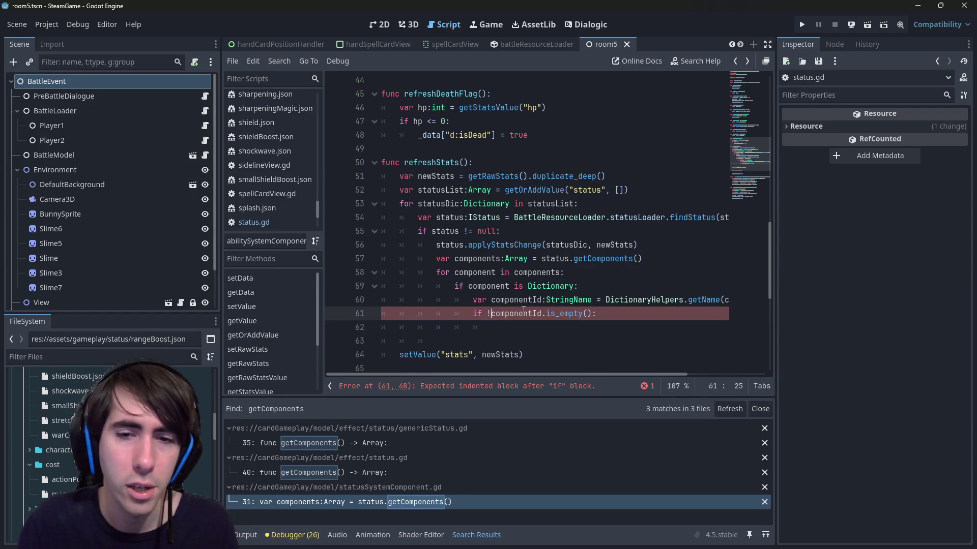
pyautogui.hotkey('ctrl', 'Right')
pyautogui.hotkey('shift', 'End')
pyautogui.write('== :')
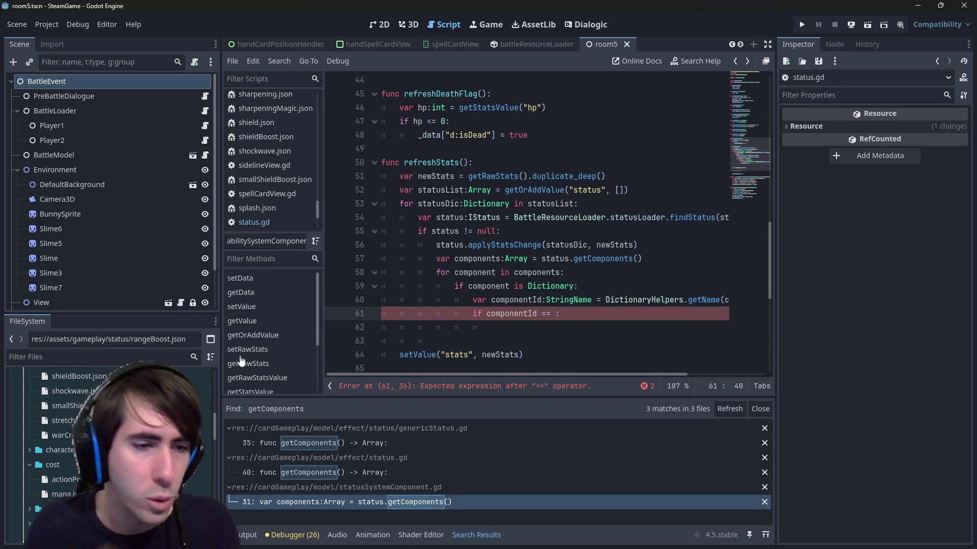
pyautogui.scroll(3, 61, 485)
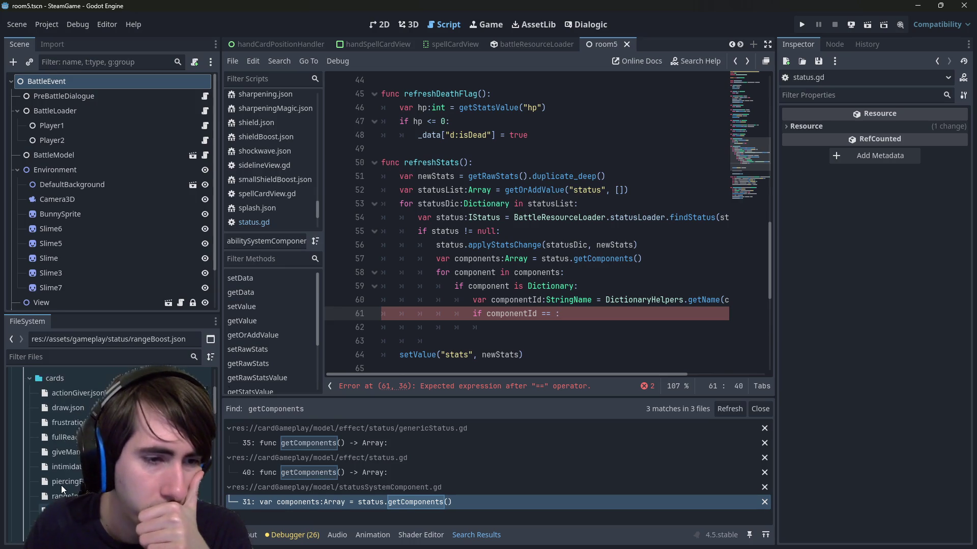
pyautogui.scroll(5, 61, 485)
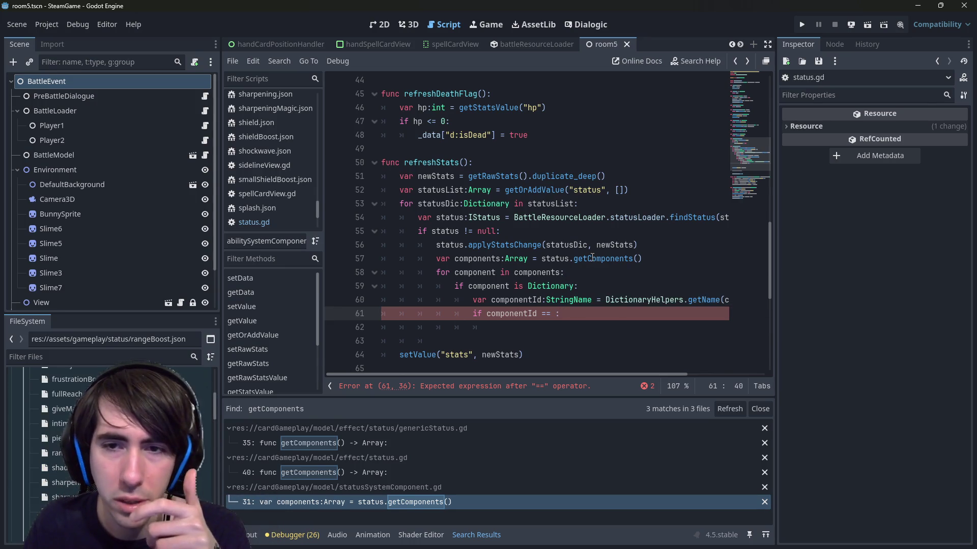
# Jump to getComponents in status.gd and review its empty-array functions like getTriggers.
pyautogui.keyDown('ctrl'); pyautogui.click(575, 259); pyautogui.keyUp('ctrl')
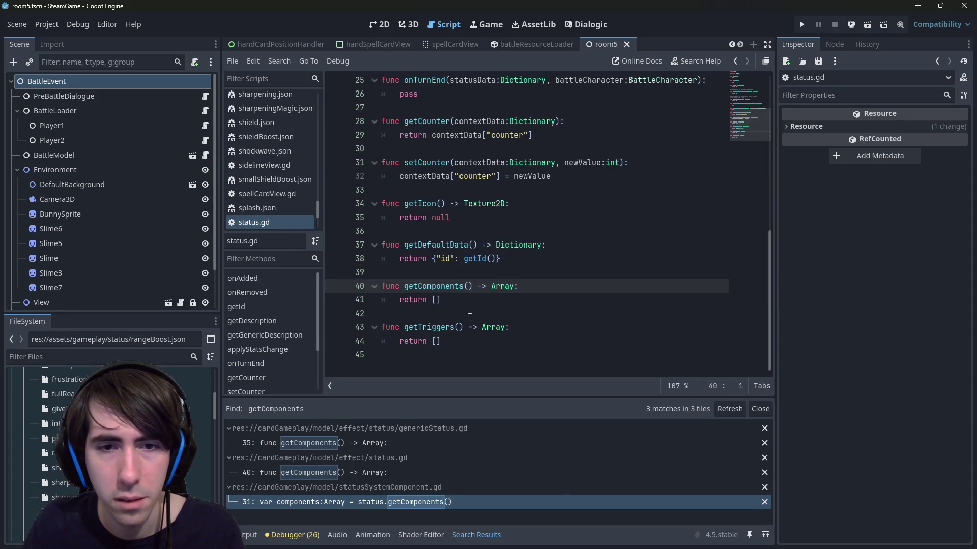
pyautogui.scroll(5, 466, 319)
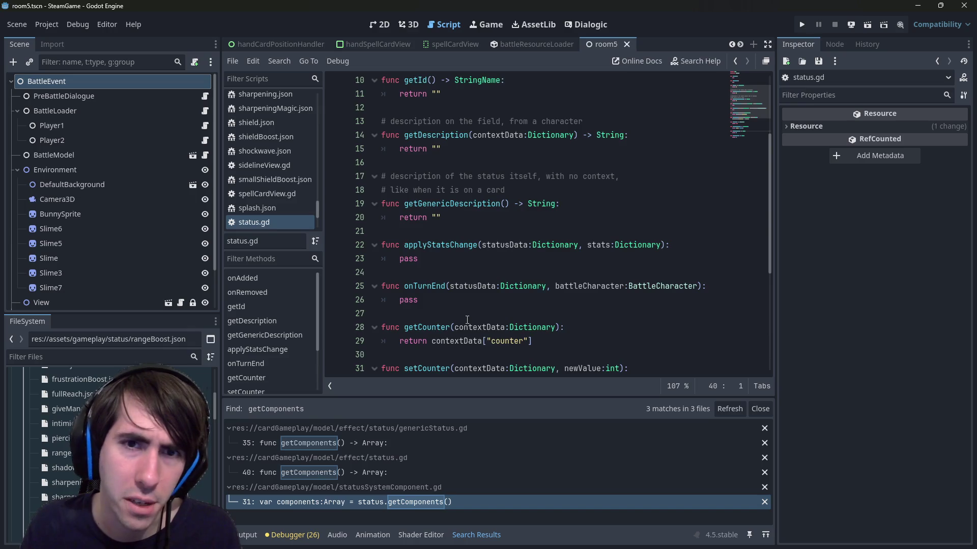
pyautogui.scroll(3, 467, 320)
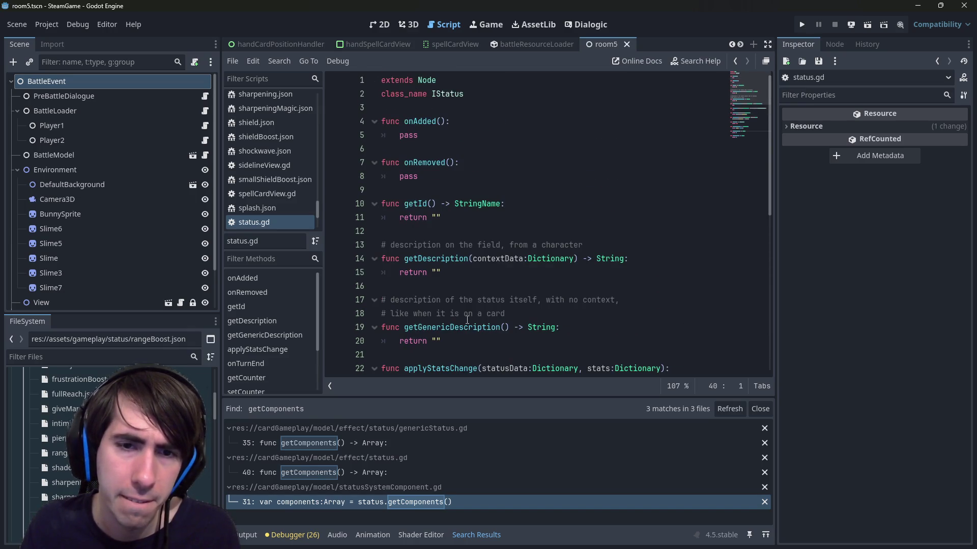
pyautogui.scroll(-8, 467, 319)
pyautogui.click(469, 313)
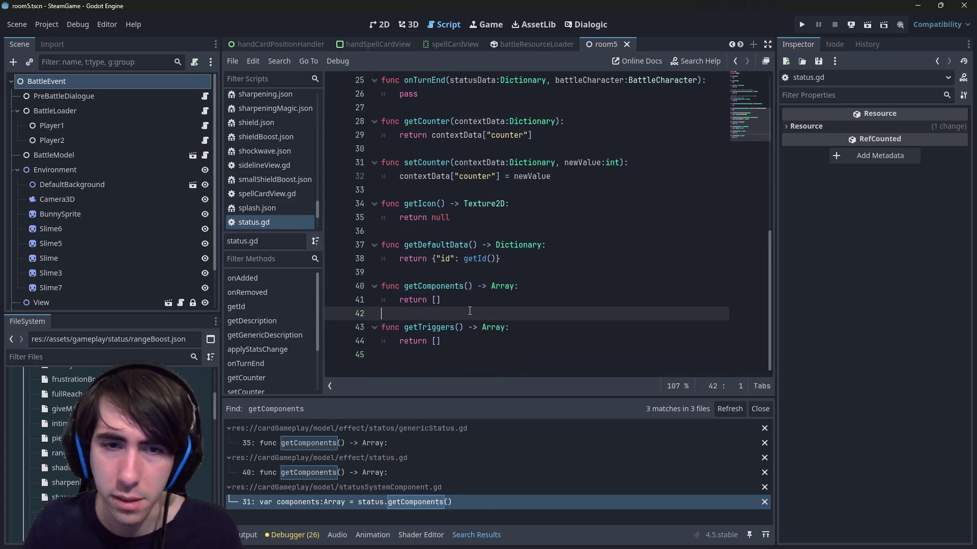
# Start a 'func findCompo' line below getComponents, then delete it.
pyautogui.press('Return')
pyautogui.press('Return')
pyautogui.press('Up')
pyautogui.write('func find')
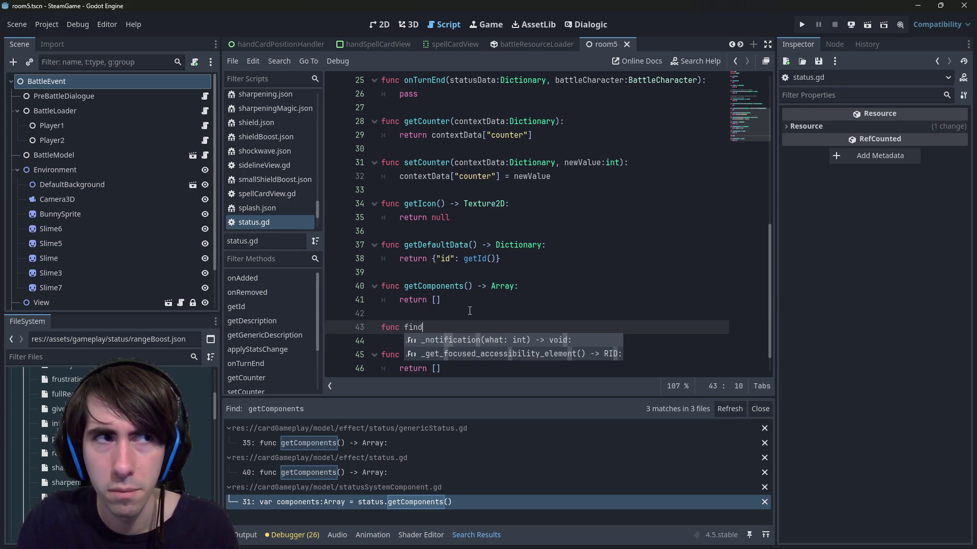
pyautogui.press('BackSpace')
pyautogui.press('BackSpace')
pyautogui.press('BackSpace')
pyautogui.press('Delete')
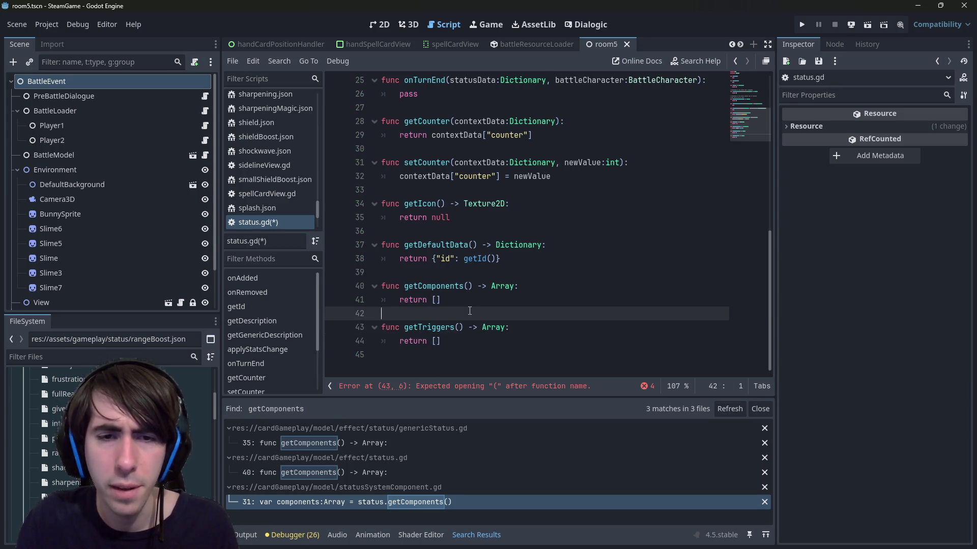
# Search all project files for findComponent, which returns 0 matches.
pyautogui.hotkey('ctrl', 'shift', 'f')
pyautogui.write('findCompo')
pyautogui.write('nent')
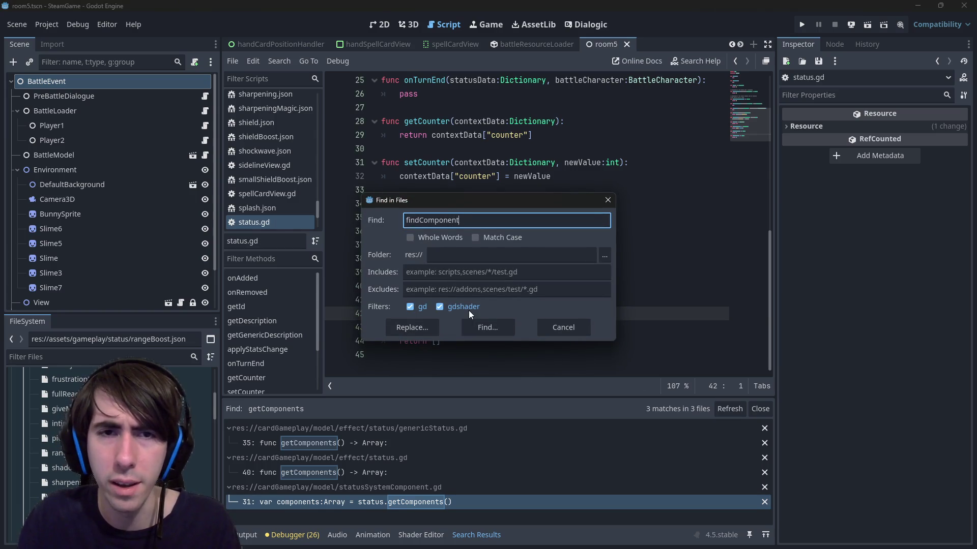
pyautogui.press('Return')
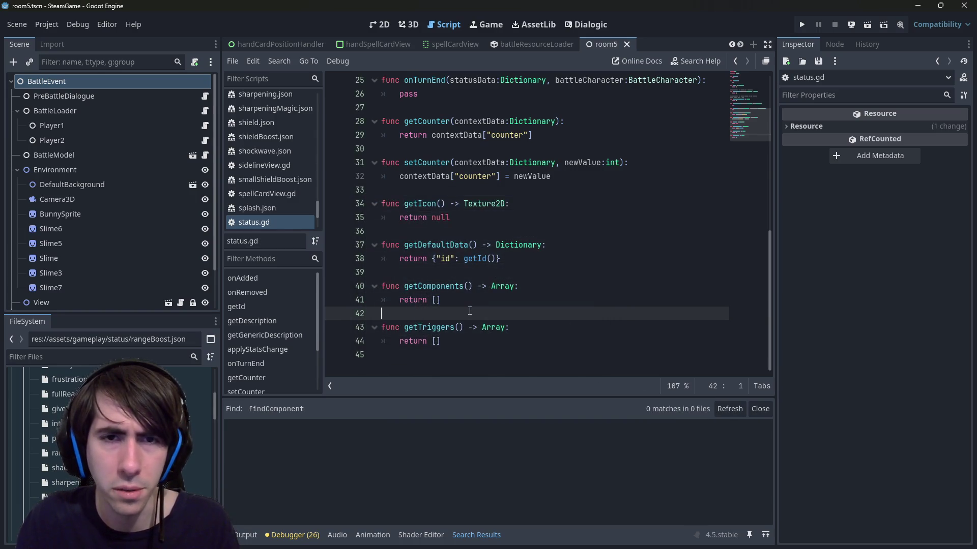
pyautogui.press('Return')
pyautogui.press('Return')
# Add 'func findComponent() -> Dictionary:' below getComponents in status.gd and save.
pyautogui.press('Up')
pyautogui.write('func fin')
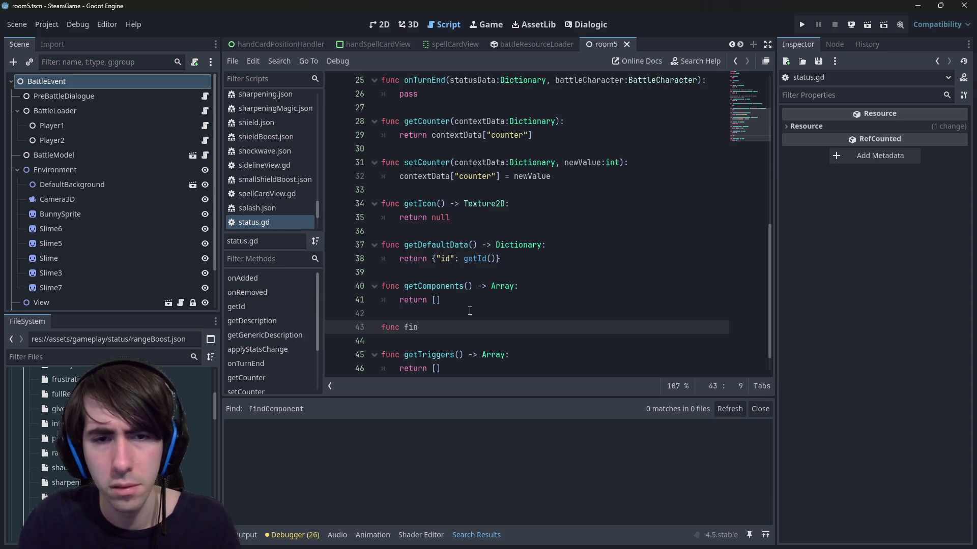
pyautogui.write('dComponent()')
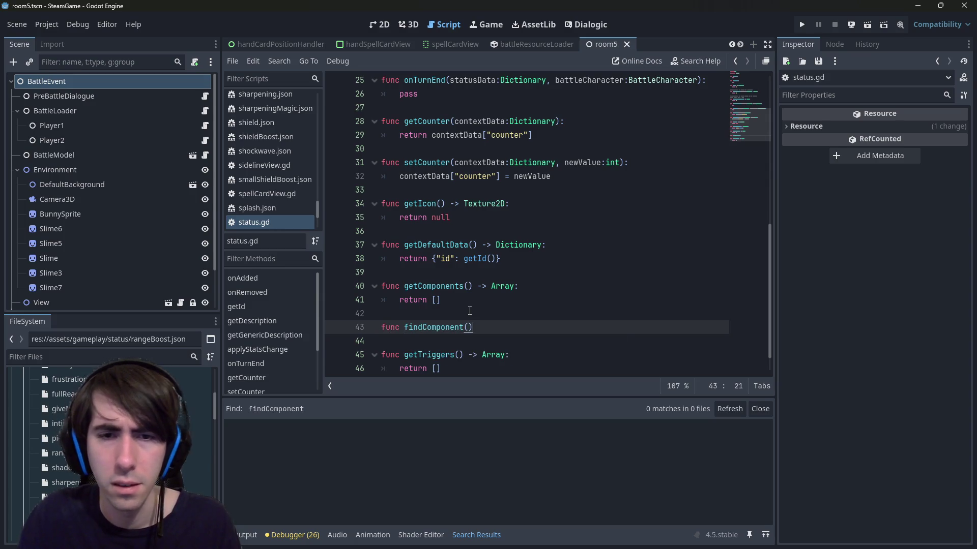
pyautogui.write(':')
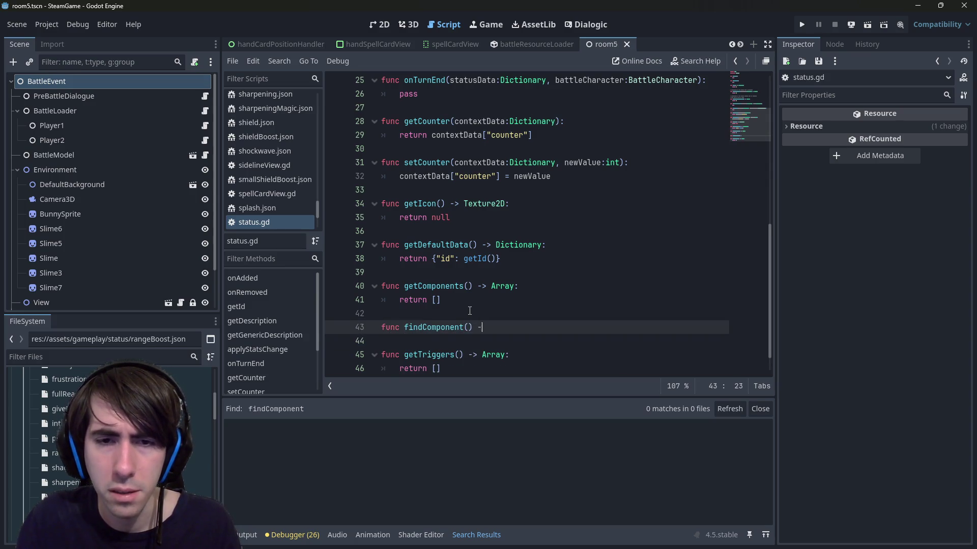
pyautogui.press('BackSpace')
pyautogui.press('BackSpace')
pyautogui.press('BackSpace')
pyautogui.write('> D')
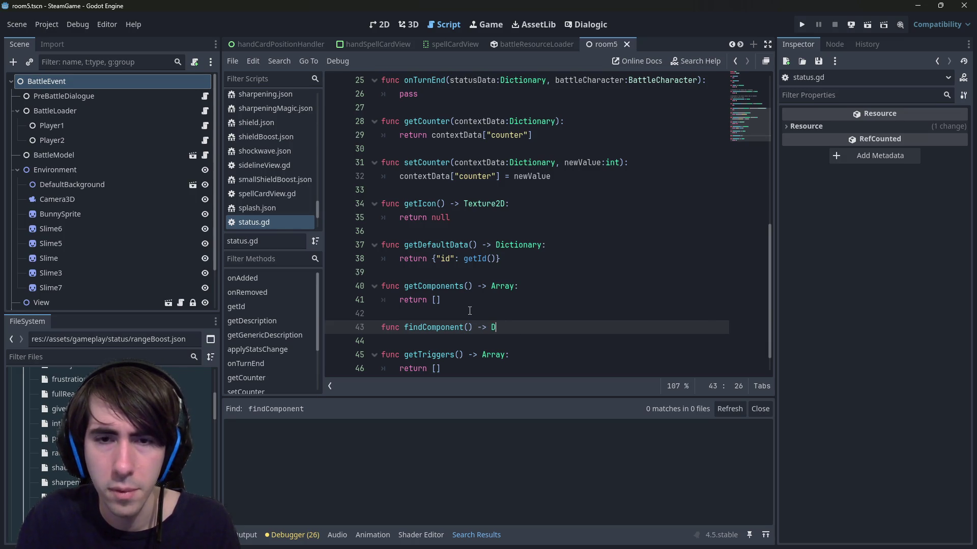
pyautogui.write('iction')
pyautogui.press('Return')
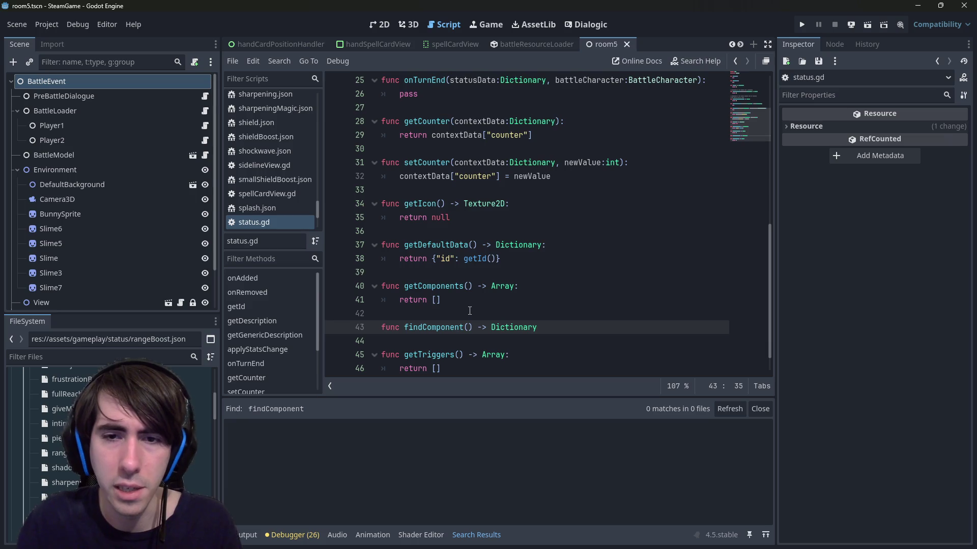
pyautogui.write(':')
pyautogui.press('Return')
pyautogui.hotkey('ctrl', 's')
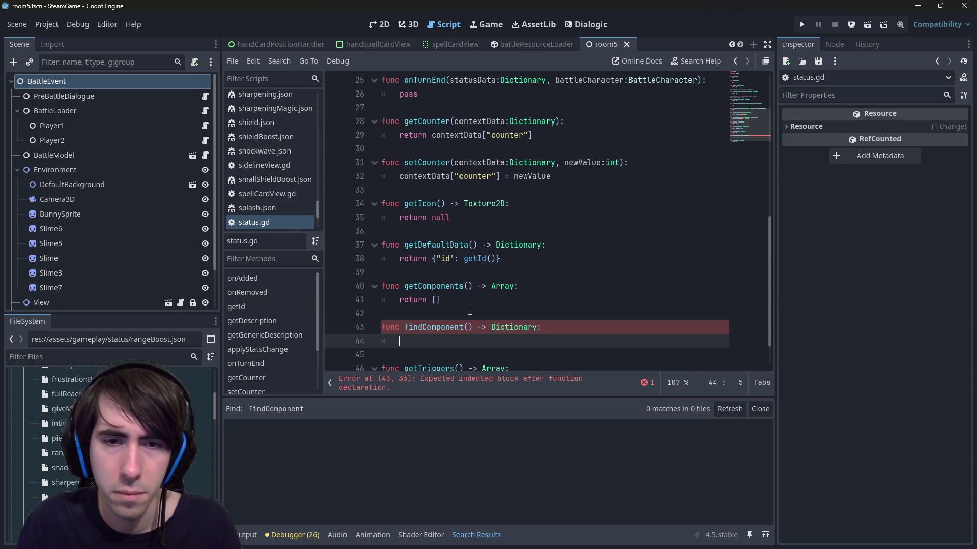
pyautogui.hotkey('alt', 'Left')
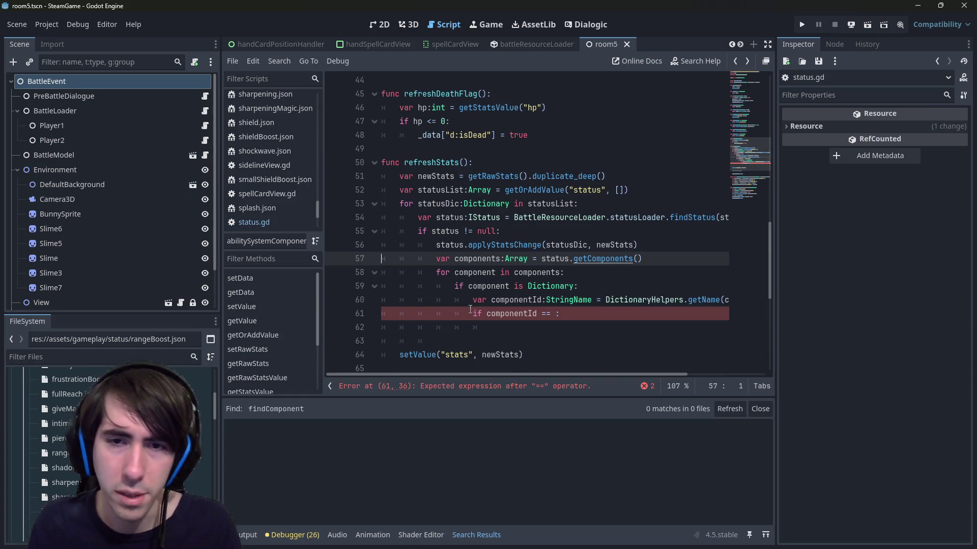
# Comment out the component loop in refreshStats and paste it under findComponent in status.gd.
pyautogui.moveTo(570, 313)
pyautogui.mouseDown()
pyautogui.moveTo(509, 311)
pyautogui.moveTo(333, 259)
pyautogui.mouseUp()
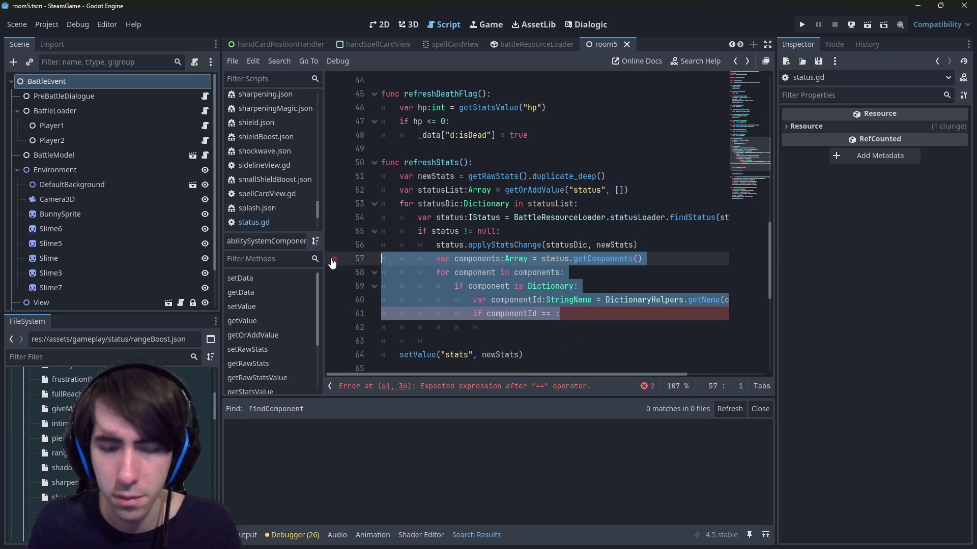
pyautogui.hotkey('ctrl', 'k')
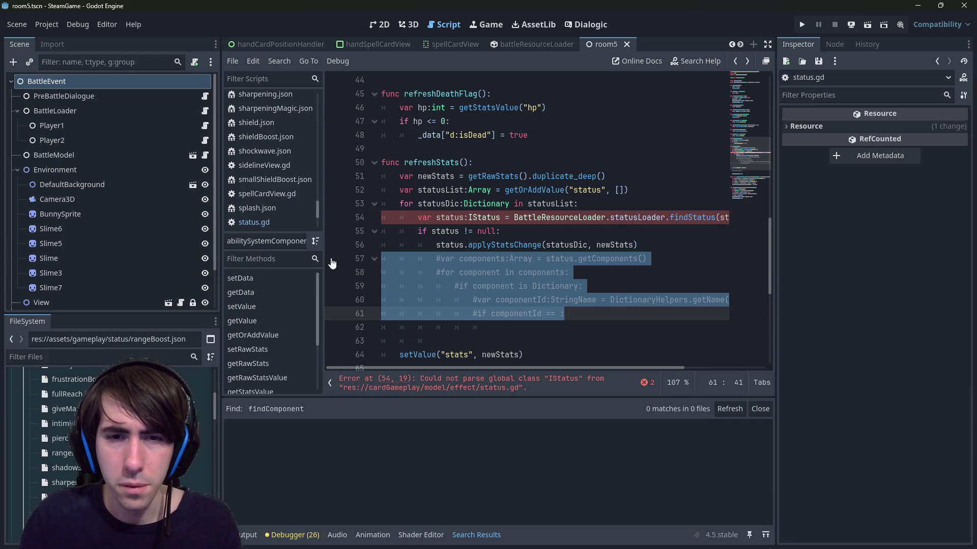
pyautogui.hotkey('alt', 'Right')
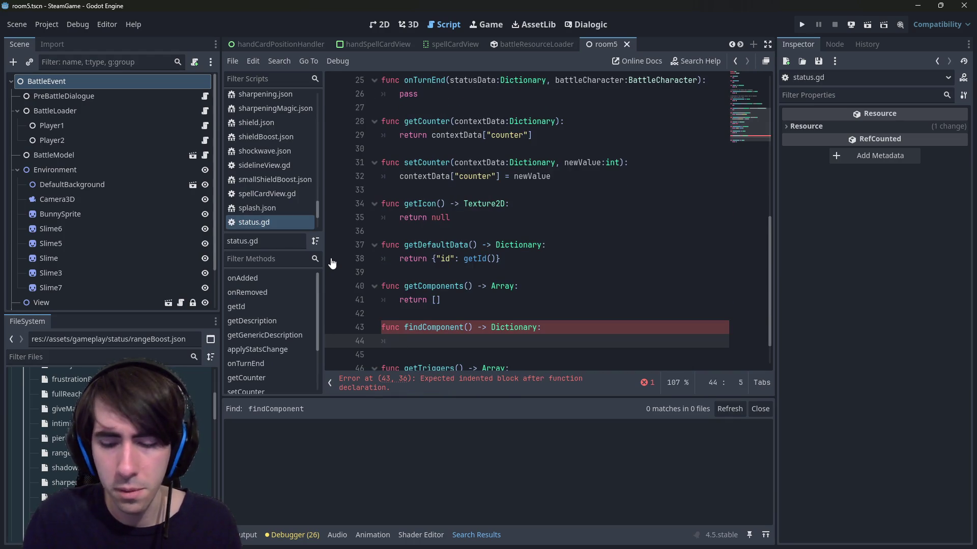
pyautogui.hotkey('ctrl', 'v')
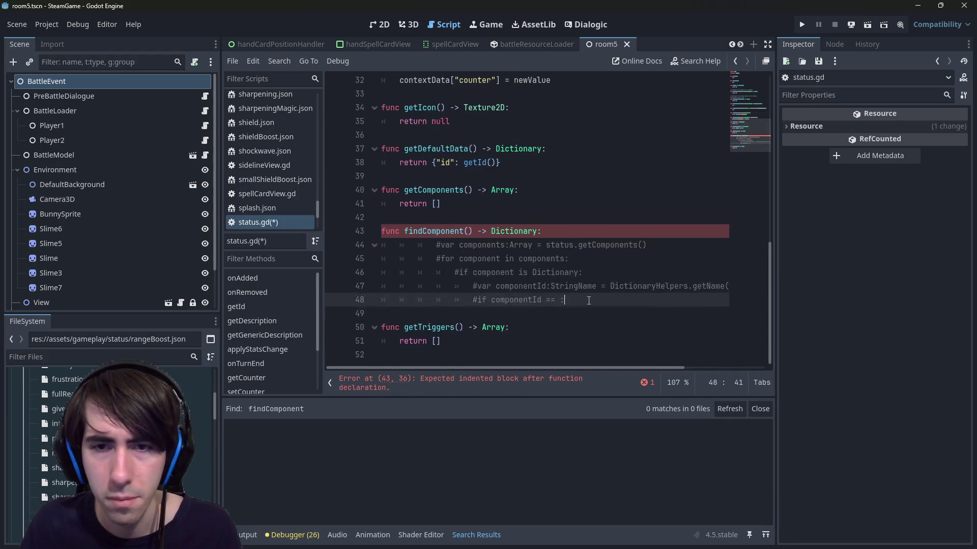
# Uncomment and dedent the pasted loop, and give findComponent an id:StringName parameter.
pyautogui.moveTo(339, 314); pyautogui.dragTo(352, 241)
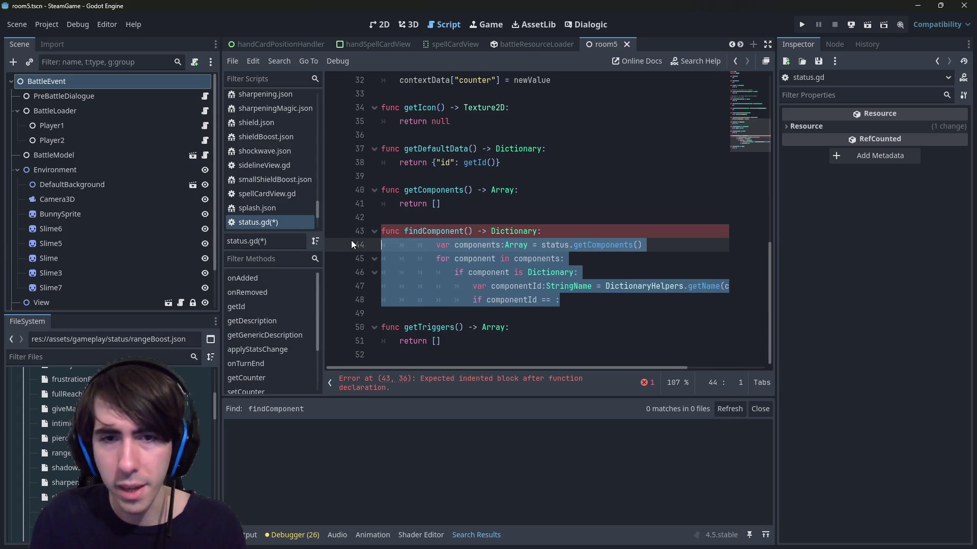
pyautogui.hotkey('ctrl', 'k')
pyautogui.hotkey('shift', 'Tab')
pyautogui.hotkey('shift', 'Tab')
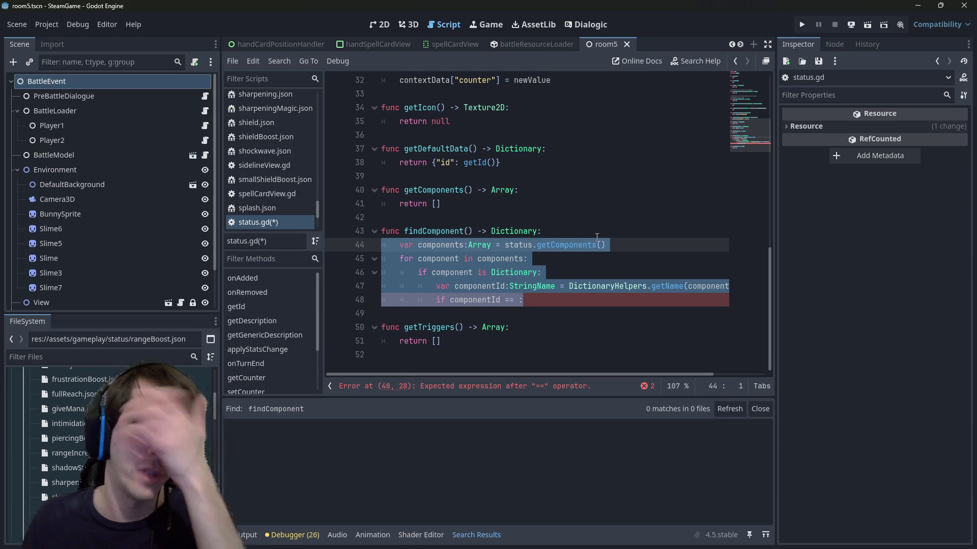
pyautogui.click(549, 283)
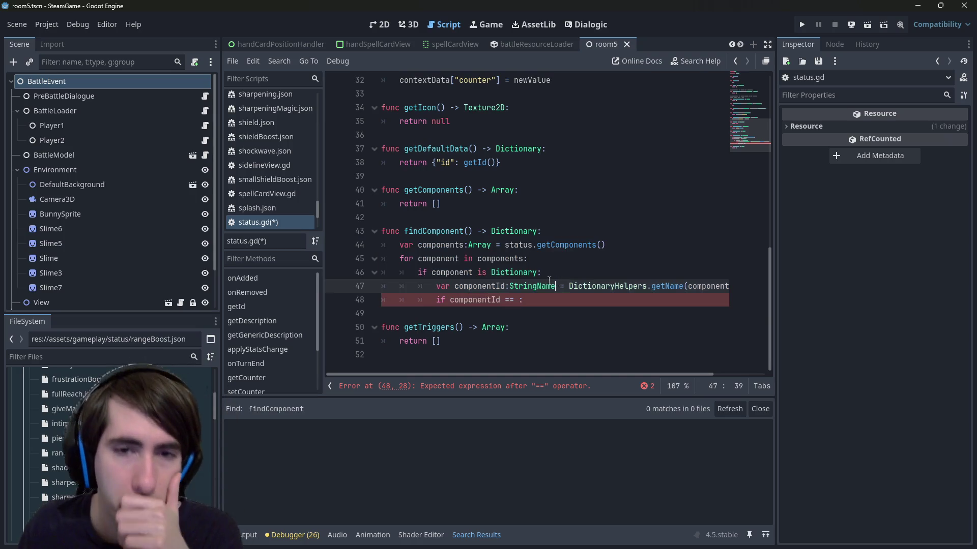
pyautogui.click(450, 273)
pyautogui.doubleClick(513, 272)
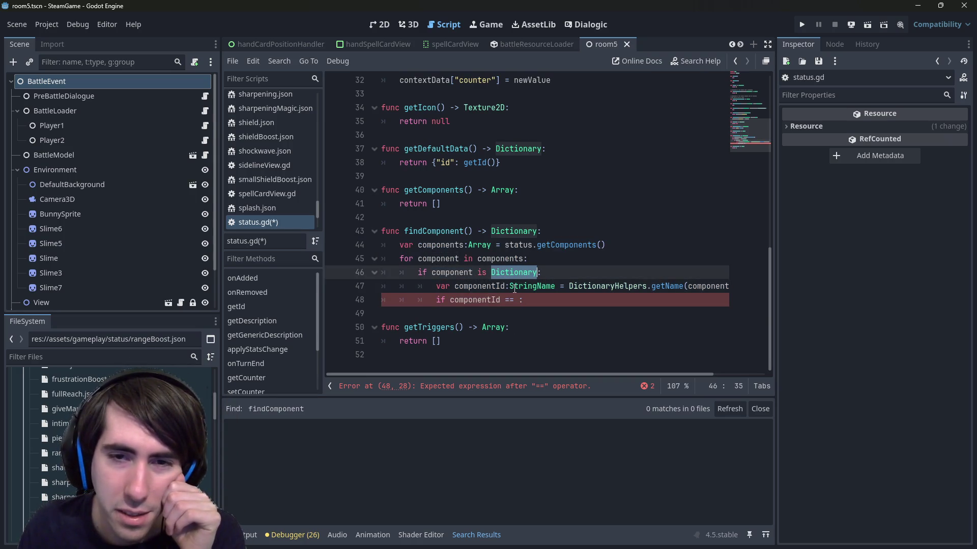
pyautogui.click(545, 256)
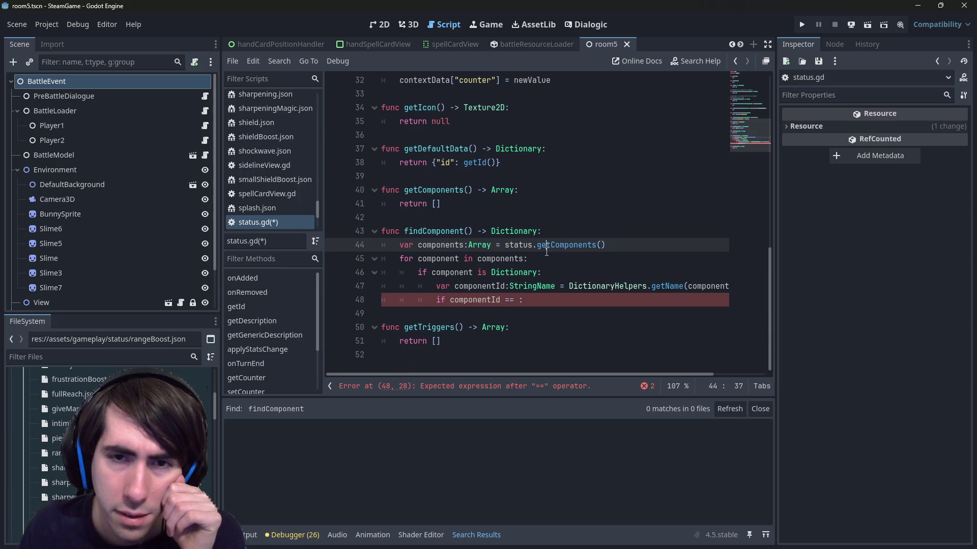
pyautogui.click(468, 231)
pyautogui.write('id:StringName')
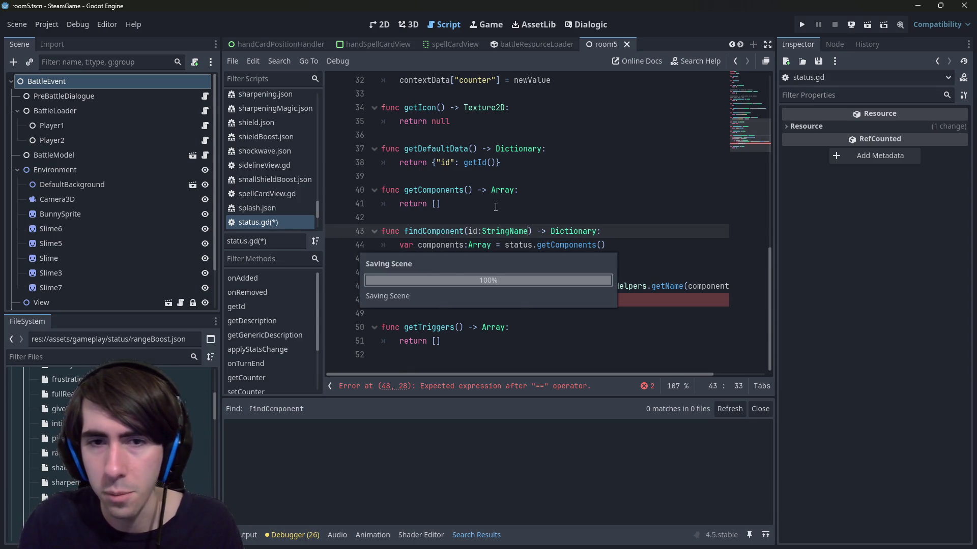
# Rename findComponent's parameter from id to componentId and save.
pyautogui.hotkey('ctrl', 's')
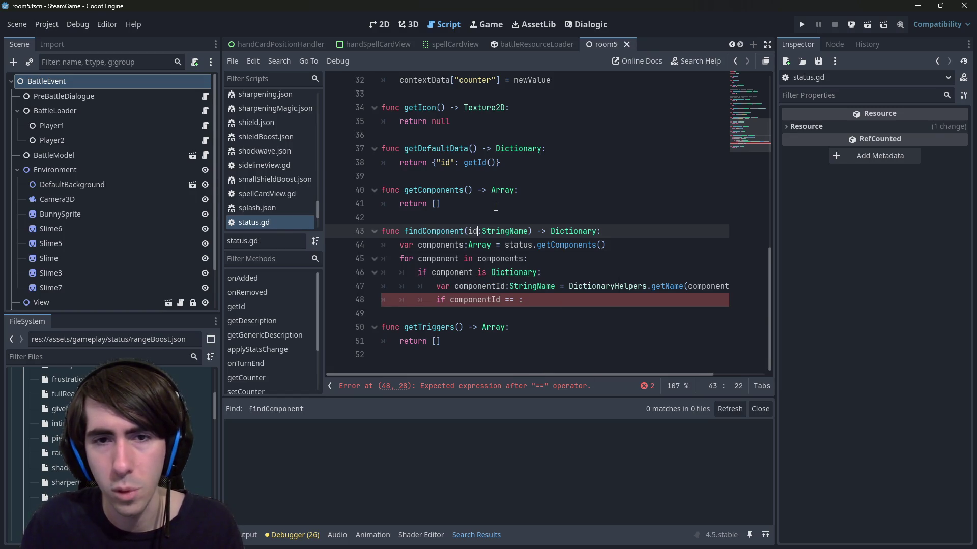
pyautogui.hotkey('ctrl', 'shift', 'Left')
pyautogui.scroll(1, 483, 231)
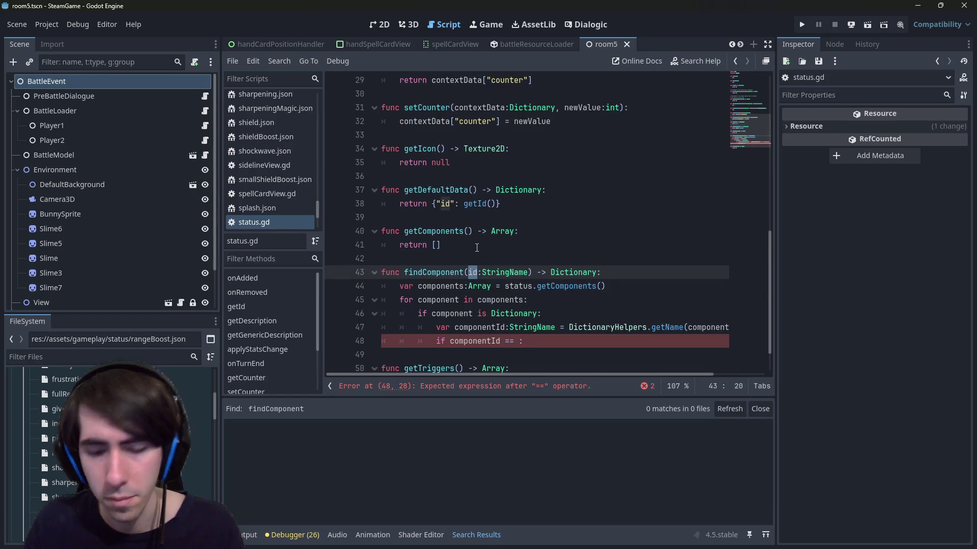
pyautogui.write('componentId')
pyautogui.hotkey('ctrl', 's')
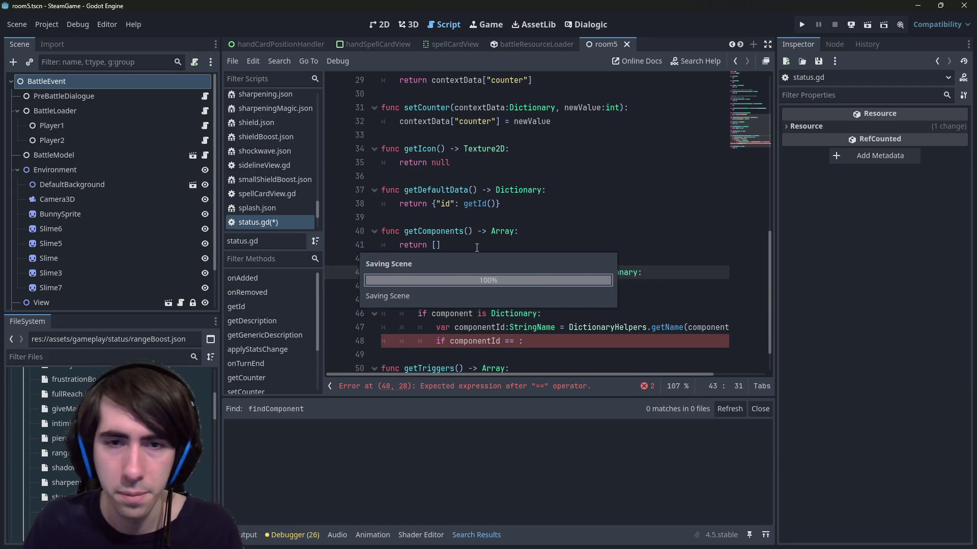
# Inside the loop add 'if component is String:' and 'if component == componentId'.
pyautogui.scroll(-1, 498, 329)
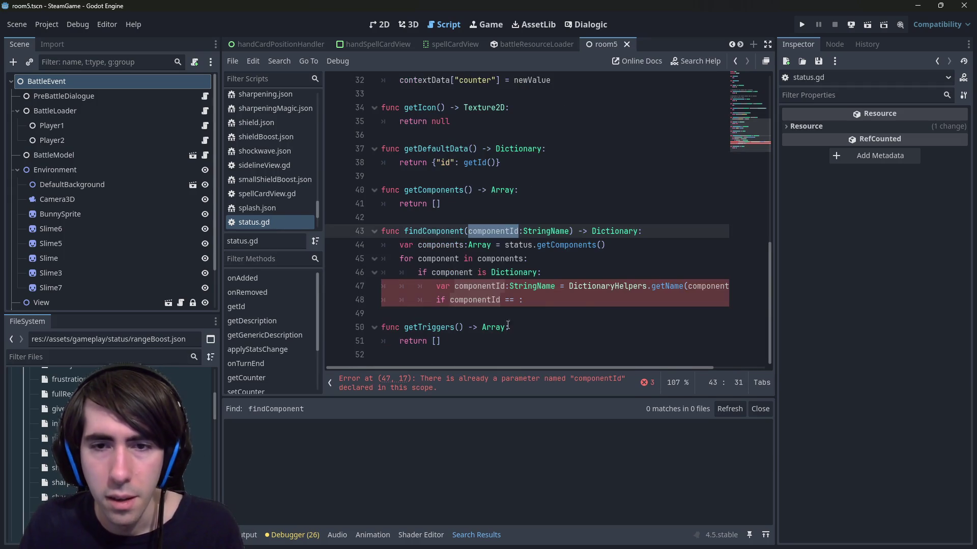
pyautogui.click(556, 264)
pyautogui.press('Return')
pyautogui.write('if')
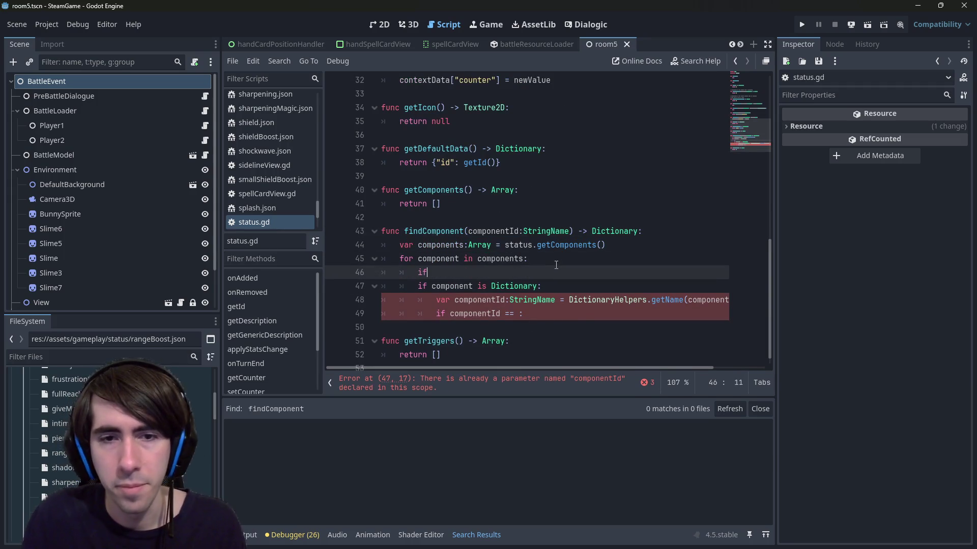
pyautogui.write(' component is St')
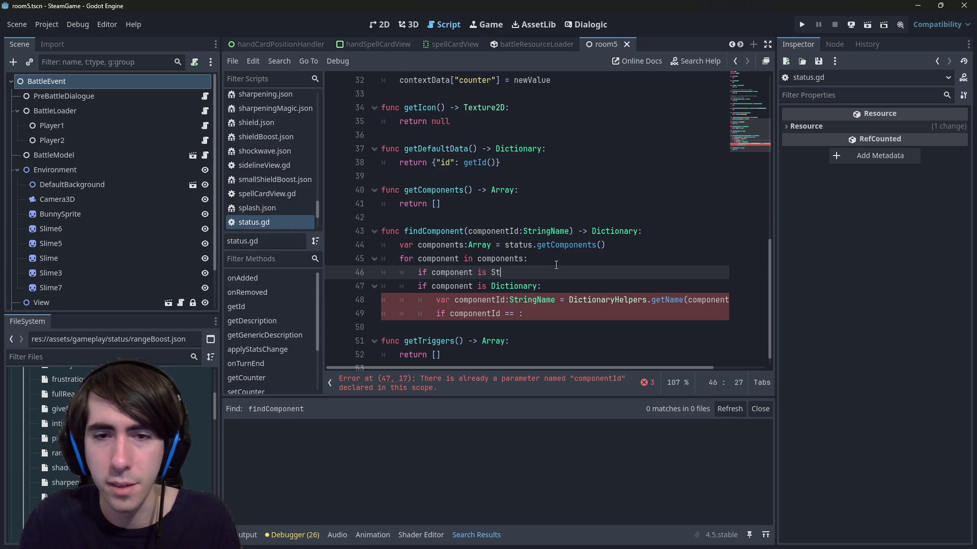
pyautogui.write('ring:')
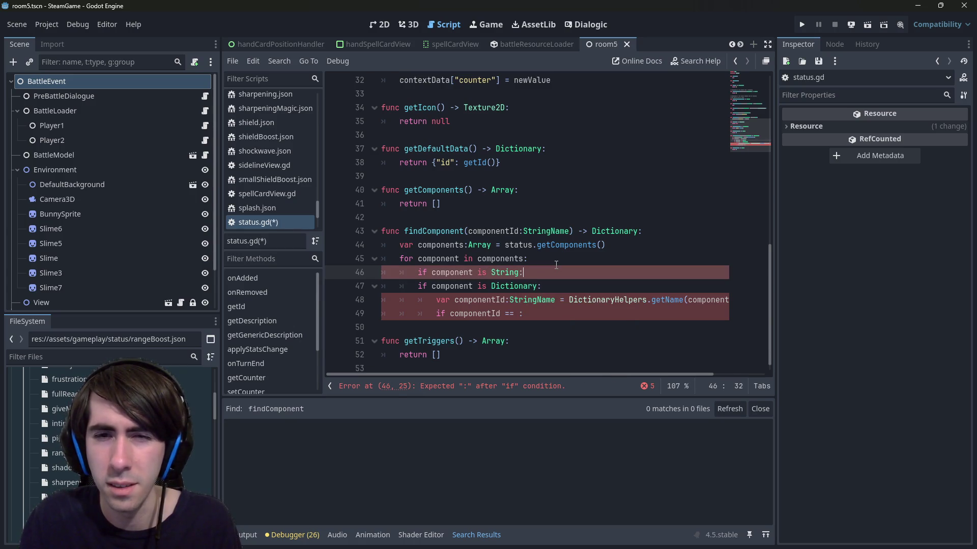
pyautogui.press('Return')
pyautogui.write('if')
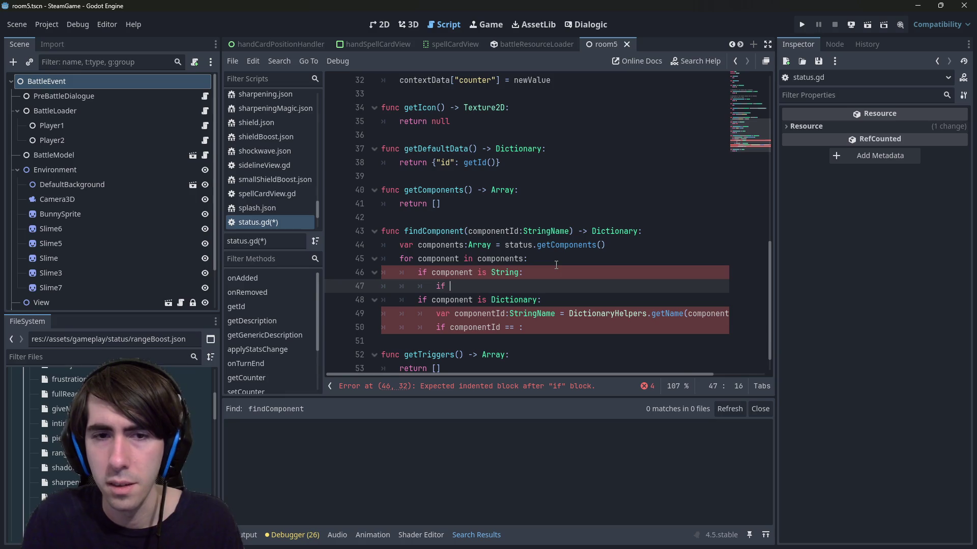
pyautogui.write('component == componentId')
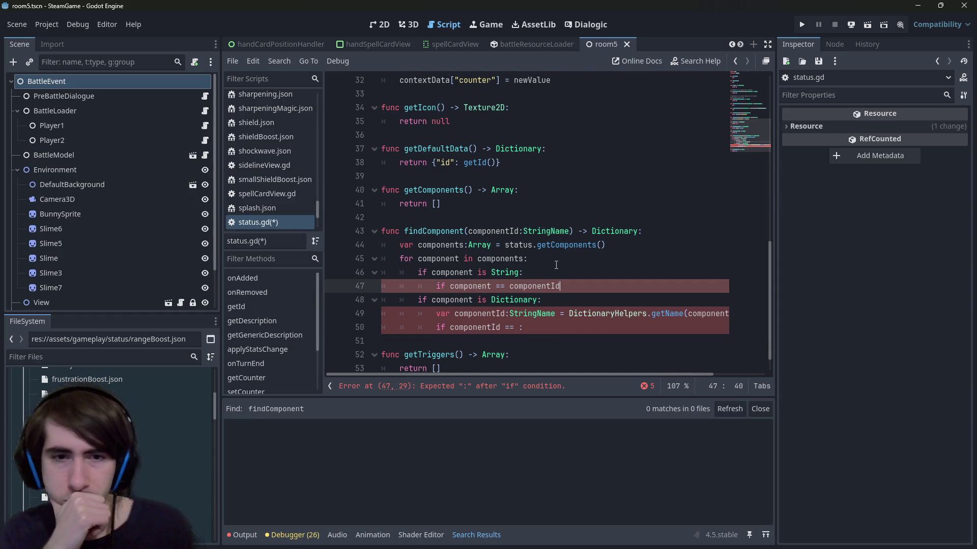
pyautogui.hotkey('ctrl', 'shift', 'f')
pyautogui.write('hasCom')
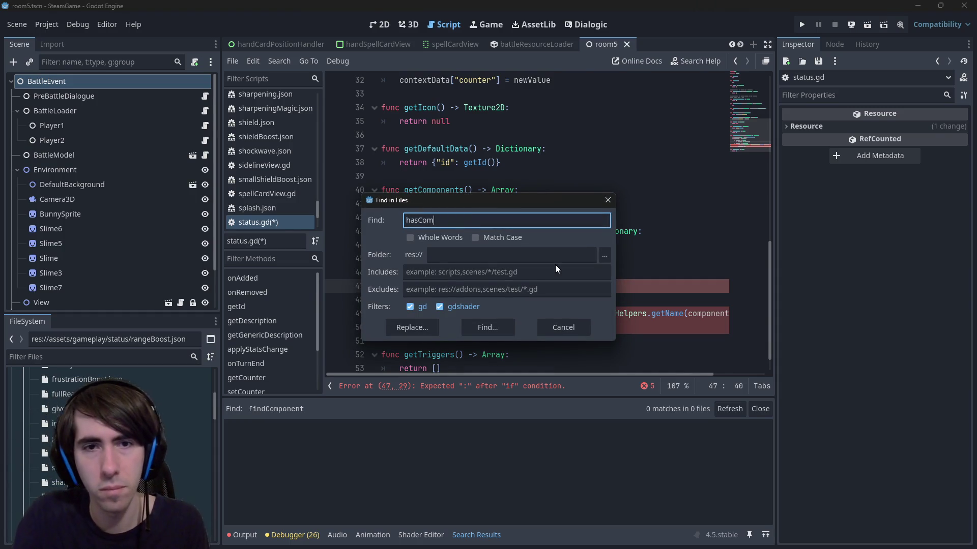
pyautogui.write('ponent')
pyautogui.press('Return')
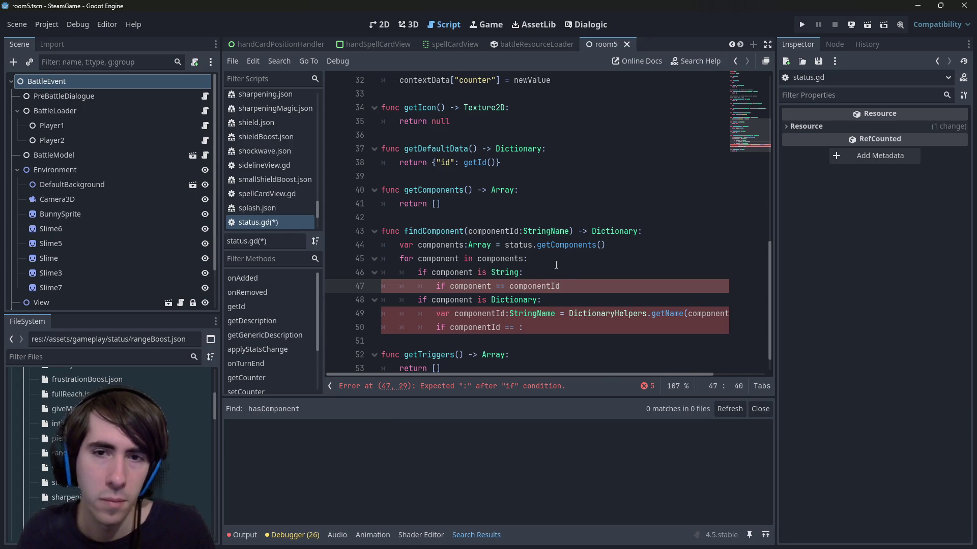
pyautogui.click(541, 219)
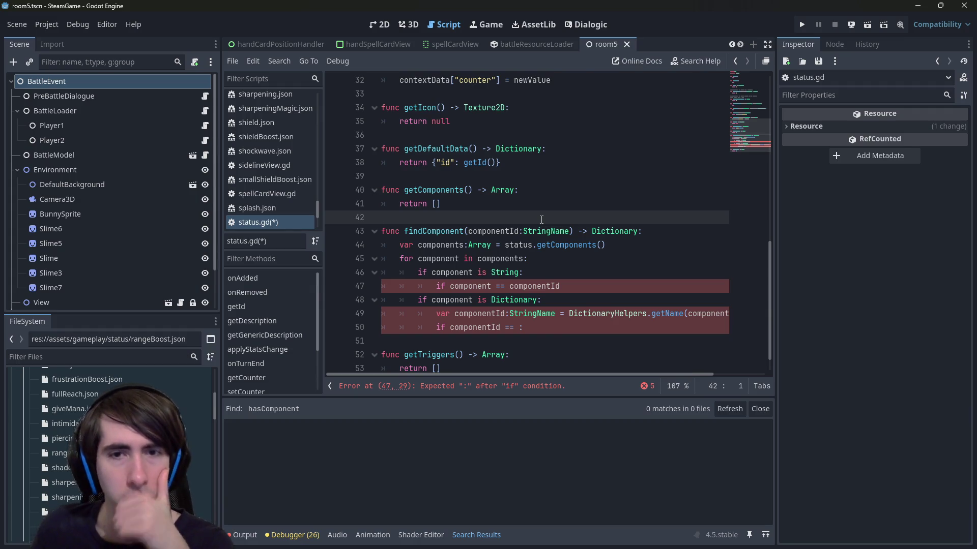
pyautogui.moveTo(607, 288); pyautogui.dragTo(296, 270)
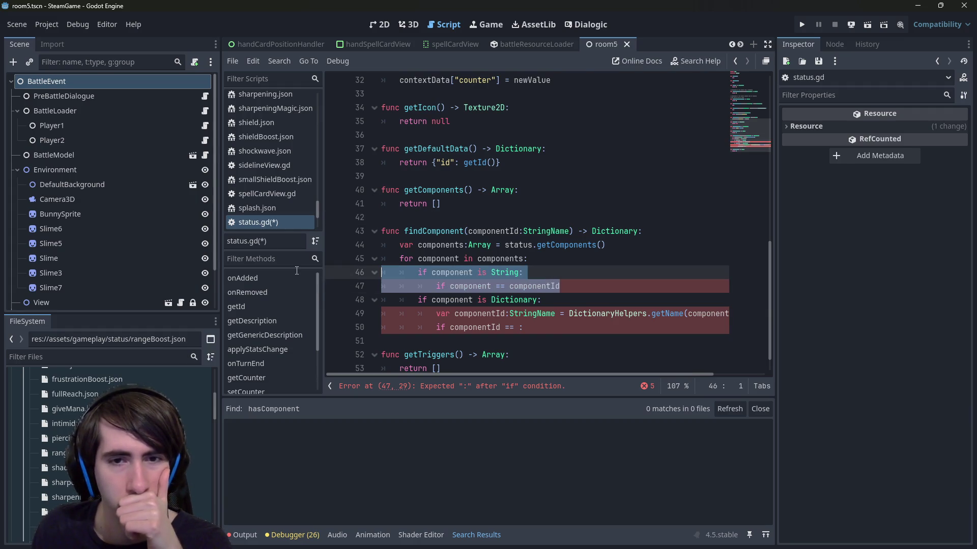
pyautogui.click(423, 216)
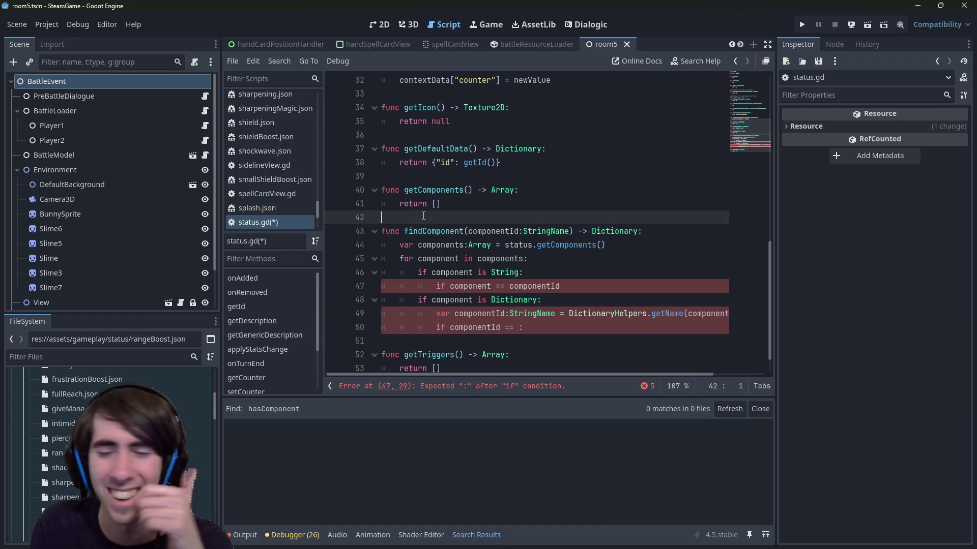
pyautogui.press('Return')
pyautogui.press('Return')
pyautogui.write('f')
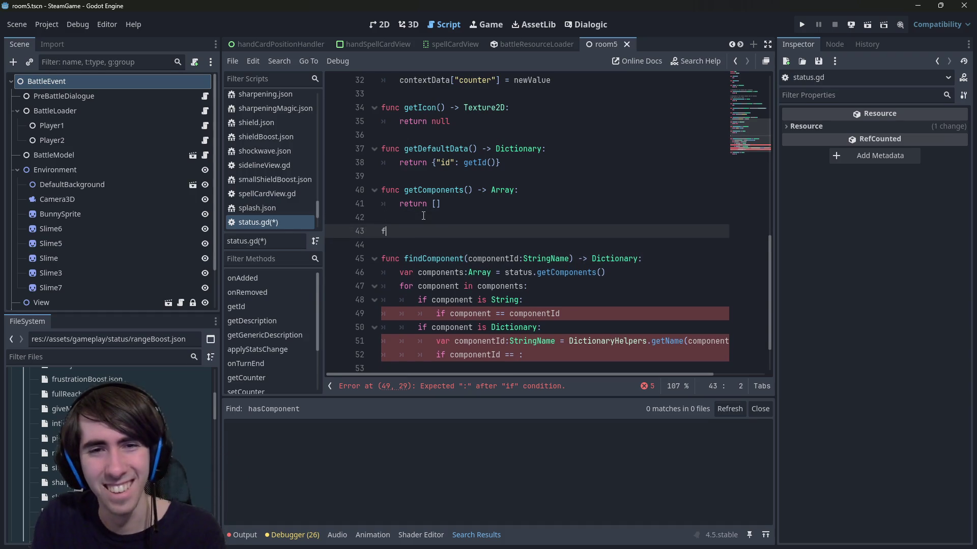
pyautogui.write('unc hasComponent()')
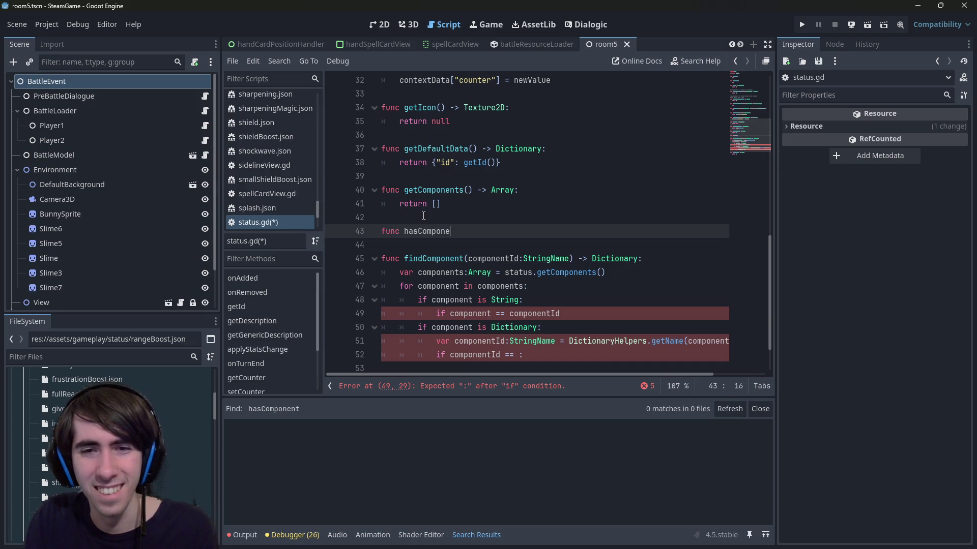
pyautogui.moveTo(642, 259); pyautogui.dragTo(350, 254)
pyautogui.hotkey('ctrl', 'c')
pyautogui.moveTo(488, 232); pyautogui.dragTo(381, 232)
pyautogui.hotkey('ctrl', 'v')
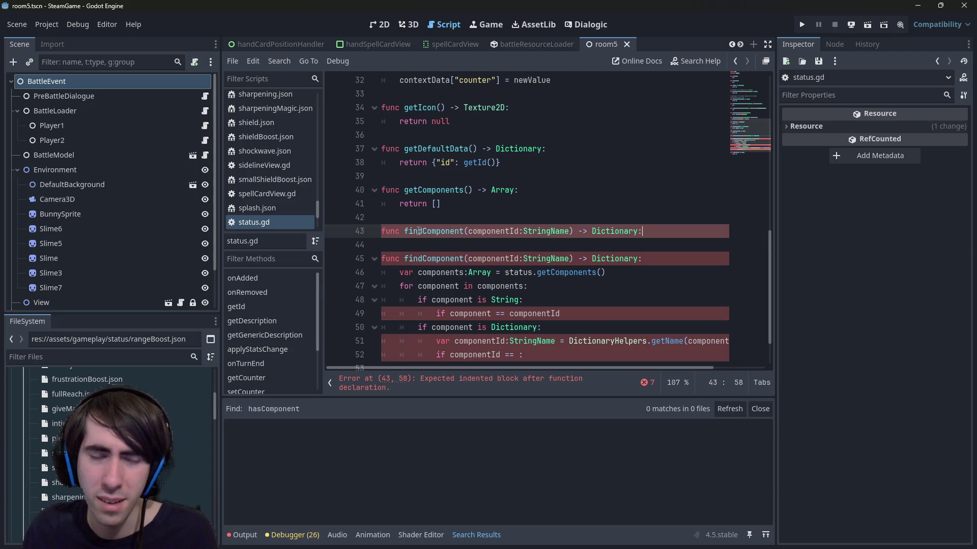
pyautogui.hotkey('ctrl', 'z')
pyautogui.hotkey('ctrl', 'z')
pyautogui.hotkey('ctrl', 'z')
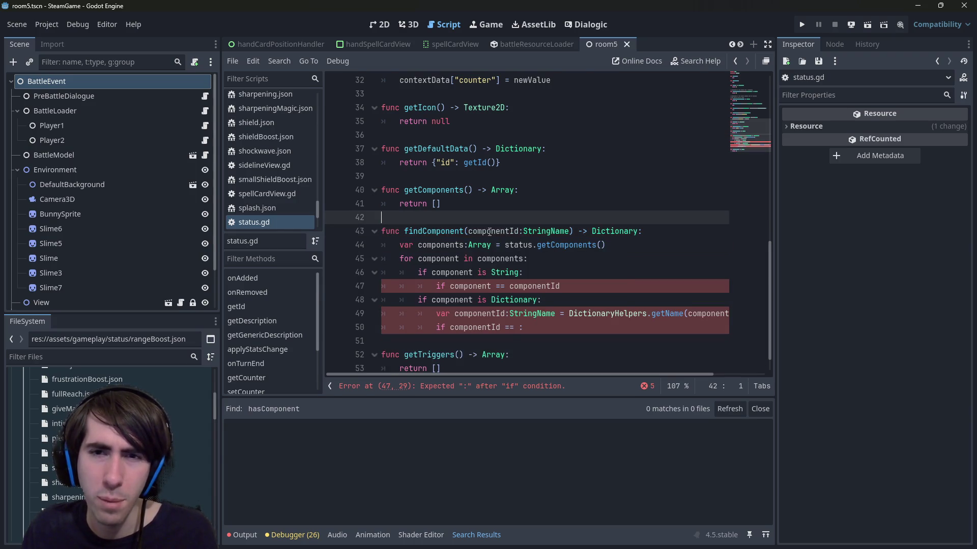
pyautogui.doubleClick(620, 232)
# End line 47's String comparison with a colon and open an indented line below.
pyautogui.moveTo(621, 232)
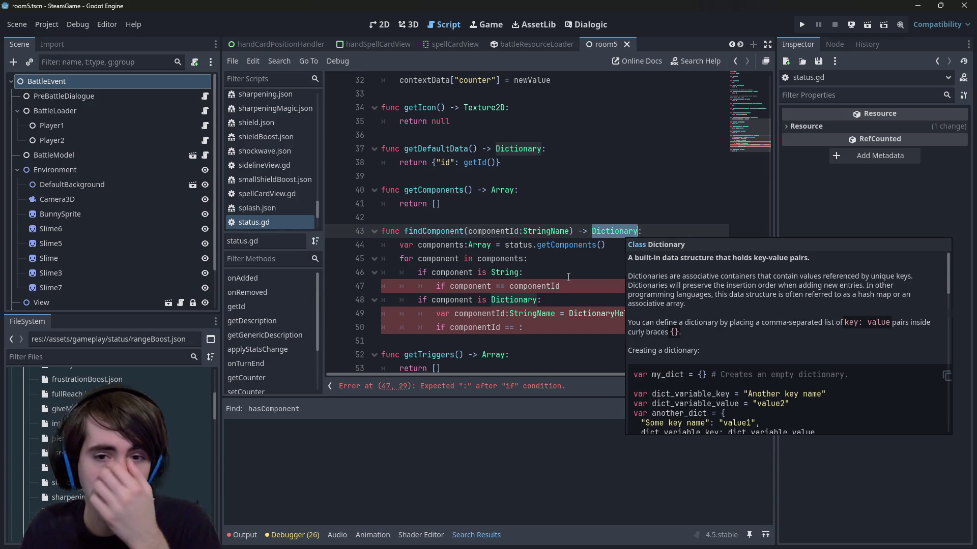
pyautogui.click(580, 286)
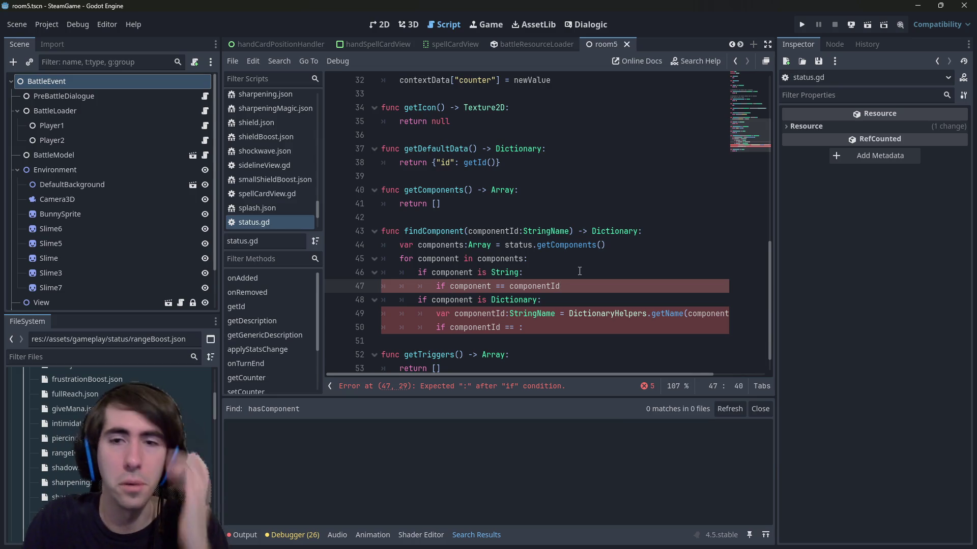
pyautogui.write(':')
pyautogui.press('Return')
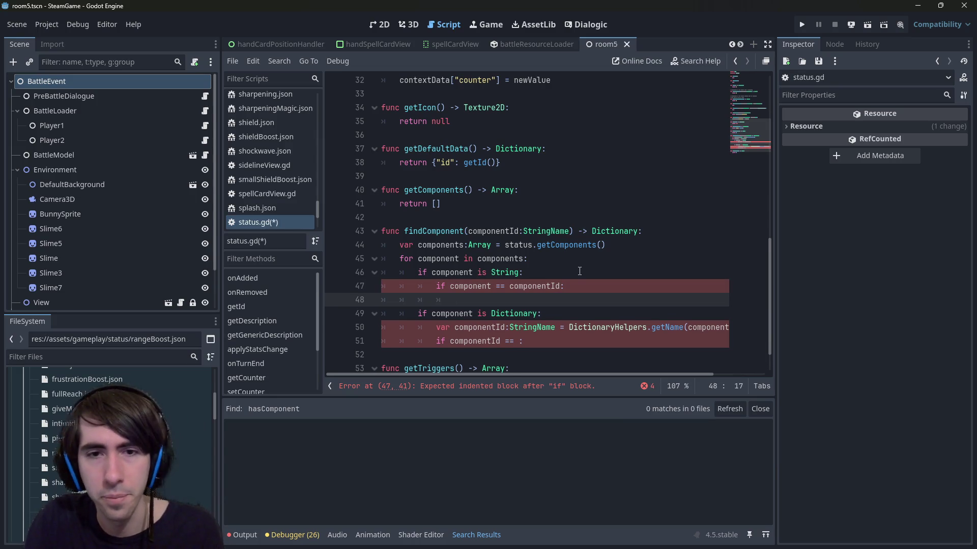
# Write 'return { "id": componentId }' on line 48 and save status.gd.
pyautogui.write('return "')
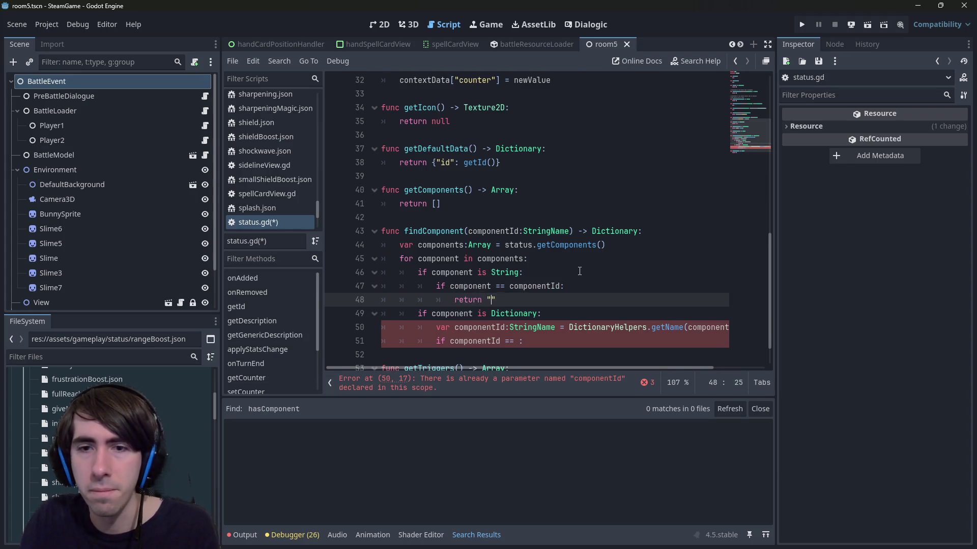
pyautogui.write('{ "')
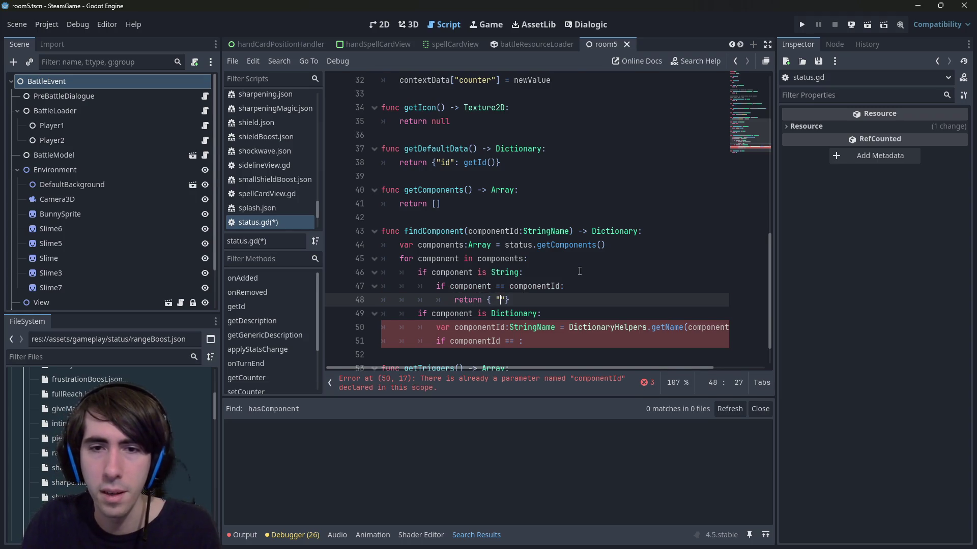
pyautogui.write('"id":')
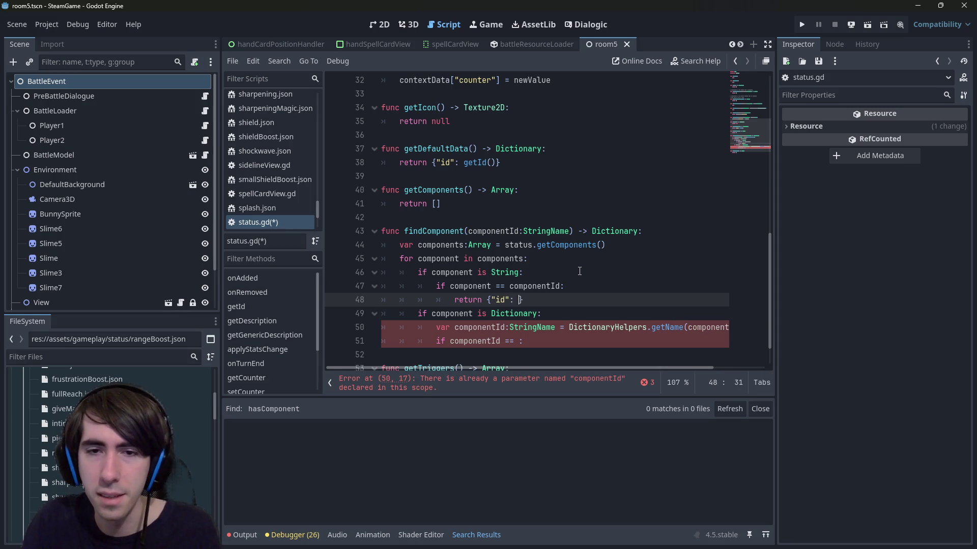
pyautogui.write('componentId')
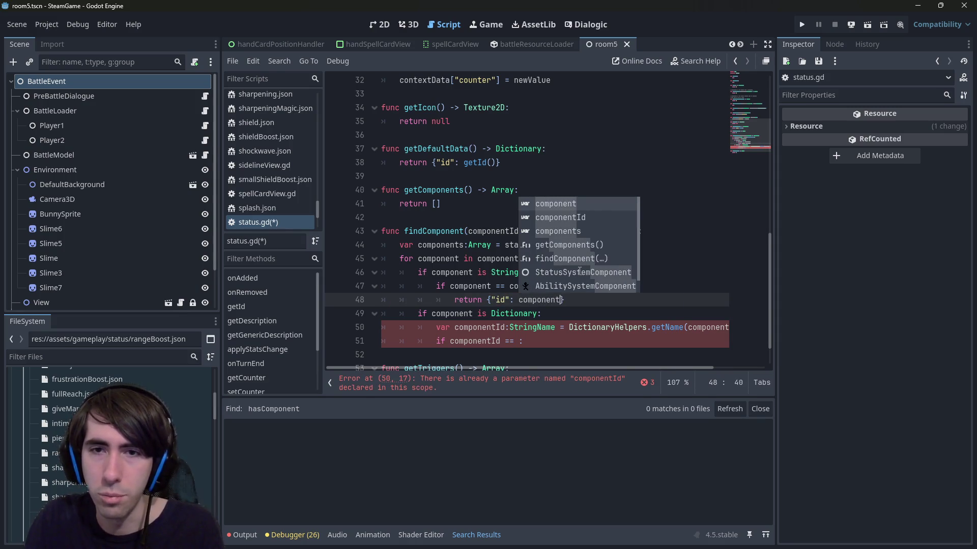
pyautogui.write('}')
pyautogui.hotkey('ctrl', 's')
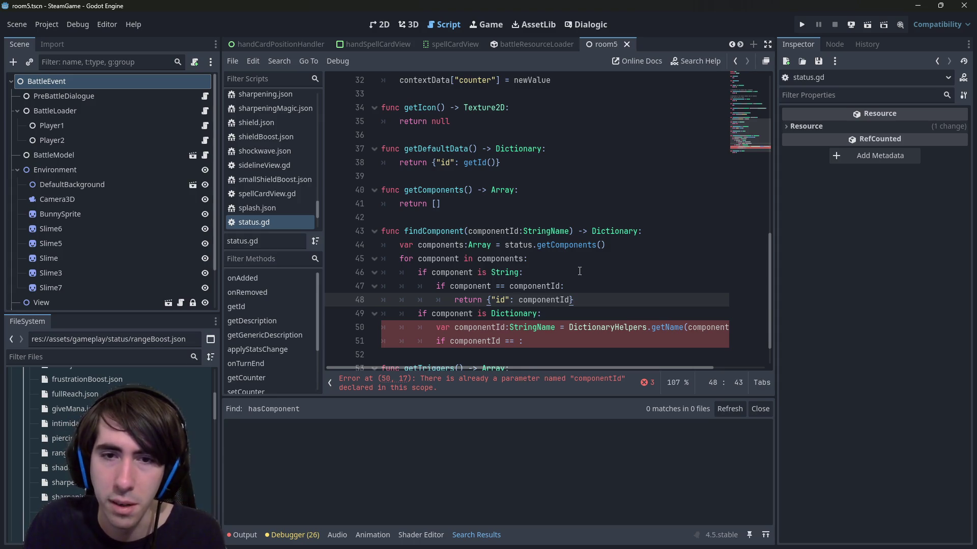
pyautogui.hotkey('ctrl', 's')
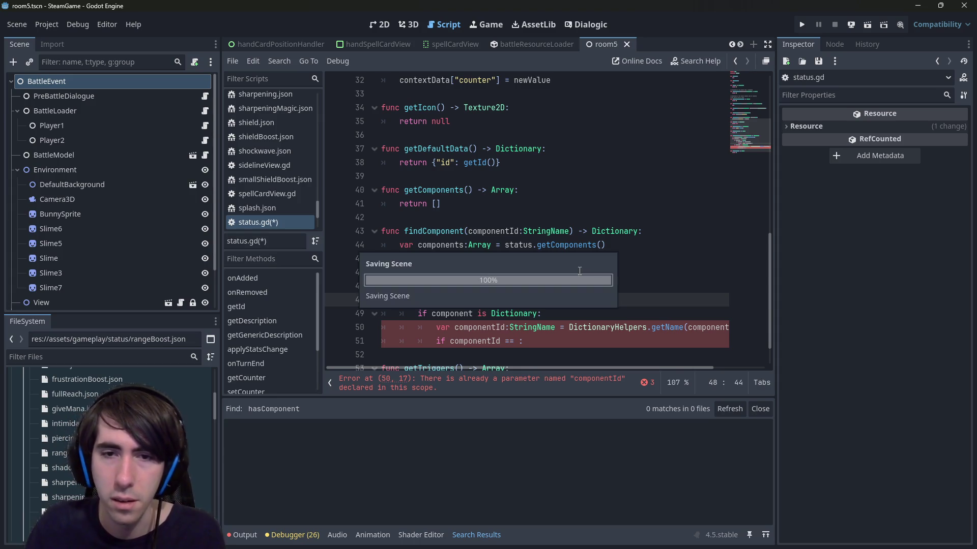
pyautogui.scroll(-1, 579, 272)
pyautogui.moveTo(524, 300)
pyautogui.mouseDown()
pyautogui.moveTo(407, 292)
pyautogui.moveTo(346, 257)
pyautogui.moveTo(308, 268)
pyautogui.mouseUp()
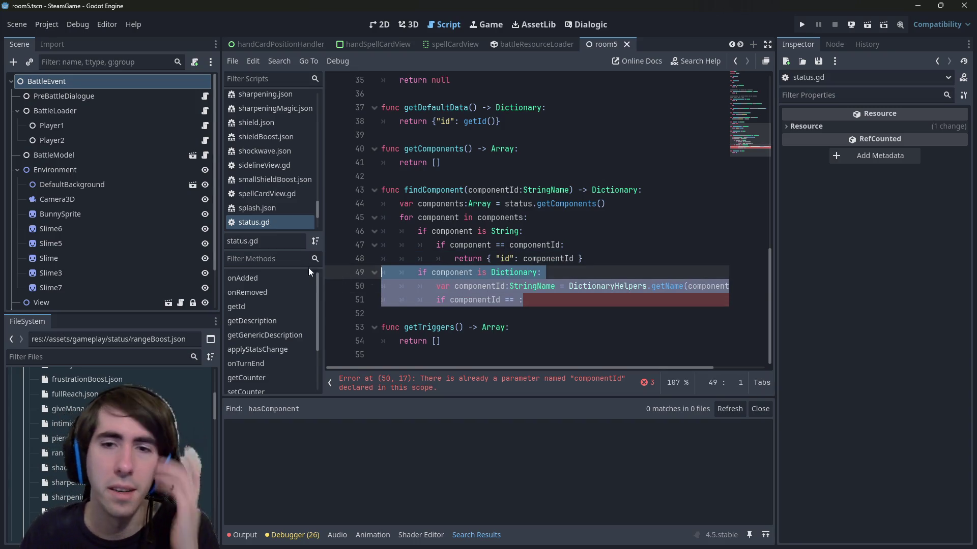
# Rename every componentId parameter use to targetComponentId with multi-cursor and save.
pyautogui.click(557, 292)
pyautogui.doubleClick(531, 245)
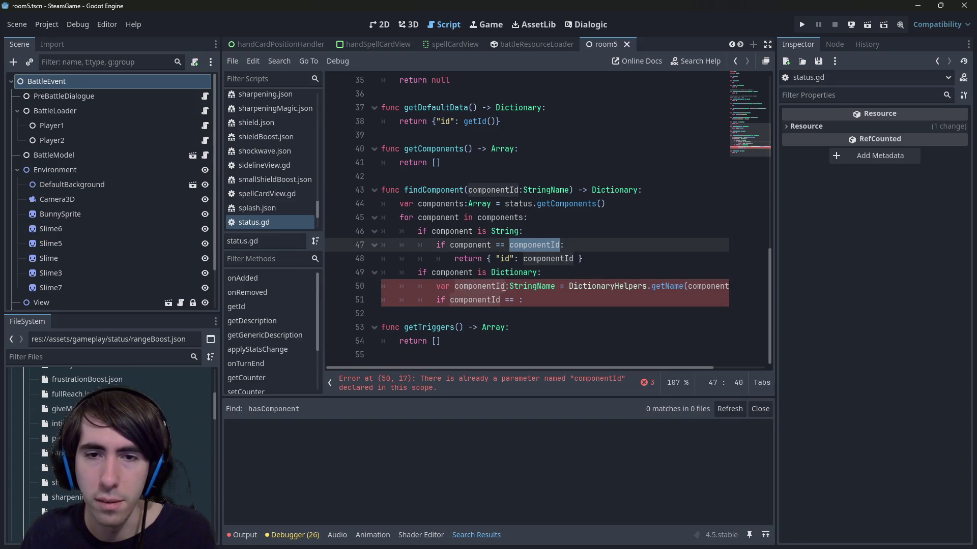
pyautogui.click(489, 285)
pyautogui.click(493, 190)
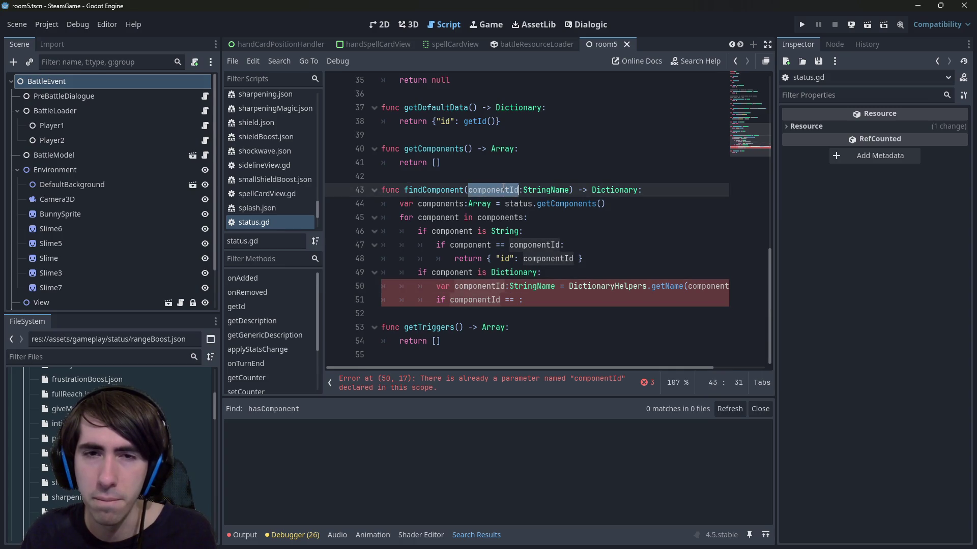
pyautogui.click(481, 273)
pyautogui.doubleClick(488, 286)
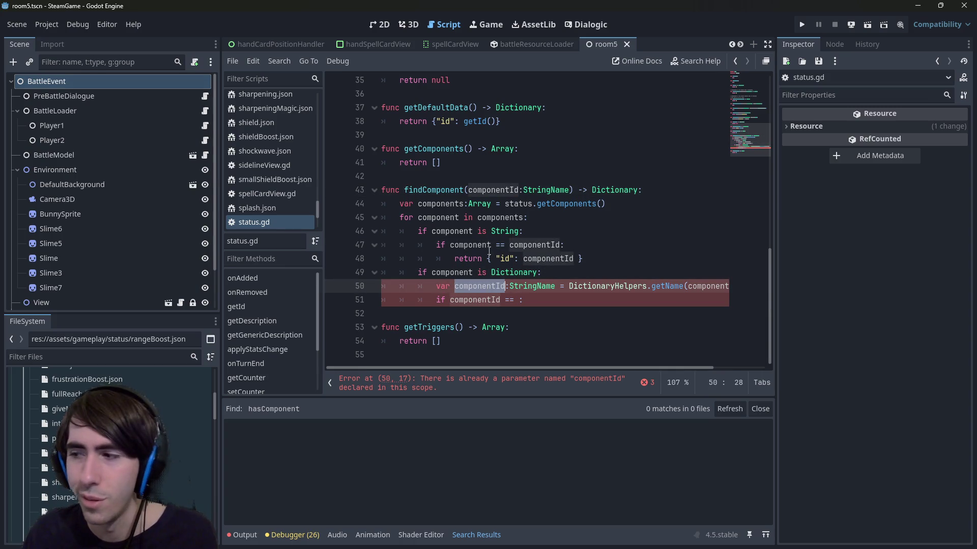
pyautogui.doubleClick(494, 190)
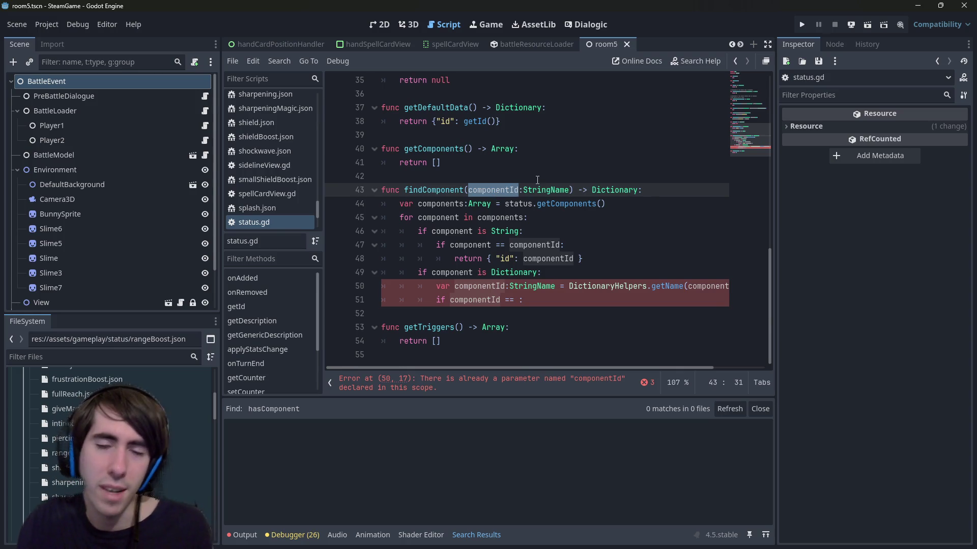
pyautogui.hotkey('ctrl', 'd')
pyautogui.hotkey('ctrl', 'd')
pyautogui.press('Left')
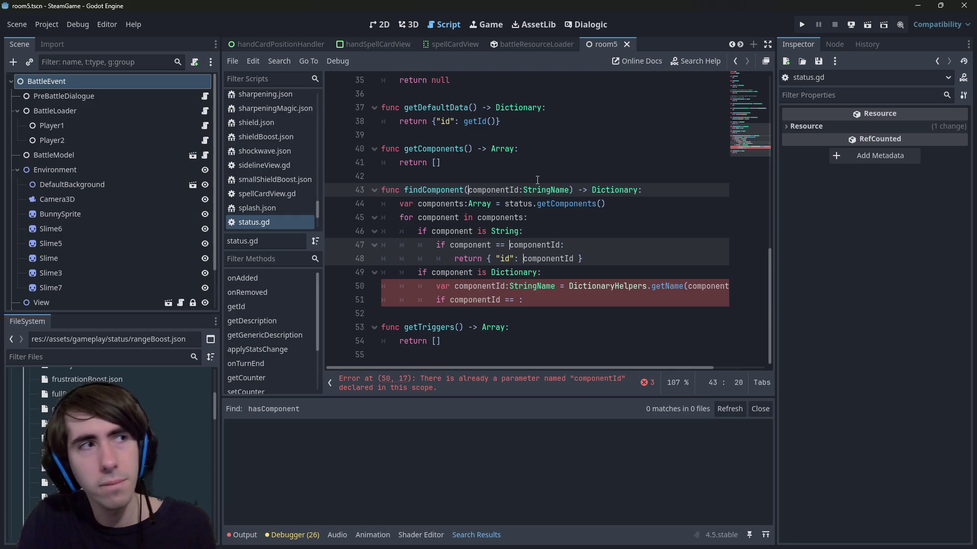
pyautogui.write('targetC')
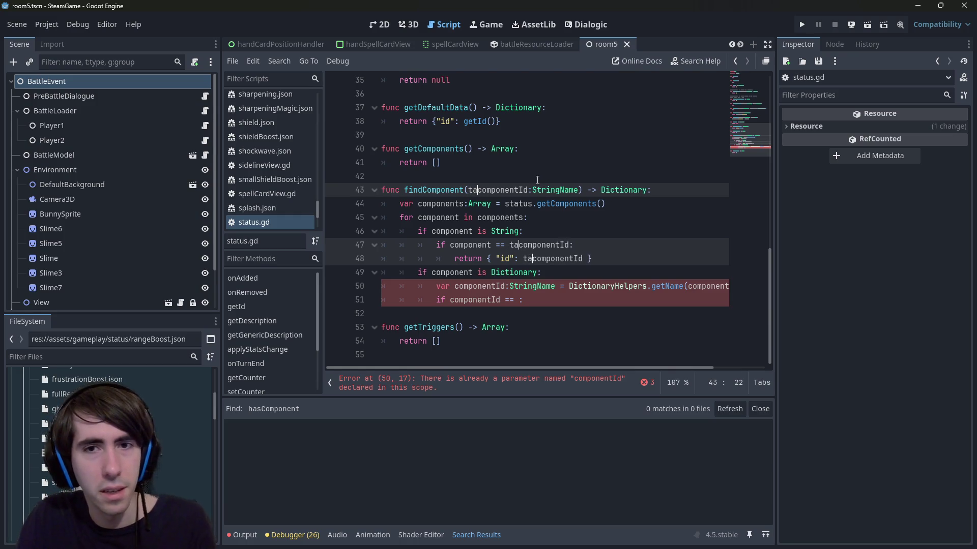
pyautogui.press('Delete')
pyautogui.hotkey('ctrl', 's')
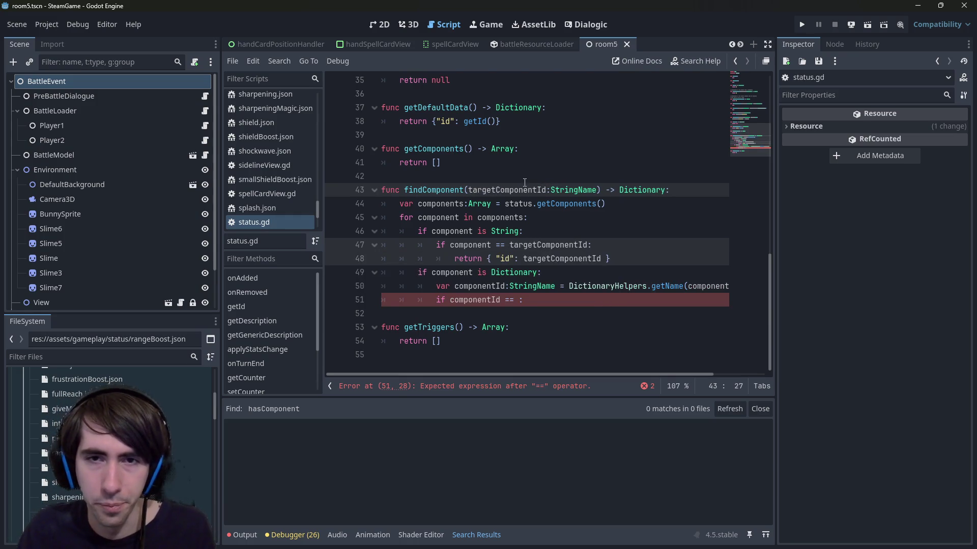
# Compare line 51 against targetComponentId and return the matching dictionary component.
pyautogui.doubleClick(505, 190)
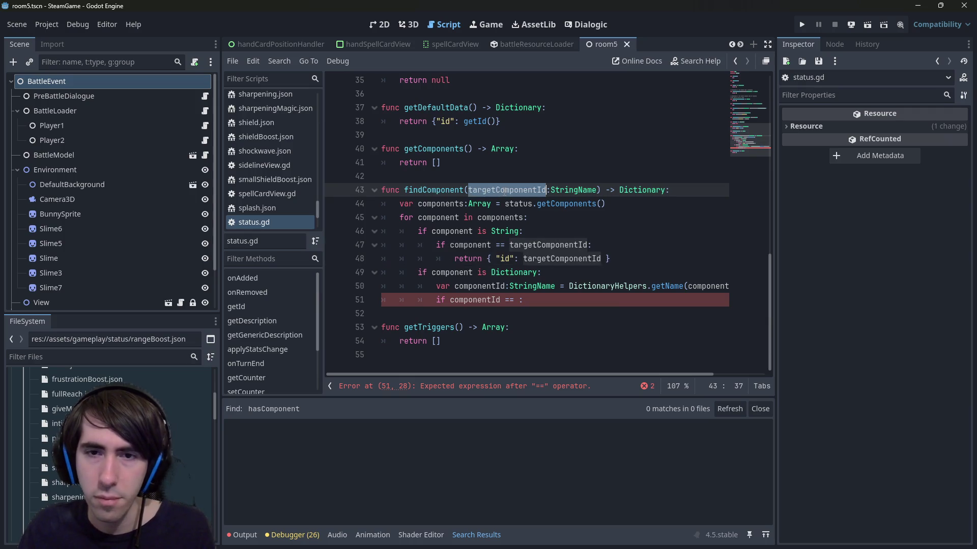
pyautogui.click(517, 301)
pyautogui.hotkey('ctrl', 'v')
pyautogui.press('End')
pyautogui.press('Return')
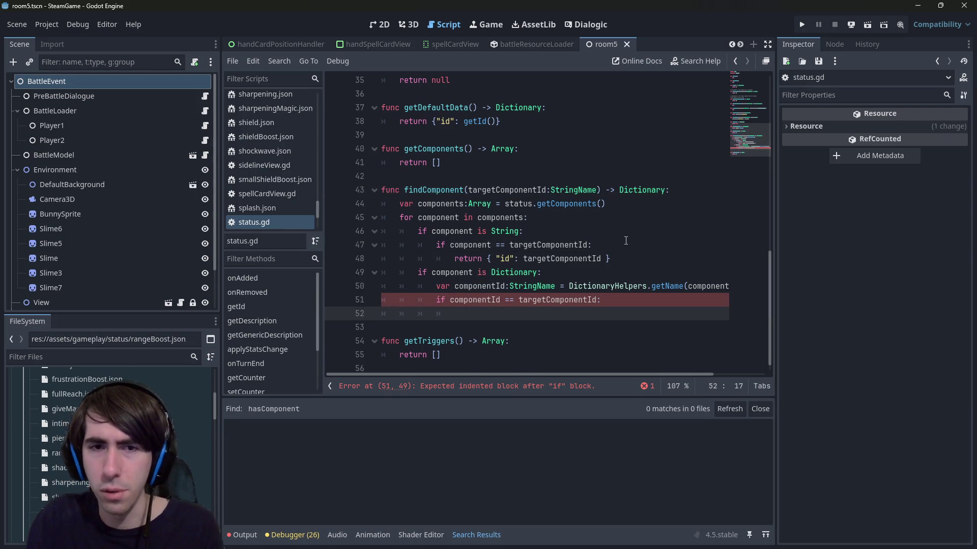
pyautogui.write('return co')
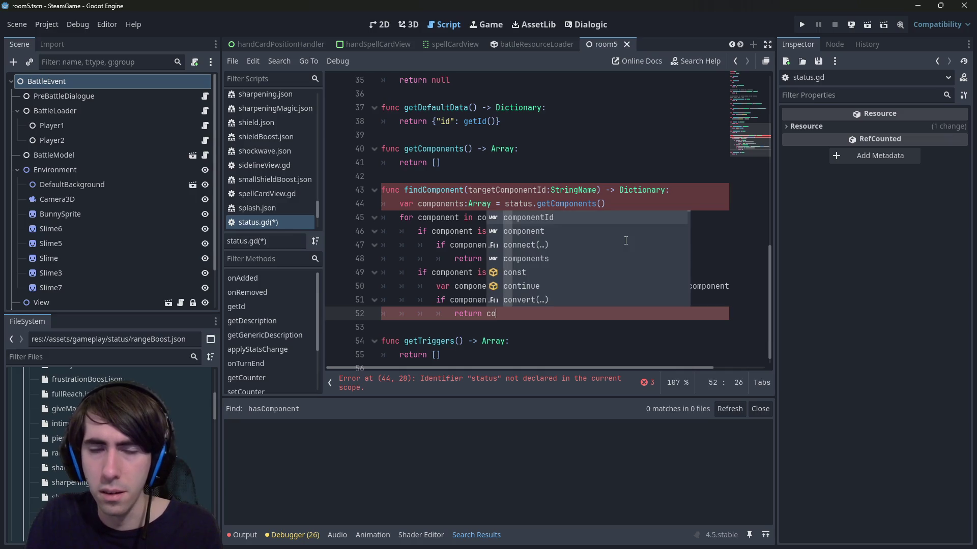
pyautogui.write('mponent')
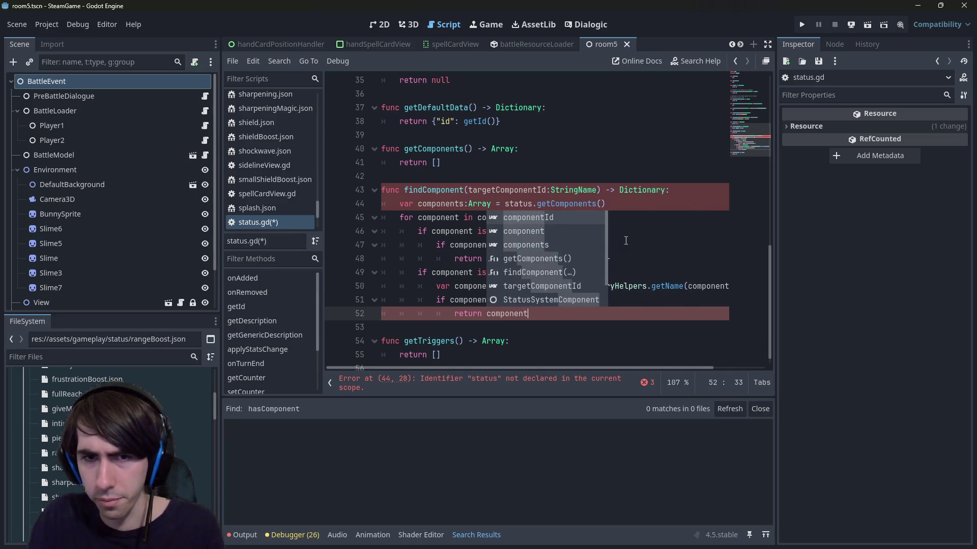
pyautogui.press('Escape')
pyautogui.hotkey('ctrl', 's')
# Add a 'return {}' fallback after the loop and save the script.
pyautogui.press('Return')
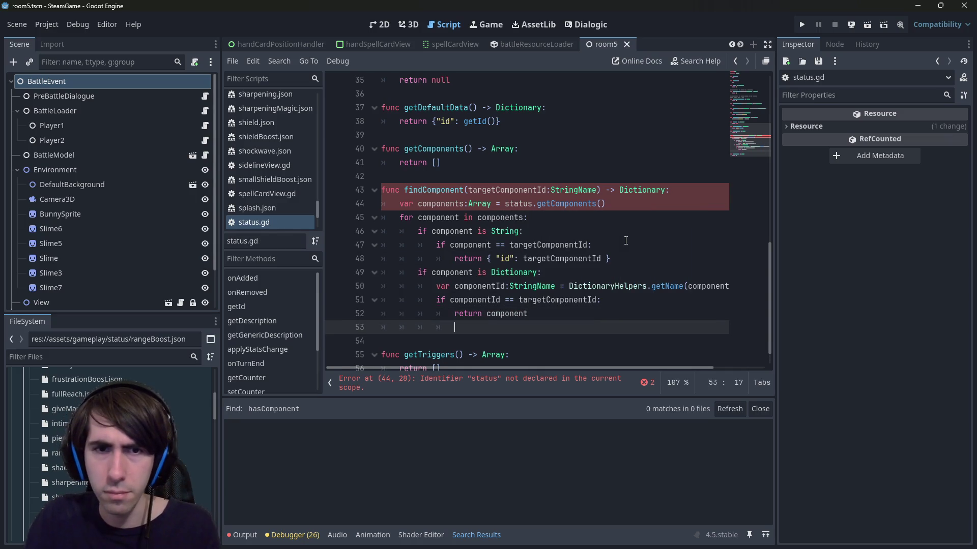
pyautogui.write('return {}')
pyautogui.hotkey('ctrl', 's')
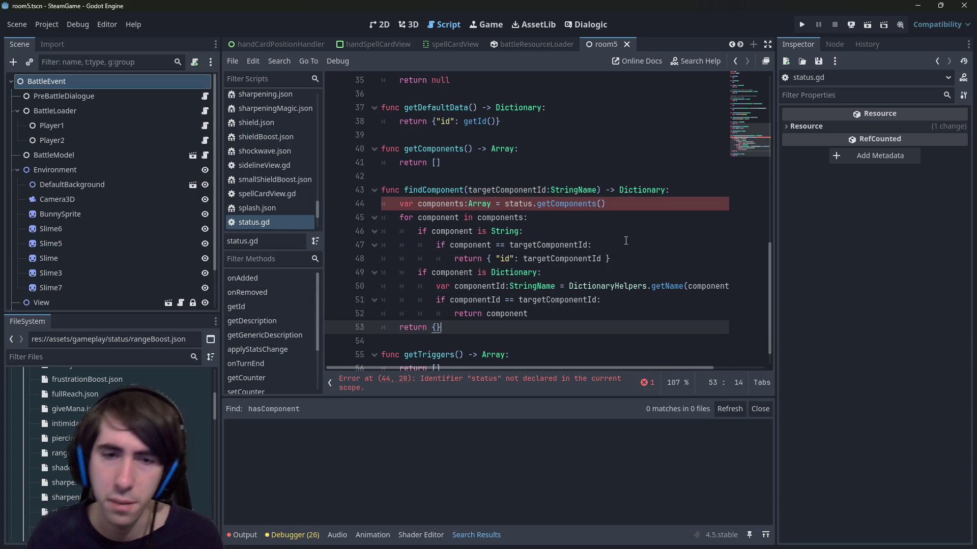
pyautogui.click(501, 382)
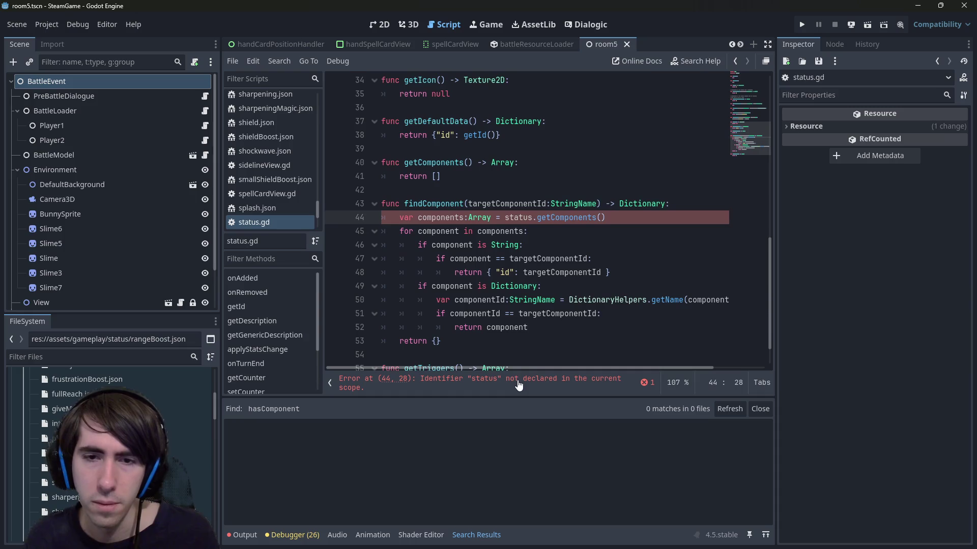
# Delete the undeclared status prefix so findComponent calls getComponents() directly.
pyautogui.moveTo(531, 302)
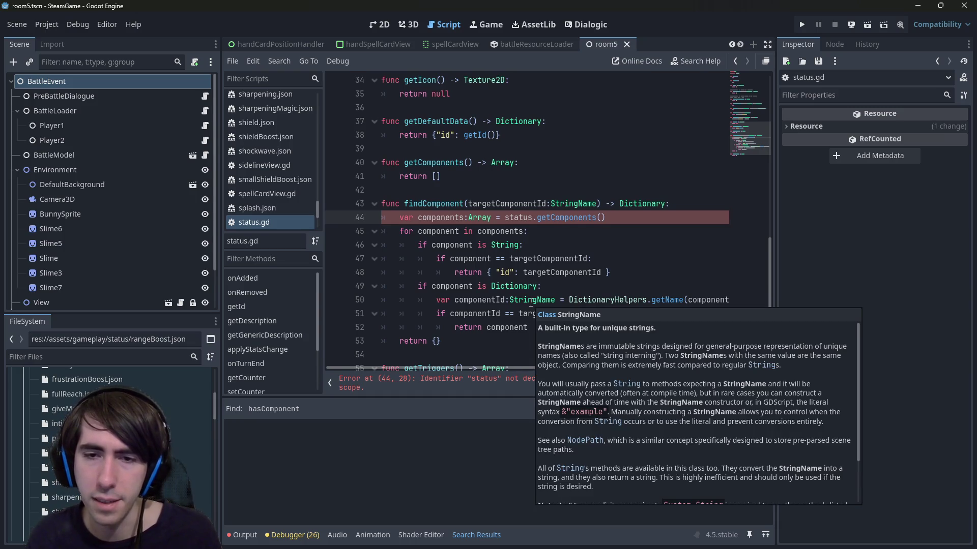
pyautogui.doubleClick(506, 217)
pyautogui.press('Delete')
pyautogui.press('Delete')
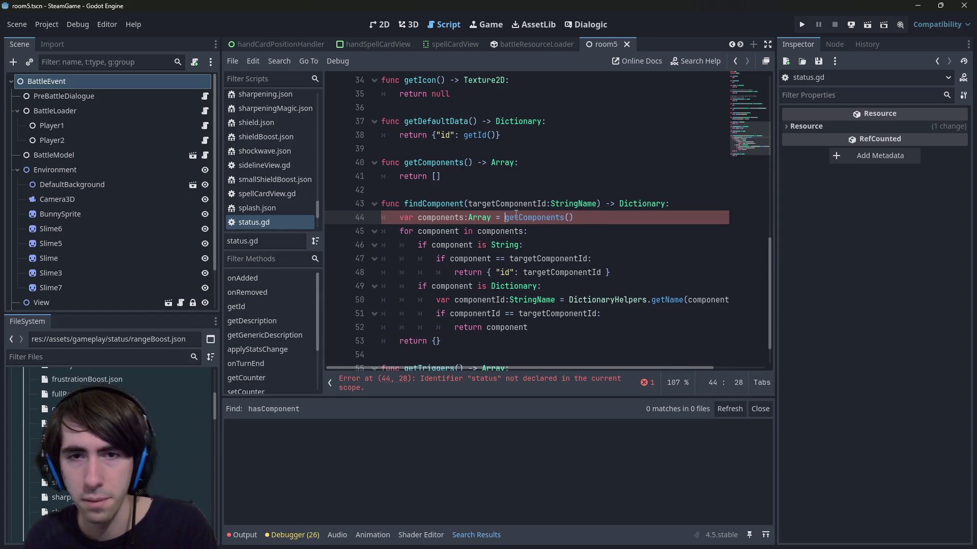
pyautogui.click(605, 230)
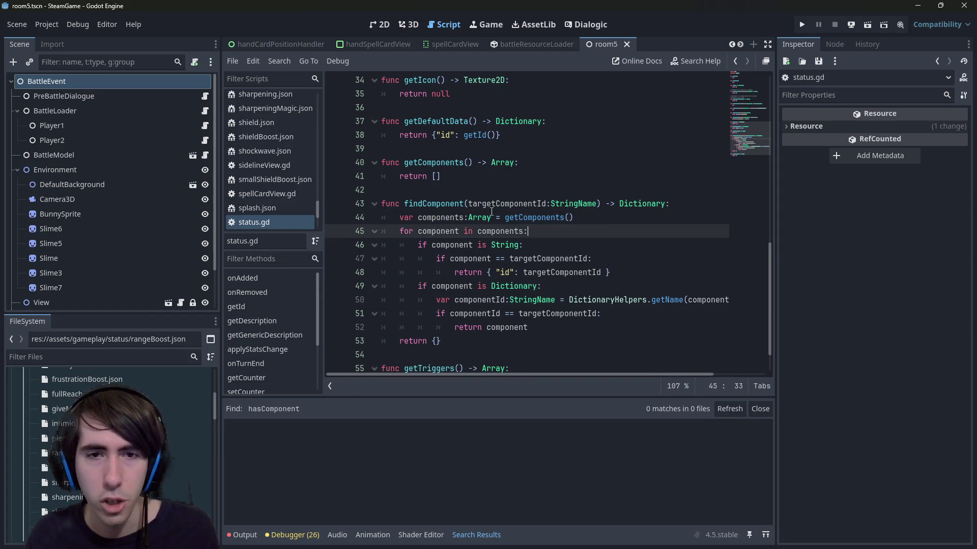
# Reopen abilitySystemComponent.gd from the top of the Filter Scripts list.
pyautogui.scroll(3, 280, 142)
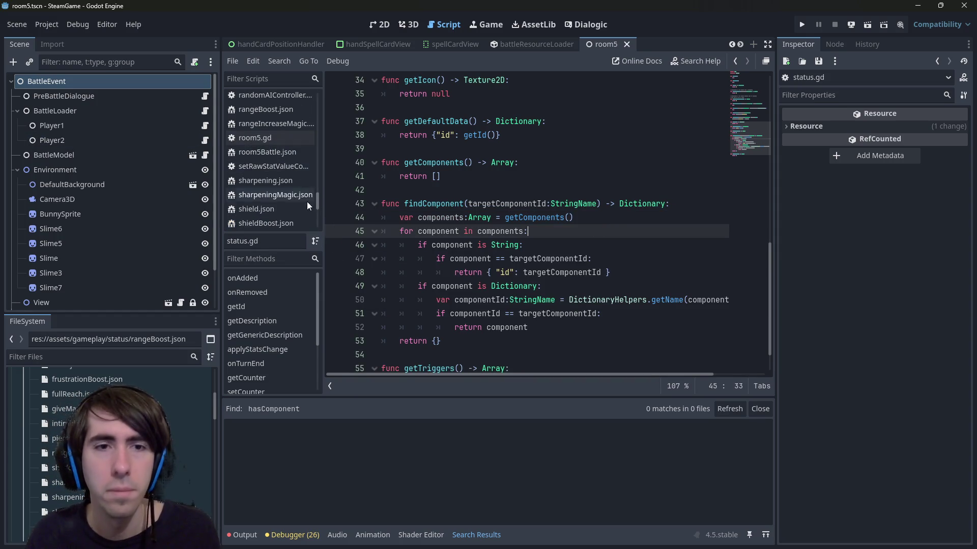
pyautogui.moveTo(315, 201); pyautogui.dragTo(307, 84)
pyautogui.click(275, 99)
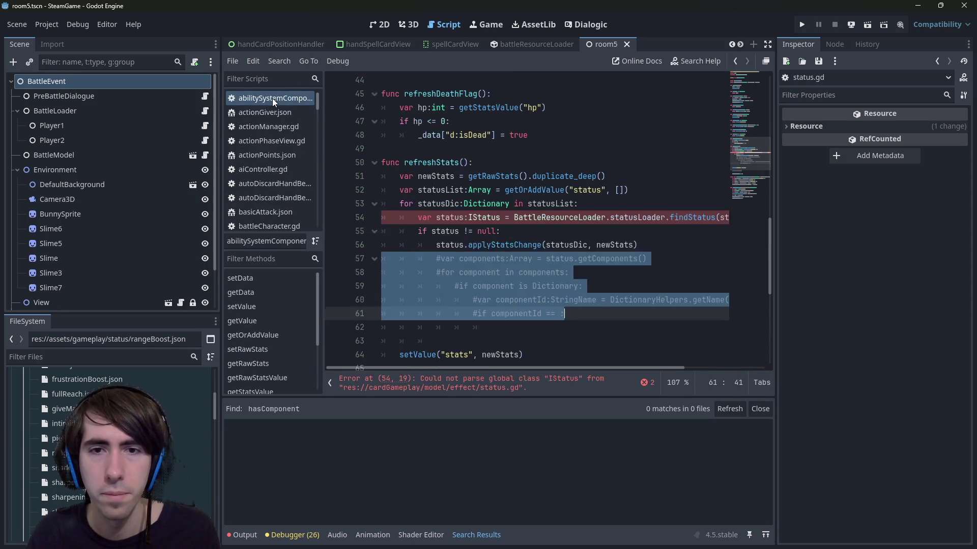
# Add a line status.findComponent(&"") right after the applyStatsChange call in refreshStats.
pyautogui.click(501, 232)
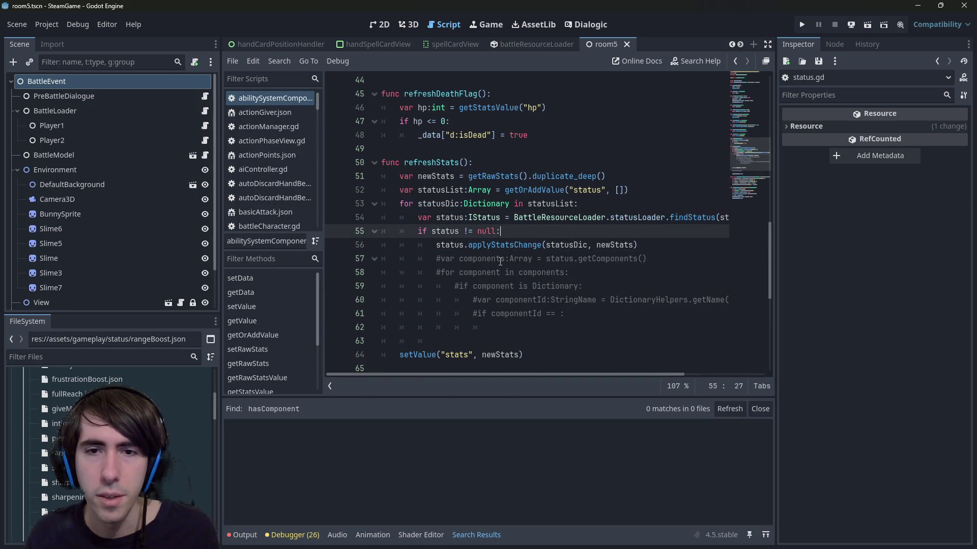
pyautogui.click(646, 243)
pyautogui.press('Return')
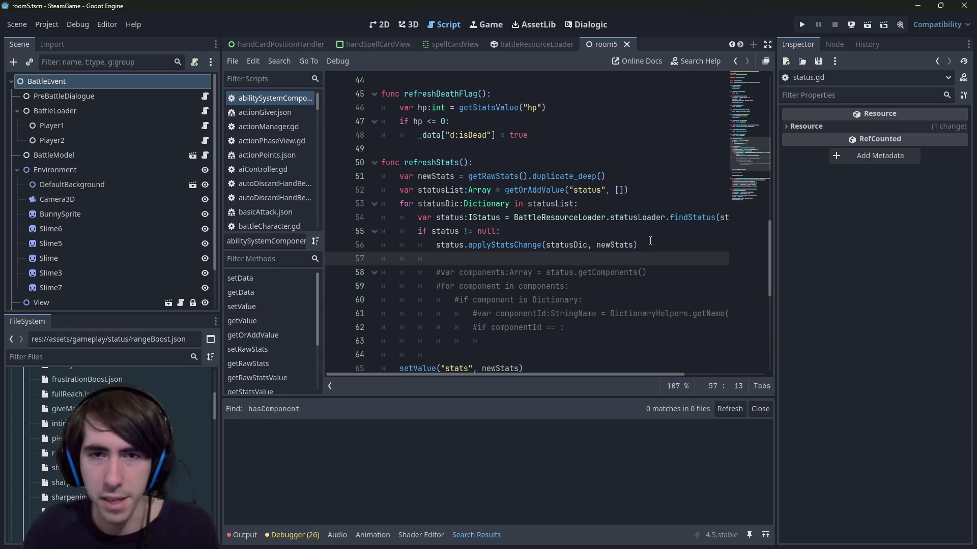
pyautogui.write('status.find')
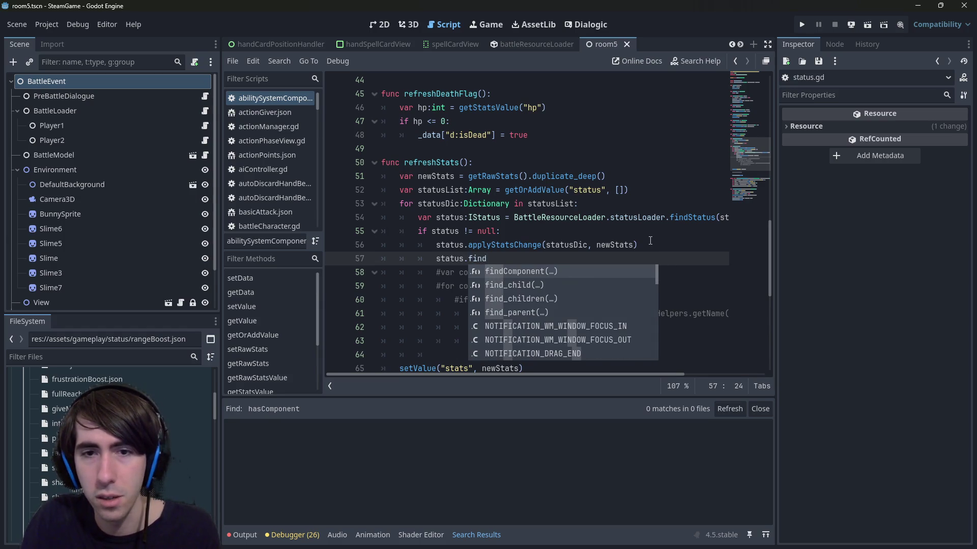
pyautogui.press('Return')
pyautogui.write('"')
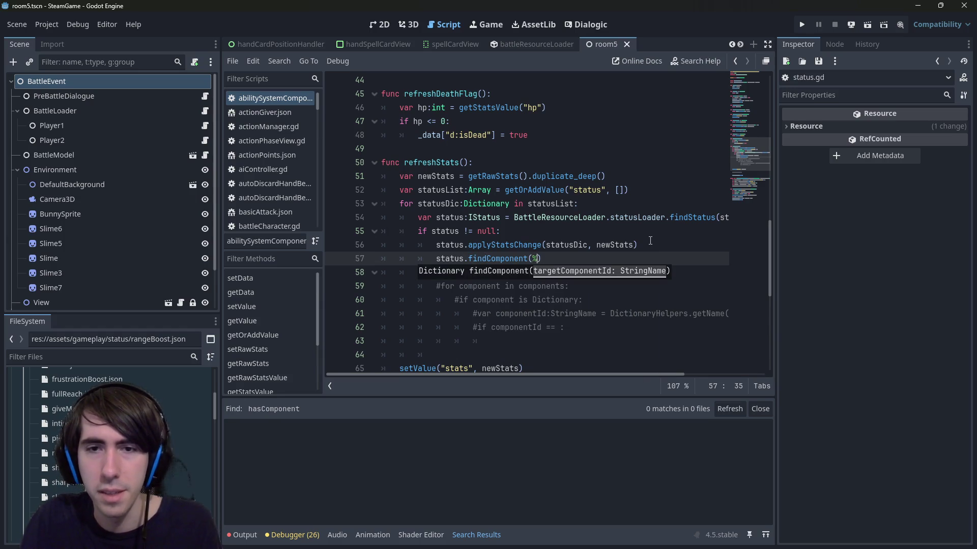
pyautogui.press('BackSpace')
pyautogui.write('&')
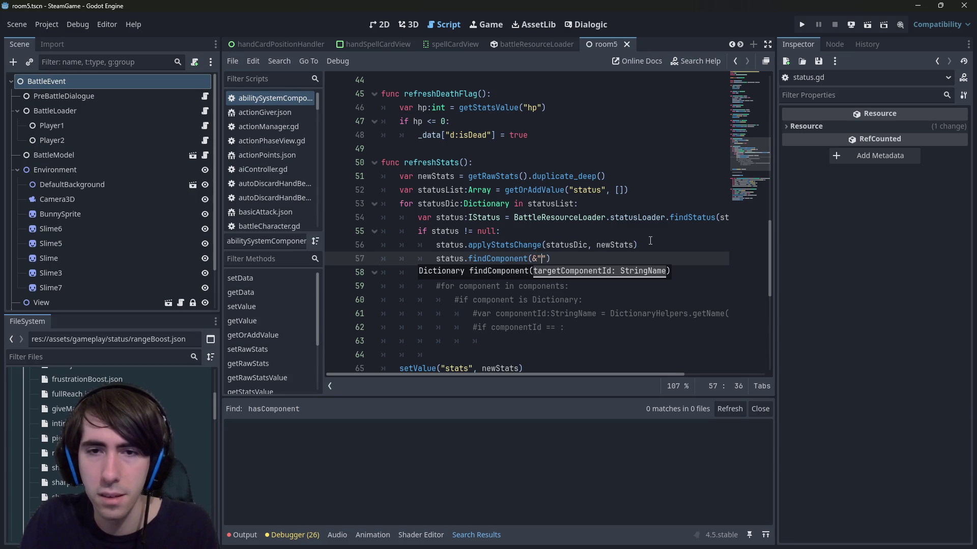
pyautogui.write('"')
pyautogui.scroll(-5, 117, 437)
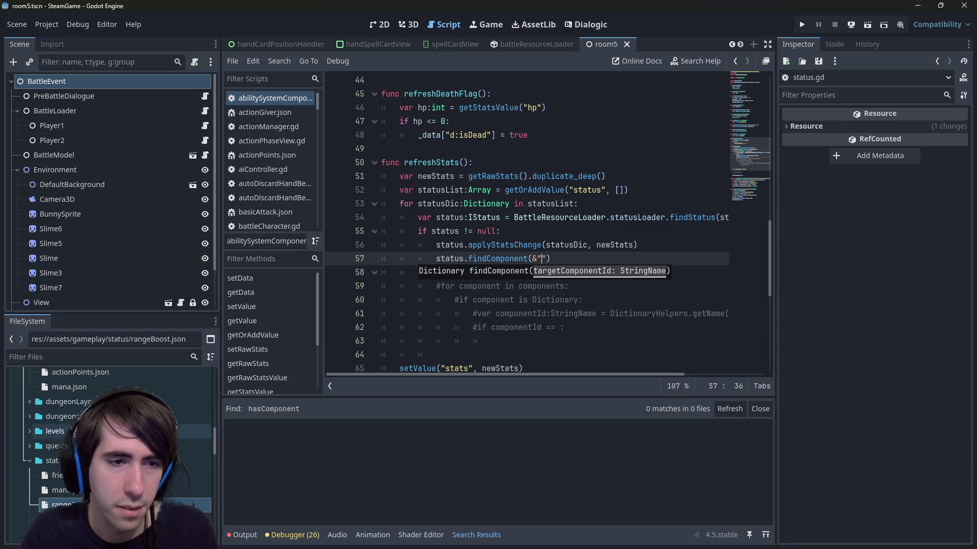
pyautogui.scroll(-10, 117, 437)
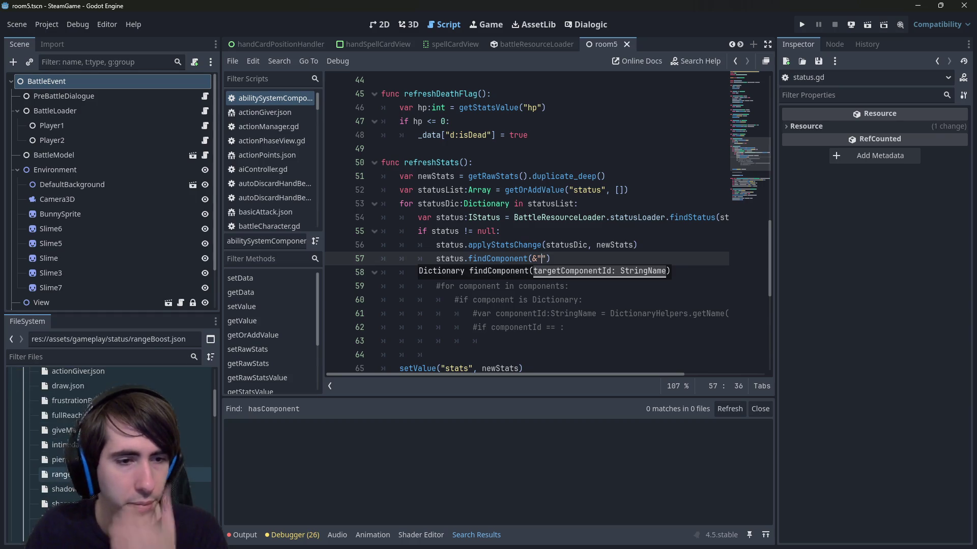
# Copy the StatChange component id from rangeBoost.json into findComponent(&"StatChange").
pyautogui.doubleClick(61, 474)
pyautogui.doubleClick(470, 204)
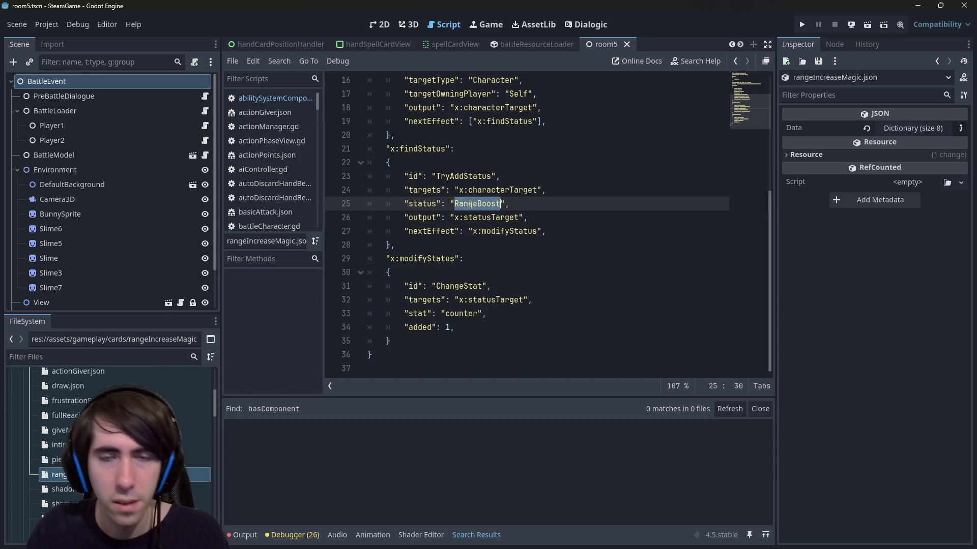
pyautogui.scroll(2, 488, 198)
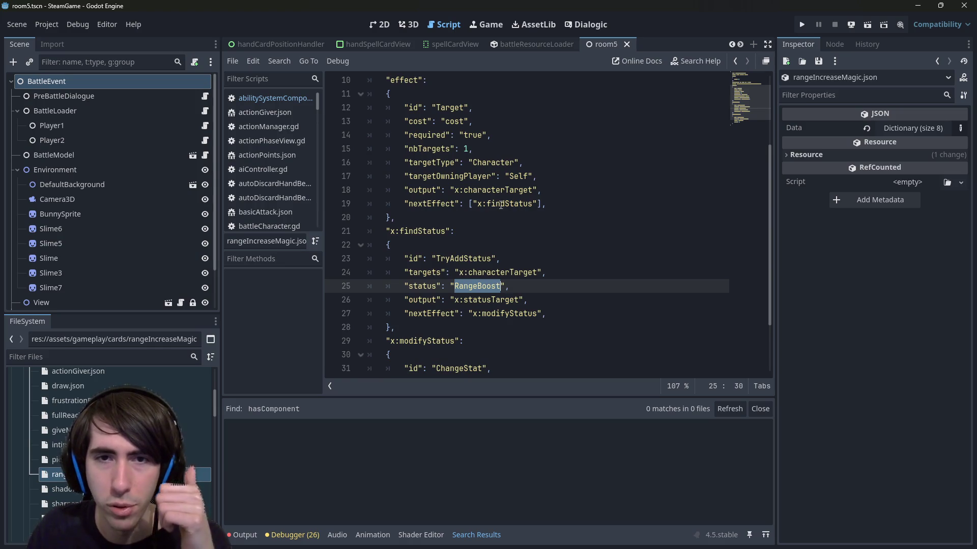
pyautogui.scroll(-1, 500, 204)
pyautogui.scroll(-1, 501, 205)
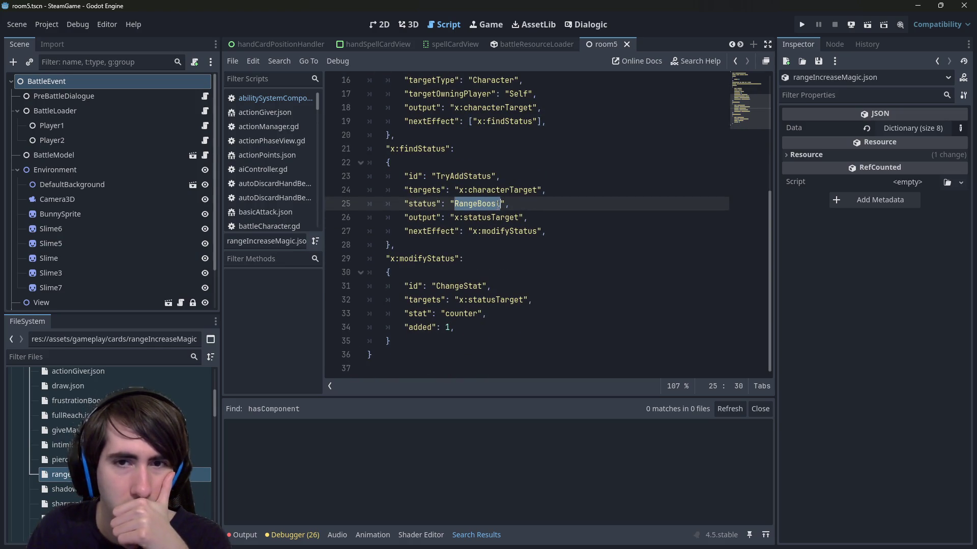
pyautogui.scroll(-5, 127, 458)
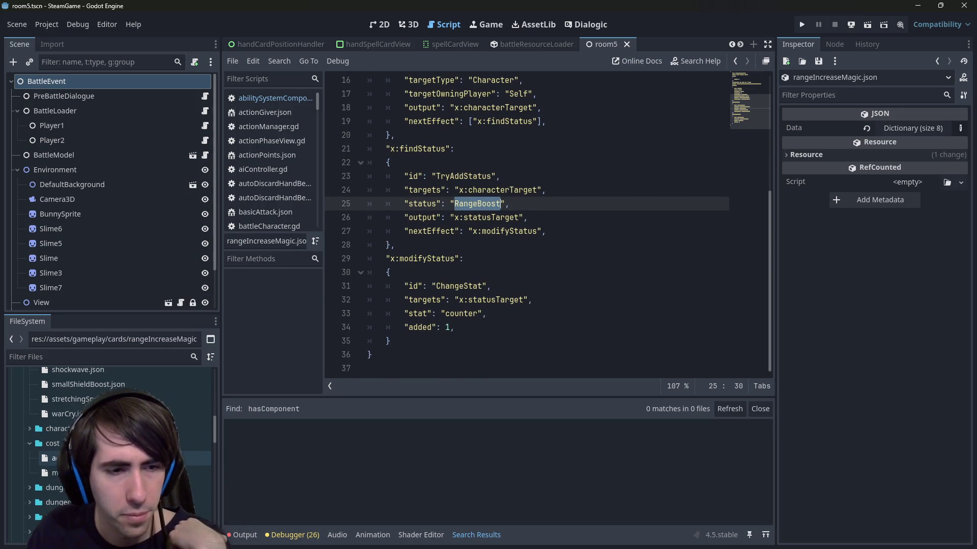
pyautogui.doubleClick(66, 526)
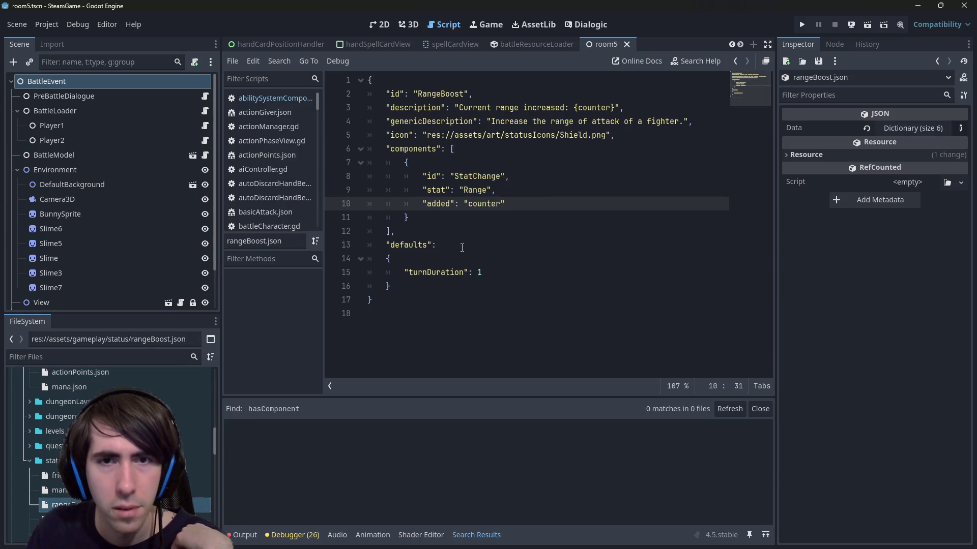
pyautogui.doubleClick(481, 176)
pyautogui.hotkey('ctrl', 'c')
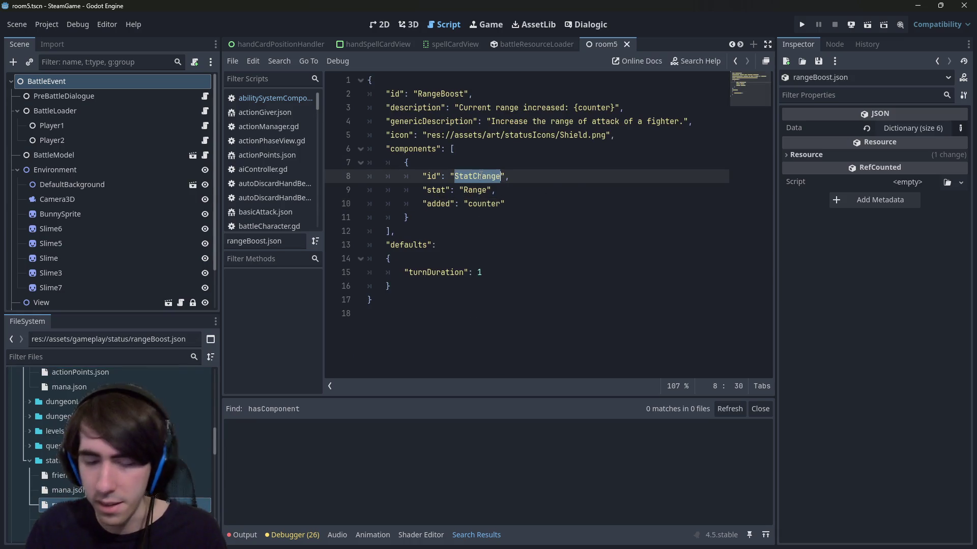
pyautogui.hotkey('alt', 'Left')
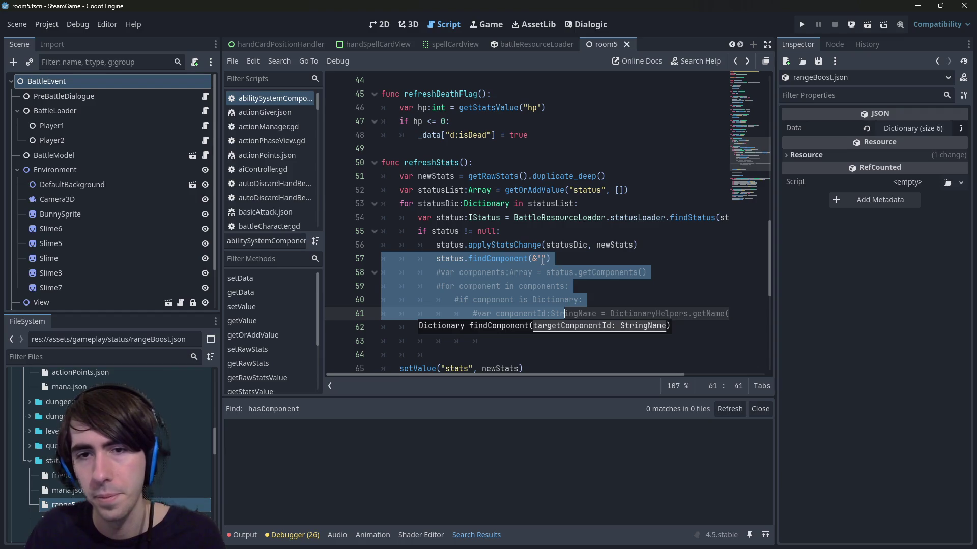
pyautogui.click(542, 260)
pyautogui.hotkey('ctrl', 'v')
# Store the findComponent result in a new variable statChangeComponent:Dictionary.
pyautogui.click(435, 258)
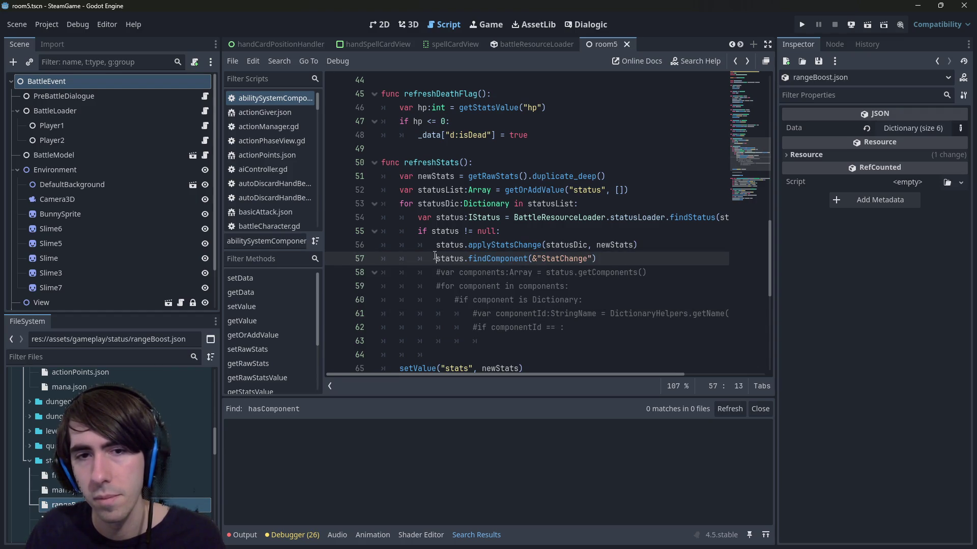
pyautogui.write('var state')
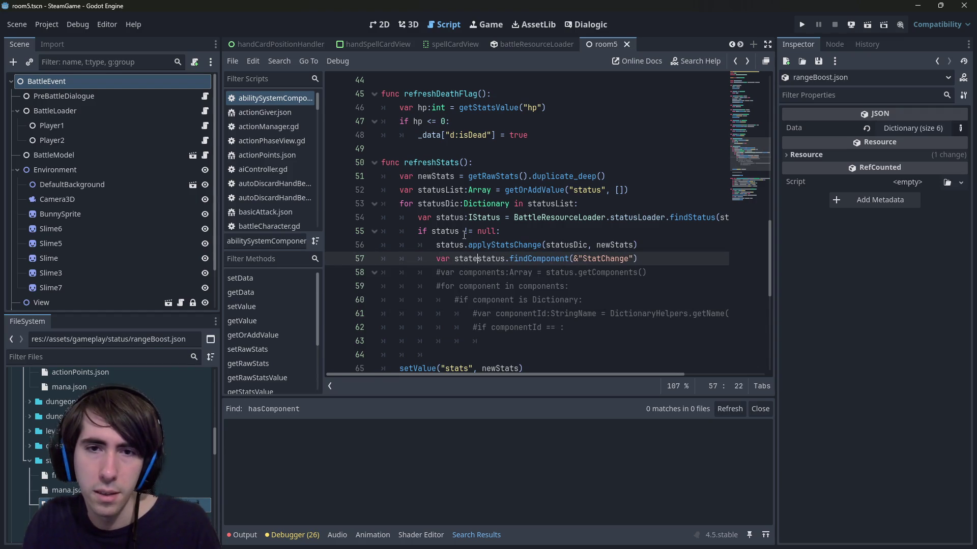
pyautogui.press('BackSpace')
pyautogui.write('ChangeCom')
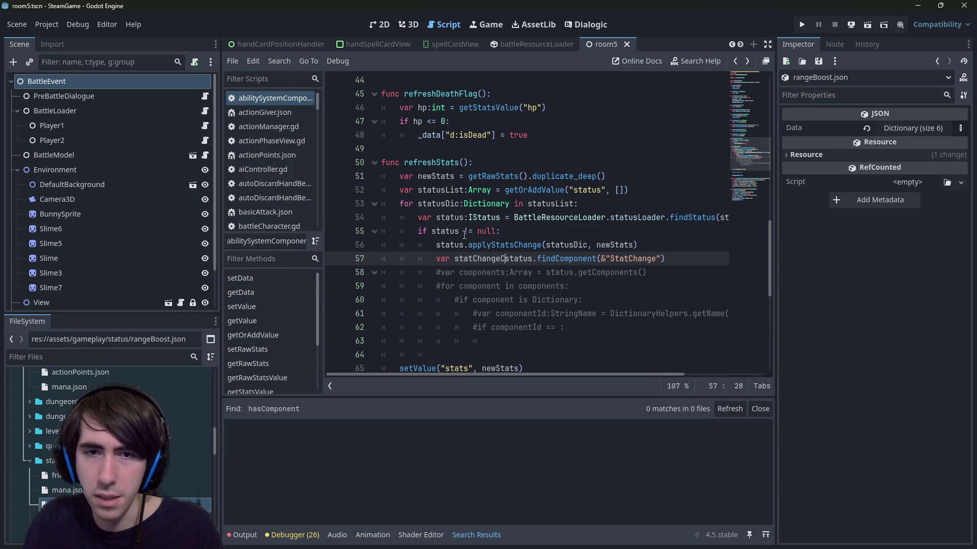
pyautogui.write('ponent:D')
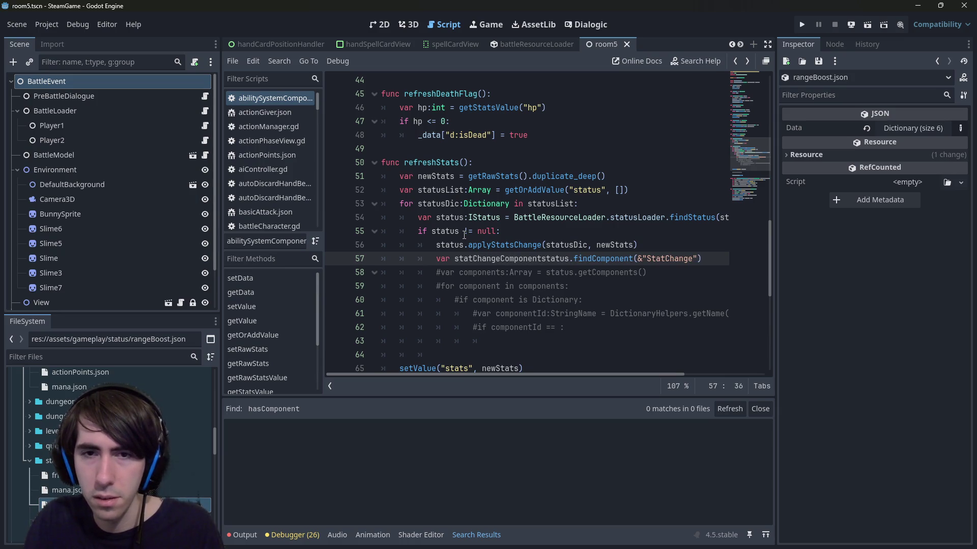
pyautogui.write(' =')
pyautogui.press('Left')
pyautogui.press('Left')
pyautogui.press('Left')
pyautogui.write(':D')
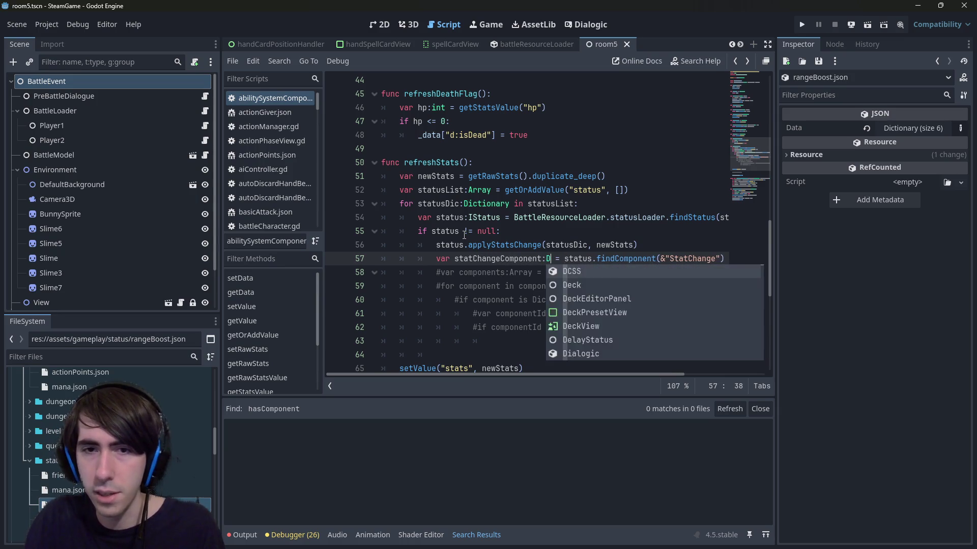
pyautogui.write('ic')
pyautogui.press('Return')
pyautogui.hotkey('ctrl', 'Left')
pyautogui.hotkey('ctrl', 'Left')
pyautogui.hotkey('ctrl', 'Left')
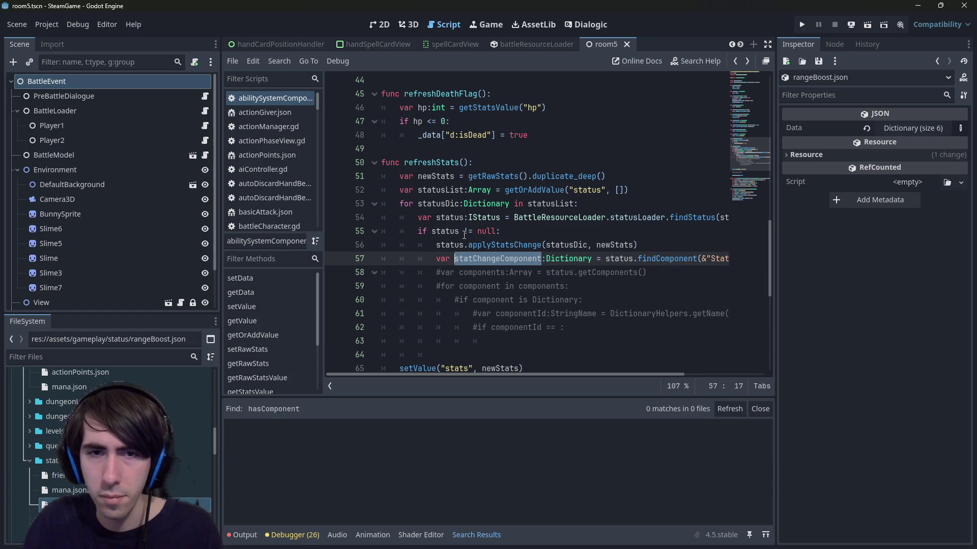
pyautogui.press('Down')
pyautogui.press('Home')
pyautogui.press('Return')
pyautogui.press('Return')
# Add an if !statChangeComponent.is_empty(): check, save, and jump to applyStatsChange's definition.
pyautogui.press('Up')
pyautogui.press('Up')
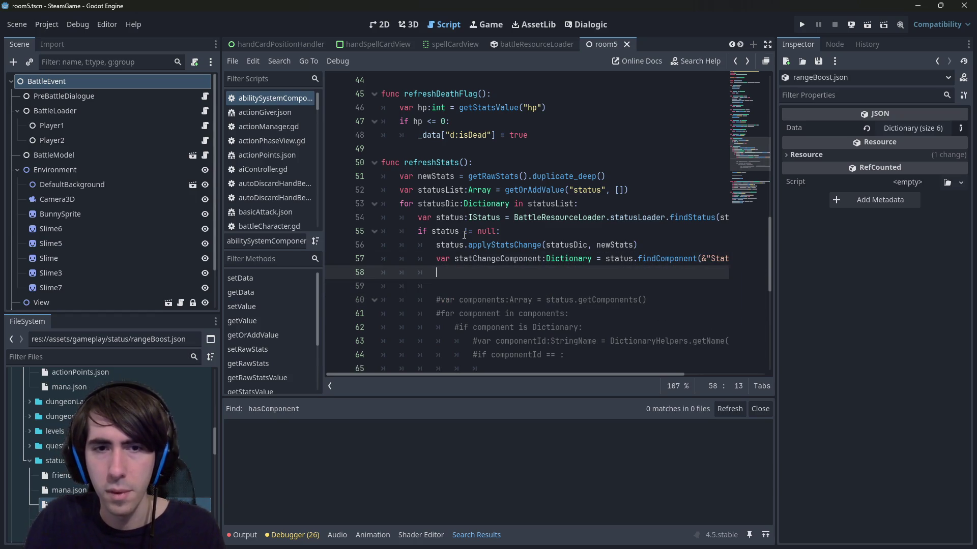
pyautogui.write('if !statChangeComponent.')
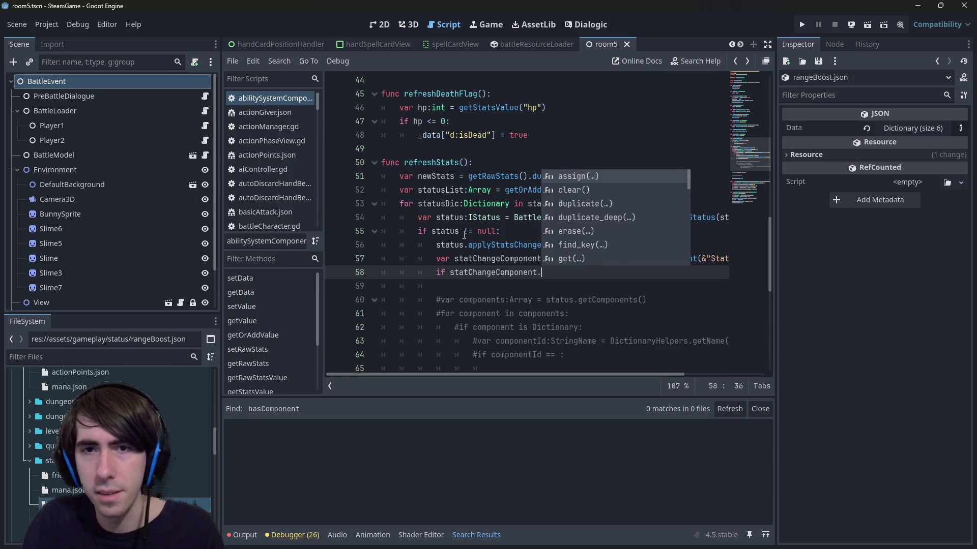
pyautogui.write('is_e')
pyautogui.press('Return')
pyautogui.write(':')
pyautogui.press('Home')
pyautogui.press('Right')
pyautogui.press('Right')
pyautogui.press('Right')
pyautogui.write('!')
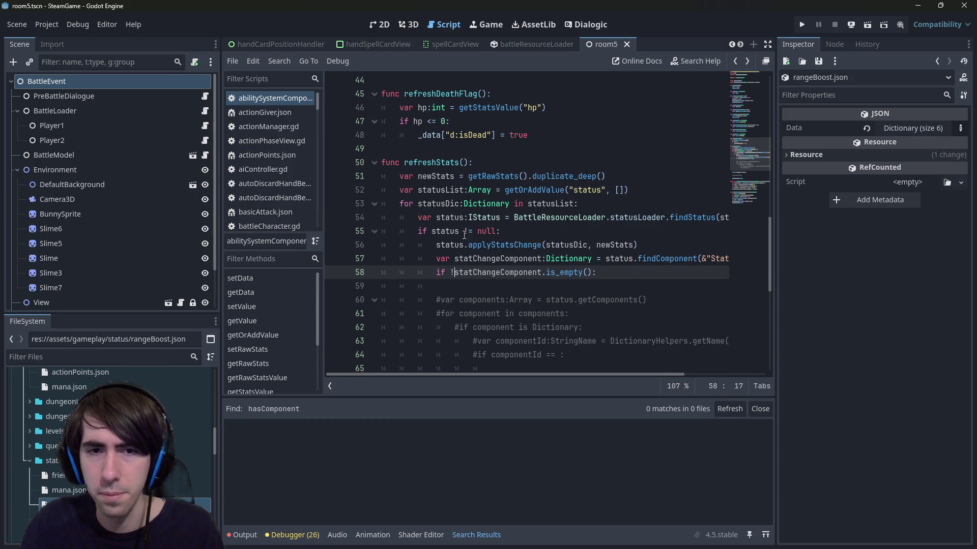
pyautogui.press('Down')
pyautogui.hotkey('ctrl', 's')
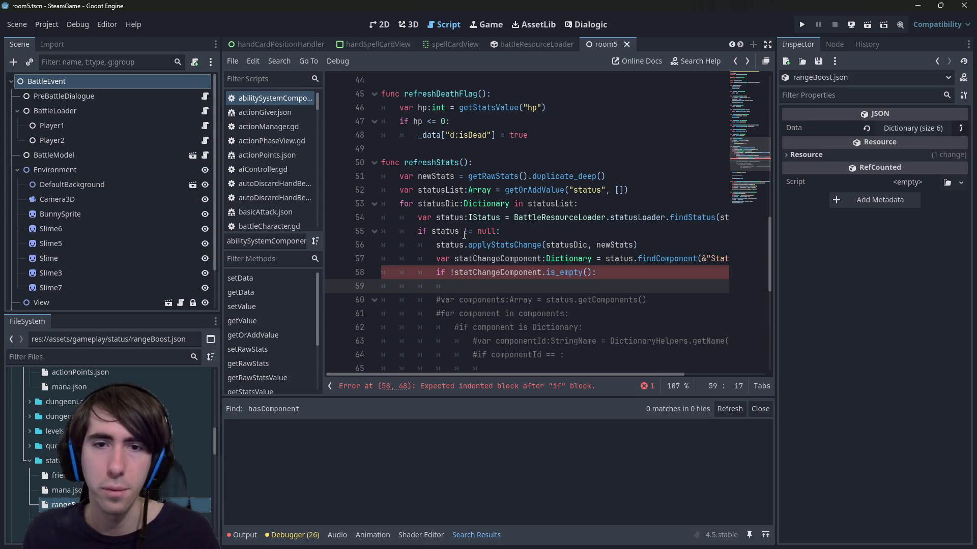
pyautogui.keyDown('ctrl'); pyautogui.click(500, 242); pyautogui.keyUp('ctrl')
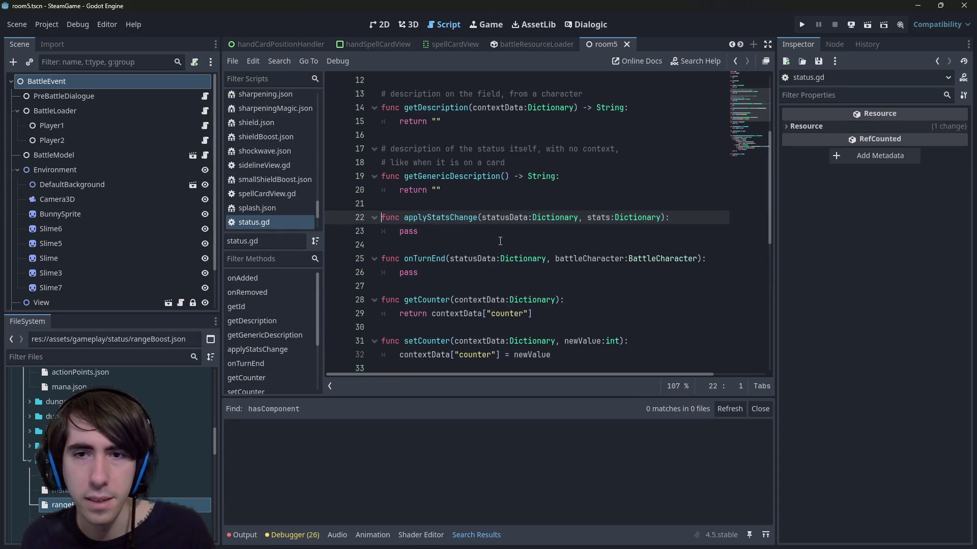
# Inspect the applyStatsChange and applyStatsChangeStatic definitions, then return to refreshStats.
pyautogui.doubleClick(595, 218)
pyautogui.scroll(2, 594, 219)
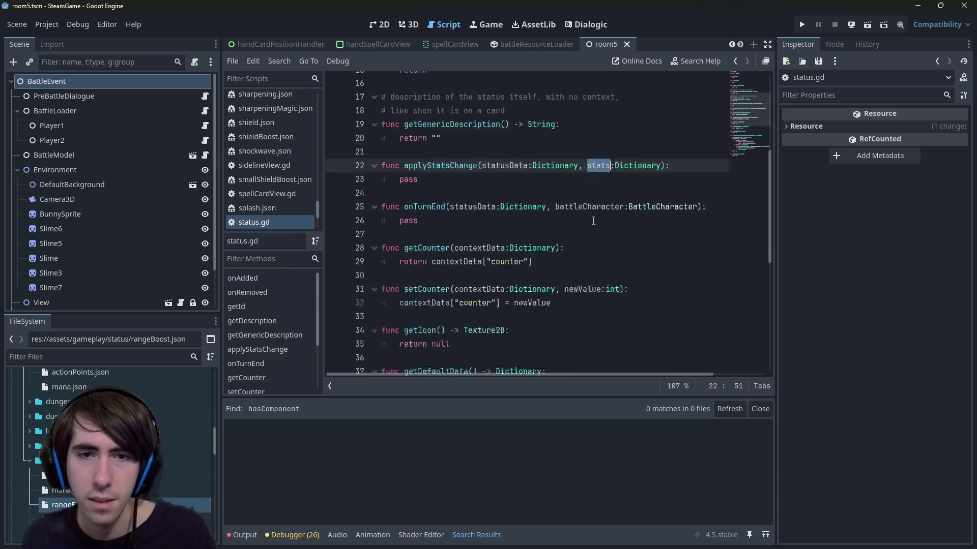
pyautogui.hotkey('alt', 'Left')
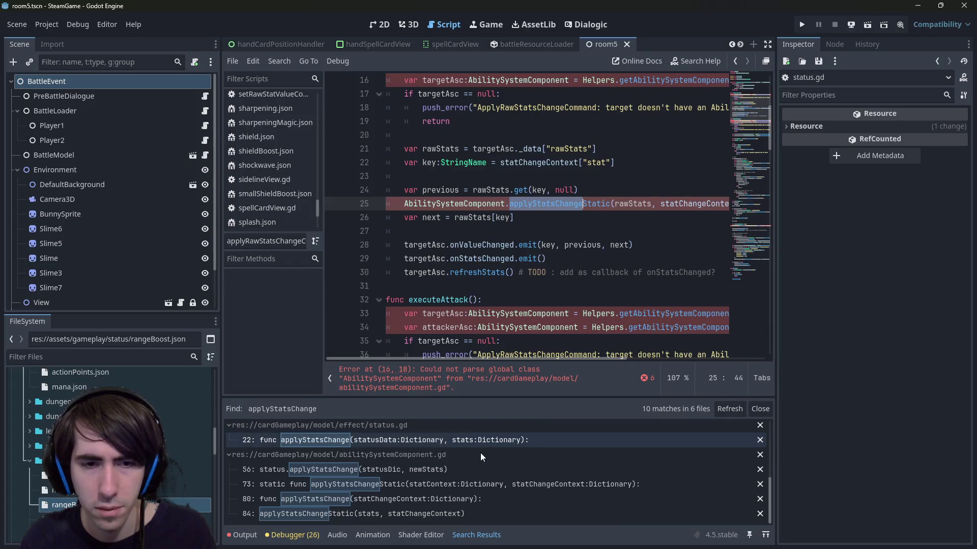
pyautogui.scroll(2, 480, 453)
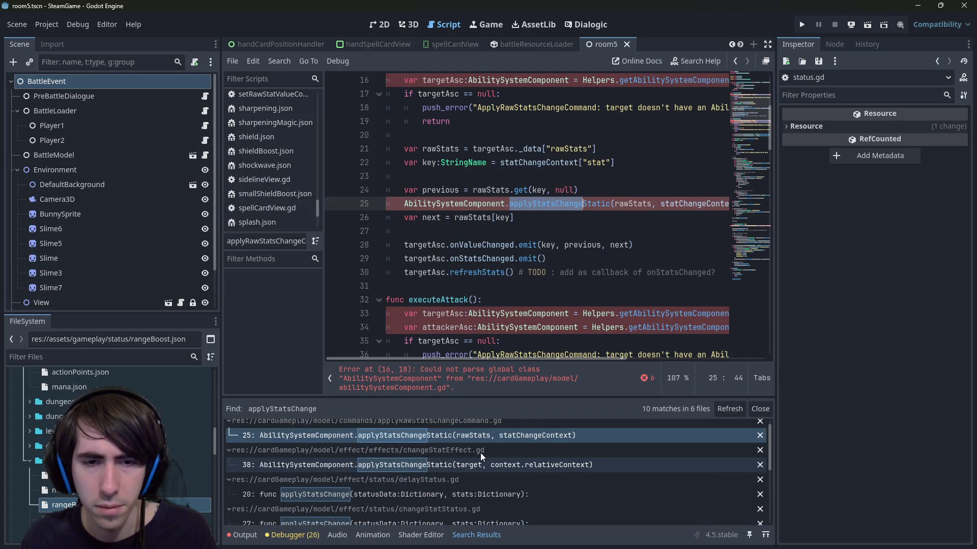
pyautogui.scroll(-1, 484, 439)
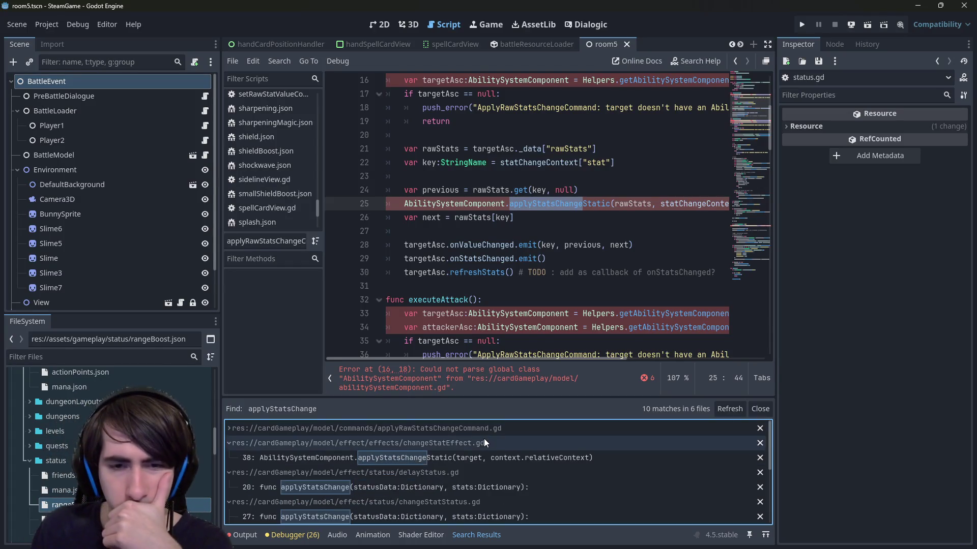
pyautogui.scroll(1, 485, 437)
pyautogui.click(492, 441)
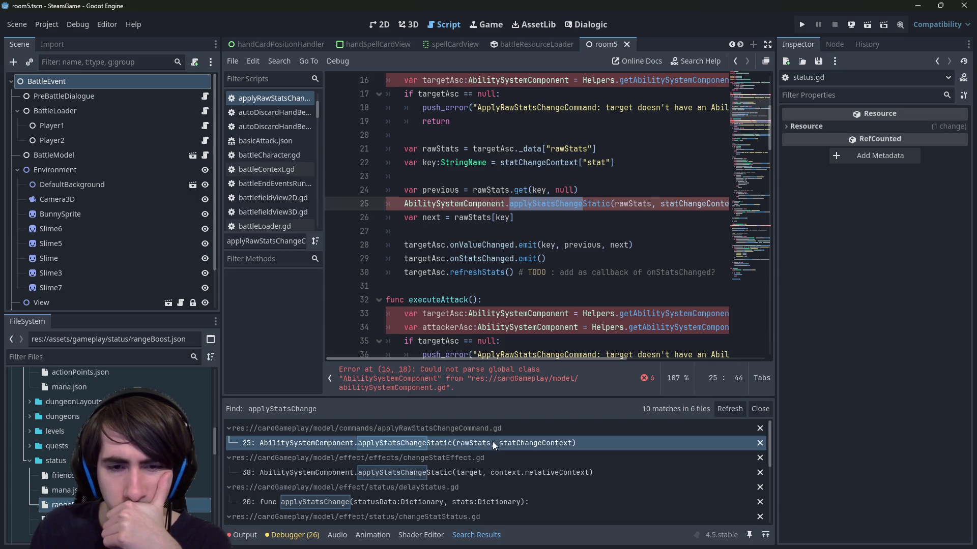
pyautogui.scroll(-1, 562, 249)
pyautogui.scroll(2, 562, 249)
pyautogui.keyDown('ctrl'); pyautogui.click(560, 245); pyautogui.keyUp('ctrl')
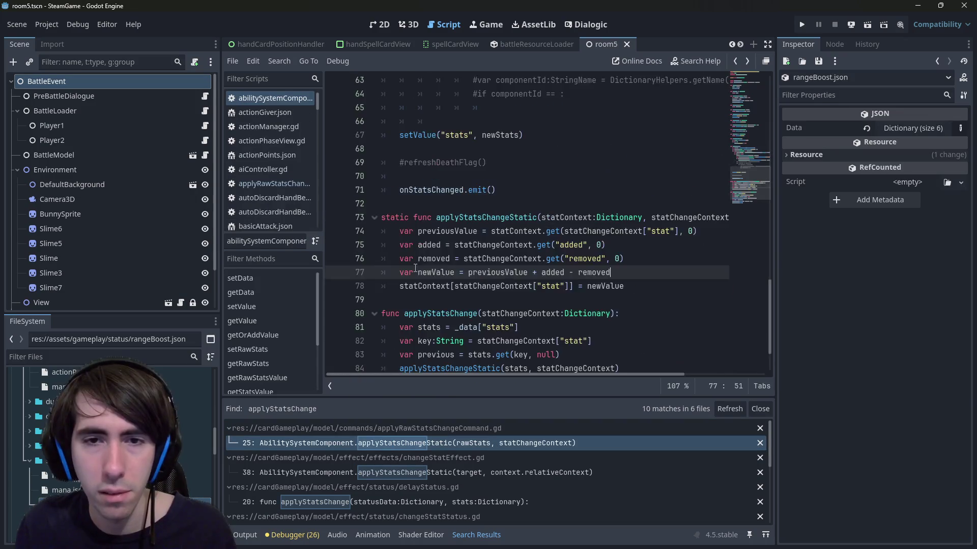
pyautogui.hotkey('alt', 'Left')
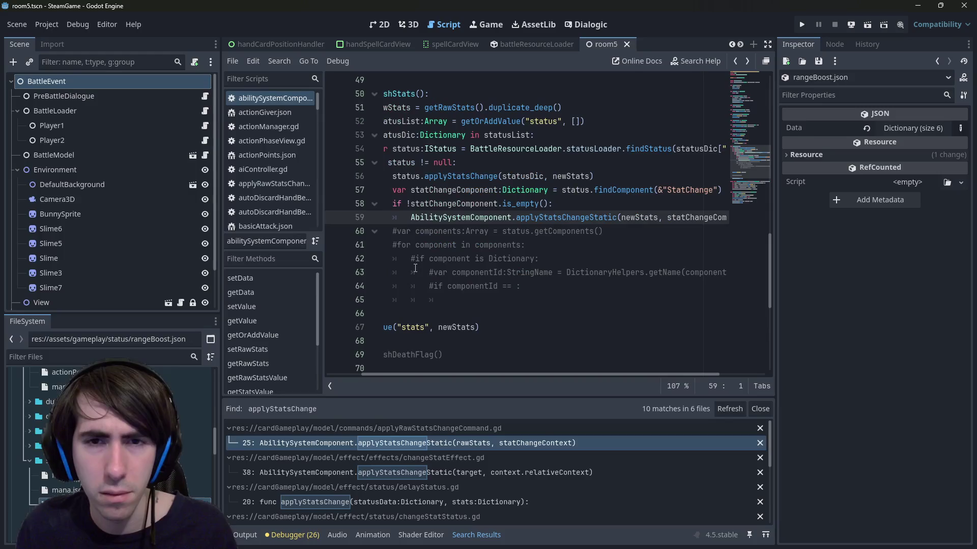
# Delete the commented-out component loop and stray indentation below the applyStatsChangeStatic call.
pyautogui.moveTo(568, 292); pyautogui.dragTo(271, 233)
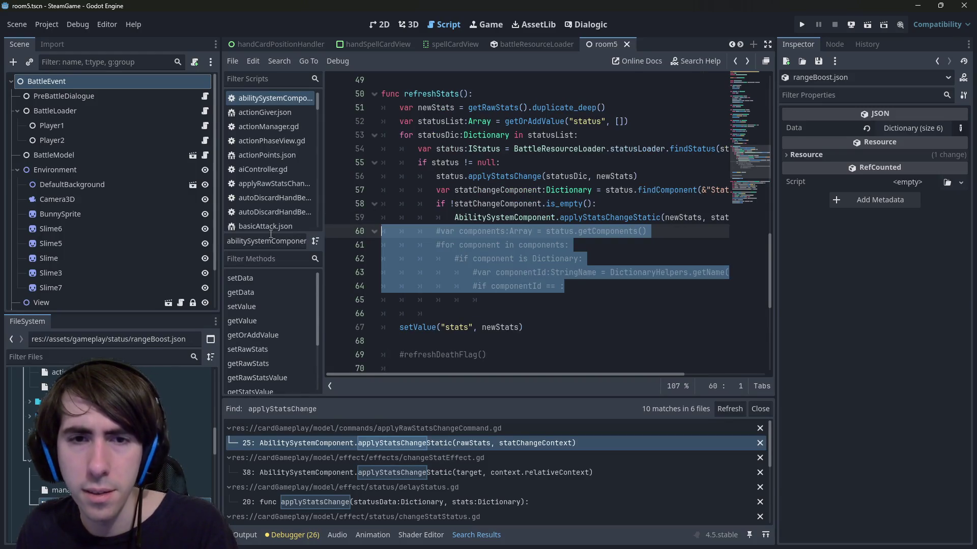
pyautogui.keyDown('shift'); pyautogui.click(506, 309); pyautogui.keyUp('shift')
pyautogui.press('Delete')
pyautogui.press('BackSpace')
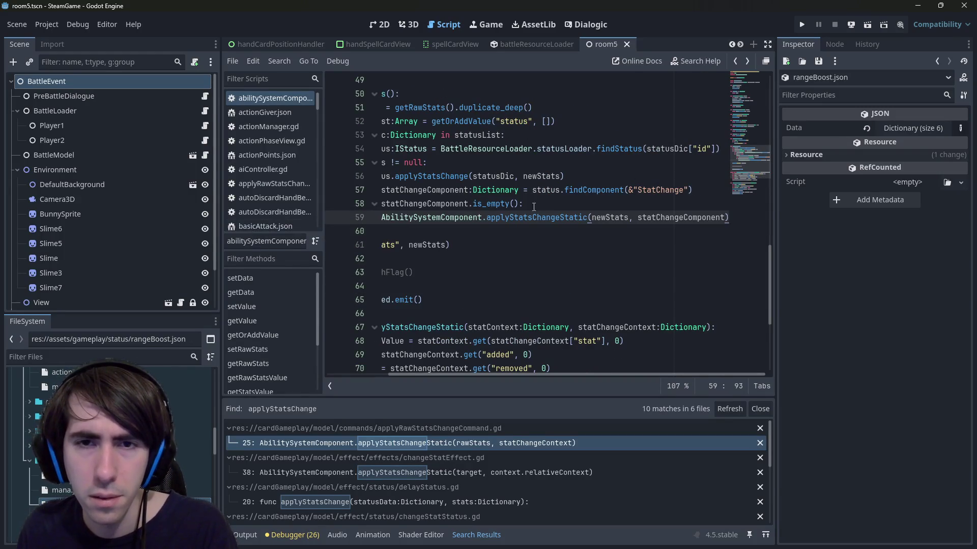
pyautogui.click(533, 206)
pyautogui.click(437, 232)
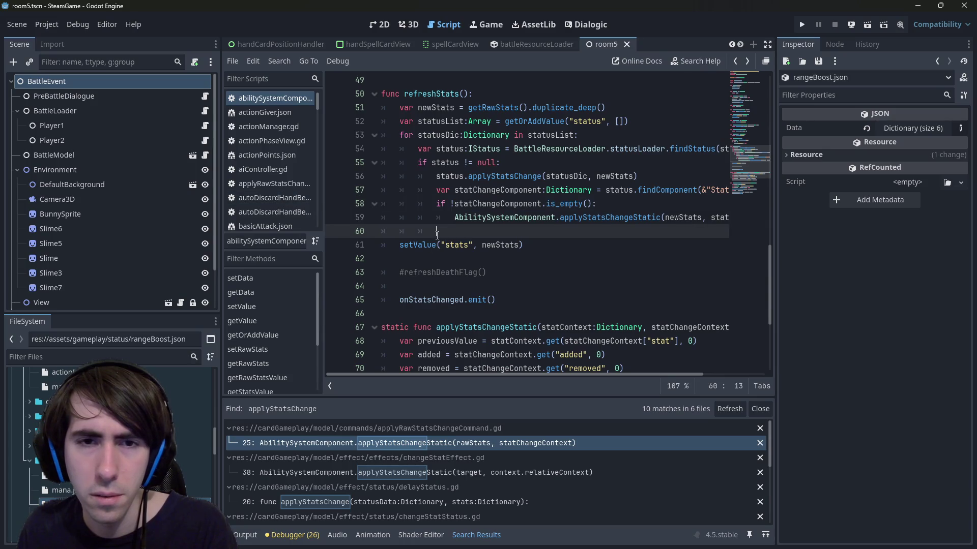
pyautogui.press('BackSpace')
pyautogui.press('BackSpace')
pyautogui.press('Up')
pyautogui.press('Up')
pyautogui.press('End')
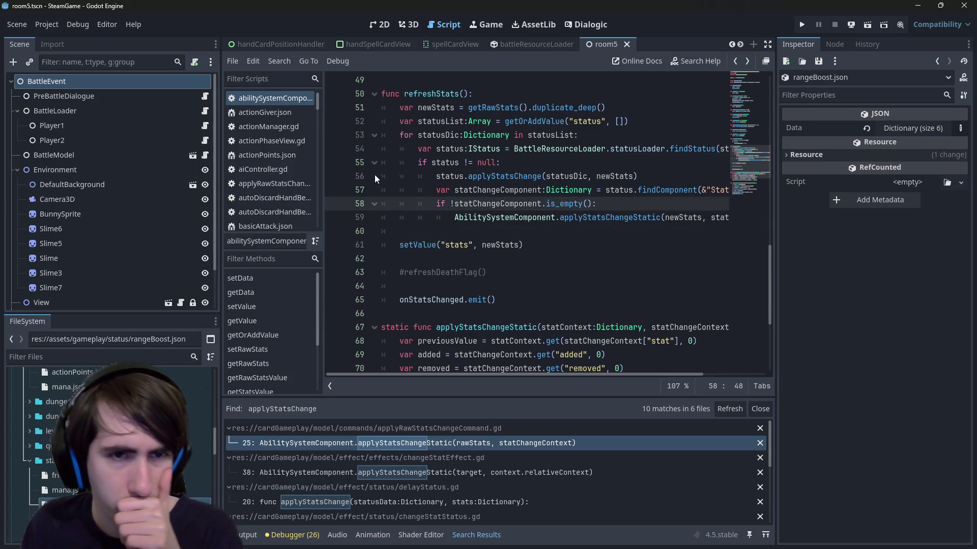
pyautogui.scroll(-10, 117, 438)
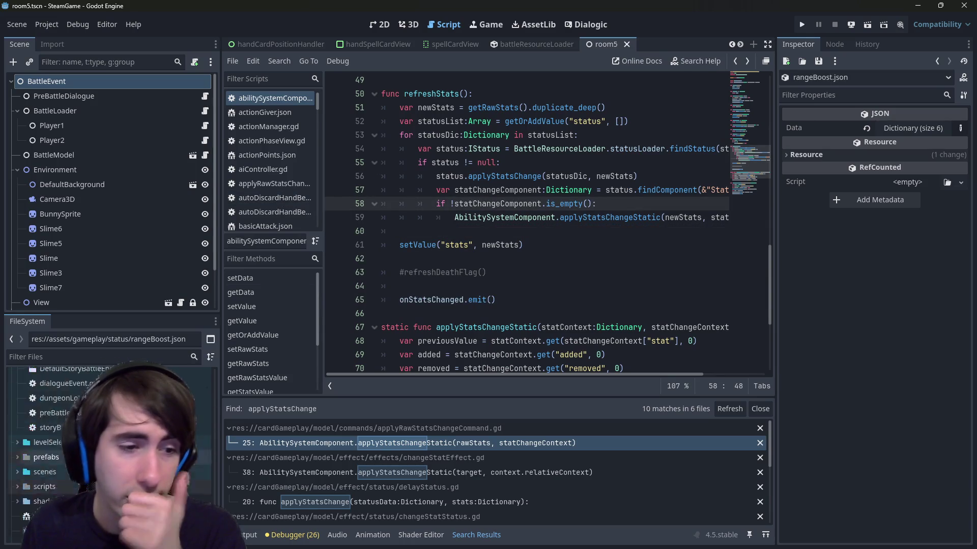
pyautogui.scroll(-10, 117, 438)
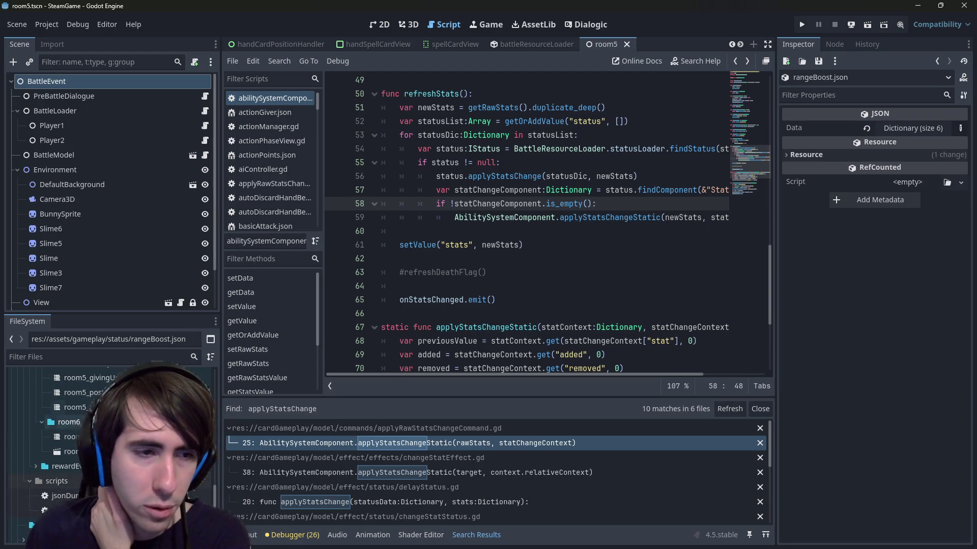
pyautogui.click(496, 219)
pyautogui.hotkey('shift', 'alt', 'o')
# Quick-open variableContext.gd and review its evaluateVariable function.
pyautogui.write('variable')
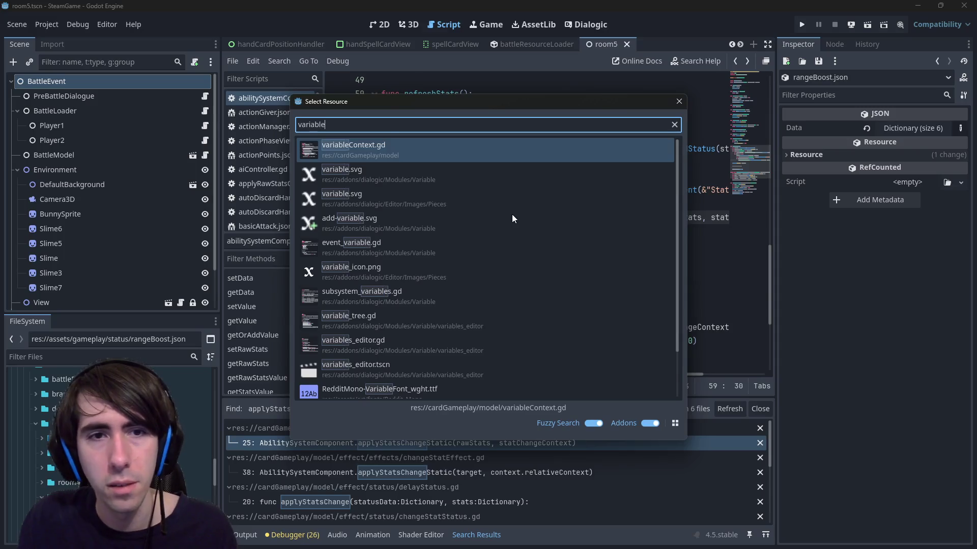
pyautogui.press('Return')
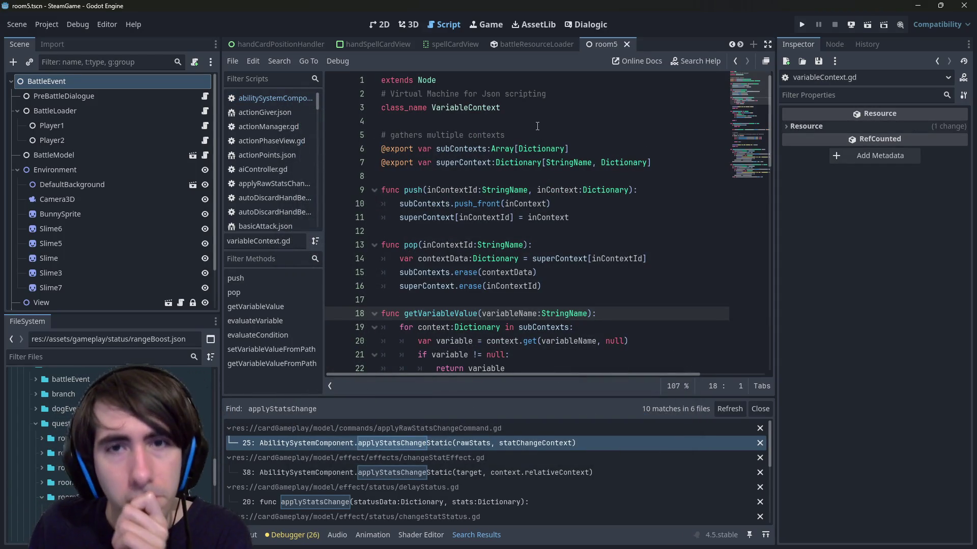
pyautogui.scroll(-4, 537, 125)
pyautogui.scroll(4, 529, 203)
pyautogui.scroll(-1, 524, 245)
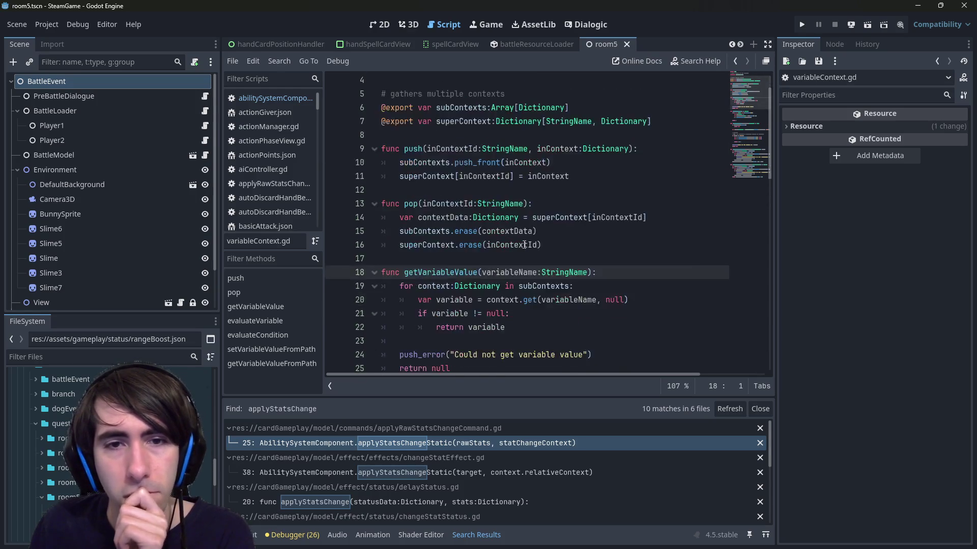
pyautogui.scroll(-5, 524, 245)
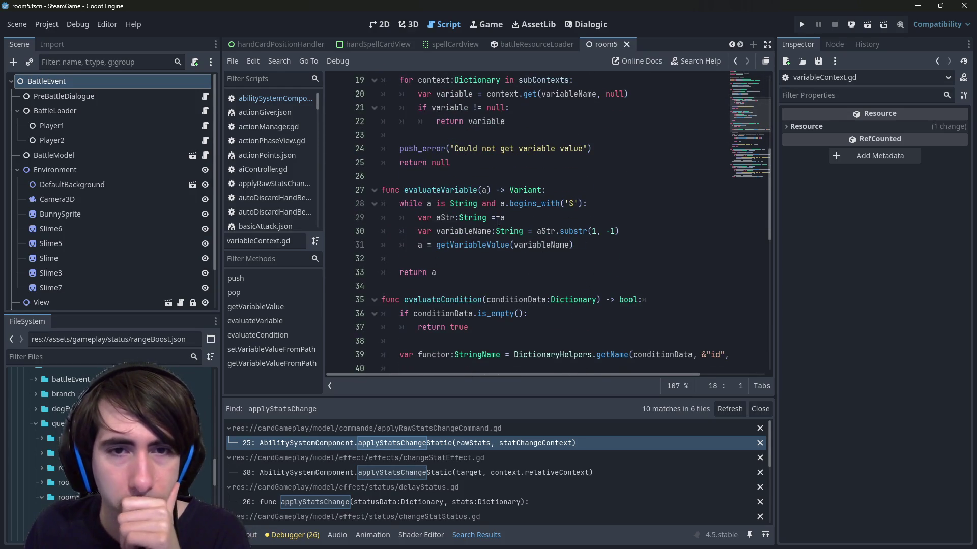
pyautogui.click(443, 204)
pyautogui.doubleClick(442, 191)
pyautogui.scroll(-6, 443, 196)
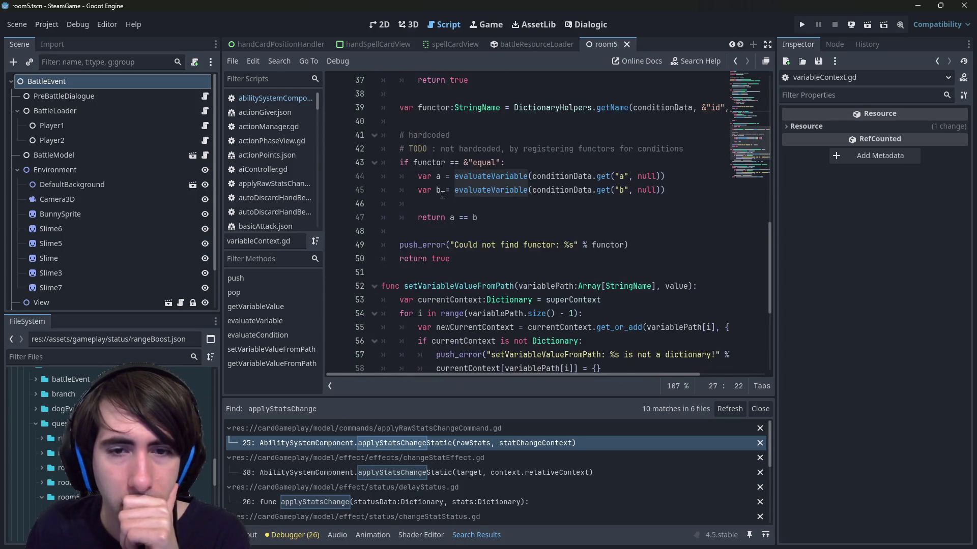
pyautogui.scroll(-3, 442, 196)
pyautogui.scroll(-1, 442, 196)
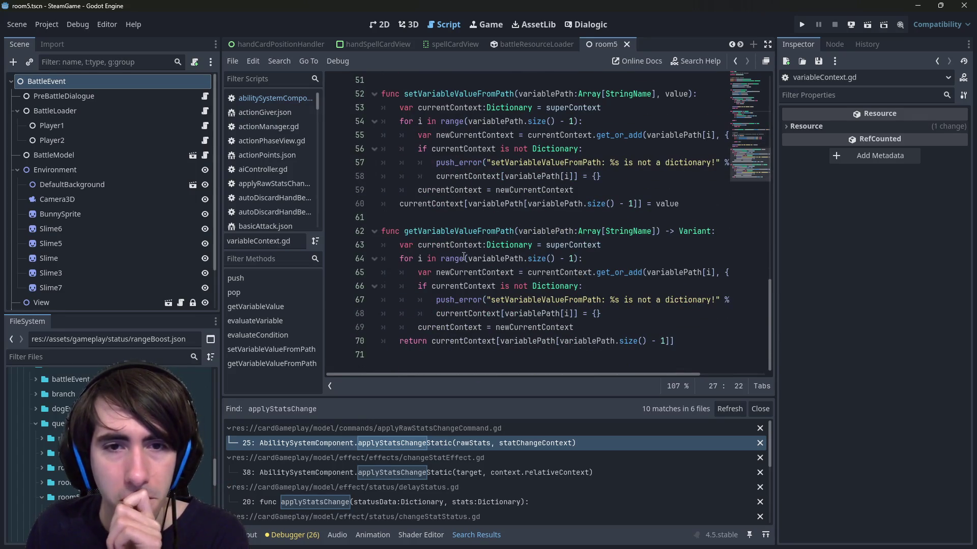
pyautogui.scroll(15, 468, 232)
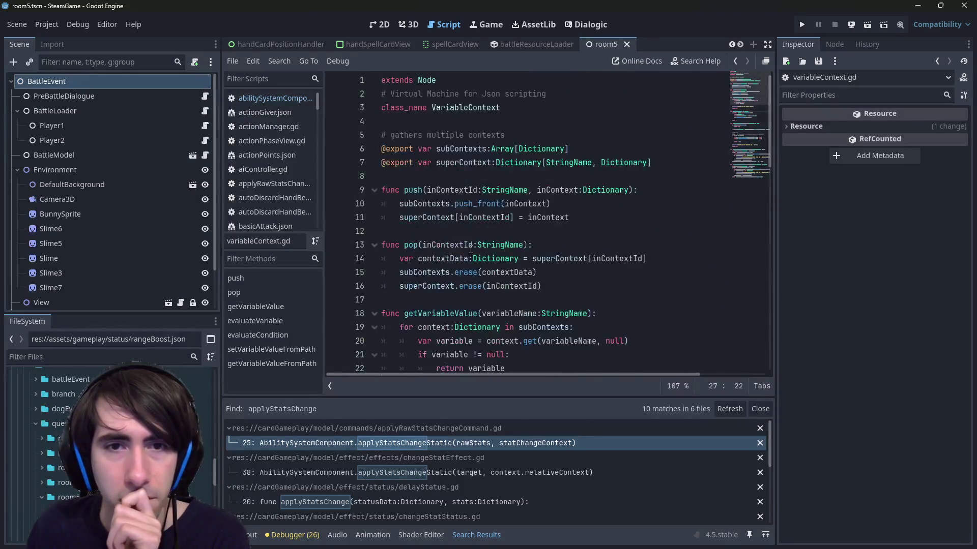
# Search the project for VariableContext and open the line-118 match in applyRawStatsChangeCommand.gd.
pyautogui.doubleClick(464, 108)
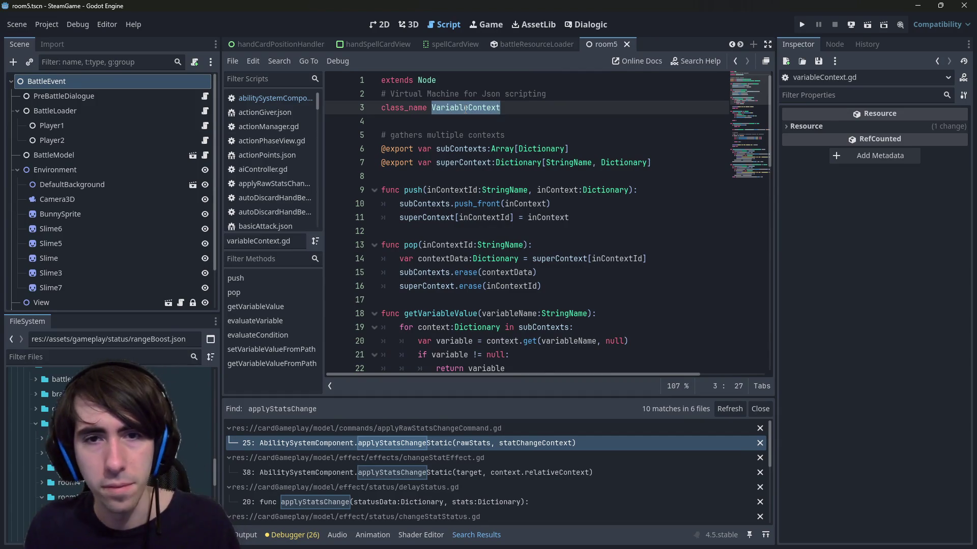
pyautogui.hotkey('ctrl', 'shift', 'f')
pyautogui.press('Return')
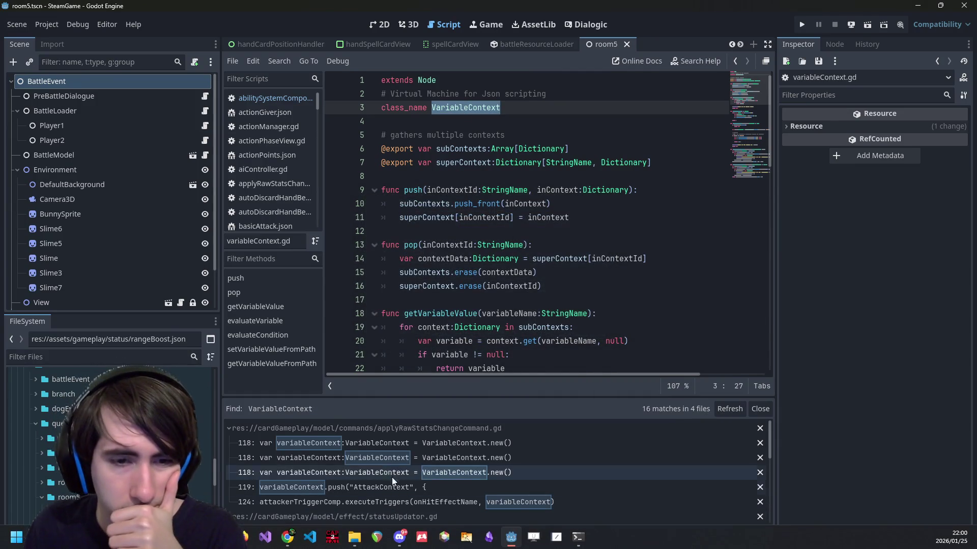
pyautogui.click(385, 442)
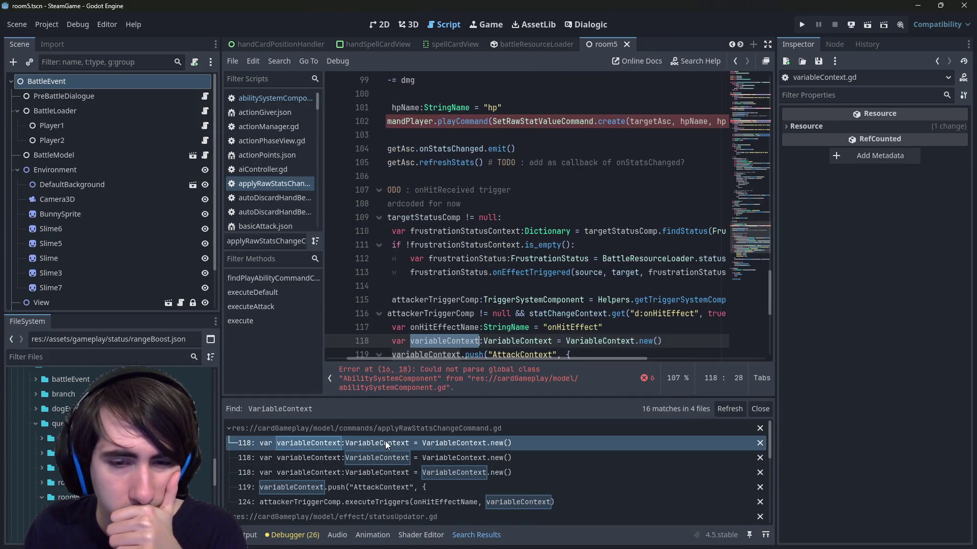
pyautogui.click(516, 127)
pyautogui.click(488, 176)
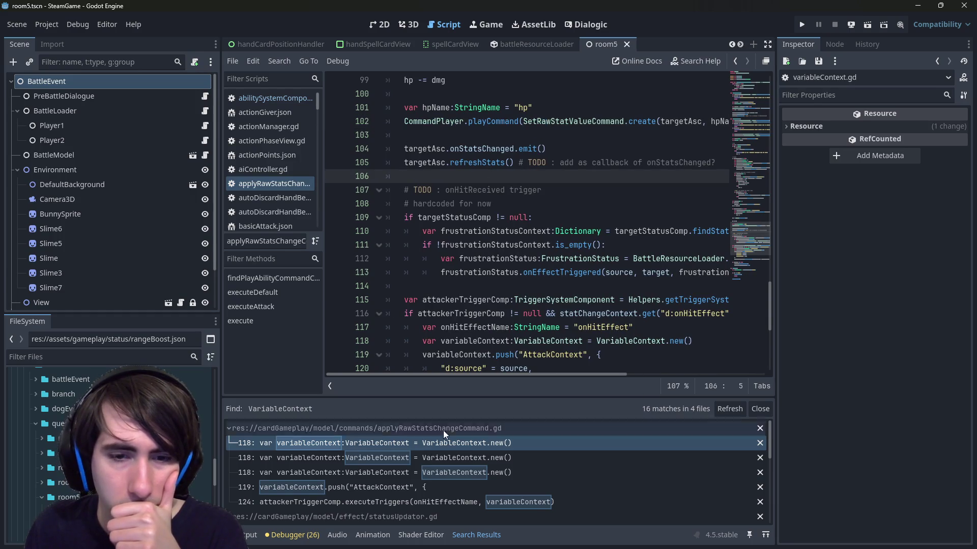
pyautogui.click(413, 443)
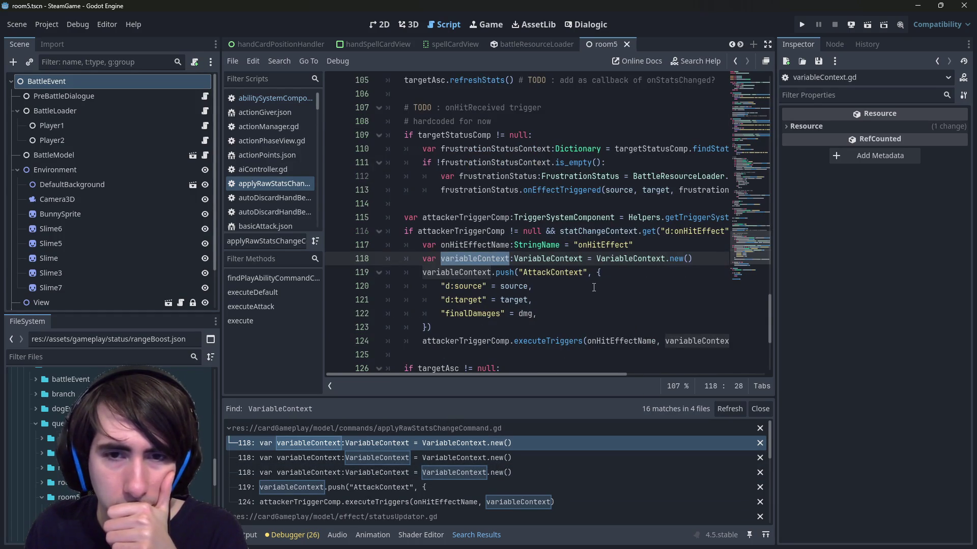
# Check the VariableContext push definition, then return to the command's AttackContext code.
pyautogui.keyDown('ctrl'); pyautogui.click(506, 274); pyautogui.keyUp('ctrl')
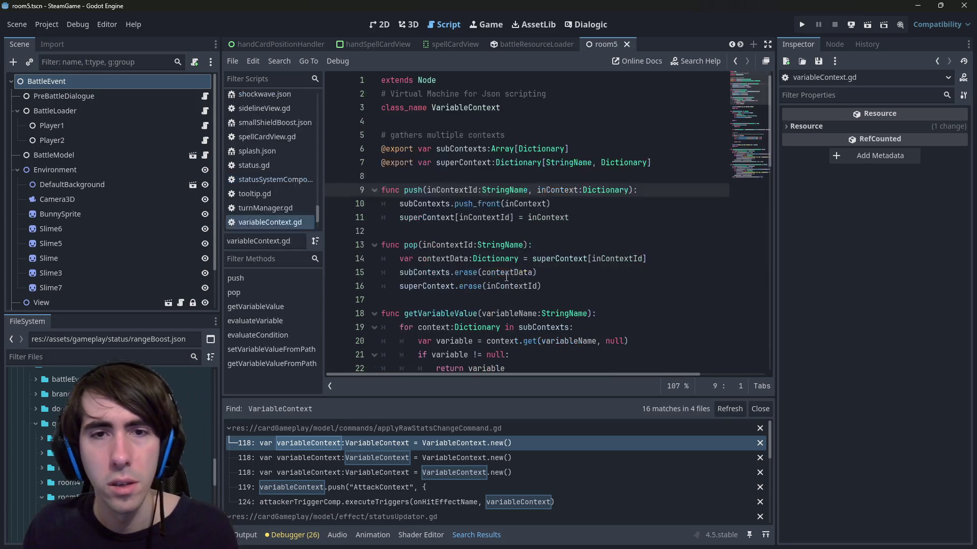
pyautogui.click(518, 216)
pyautogui.click(557, 206)
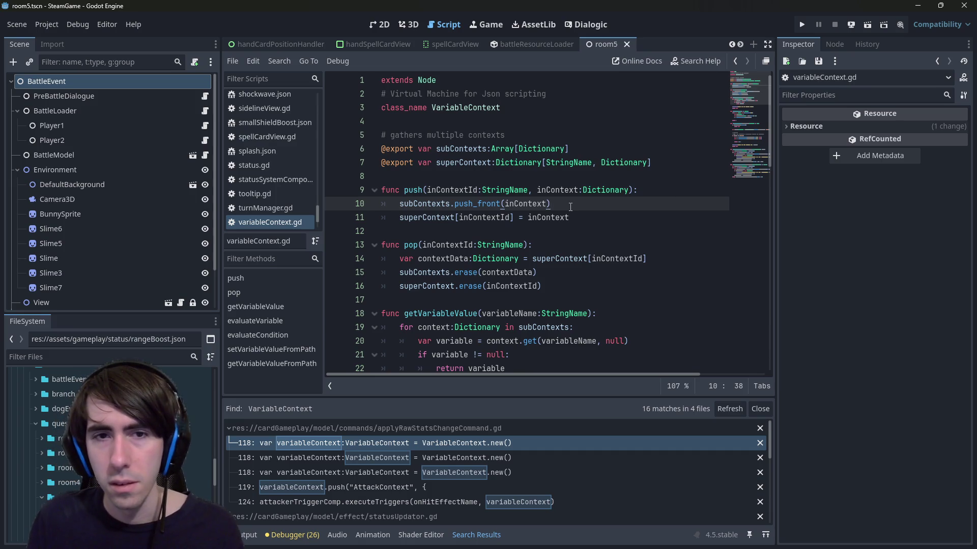
pyautogui.hotkey('alt', 'Left')
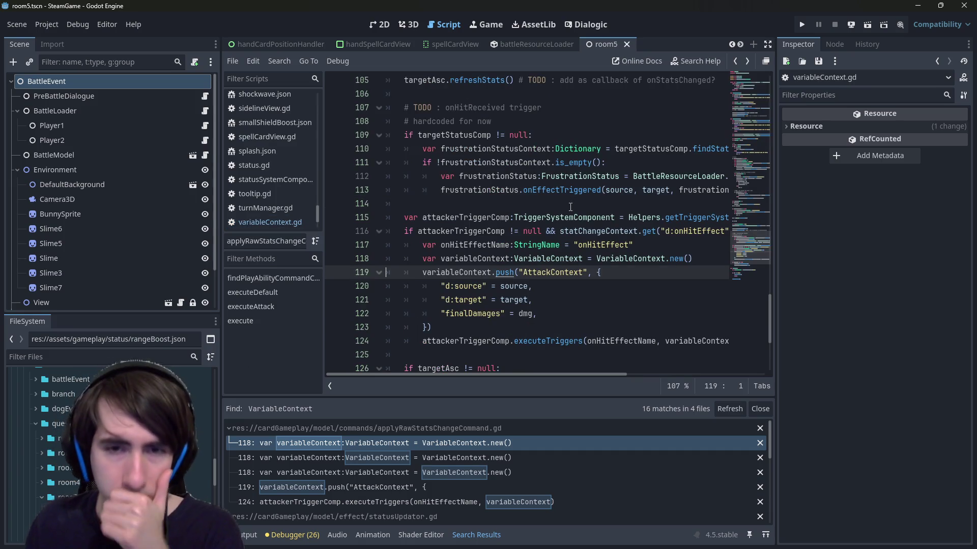
pyautogui.click(521, 327)
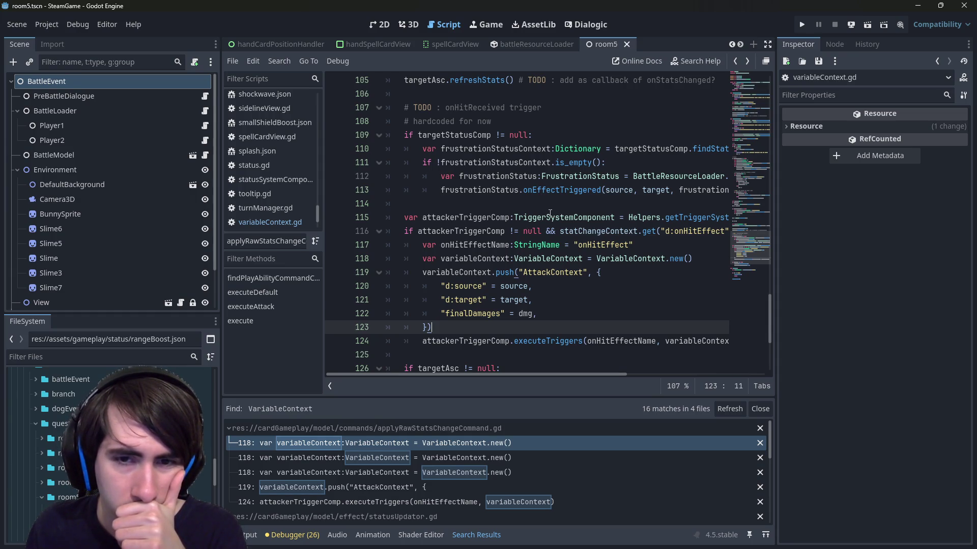
pyautogui.scroll(-1, 550, 213)
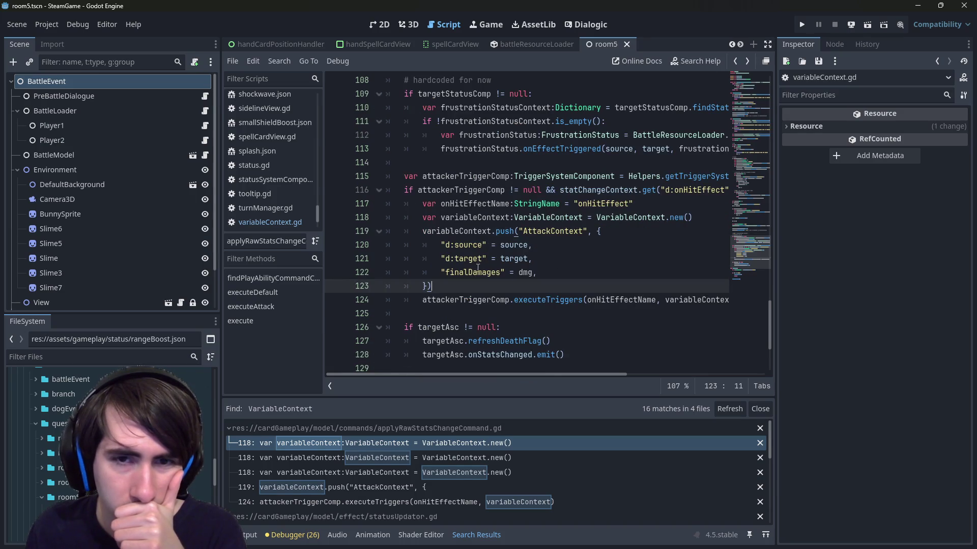
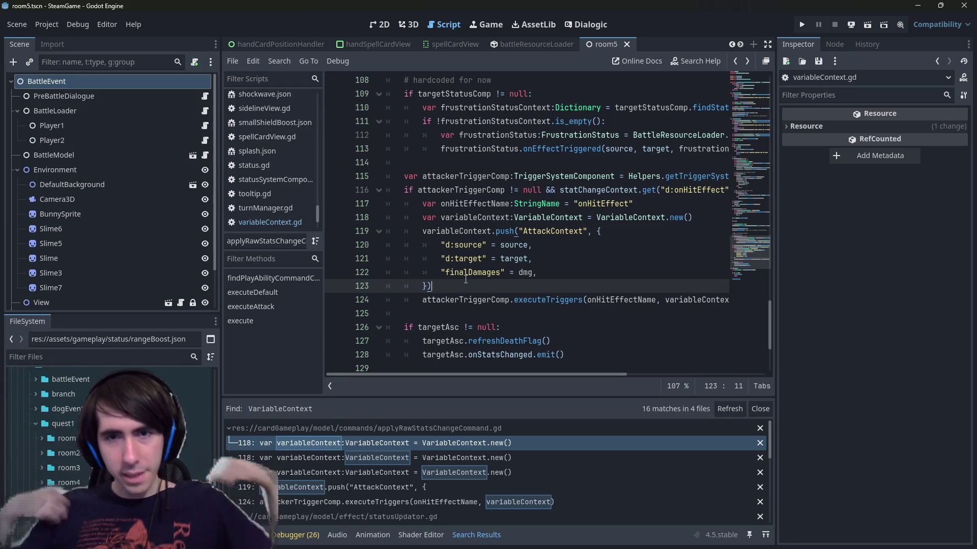
# Copy the VariableContext setup block on lines 118–123.
pyautogui.moveTo(486, 287); pyautogui.dragTo(388, 217)
pyautogui.rightClick(417, 224)
pyautogui.click(435, 304)
# Open abilitySystemComponent.gd at refreshStats, with the cursor at the end of line 55.
pyautogui.scroll(5, 268, 140)
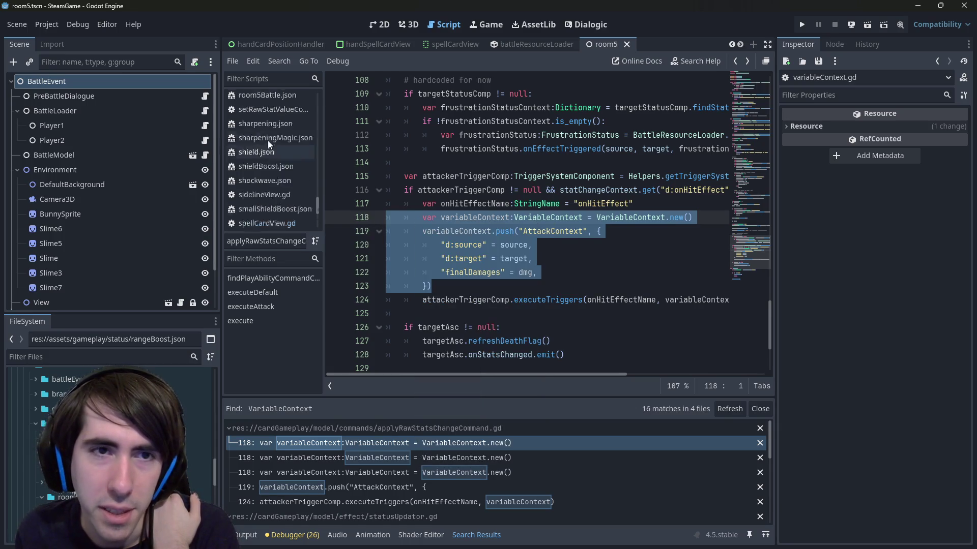
pyautogui.moveTo(317, 176); pyautogui.dragTo(319, 81)
pyautogui.click(285, 98)
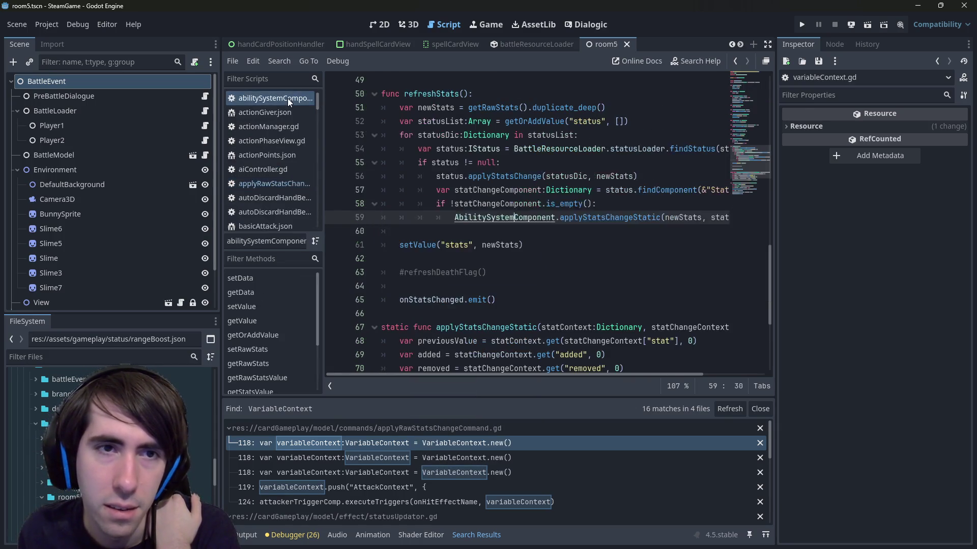
pyautogui.click(630, 203)
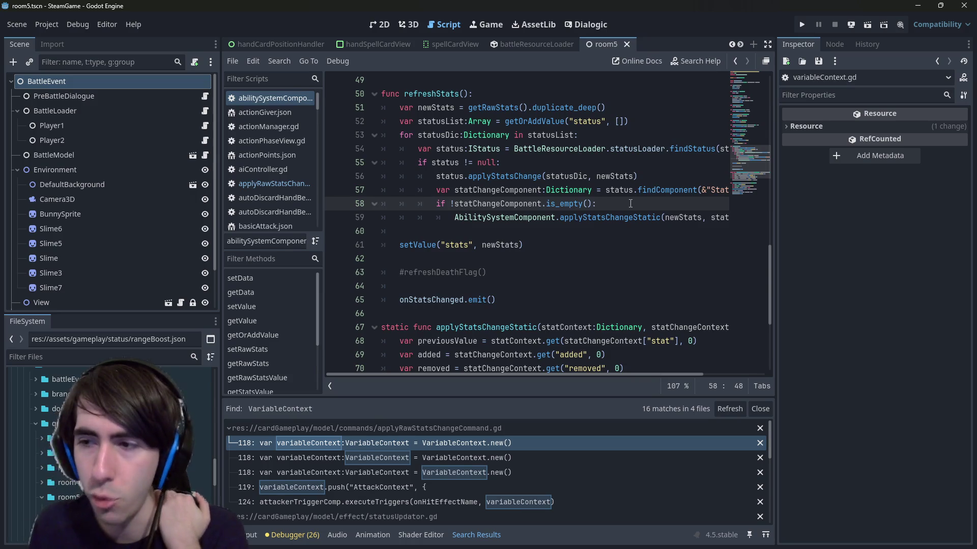
pyautogui.press('Return')
pyautogui.hotkey('ctrl', 'z')
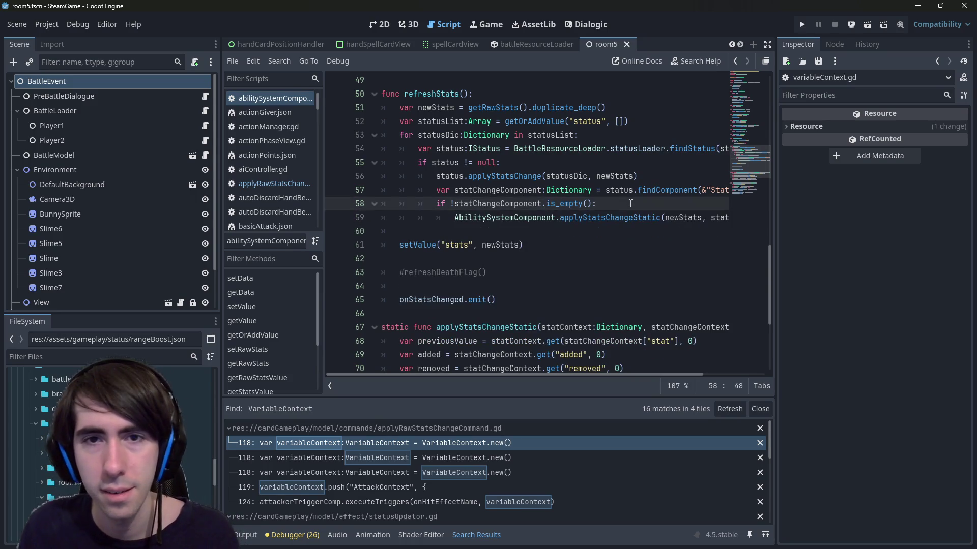
pyautogui.scroll(1, 630, 204)
pyautogui.click(535, 203)
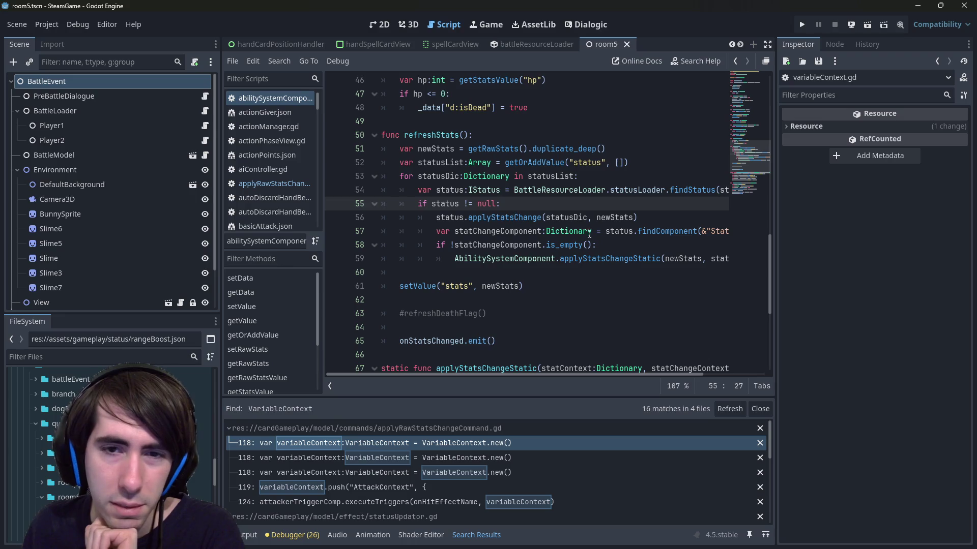
# Paste the VariableContext block below line 58 and indent it one level.
pyautogui.click(622, 246)
pyautogui.press('Return')
pyautogui.hotkey('ctrl', 'v')
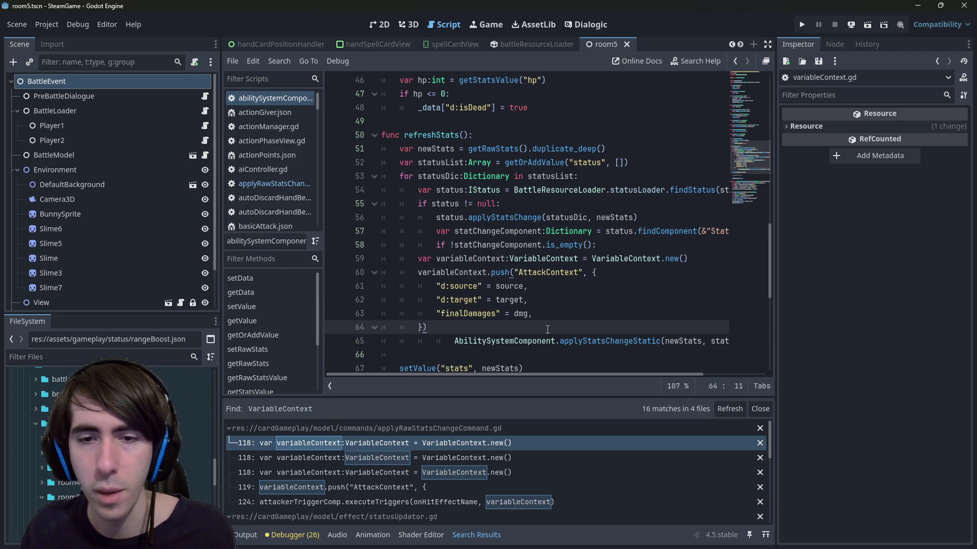
pyautogui.moveTo(547, 330); pyautogui.dragTo(303, 257)
pyautogui.press('Tab')
pyautogui.click(482, 260)
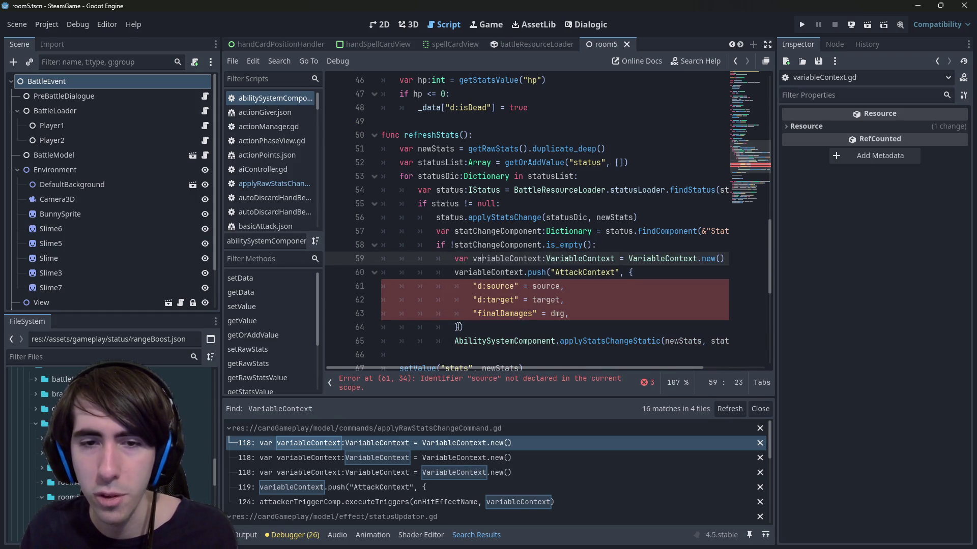
# Rename the pushed context from AttackContext to &"StatusContext".
pyautogui.moveTo(458, 327)
pyautogui.mouseDown()
pyautogui.moveTo(529, 300)
pyautogui.moveTo(549, 272)
pyautogui.mouseUp()
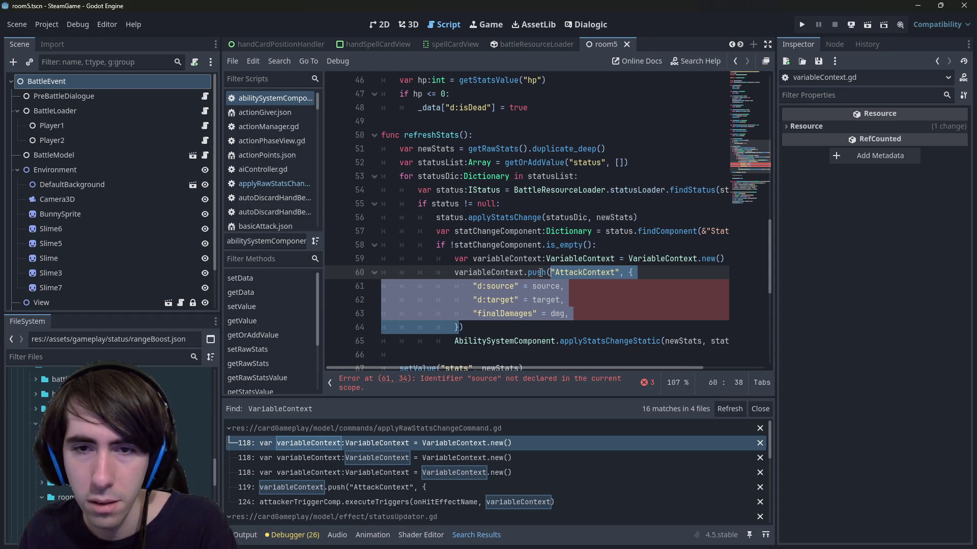
pyautogui.moveTo(540, 273)
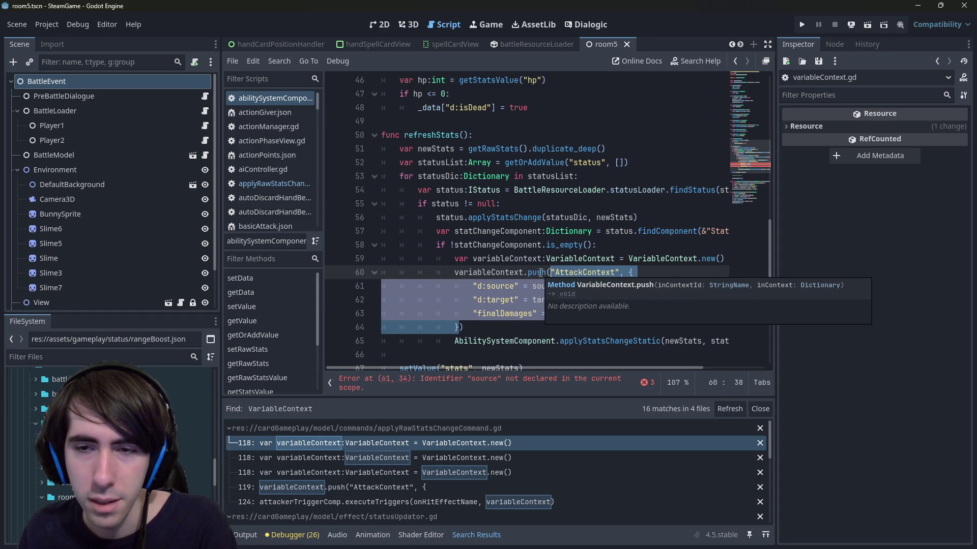
pyautogui.doubleClick(557, 272)
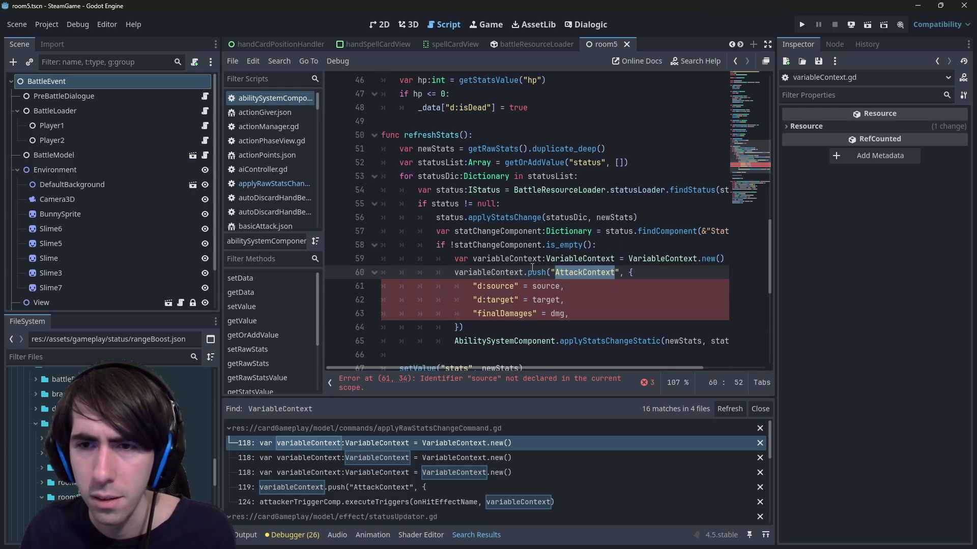
pyautogui.click(553, 272)
pyautogui.write('&')
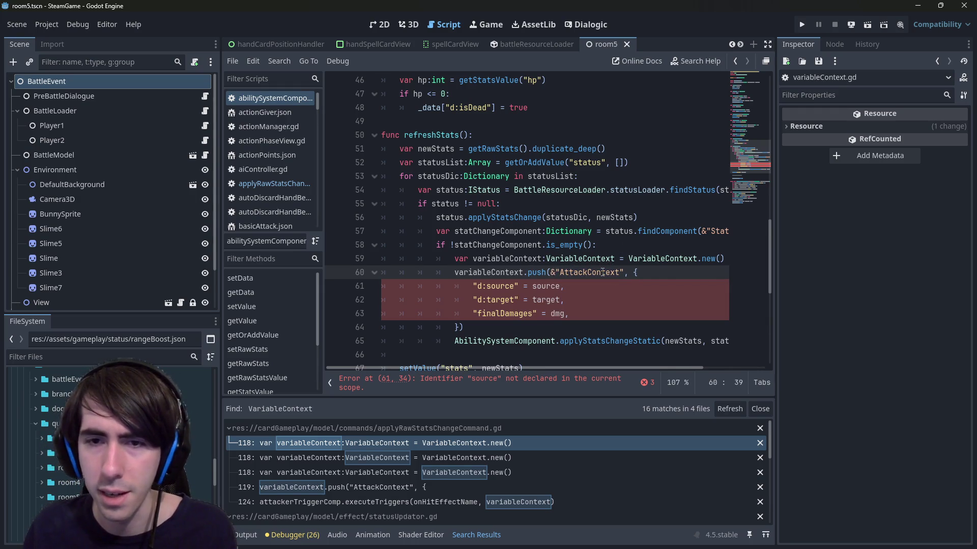
pyautogui.doubleClick(602, 272)
pyautogui.write('C')
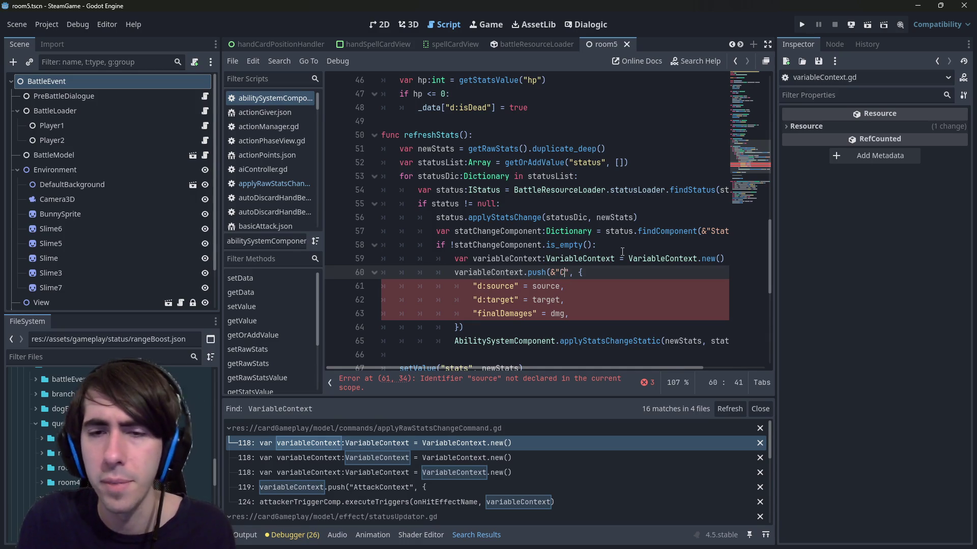
pyautogui.press('BackSpace')
pyautogui.write('St')
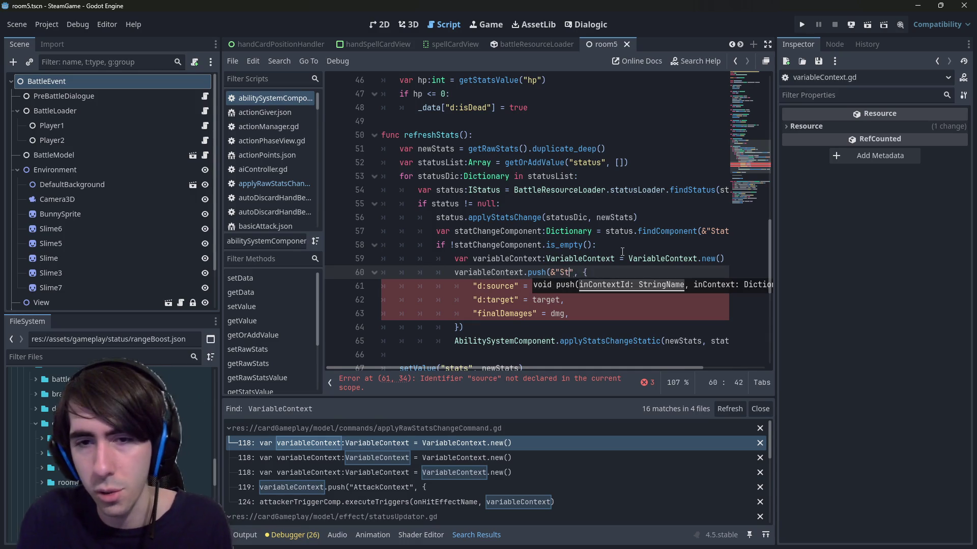
pyautogui.write('atus')
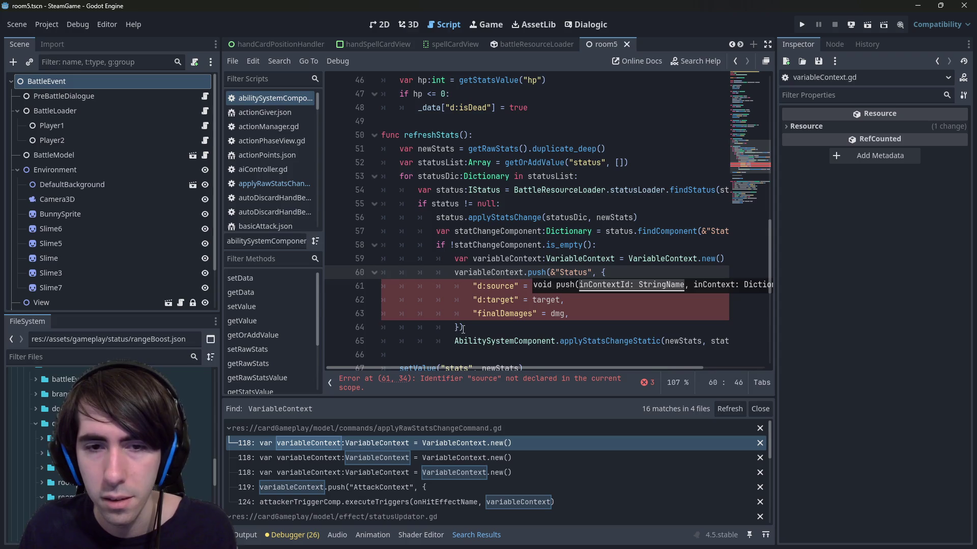
pyautogui.write('Conte')
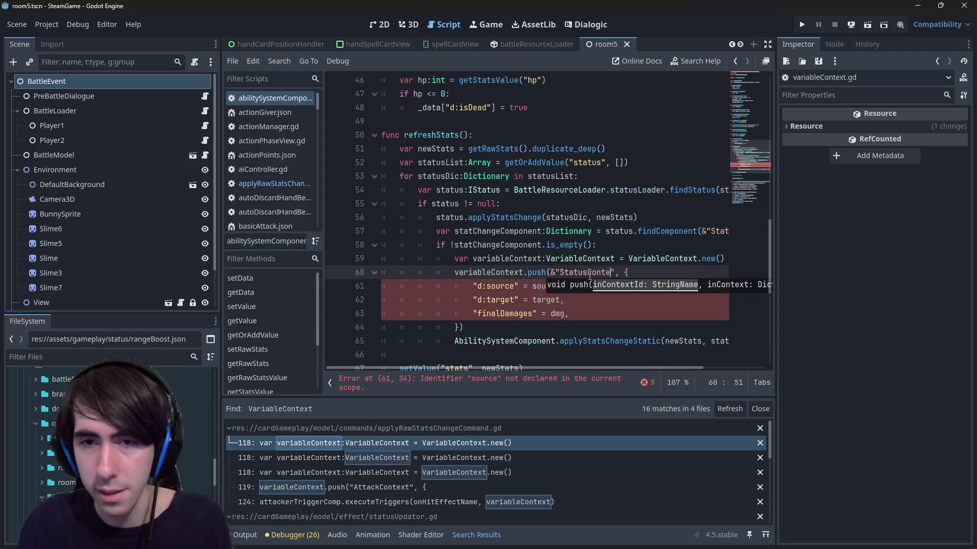
pyautogui.write('xt')
# Replace the pushed dictionary argument with statusDic.
pyautogui.click(458, 327)
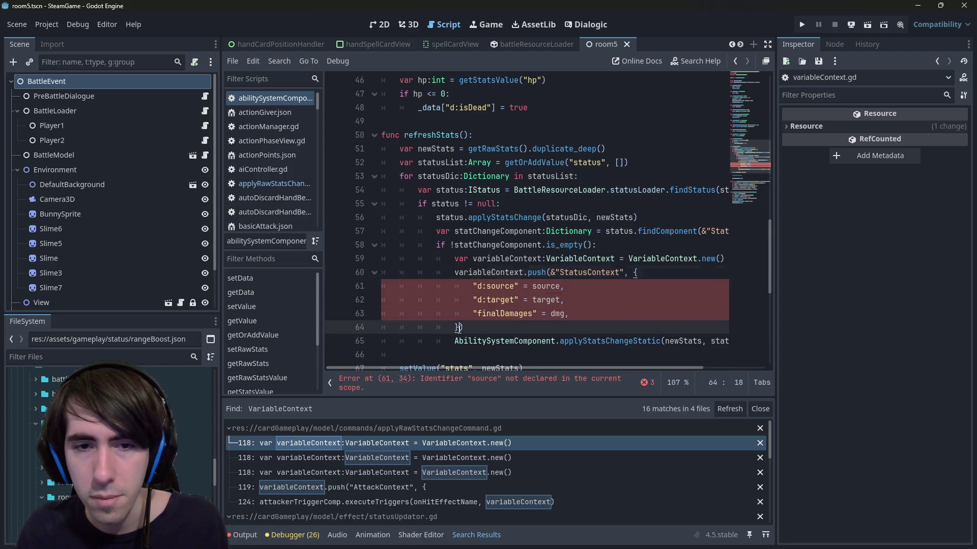
pyautogui.moveTo(458, 328)
pyautogui.mouseDown()
pyautogui.moveTo(633, 288)
pyautogui.moveTo(632, 273)
pyautogui.mouseUp()
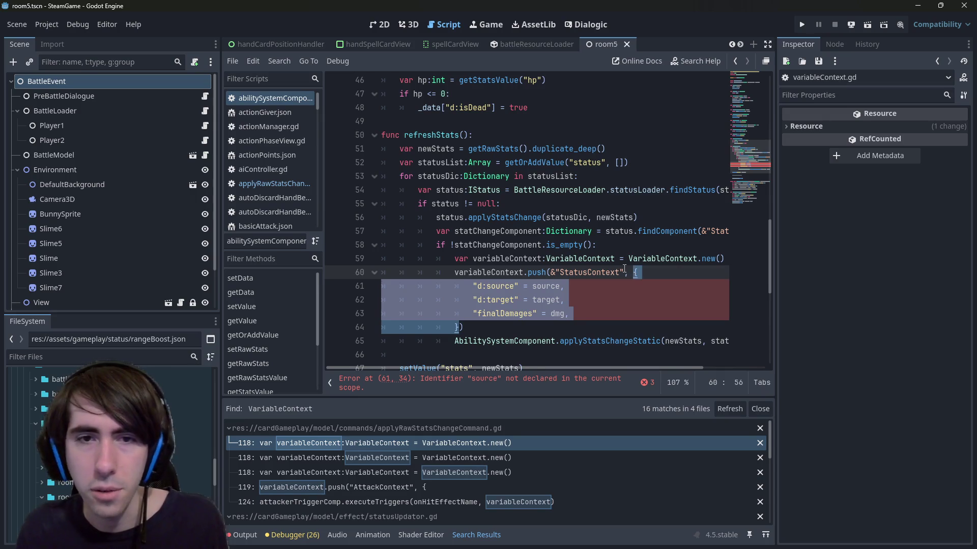
pyautogui.press('BackSpace')
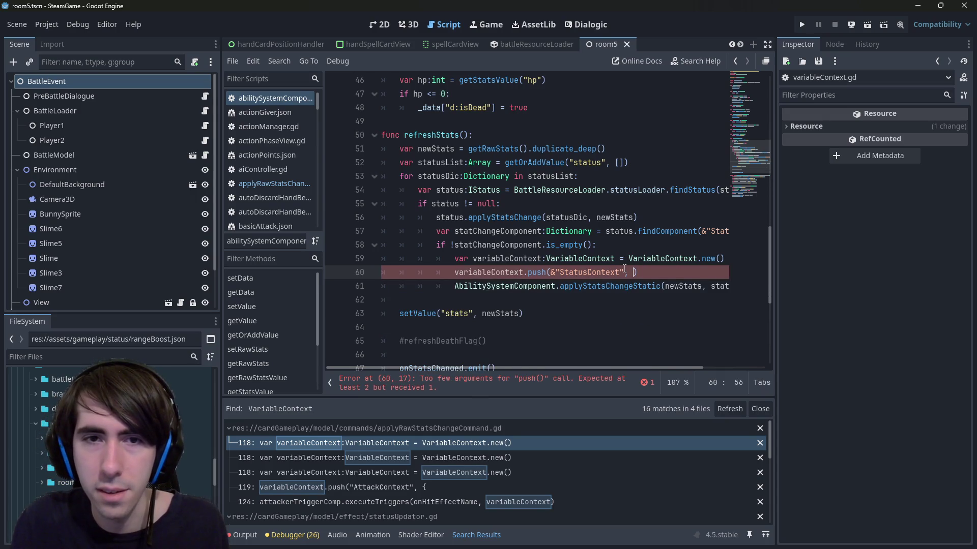
pyautogui.write('status')
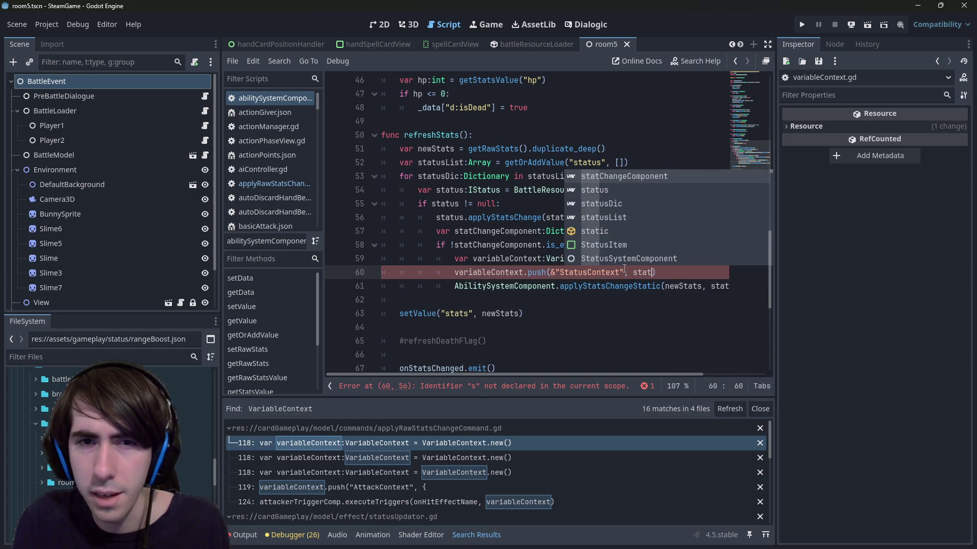
pyautogui.write('Dic)')
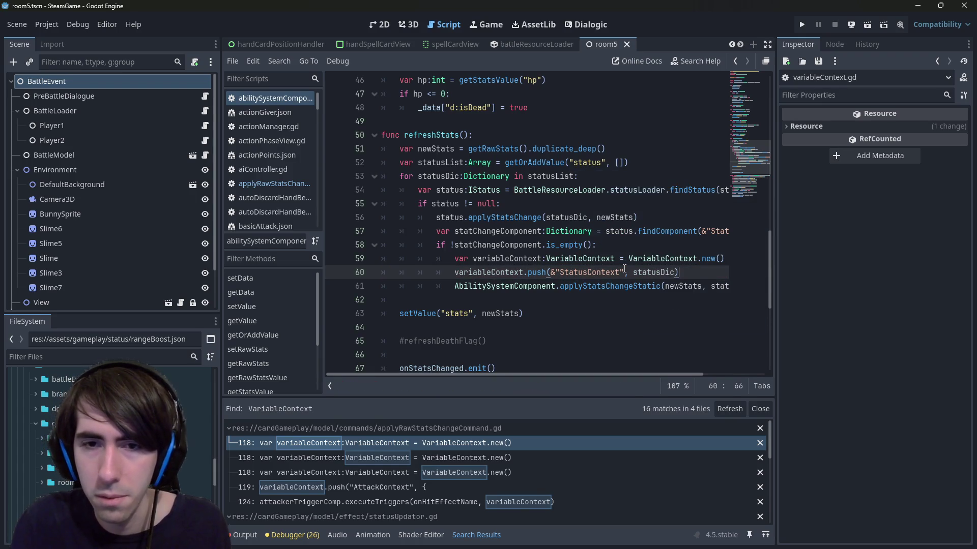
pyautogui.doubleClick(512, 270)
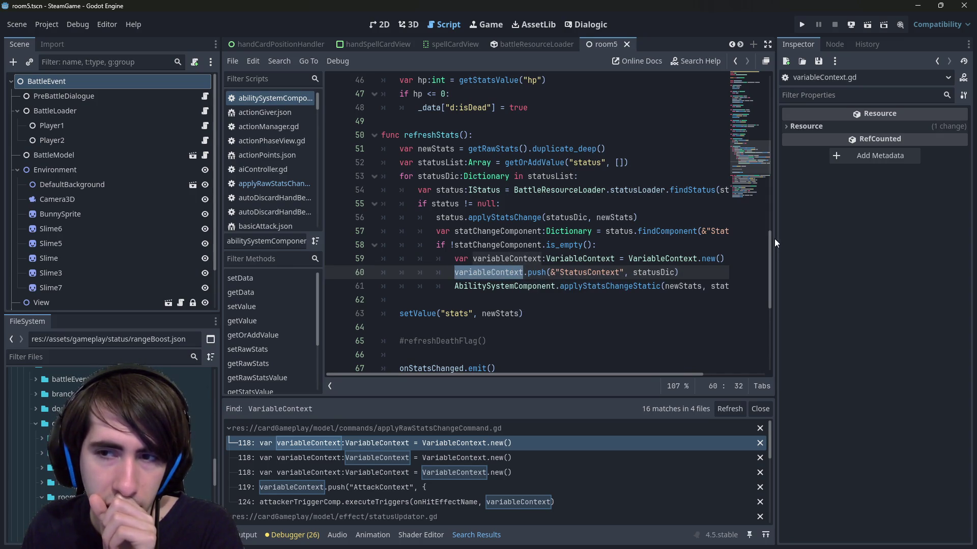
# Widen the script editor and review the applyStatsChangeStatic call arguments on line 61.
pyautogui.moveTo(776, 239); pyautogui.dragTo(817, 237)
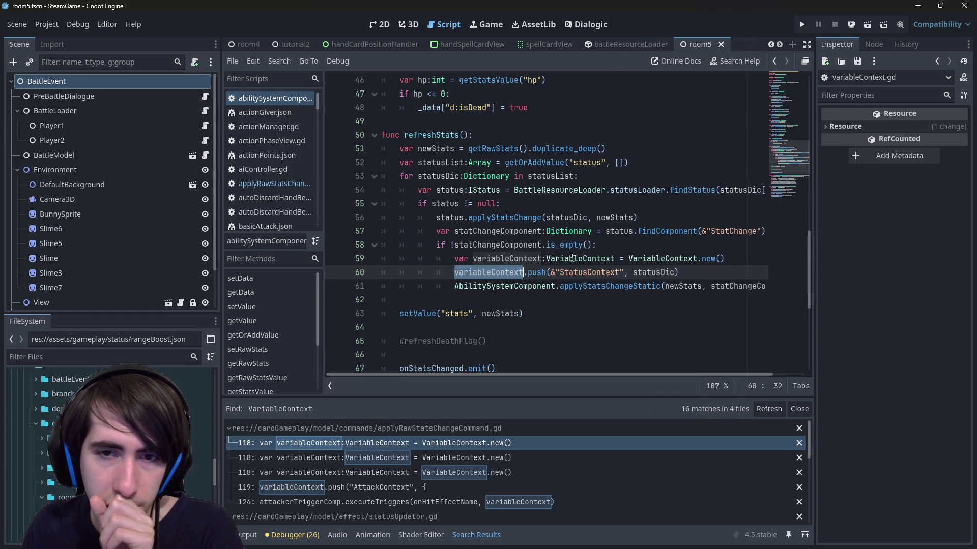
pyautogui.doubleClick(484, 259)
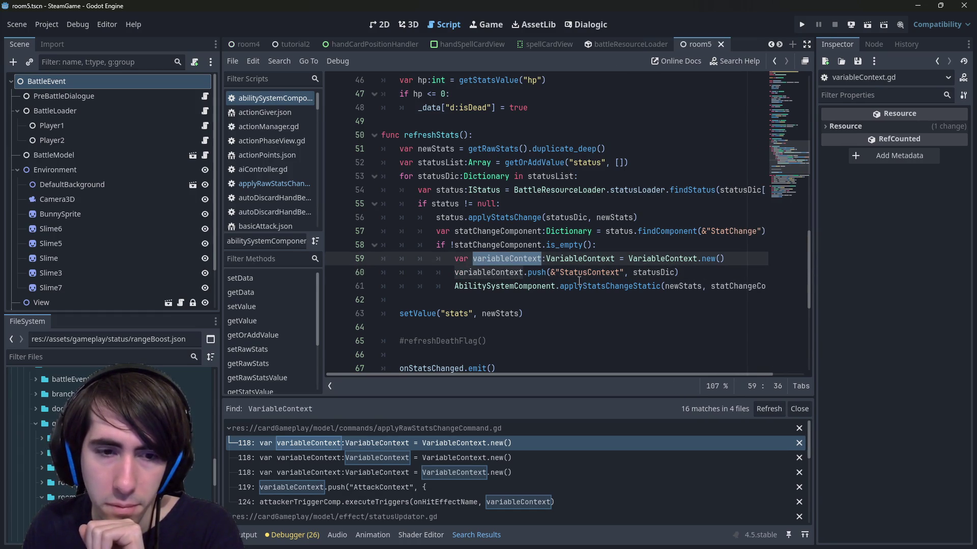
pyautogui.moveTo(579, 282)
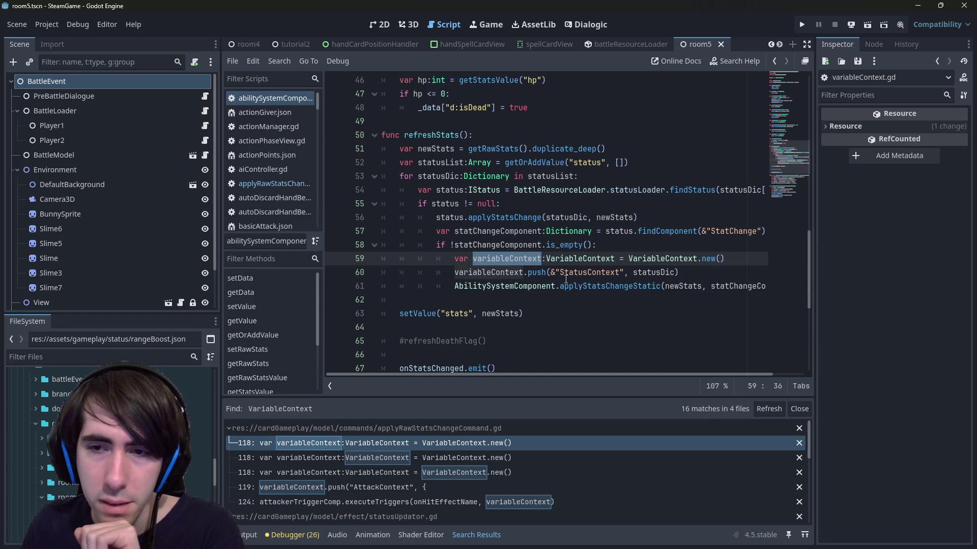
pyautogui.moveTo(543, 374)
pyautogui.mouseDown()
pyautogui.moveTo(593, 376)
pyautogui.moveTo(501, 359)
pyautogui.mouseUp()
pyautogui.doubleClick(602, 286)
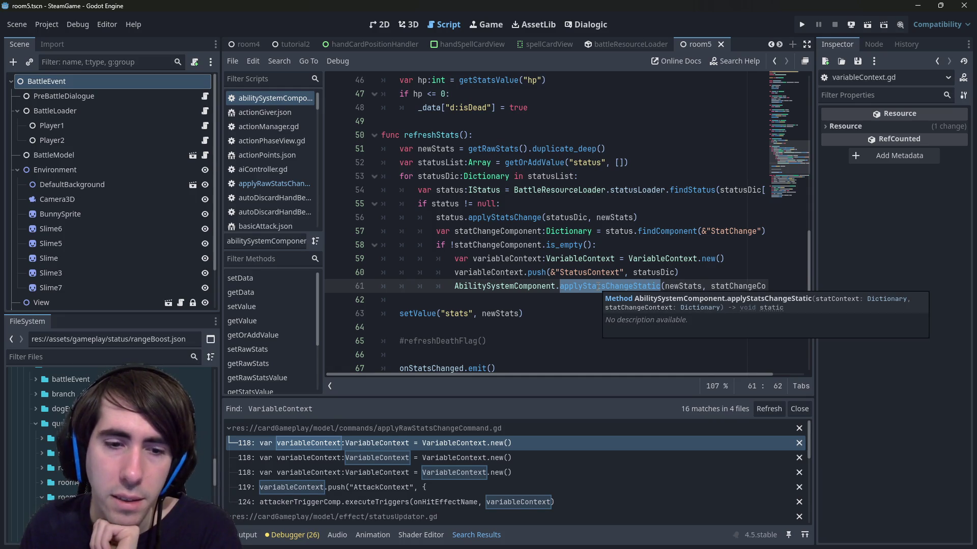
pyautogui.click(598, 286)
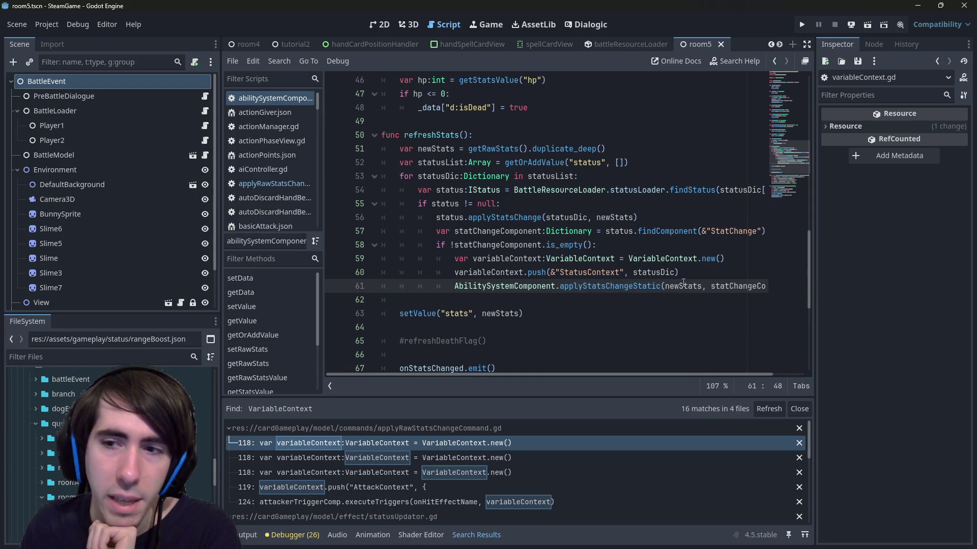
pyautogui.doubleClick(740, 286)
pyautogui.click(768, 286)
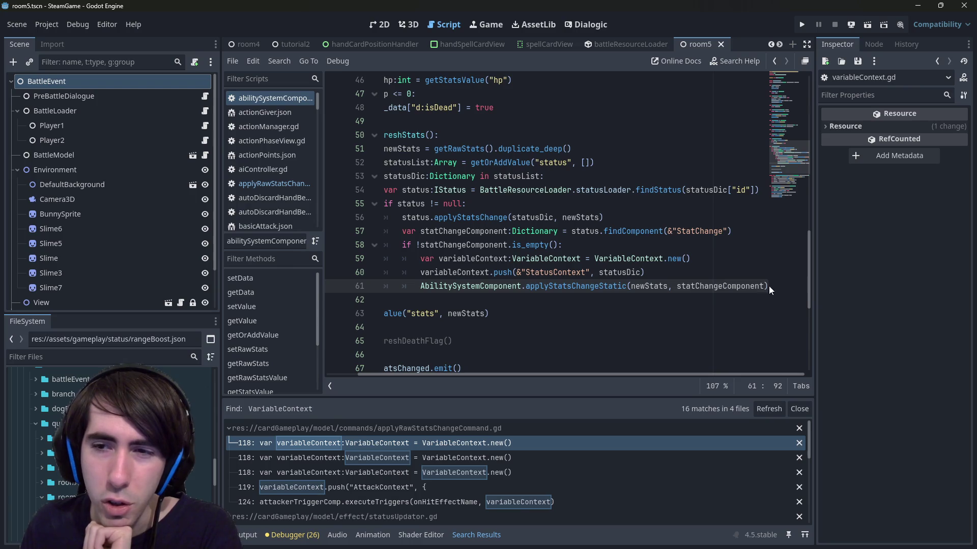
# Jump from the line 61 call to the applyStatsChangeStatic definition.
pyautogui.scroll(-5, 569, 299)
pyautogui.scroll(5, 596, 289)
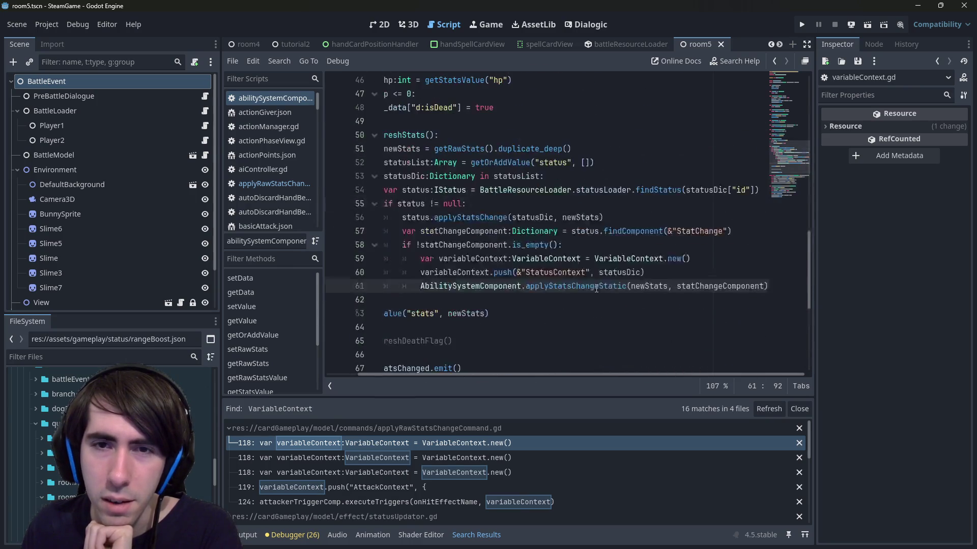
pyautogui.doubleClick(574, 286)
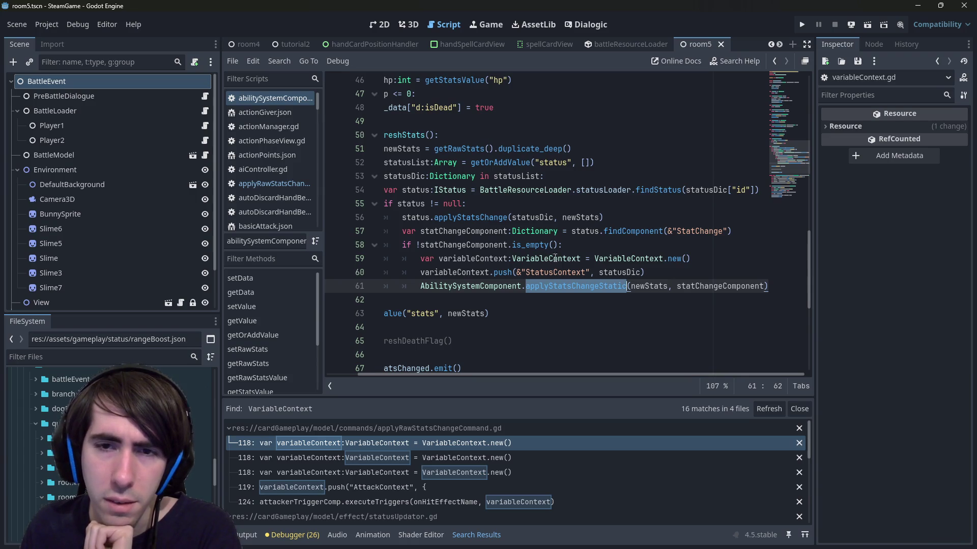
pyautogui.click(557, 259)
pyautogui.click(574, 287)
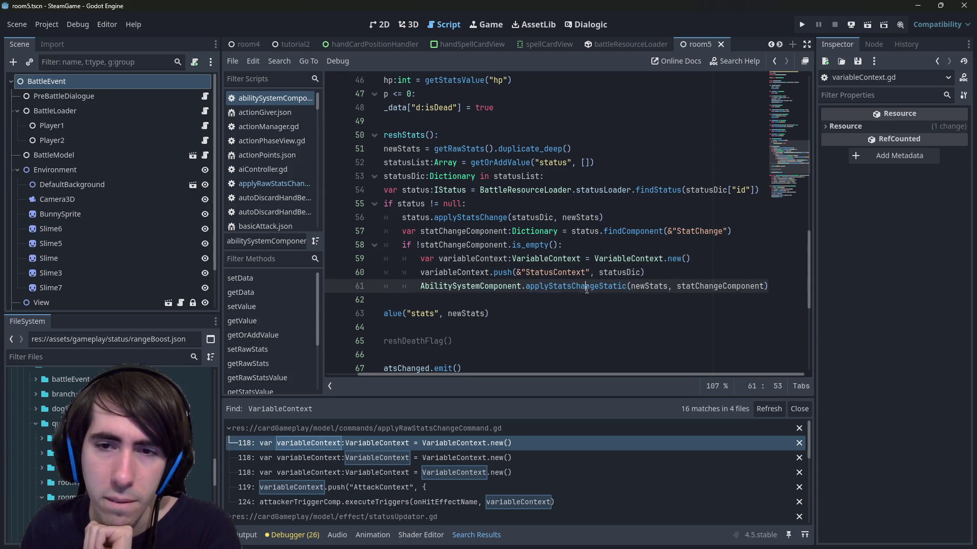
pyautogui.keyDown('ctrl'); pyautogui.click(576, 286); pyautogui.keyUp('ctrl')
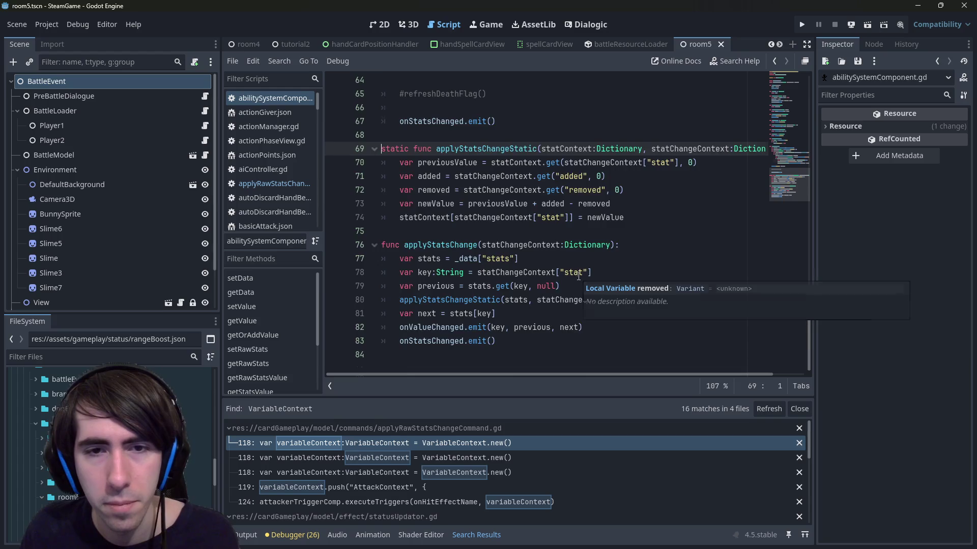
pyautogui.scroll(6, 578, 275)
pyautogui.scroll(-3, 576, 276)
pyautogui.scroll(-1, 576, 276)
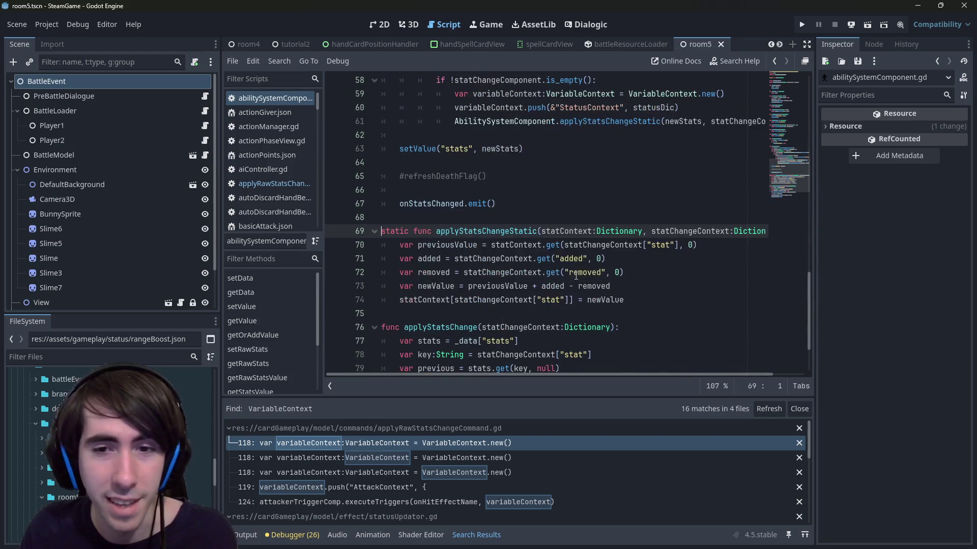
pyautogui.moveTo(652, 292); pyautogui.dragTo(379, 231)
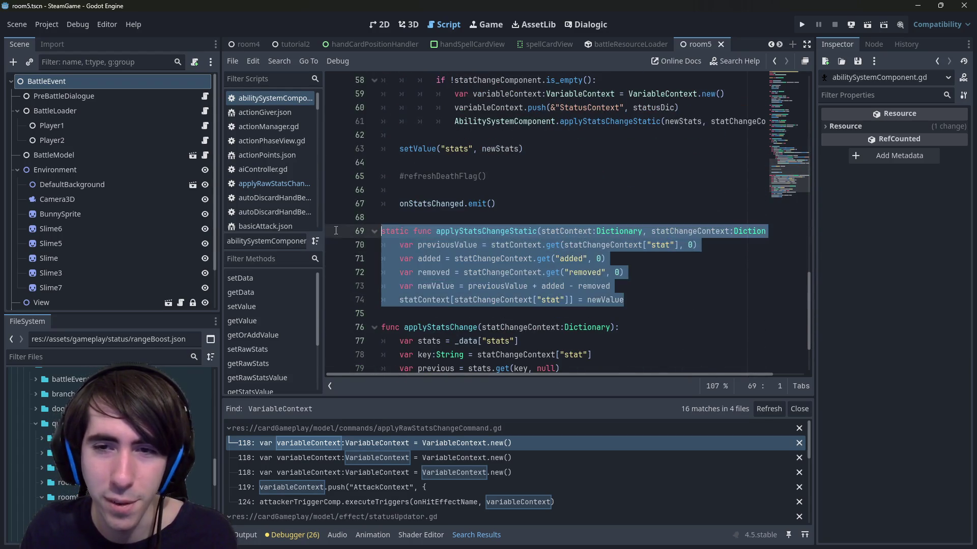
pyautogui.click(505, 218)
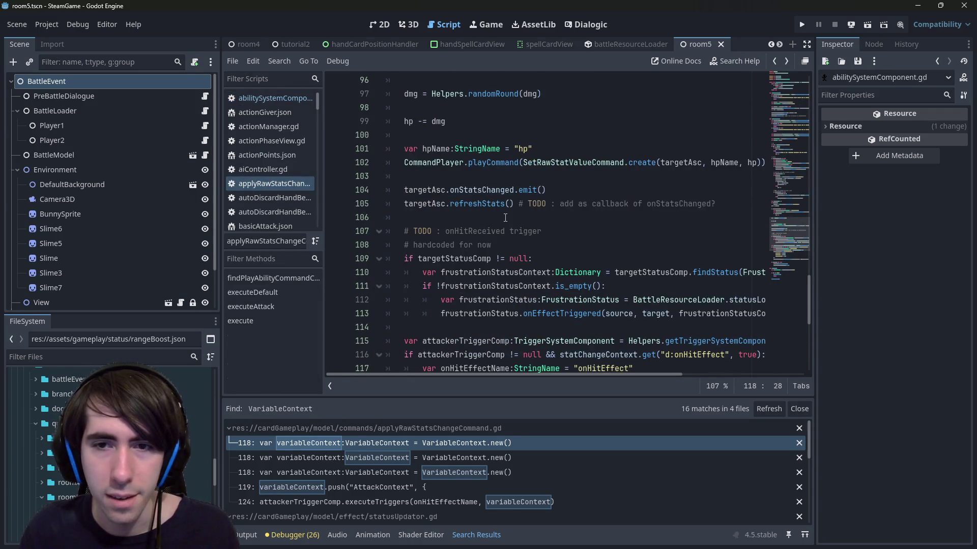
pyautogui.hotkey('alt', 'Left')
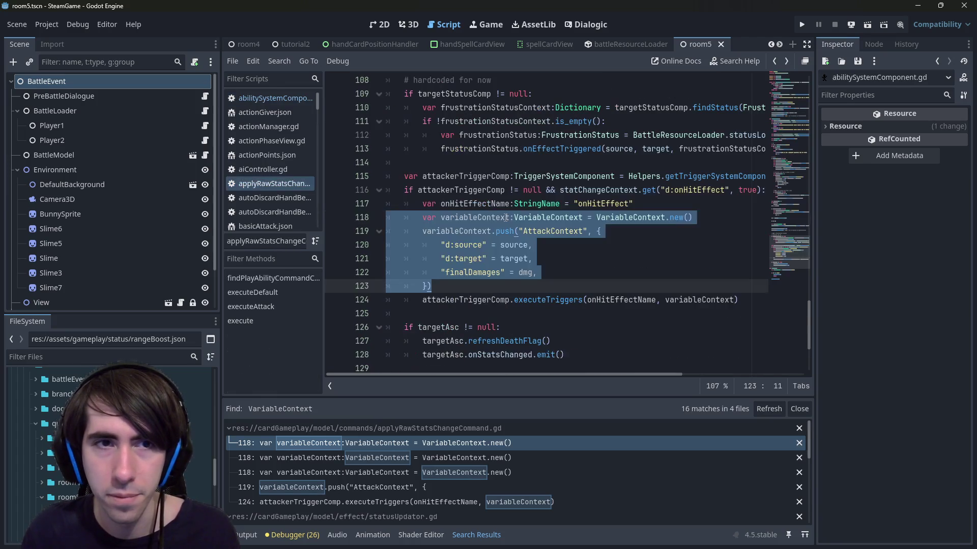
pyautogui.click(505, 218)
pyautogui.scroll(4, 505, 217)
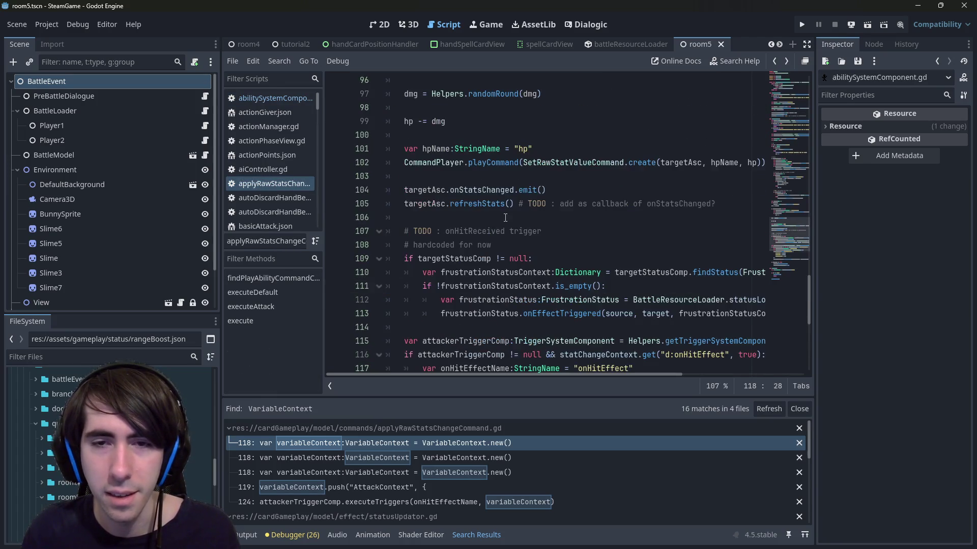
pyautogui.scroll(-4, 505, 218)
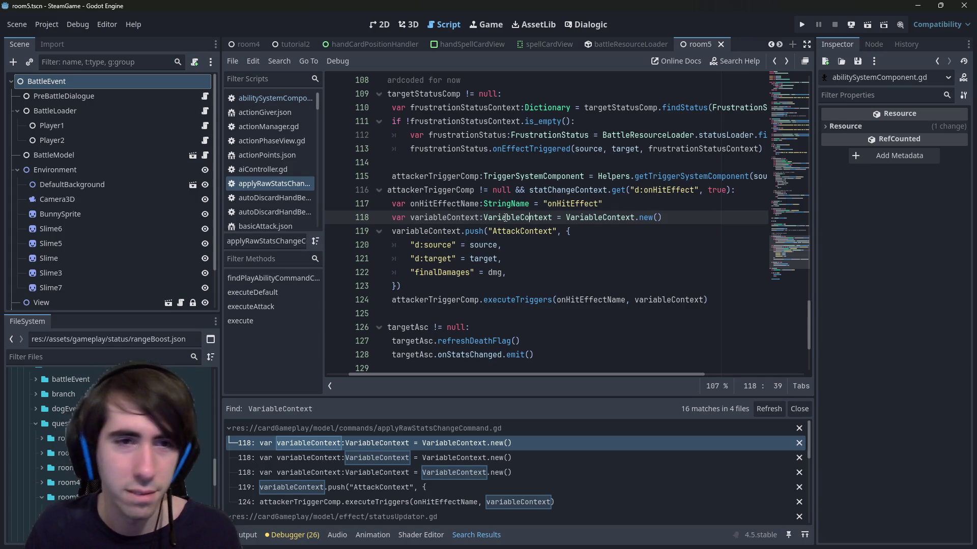
pyautogui.click(268, 98)
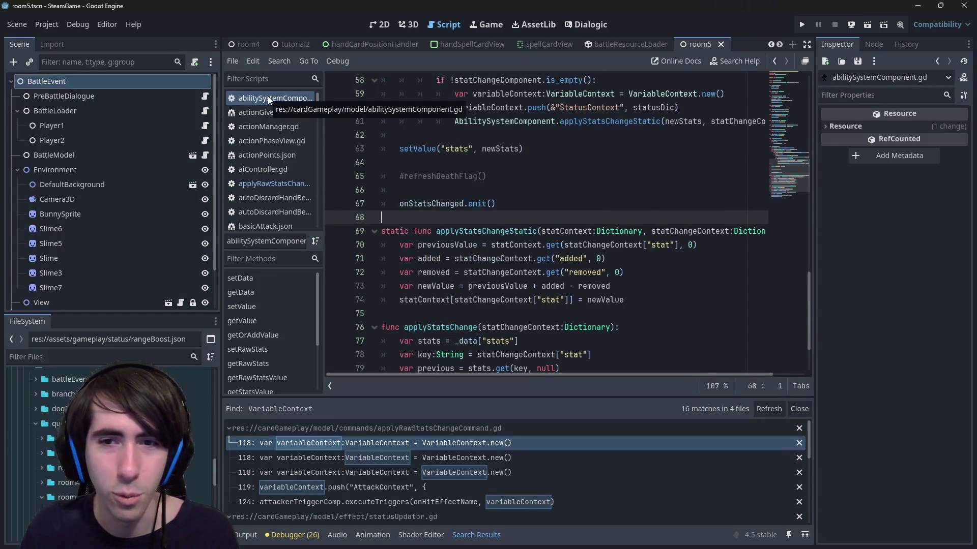
pyautogui.scroll(2, 481, 222)
pyautogui.click(481, 223)
pyautogui.hotkey('ctrl', 'z')
pyautogui.hotkey('ctrl', 'shift', 'z')
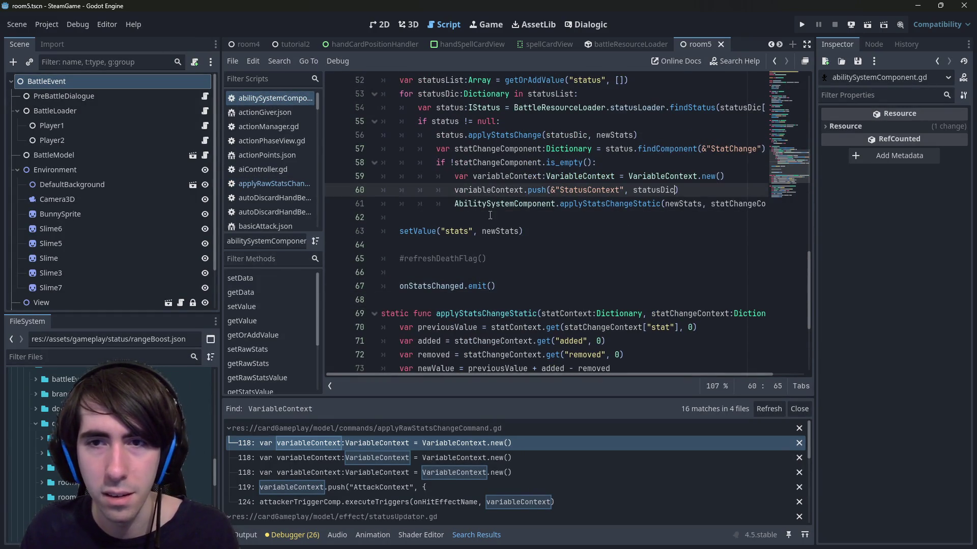
pyautogui.scroll(1, 496, 270)
pyautogui.scroll(-1, 504, 295)
pyautogui.scroll(1, 511, 315)
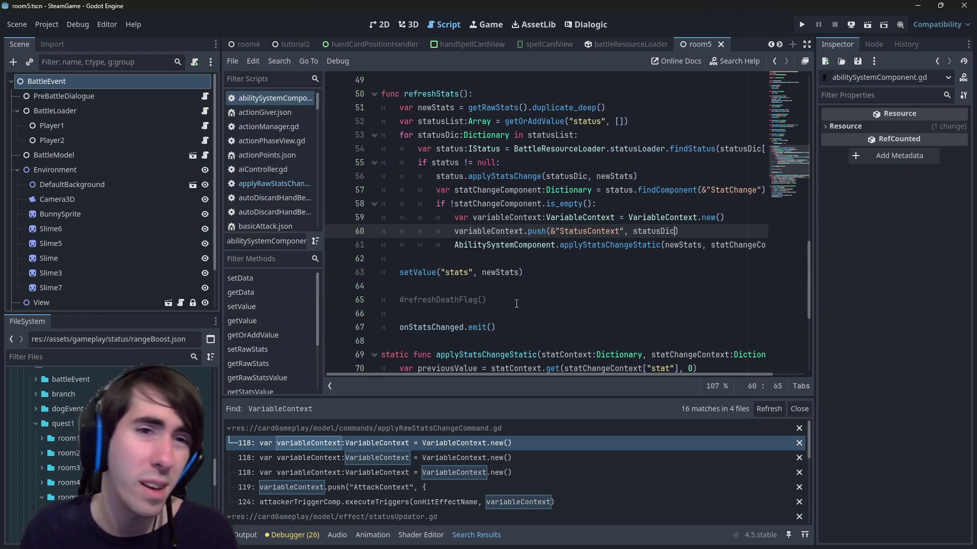
pyautogui.scroll(1, 632, 243)
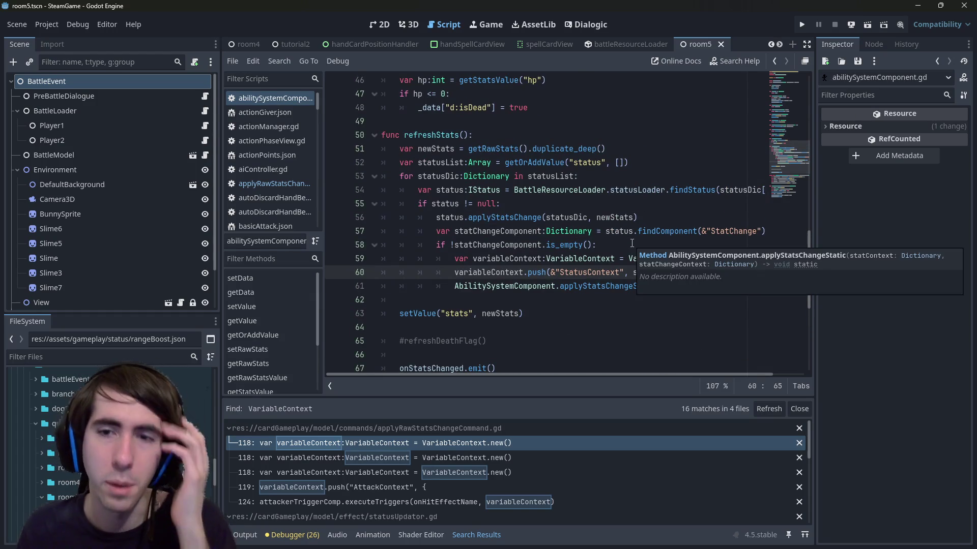
pyautogui.scroll(-1, 647, 249)
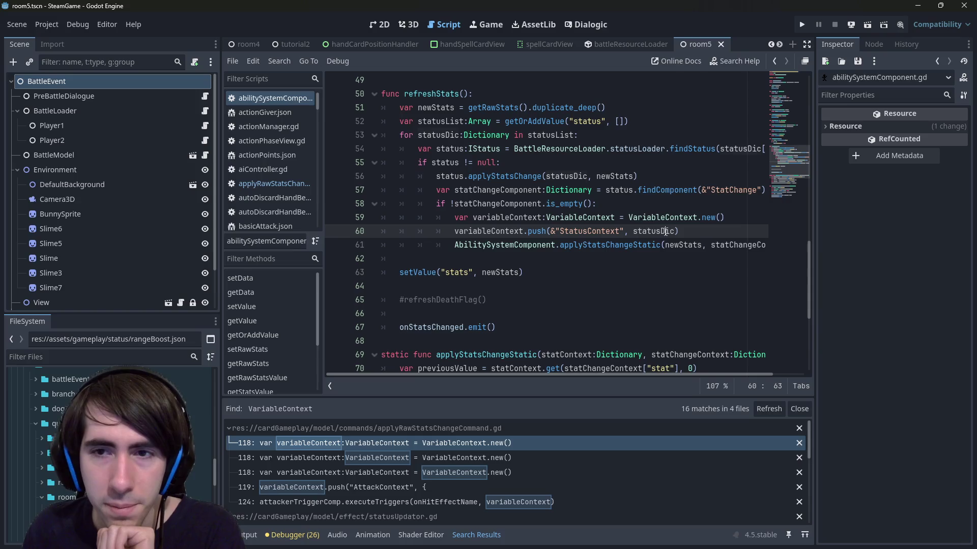
pyautogui.doubleClick(666, 231)
pyautogui.doubleClick(609, 246)
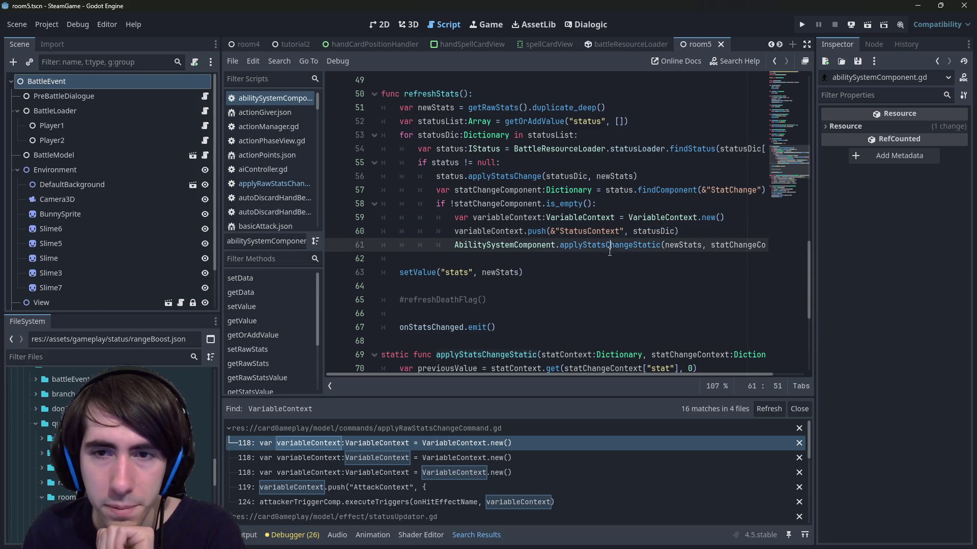
pyautogui.scroll(-2, 609, 251)
pyautogui.scroll(2, 609, 251)
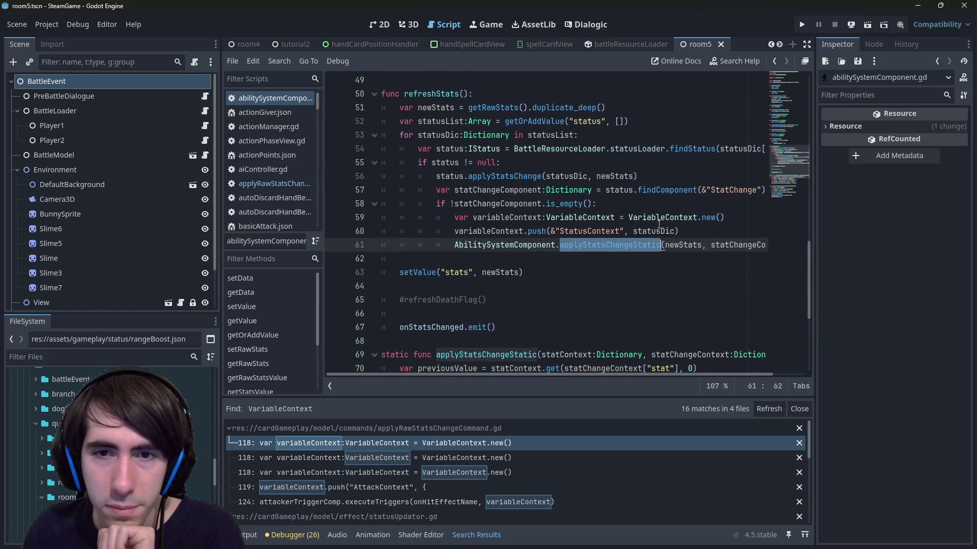
pyautogui.click(696, 230)
pyautogui.scroll(-3, 610, 228)
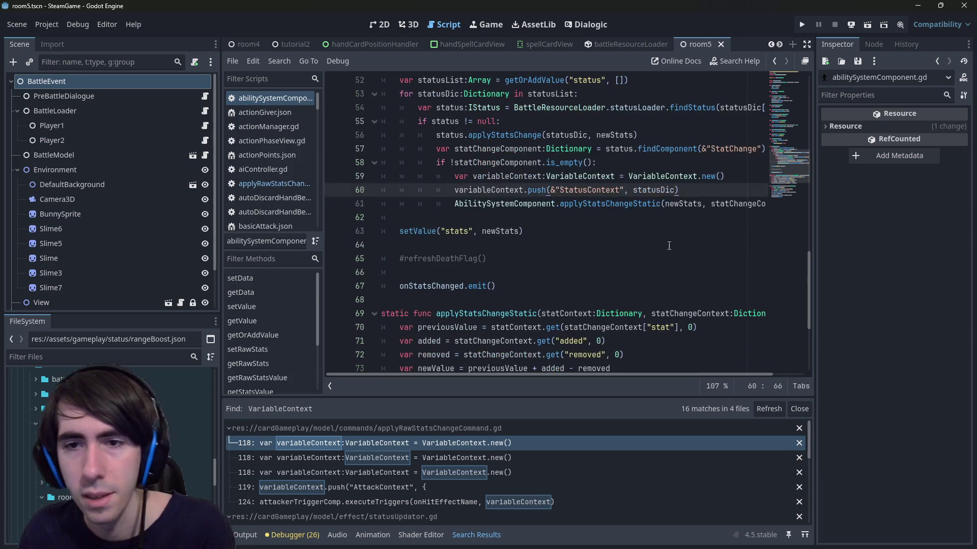
pyautogui.scroll(2, 610, 227)
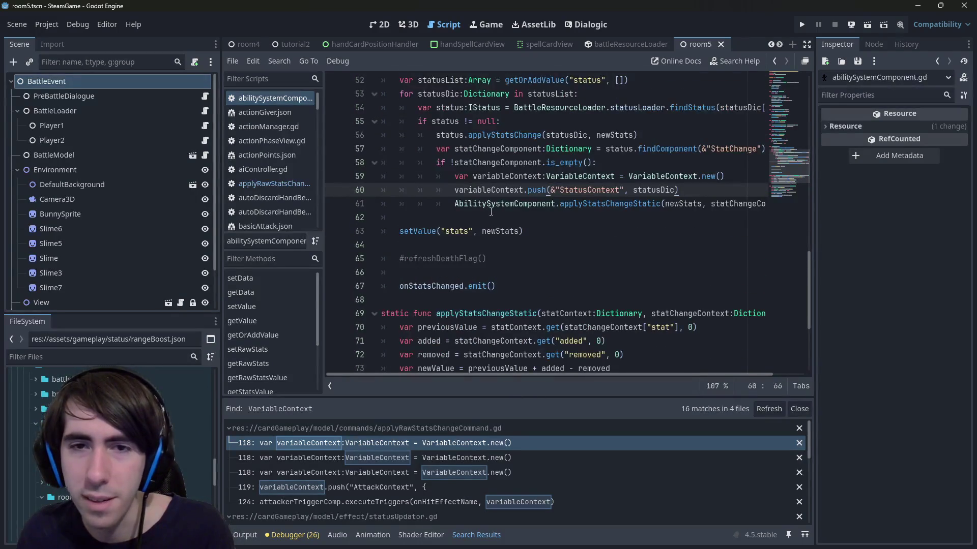
# Change the call to AbilitySystemComponent.applyStatsChangeStatic2 and save.
pyautogui.moveTo(454, 205); pyautogui.dragTo(661, 205)
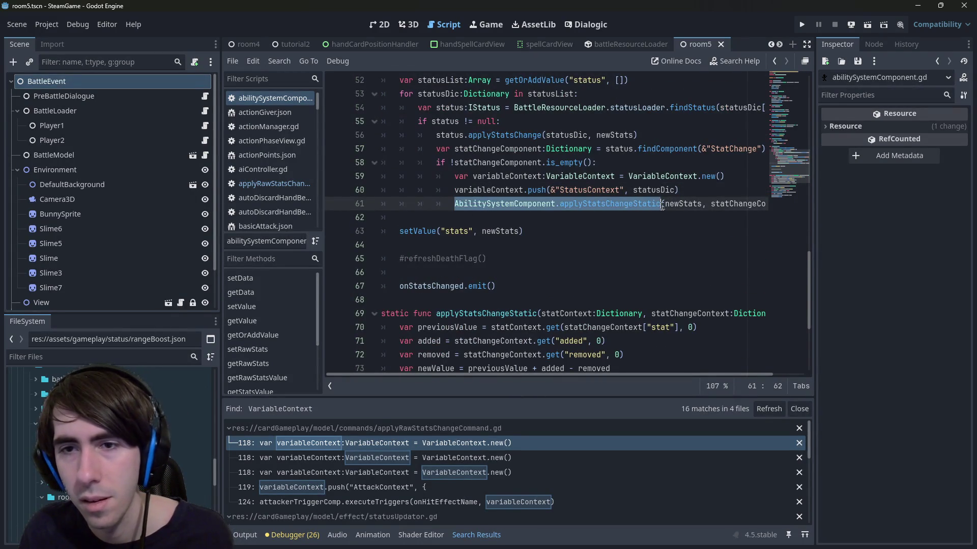
pyautogui.click(684, 195)
pyautogui.press('Return')
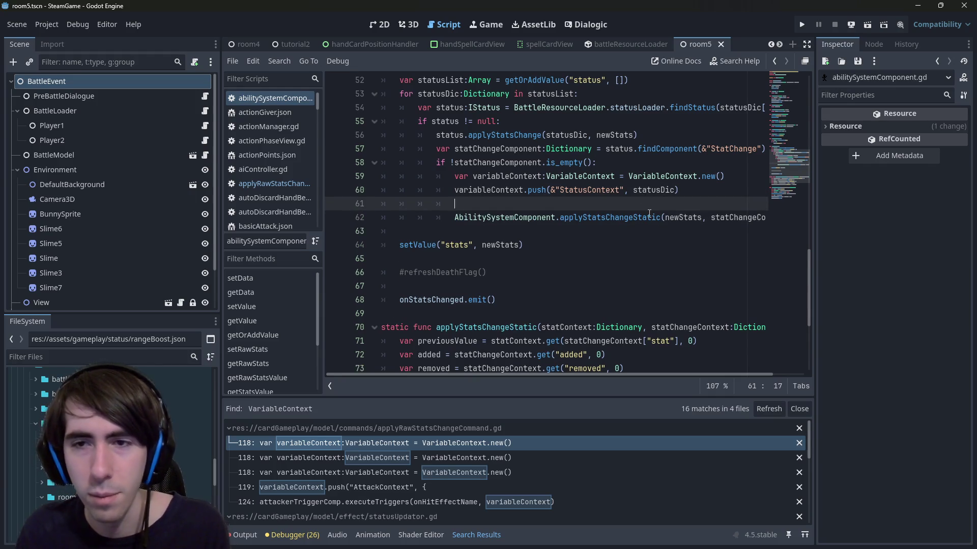
pyautogui.press('BackSpace')
pyautogui.click(659, 204)
pyautogui.write('2')
pyautogui.hotkey('ctrl', 's')
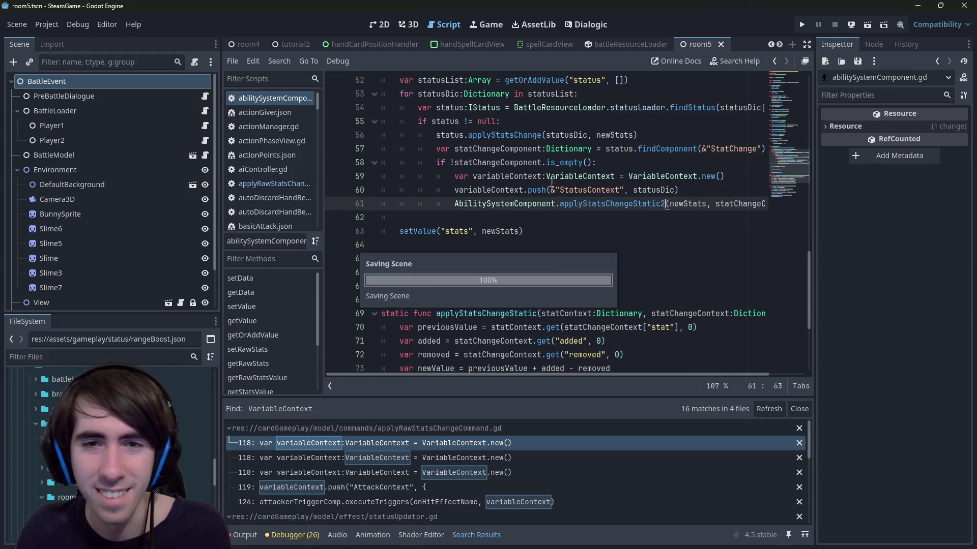
# Pass variableContext instead of statChangeComponent as the call's second argument.
pyautogui.doubleClick(507, 176)
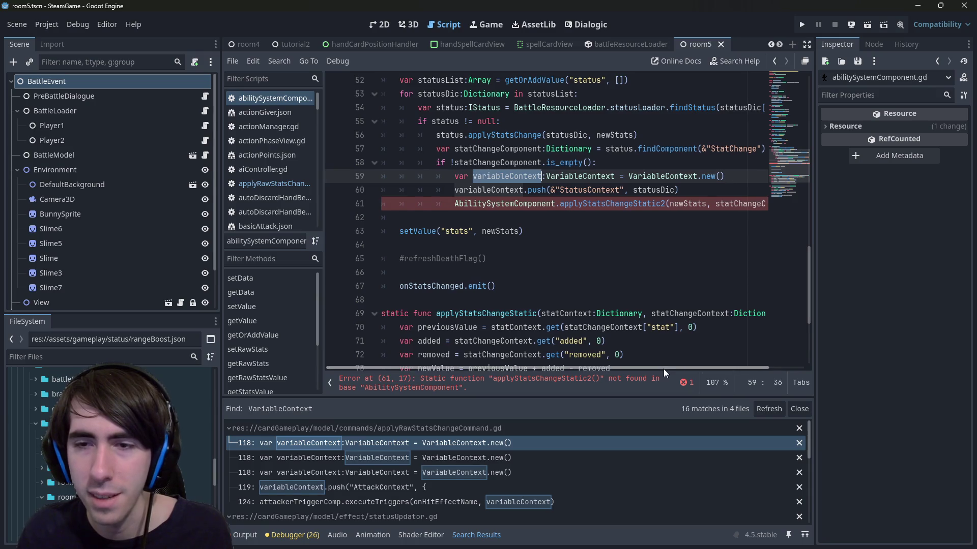
pyautogui.hscroll(2, 663, 368)
pyautogui.click(738, 203)
pyautogui.doubleClick(738, 203)
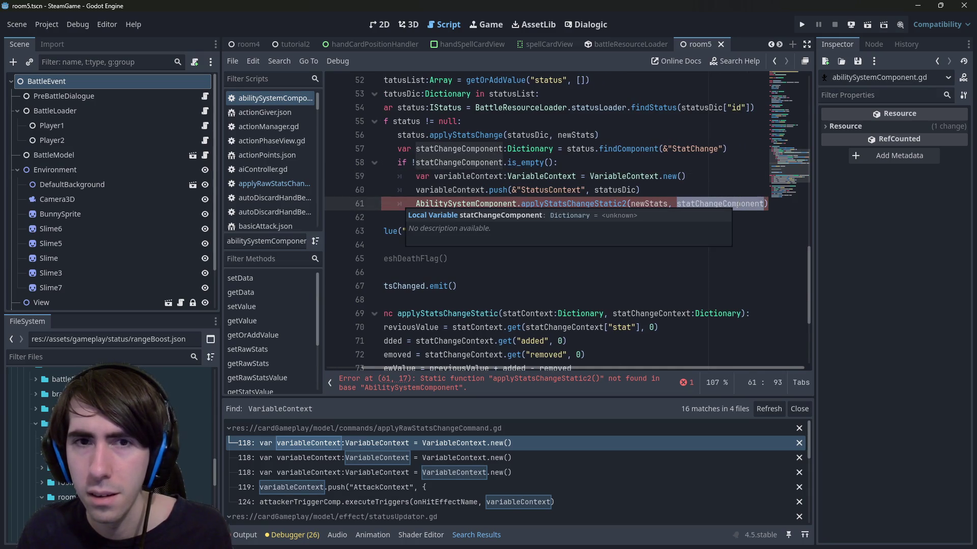
pyautogui.doubleClick(466, 176)
pyautogui.hotkey('ctrl', 'c')
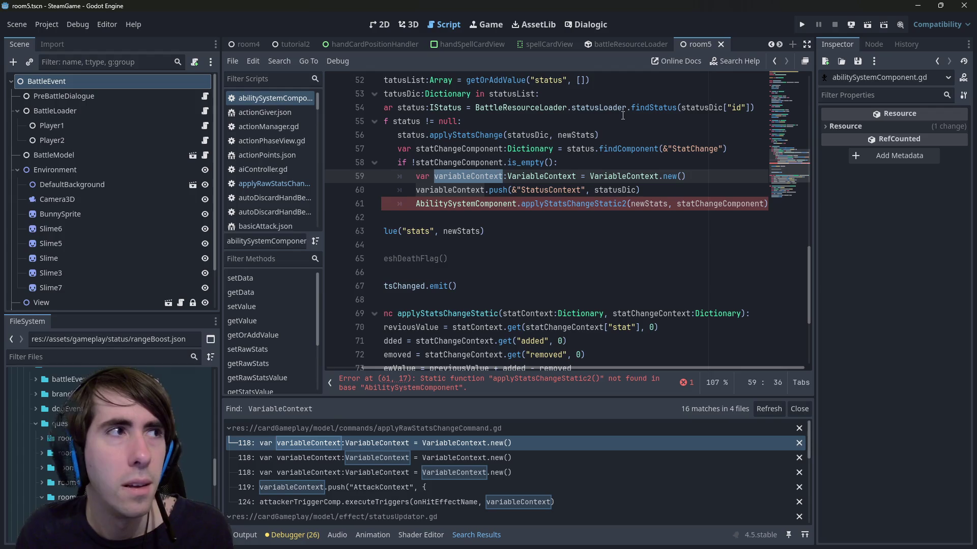
pyautogui.doubleClick(701, 204)
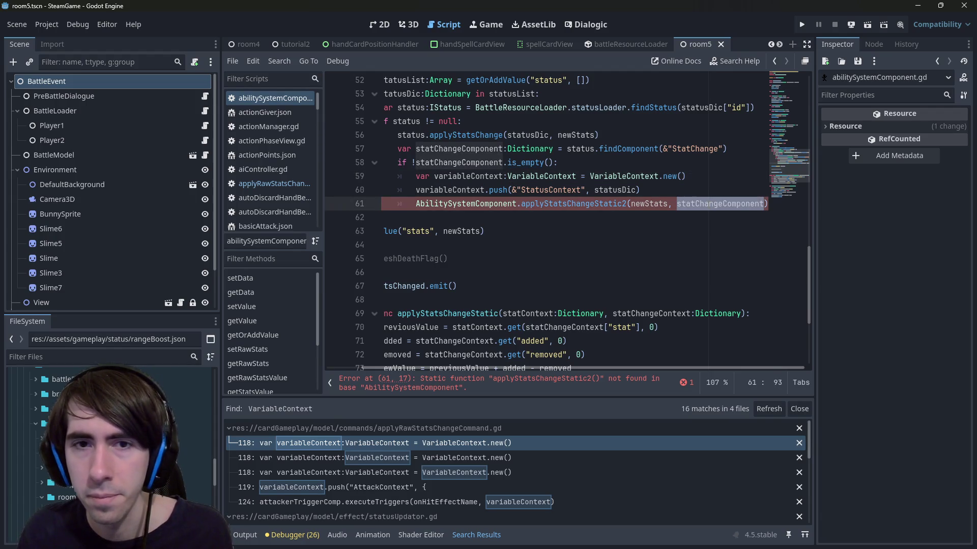
pyautogui.hotkey('ctrl', 'v')
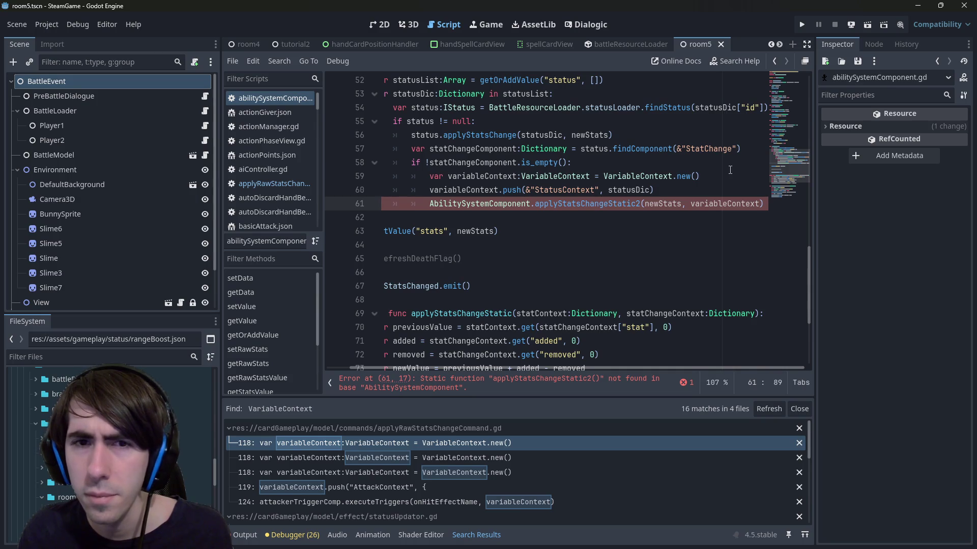
# Duplicate the StatusContext push line below itself.
pyautogui.click(684, 189)
pyautogui.hotkey('shift', 'Home')
pyautogui.hotkey('shift', 'Home')
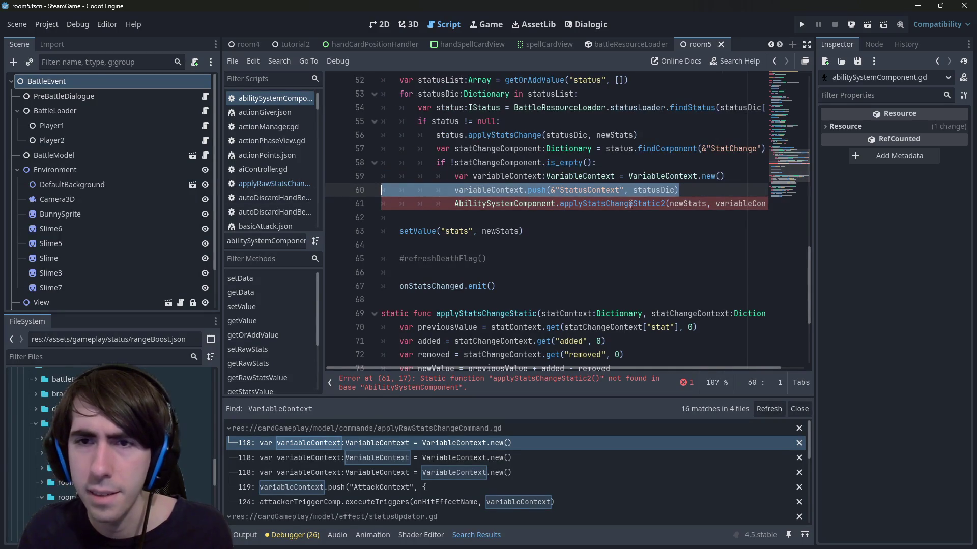
pyautogui.hotkey('ctrl', 'c')
pyautogui.click(690, 190)
pyautogui.press('Return')
pyautogui.hotkey('ctrl', 'v')
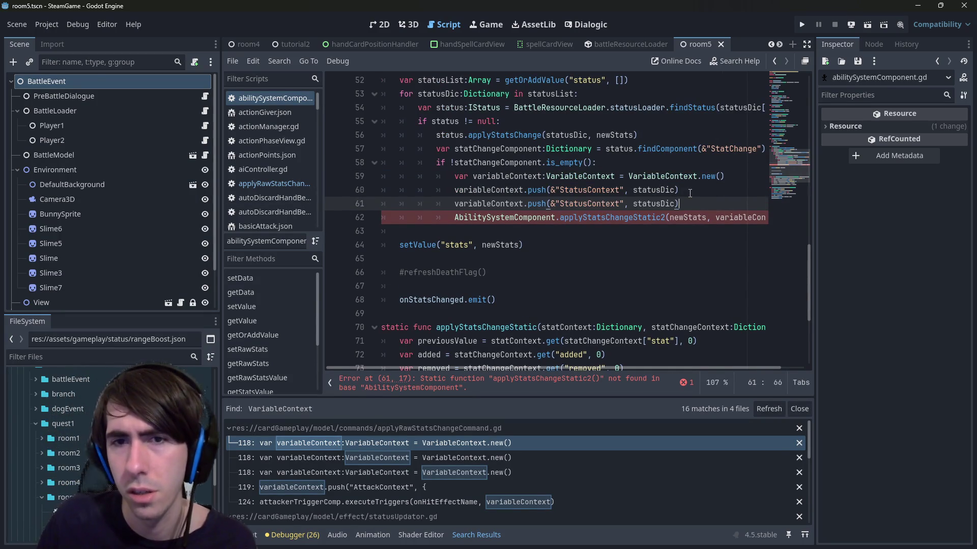
pyautogui.doubleClick(610, 204)
pyautogui.scroll(1, 625, 235)
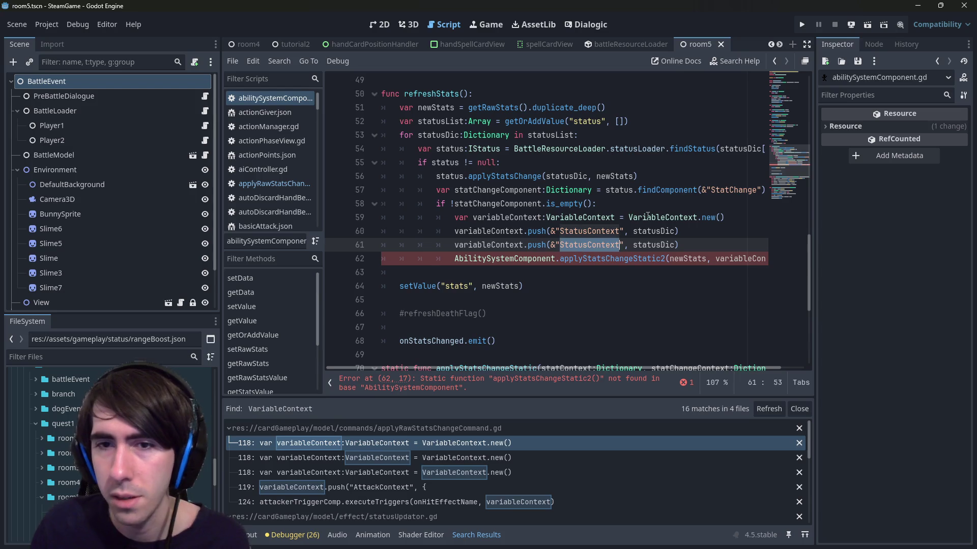
pyautogui.write('ComponentConte')
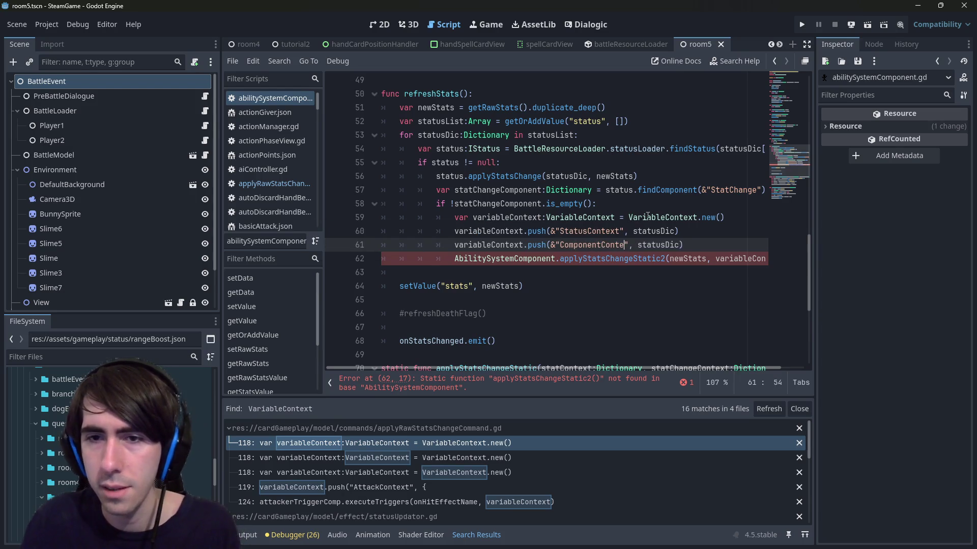
pyautogui.write('xt')
# Make the duplicate push statChangeComponent under "StatChangeContext" and save.
pyautogui.doubleClick(498, 189)
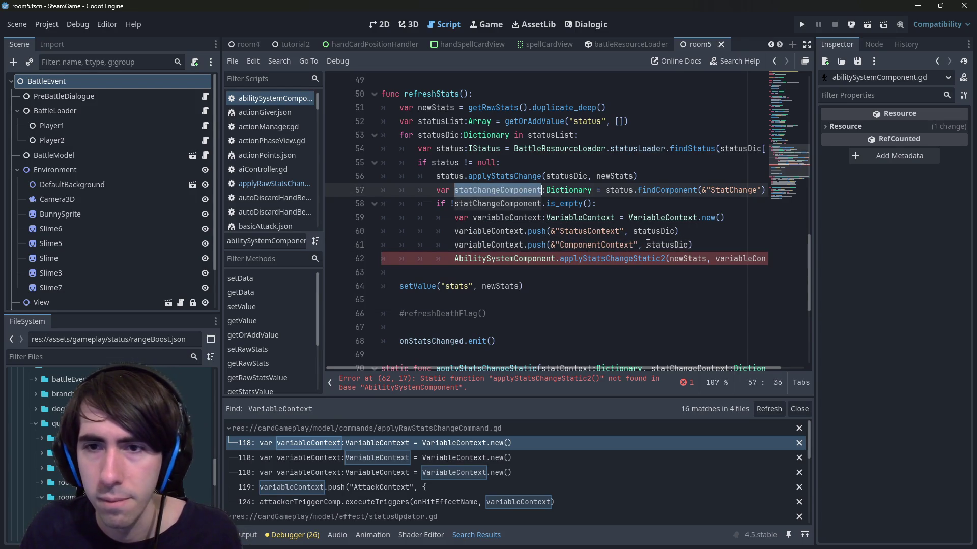
pyautogui.hotkey('ctrl', 'c')
pyautogui.doubleClick(666, 245)
pyautogui.hotkey('ctrl', 'v')
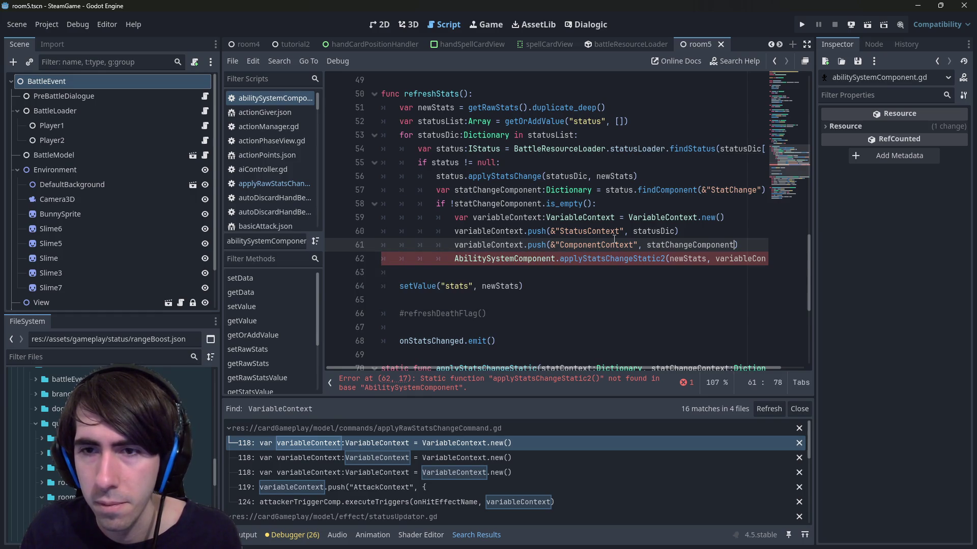
pyautogui.doubleClick(615, 243)
pyautogui.write('StatChang')
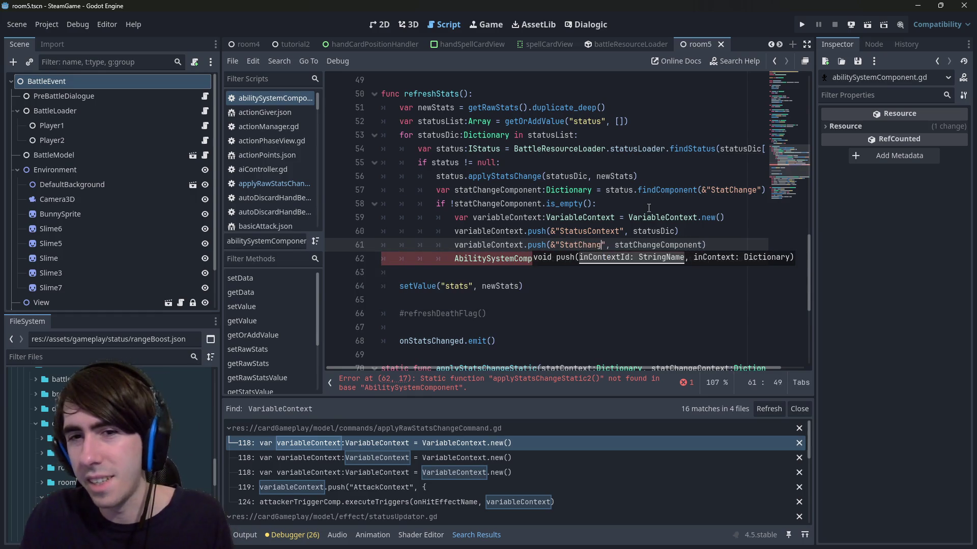
pyautogui.write('eContext')
pyautogui.hotkey('ctrl', 's')
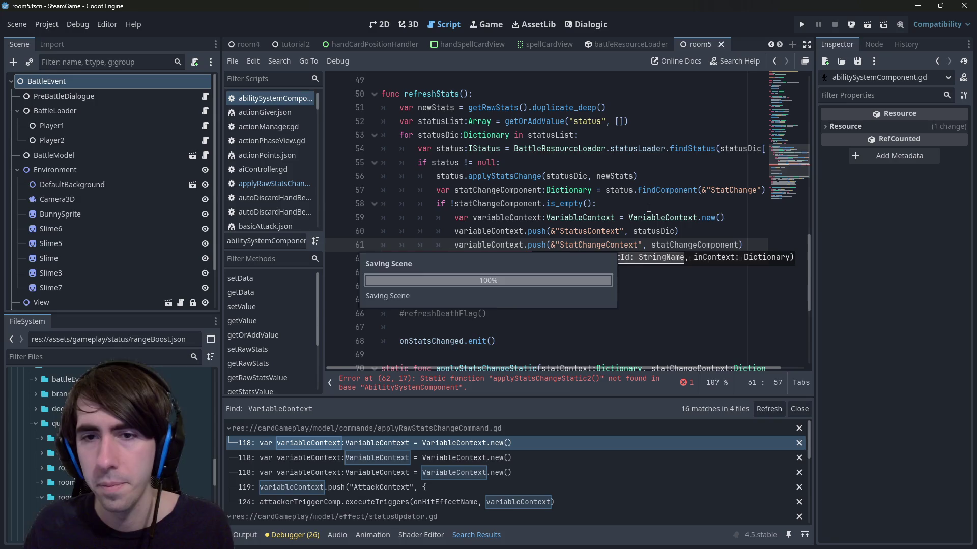
# Review the applyStatsChangeStatic2 call line in refreshStats.
pyautogui.hscroll(2, 574, 368)
pyautogui.click(594, 258)
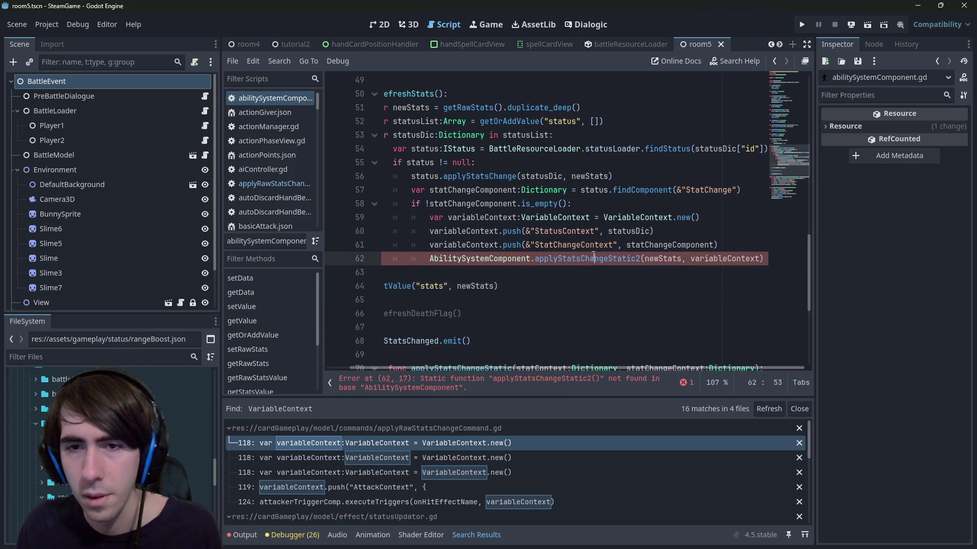
pyautogui.doubleClick(593, 258)
pyautogui.scroll(-4, 636, 219)
pyautogui.scroll(2, 660, 197)
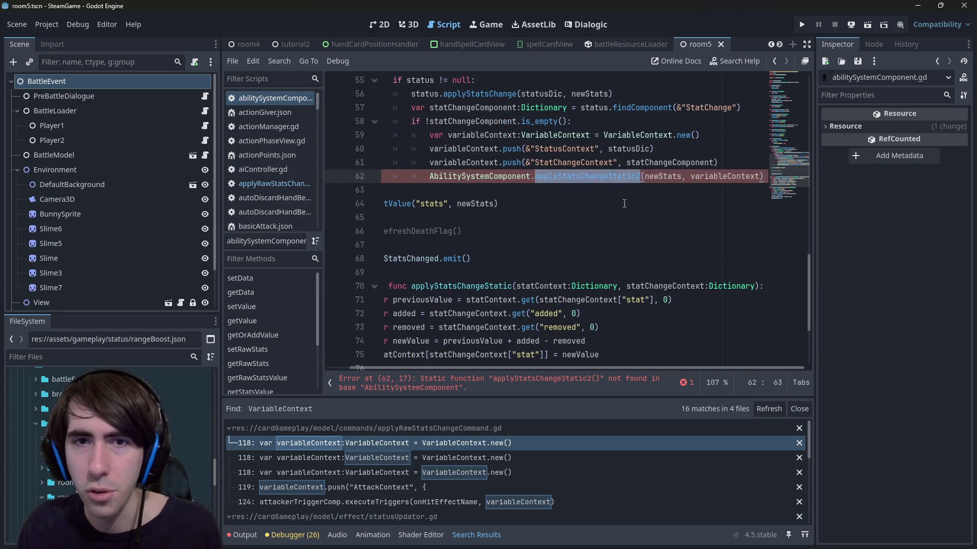
pyautogui.scroll(-1, 624, 203)
pyautogui.moveTo(549, 272); pyautogui.dragTo(383, 258)
# Duplicate applyStatsChangeStatic and rename the first copy applyStatsChangeStatic2.
pyautogui.moveTo(658, 324); pyautogui.dragTo(296, 244)
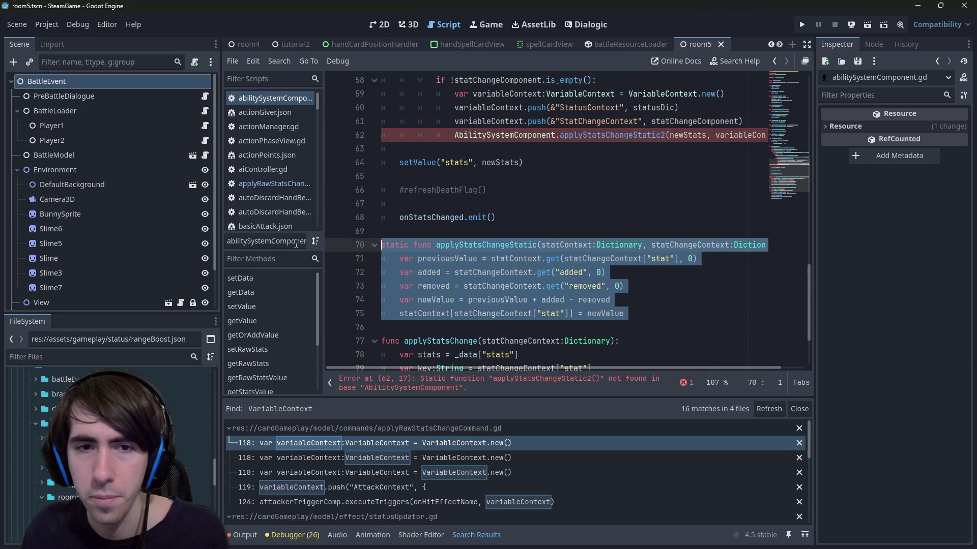
pyautogui.hotkey('ctrl', 'c')
pyautogui.click(423, 235)
pyautogui.press('Return')
pyautogui.press('Return')
pyautogui.hotkey('ctrl', 'v')
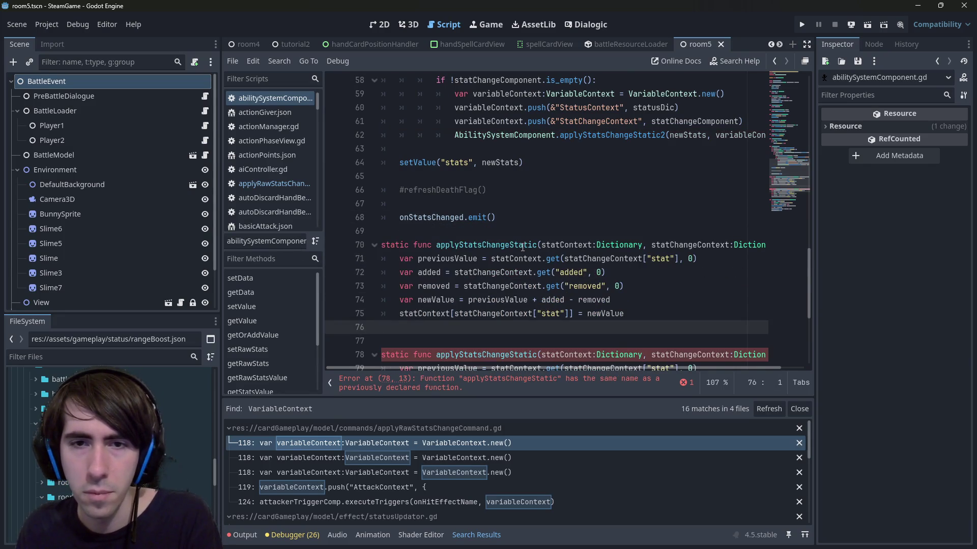
pyautogui.press('BackSpace')
pyautogui.click(540, 245)
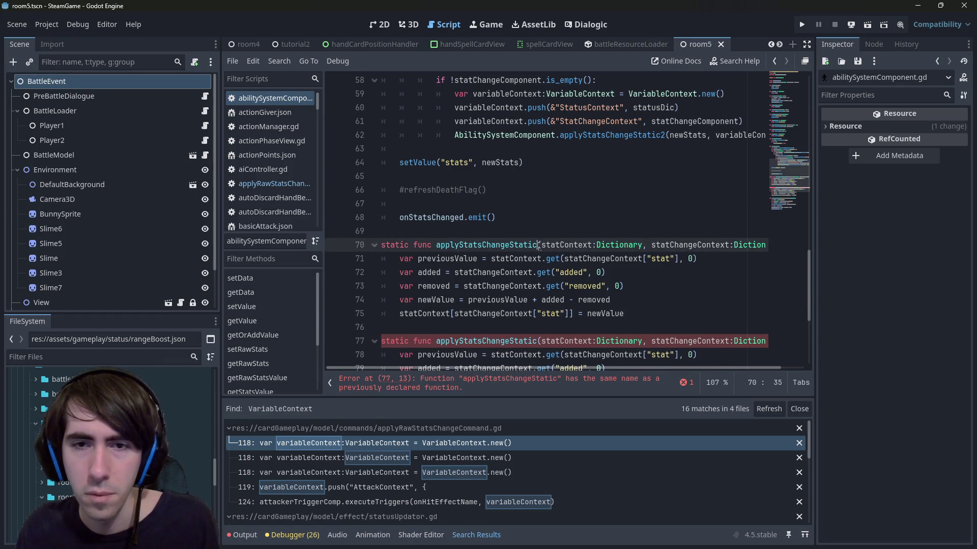
pyautogui.write('2')
# Change the statChangeContext parameter type from Dictionary to VariableContext.
pyautogui.click(706, 245)
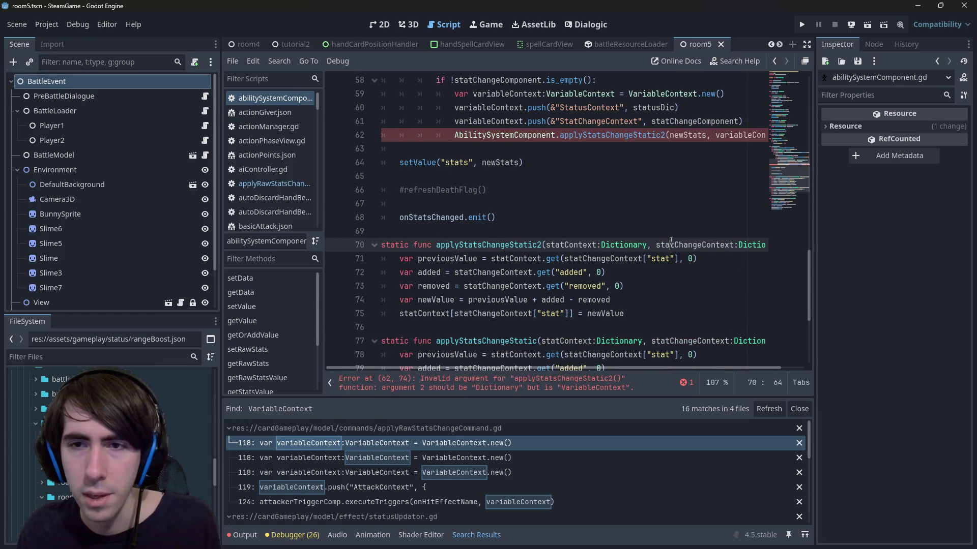
pyautogui.doubleClick(748, 245)
pyautogui.scroll(1, 559, 153)
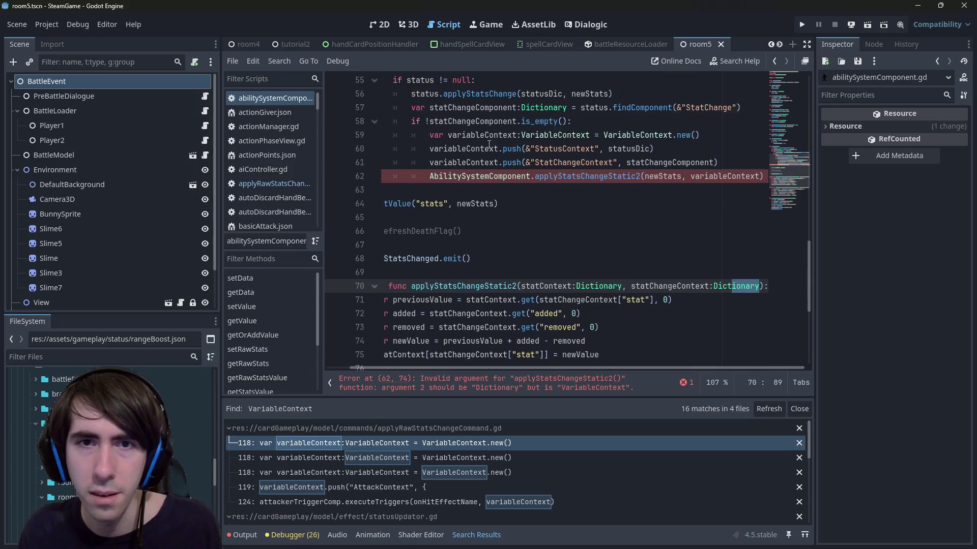
pyautogui.doubleClick(555, 135)
pyautogui.doubleClick(735, 285)
pyautogui.write('VariableContext')
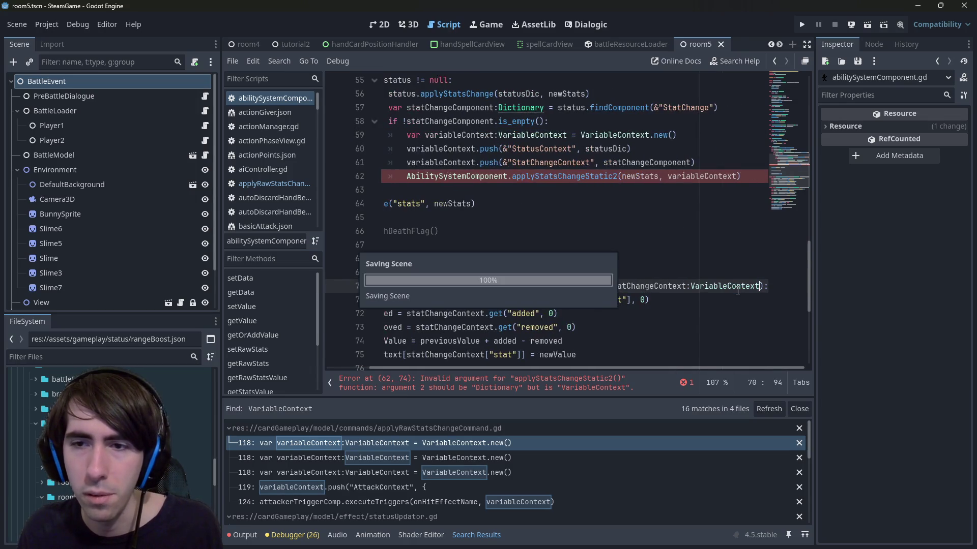
pyautogui.press('Return')
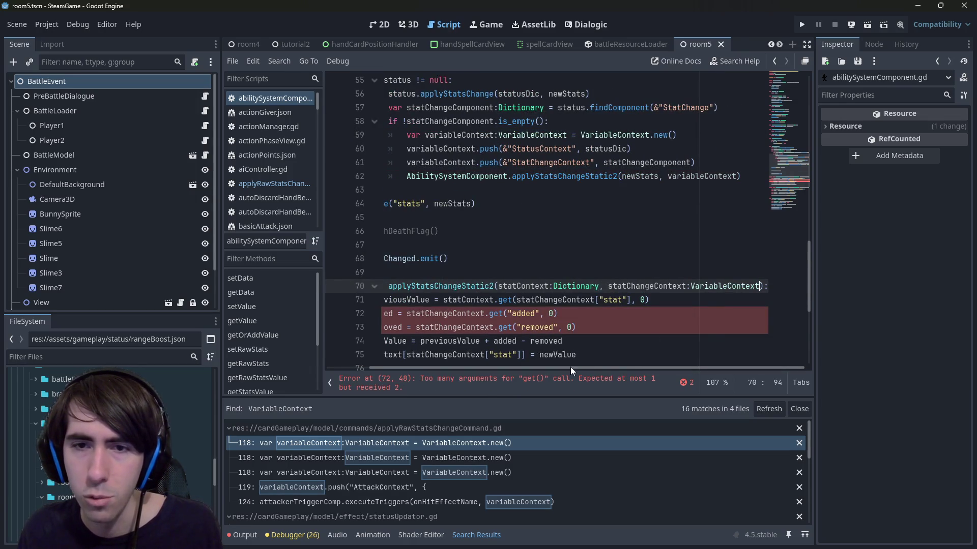
# Start a new line at the top of applyStatsChangeStatic2's body.
pyautogui.doubleClick(535, 285)
pyautogui.moveTo(591, 369); pyautogui.dragTo(524, 367)
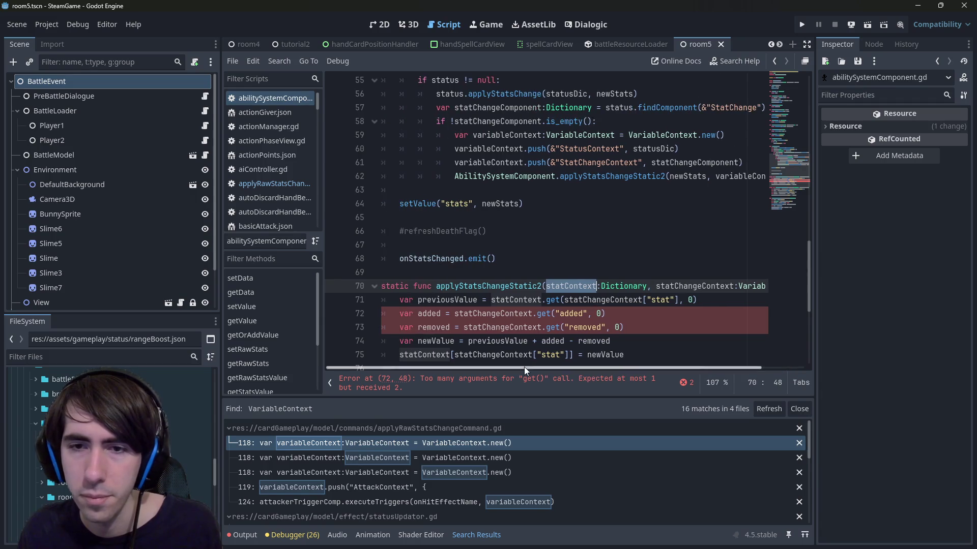
pyautogui.scroll(-1, 643, 339)
pyautogui.doubleClick(697, 245)
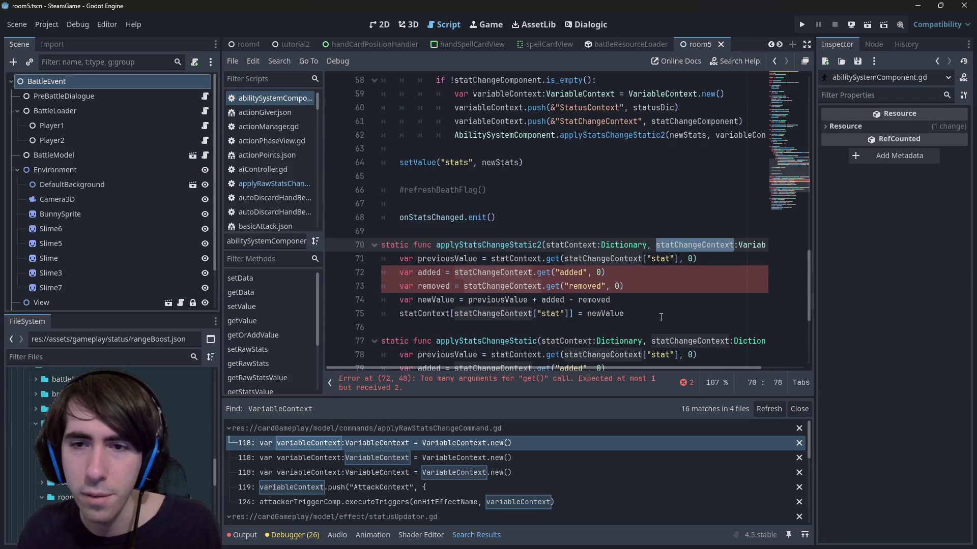
pyautogui.moveTo(625, 313); pyautogui.dragTo(386, 243)
pyautogui.click(390, 257)
pyautogui.press('Return')
pyautogui.press('Return')
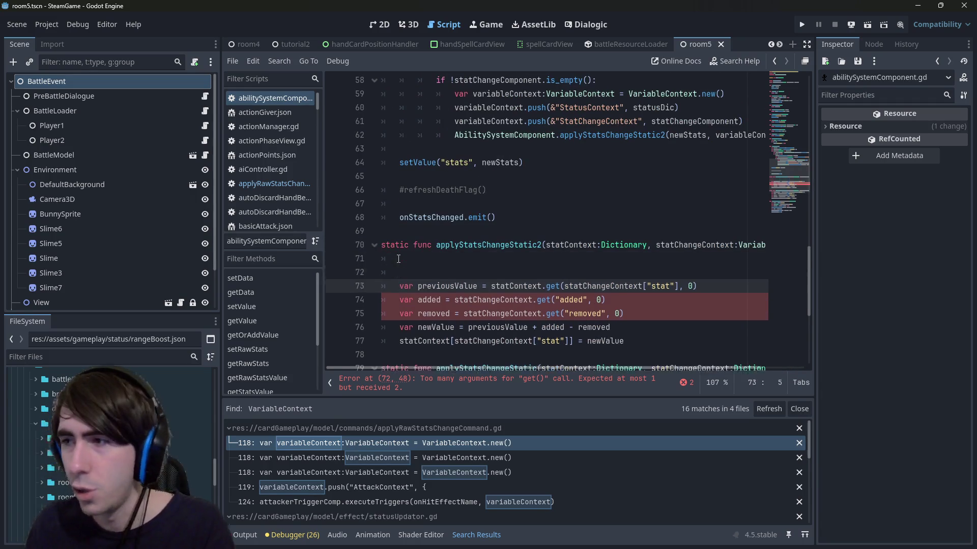
pyautogui.press('Up')
pyautogui.press('Up')
pyautogui.write('statChangeContext.')
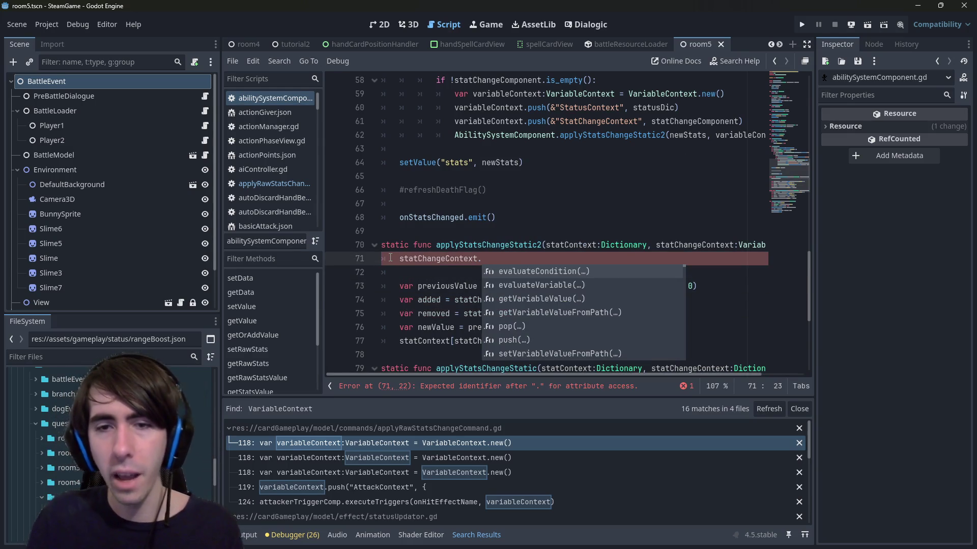
pyautogui.press('Down')
pyautogui.press('Down')
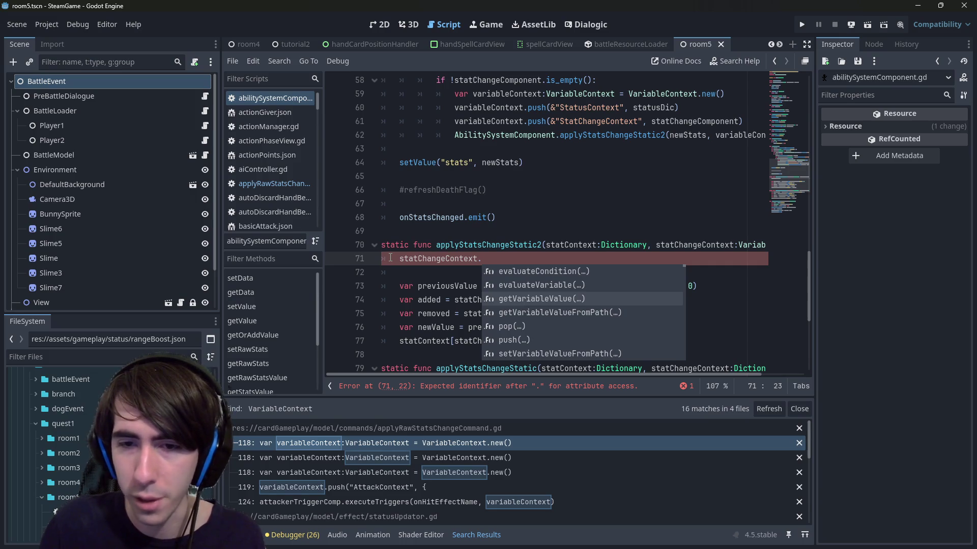
pyautogui.press('Return')
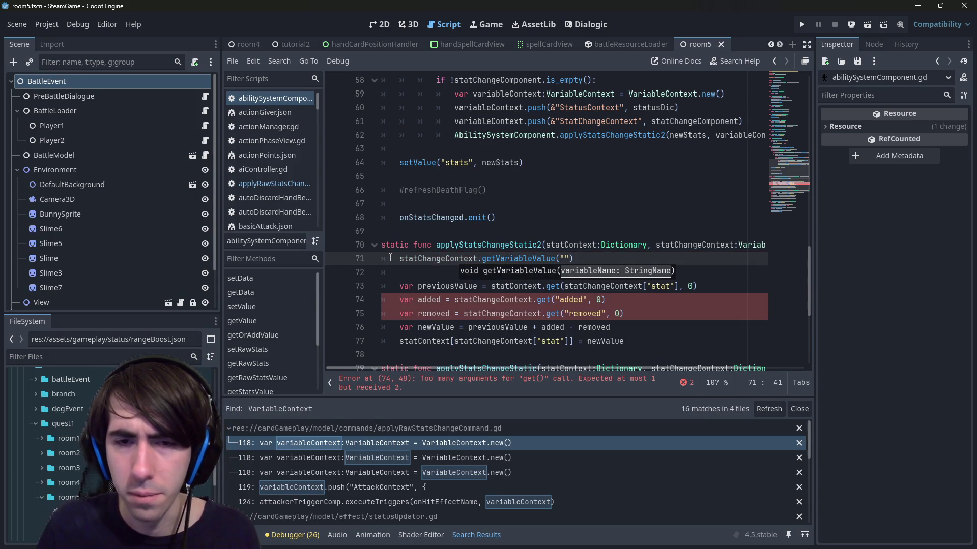
pyautogui.keyDown('ctrl'); pyautogui.click(494, 261); pyautogui.keyUp('ctrl')
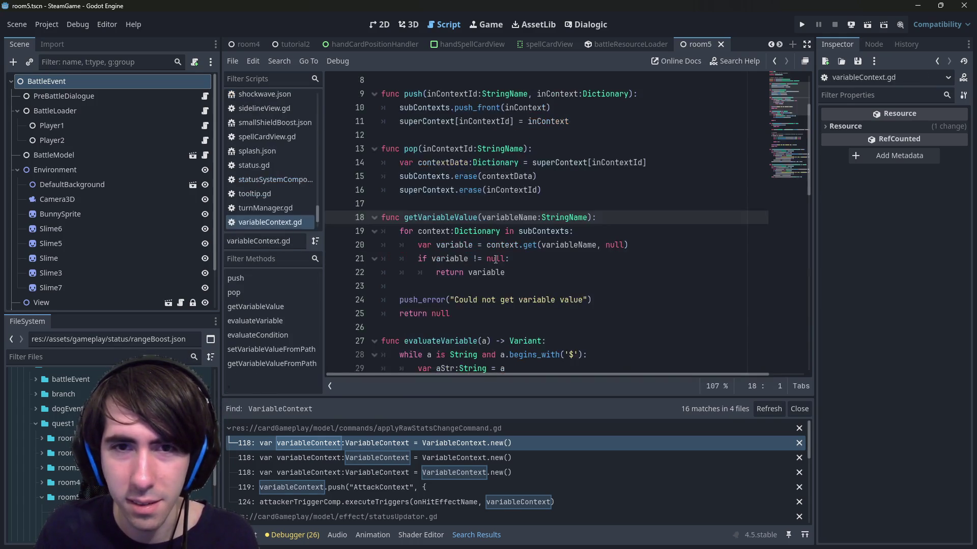
pyautogui.click(469, 324)
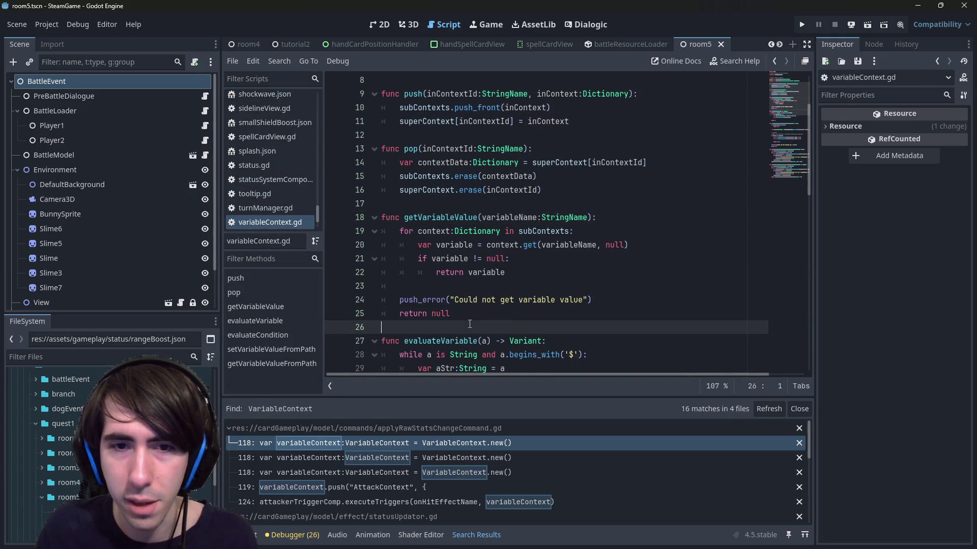
pyautogui.click(462, 314)
pyautogui.doubleClick(492, 273)
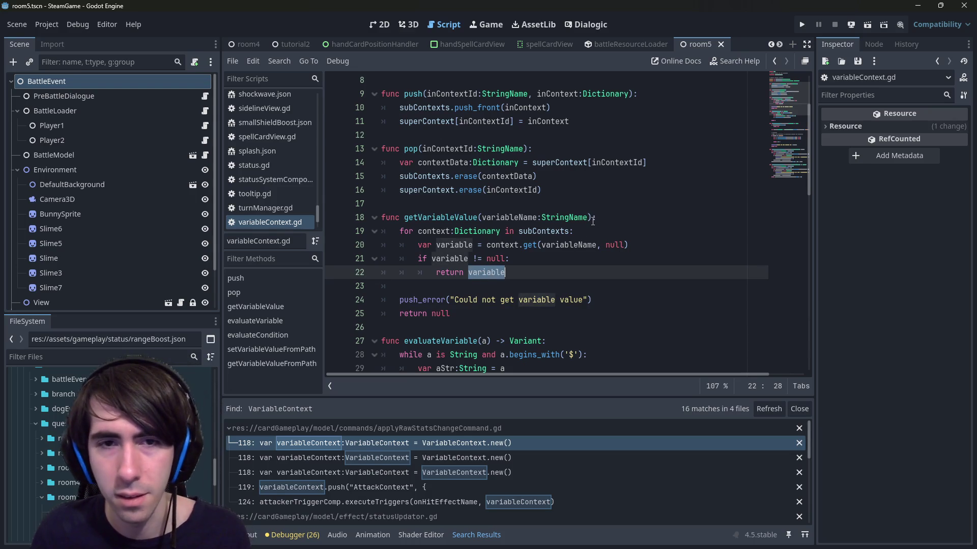
pyautogui.hotkey('alt', 'Left')
pyautogui.hotkey('alt', 'Left')
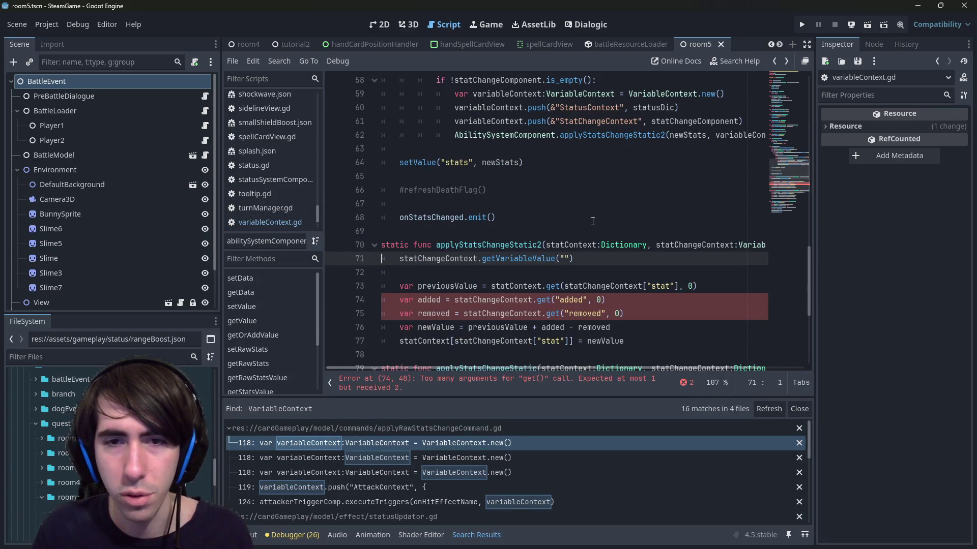
pyautogui.press('Left')
pyautogui.press('Left')
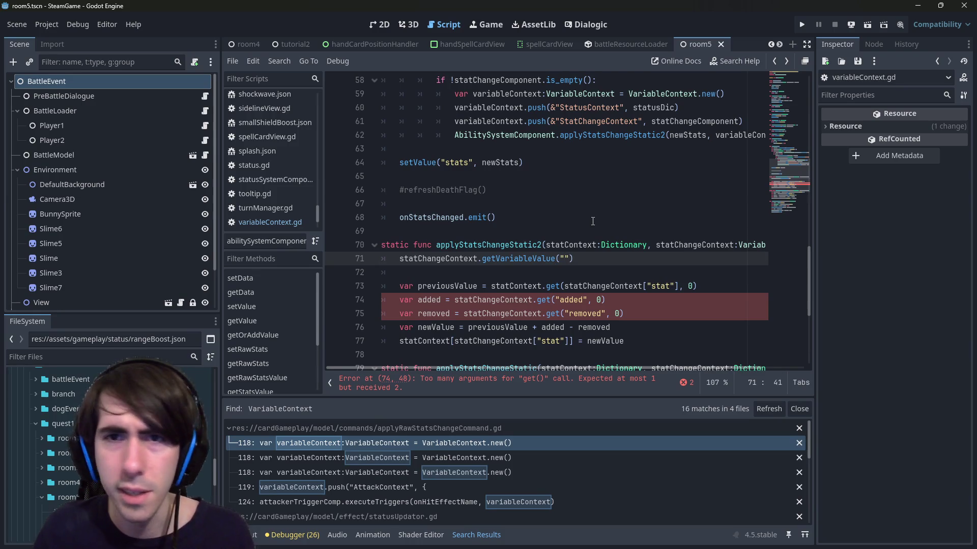
pyautogui.write('added')
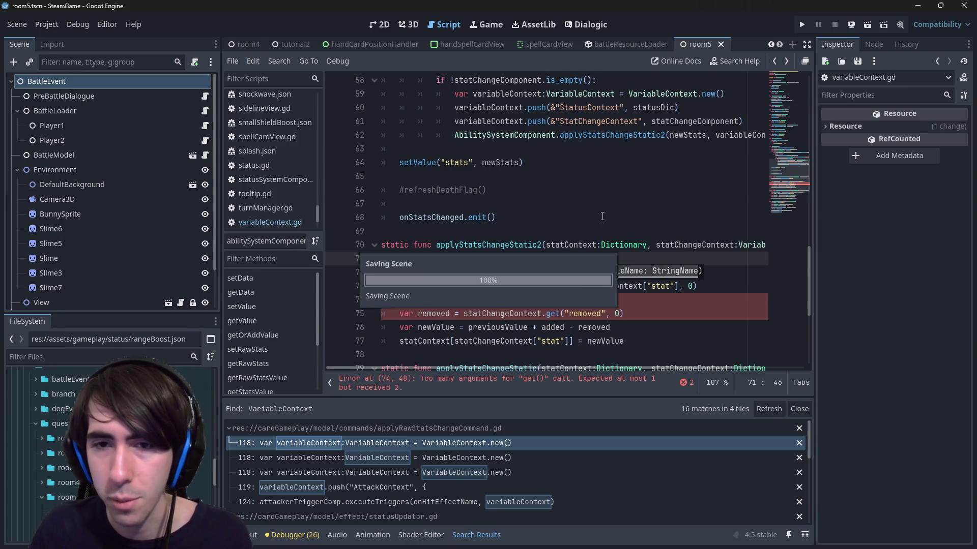
pyautogui.click(634, 259)
pyautogui.moveTo(633, 259); pyautogui.dragTo(400, 260)
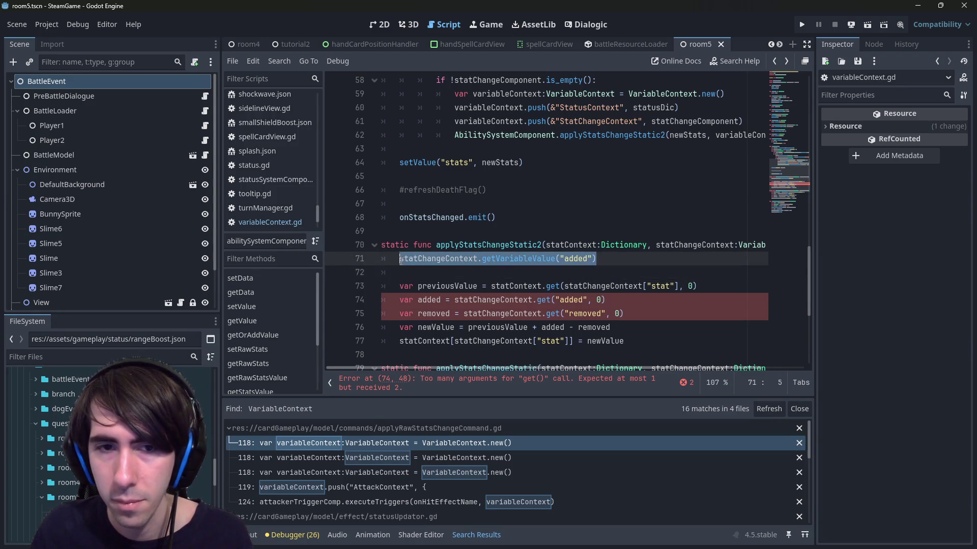
pyautogui.keyDown('ctrl'); pyautogui.click(512, 259); pyautogui.keyUp('ctrl')
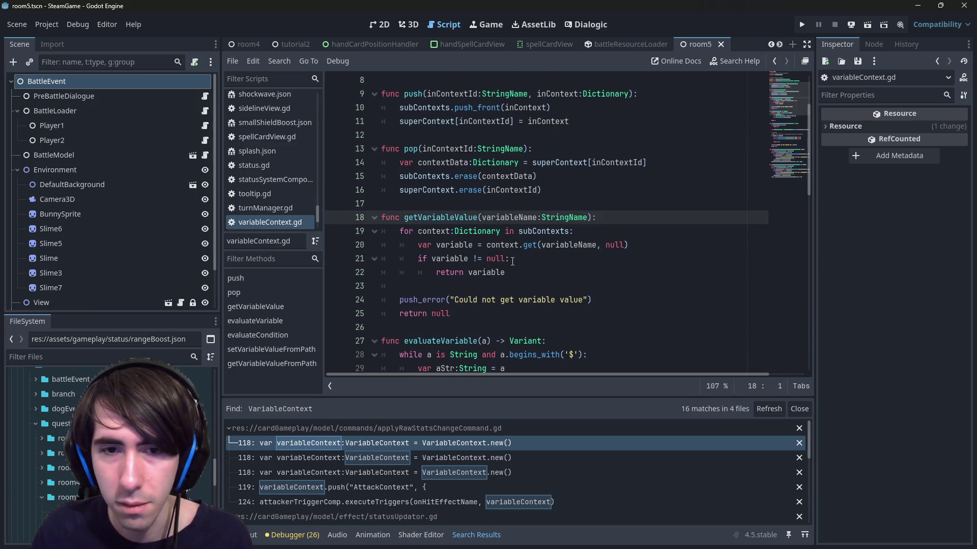
pyautogui.scroll(-1, 512, 261)
pyautogui.scroll(1, 512, 261)
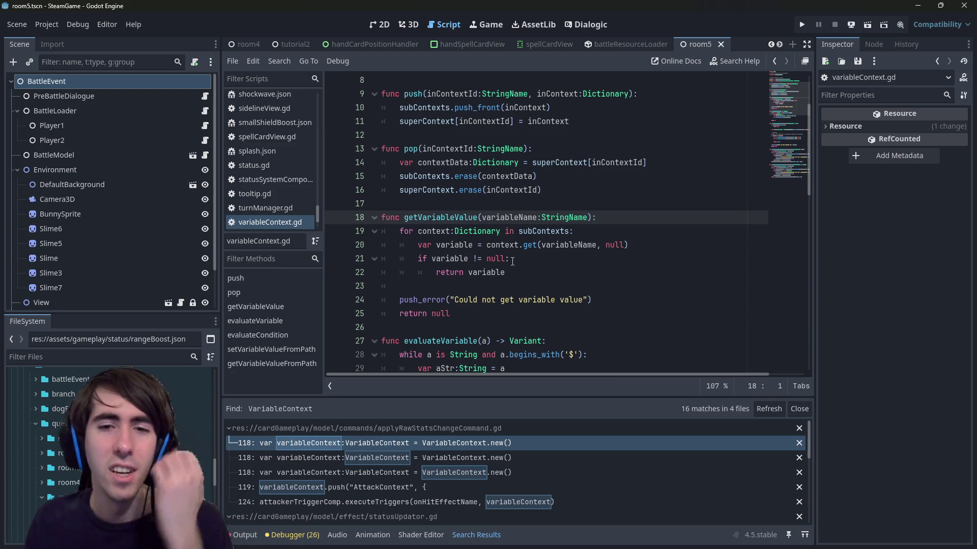
pyautogui.click(512, 259)
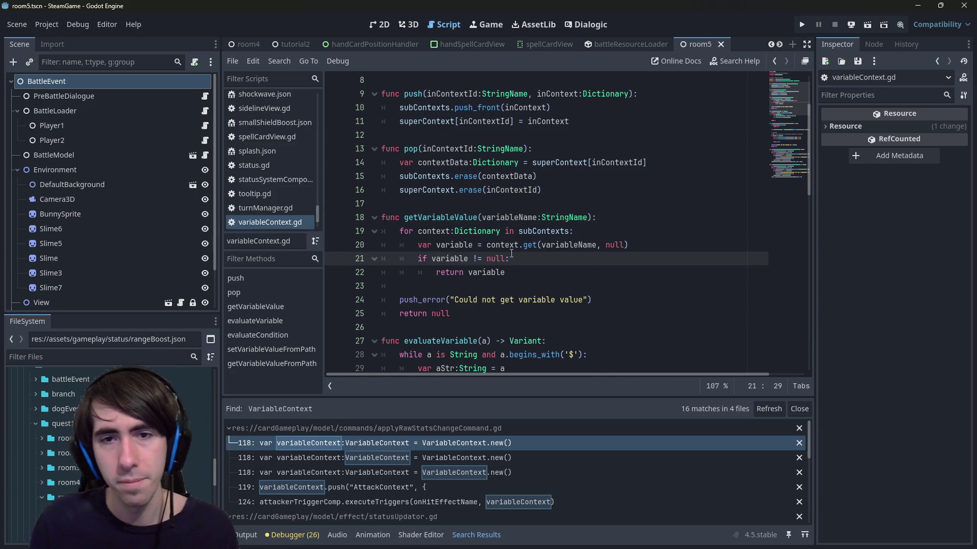
pyautogui.hotkey('alt', 'Left')
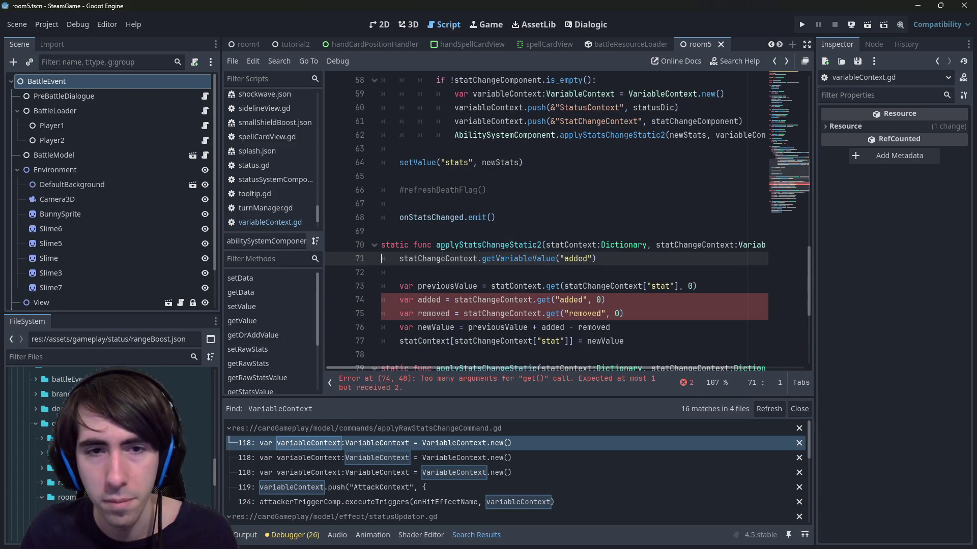
pyautogui.press('Home')
pyautogui.write('var')
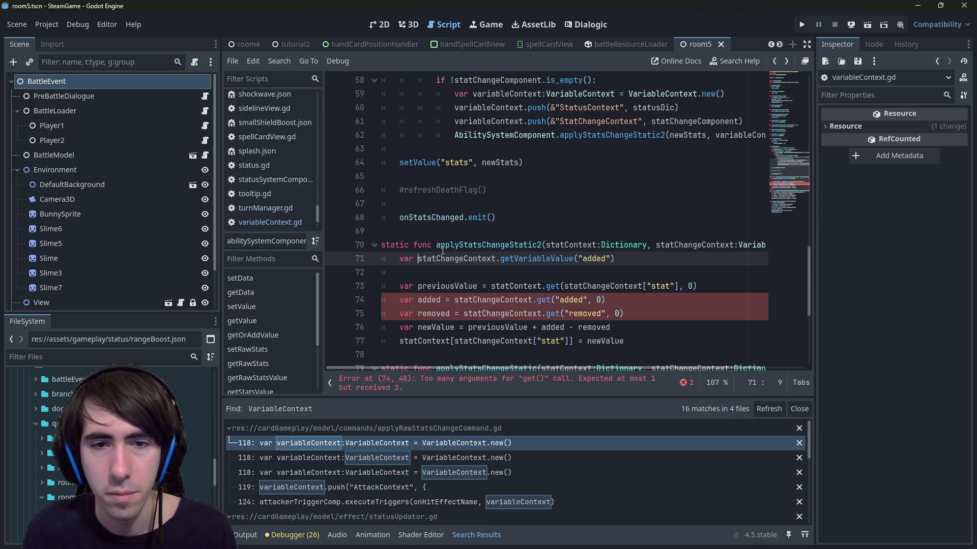
pyautogui.press('BackSpace')
pyautogui.press('BackSpace')
pyautogui.press('BackSpace')
pyautogui.moveTo(627, 265)
pyautogui.mouseDown()
pyautogui.moveTo(346, 247)
pyautogui.moveTo(333, 260)
pyautogui.mouseUp()
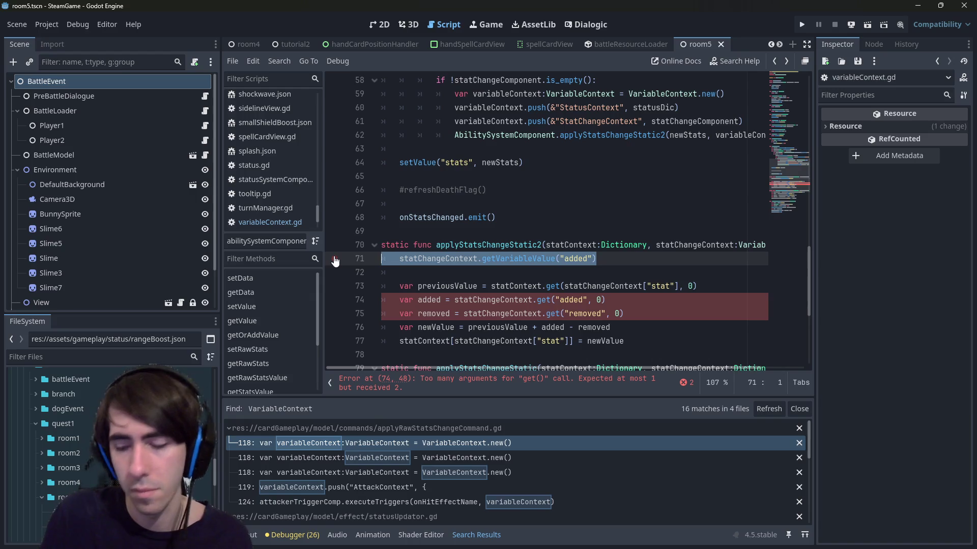
pyautogui.press('BackSpace')
pyautogui.press('BackSpace')
pyautogui.press('BackSpace')
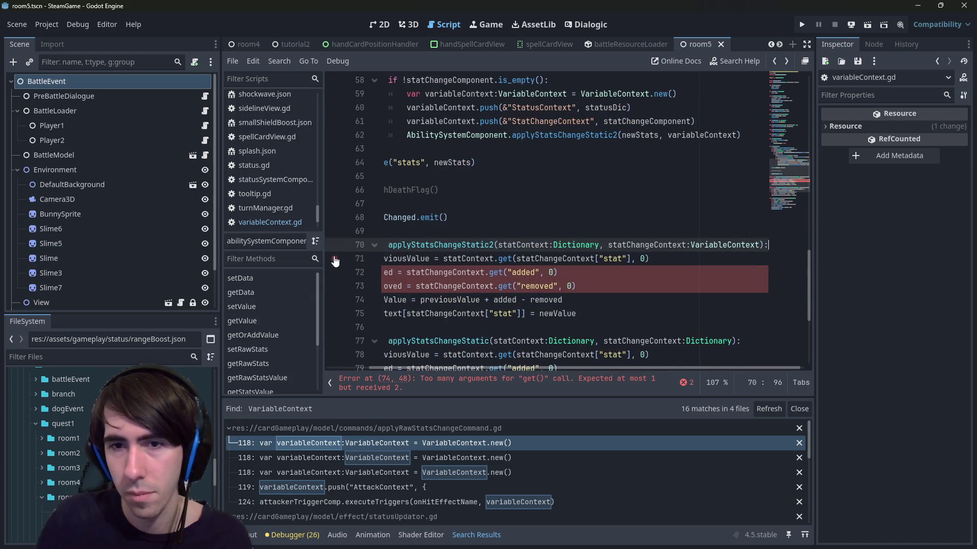
pyautogui.click(390, 268)
pyautogui.hotkey('ctrl', 'z')
pyautogui.hotkey('ctrl', 'z')
pyautogui.hotkey('ctrl', 'z')
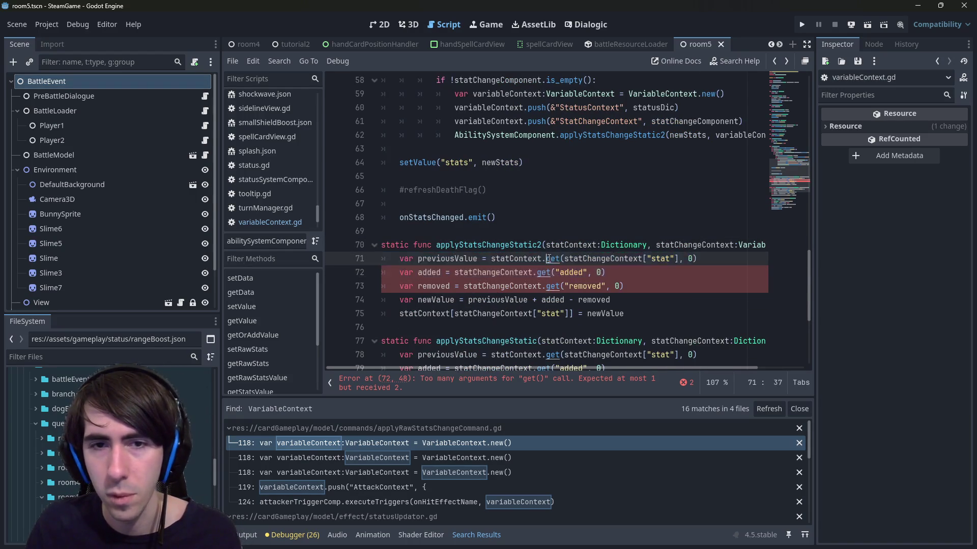
# Add a 'var added =' getVariableValue line and comment out the old added get() line.
pyautogui.keyDown('ctrl'); pyautogui.click(522, 260); pyautogui.keyUp('ctrl')
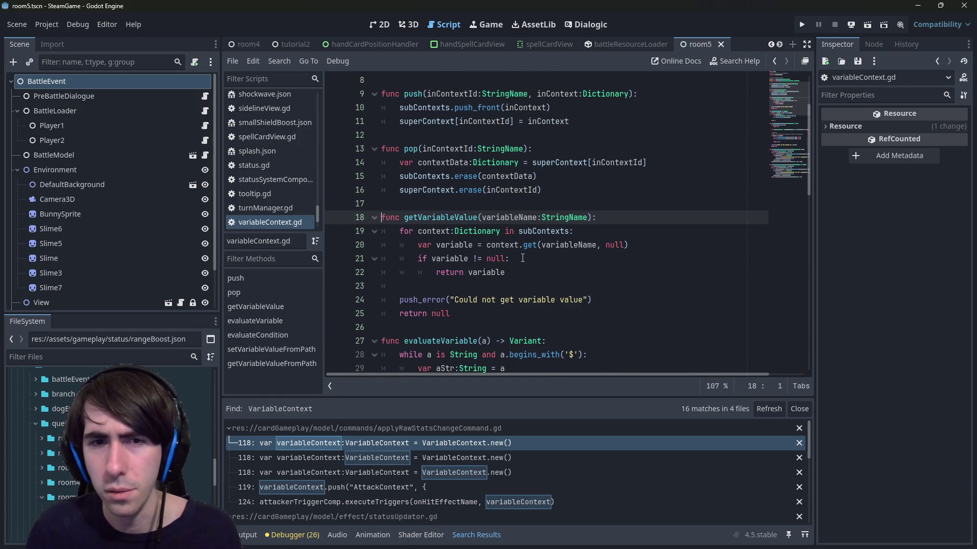
pyautogui.hotkey('alt', 'Left')
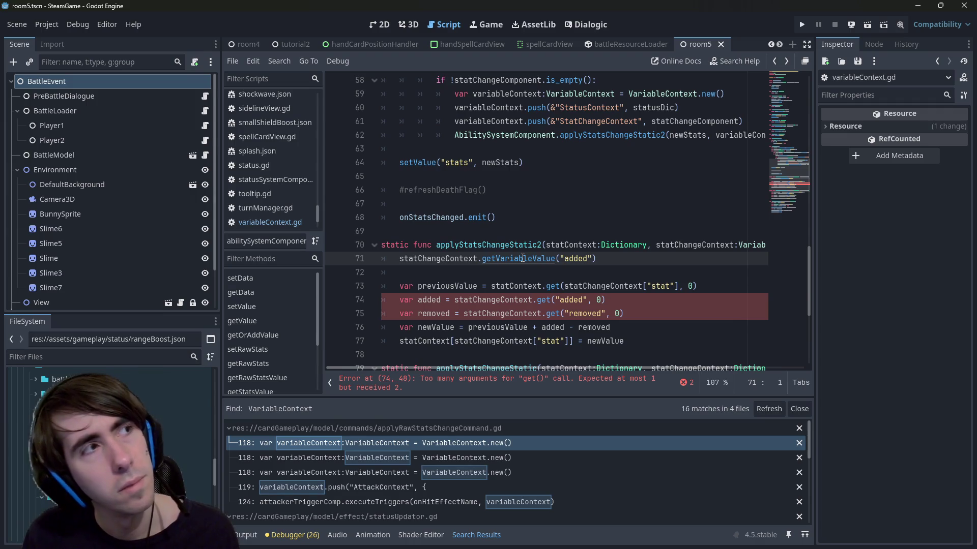
pyautogui.press('Home')
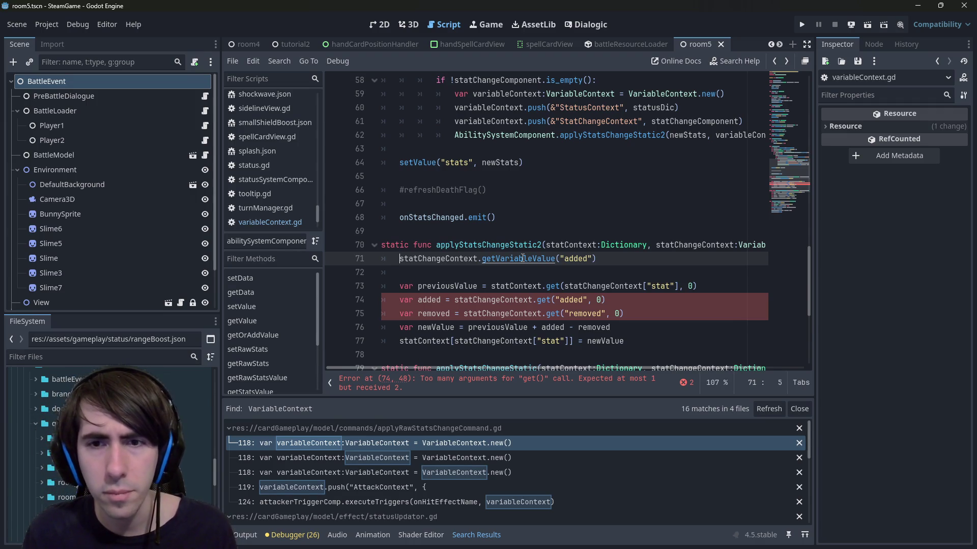
pyautogui.write('var added =')
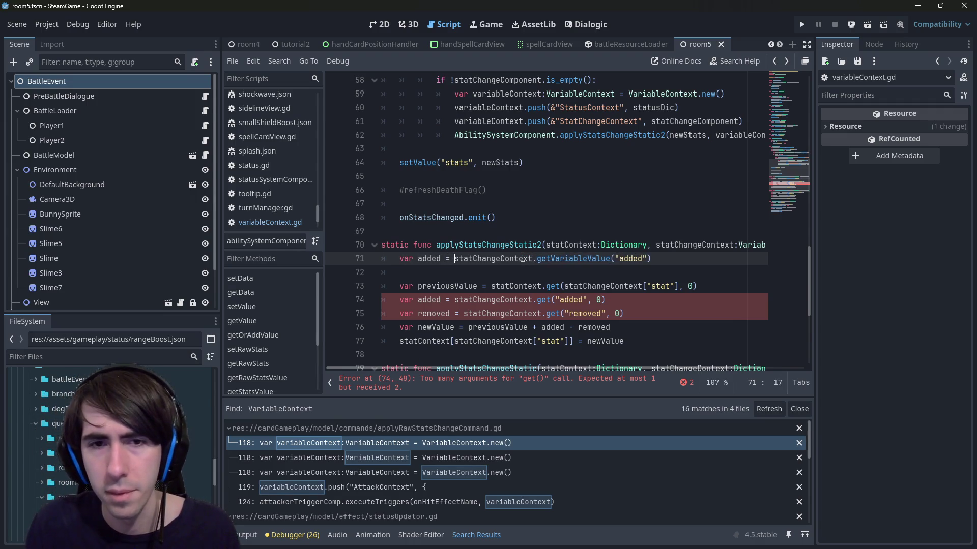
pyautogui.press('Escape')
pyautogui.hotkey('alt', 'Down')
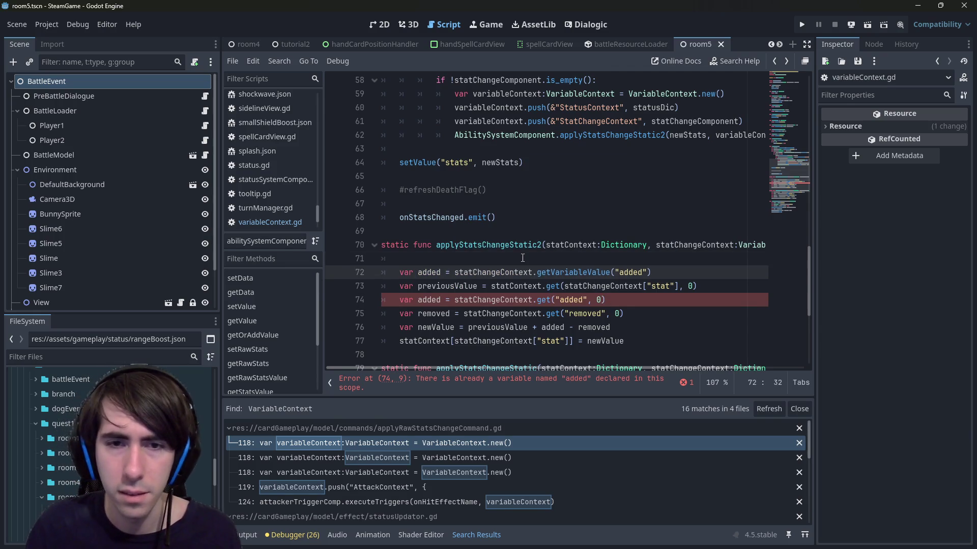
pyautogui.hotkey('alt', 'Down')
pyautogui.hotkey('alt', 'Down')
pyautogui.press('Up')
pyautogui.hotkey('ctrl', 'k')
pyautogui.press('Down')
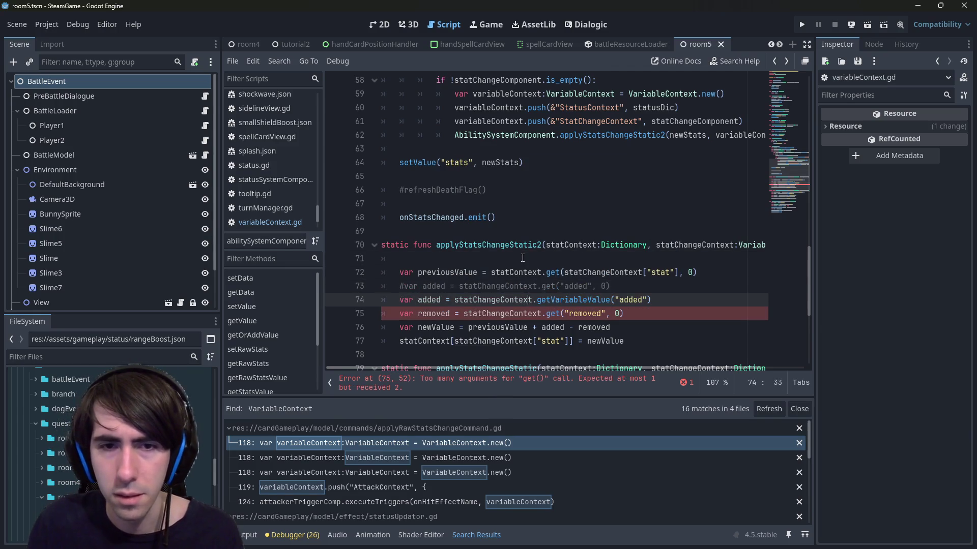
pyautogui.press('Up')
pyautogui.press('Down')
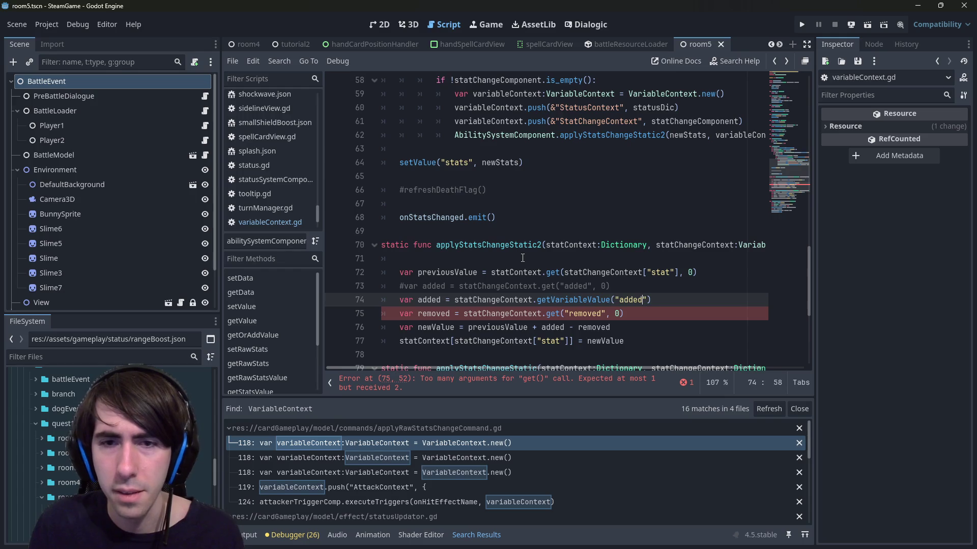
pyautogui.write(')')
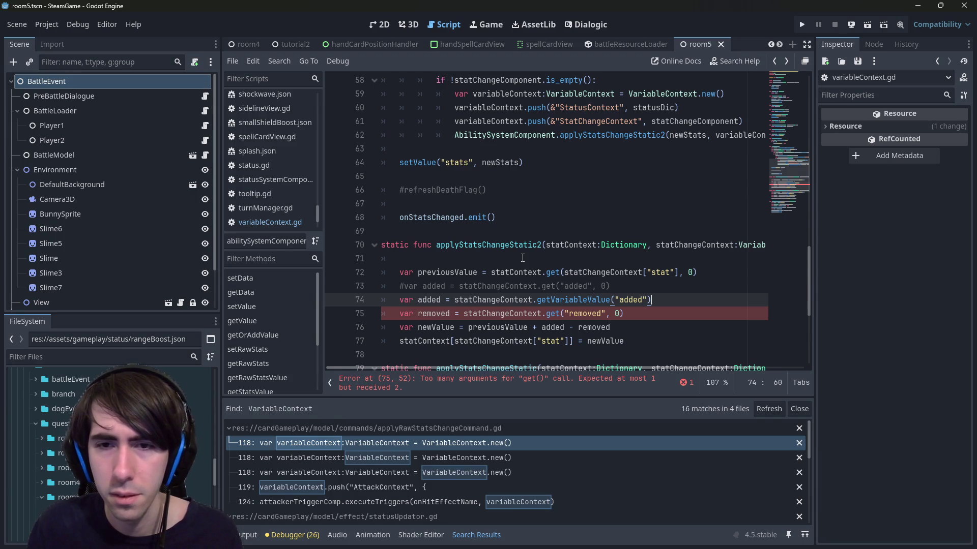
# Comment out the old removed get() line and add a getVariableValue("removed") copy.
pyautogui.hotkey('ctrl', 'shift', 'Left')
pyautogui.hotkey('ctrl', 'shift', 'Left')
pyautogui.hotkey('ctrl', 'shift', 'Left')
pyautogui.press('Down')
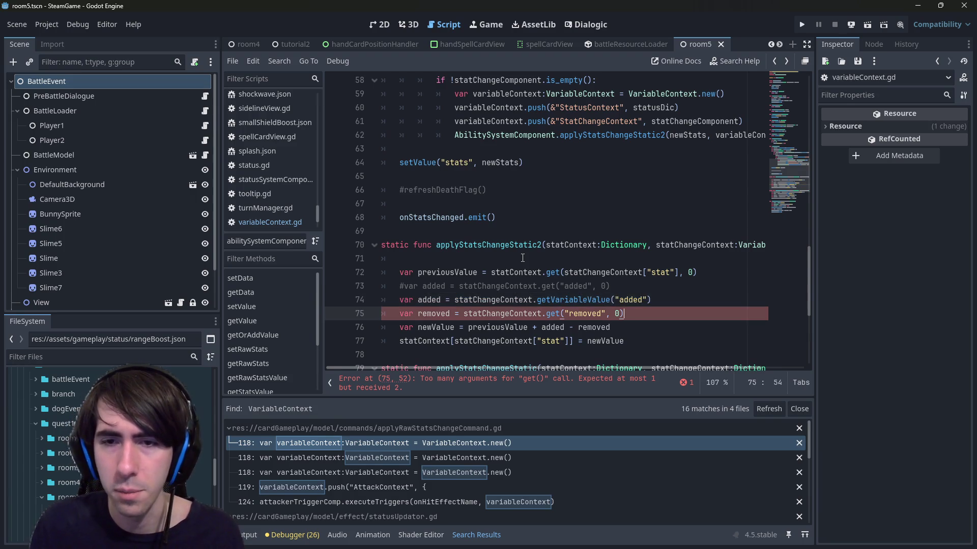
pyautogui.hotkey('ctrl', 'k')
pyautogui.press('End')
pyautogui.press('Return')
pyautogui.write('var added = statChangeContext.getVariableValue("added")')
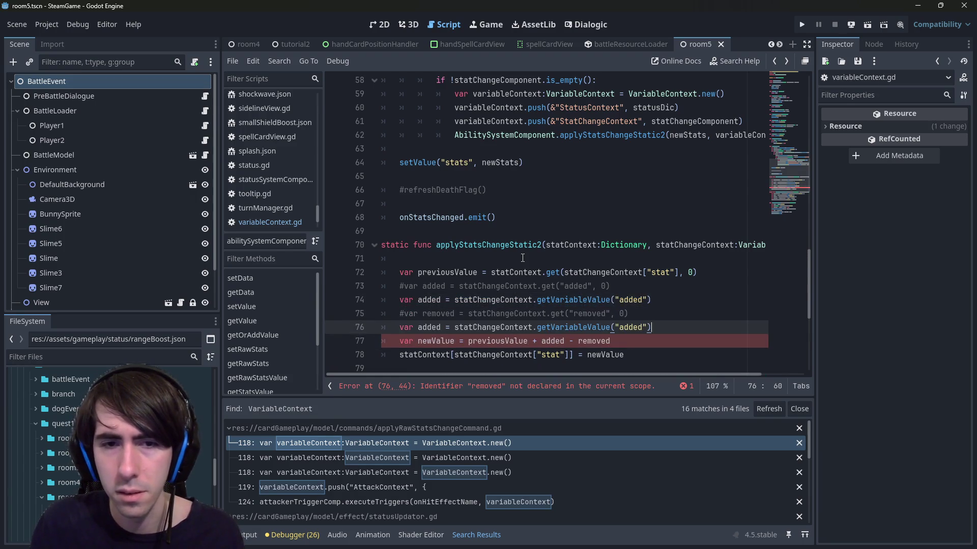
pyautogui.press('Left')
pyautogui.press('Left')
pyautogui.hotkey('ctrl', 'shift', 'Left')
pyautogui.write('removed')
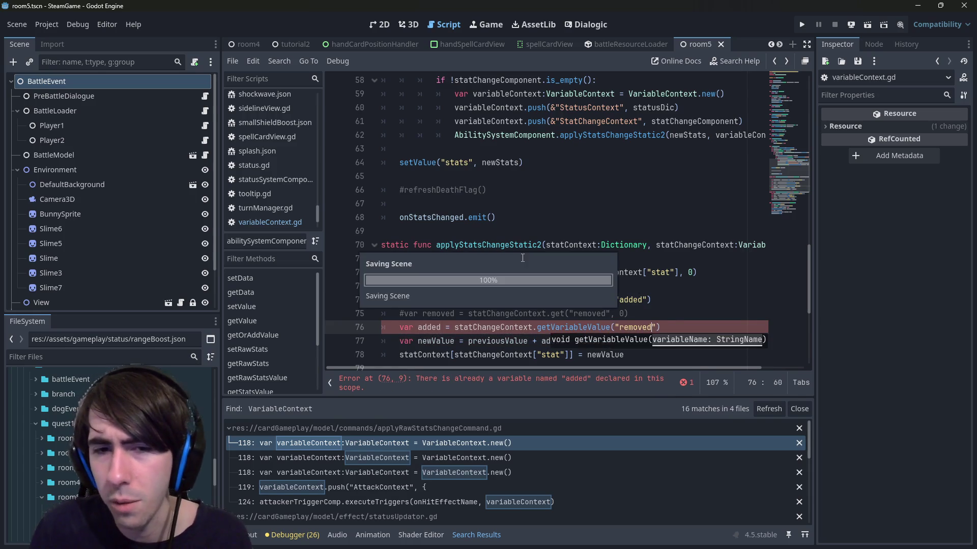
pyautogui.press('Escape')
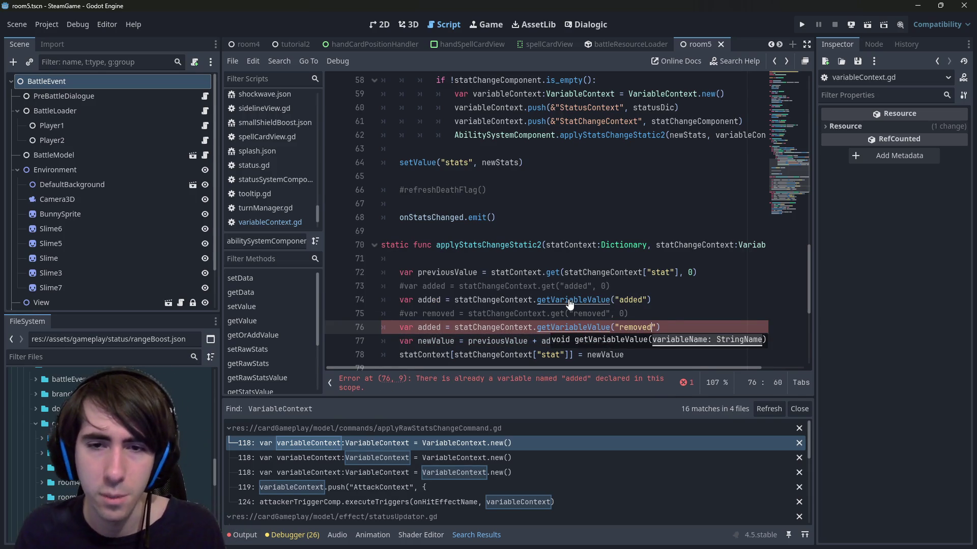
# Go to the getVariableValue definition in variableContext.gd.
pyautogui.keyDown('ctrl'); pyautogui.click(570, 301); pyautogui.keyUp('ctrl')
pyautogui.scroll(-5, 454, 263)
pyautogui.scroll(3, 454, 263)
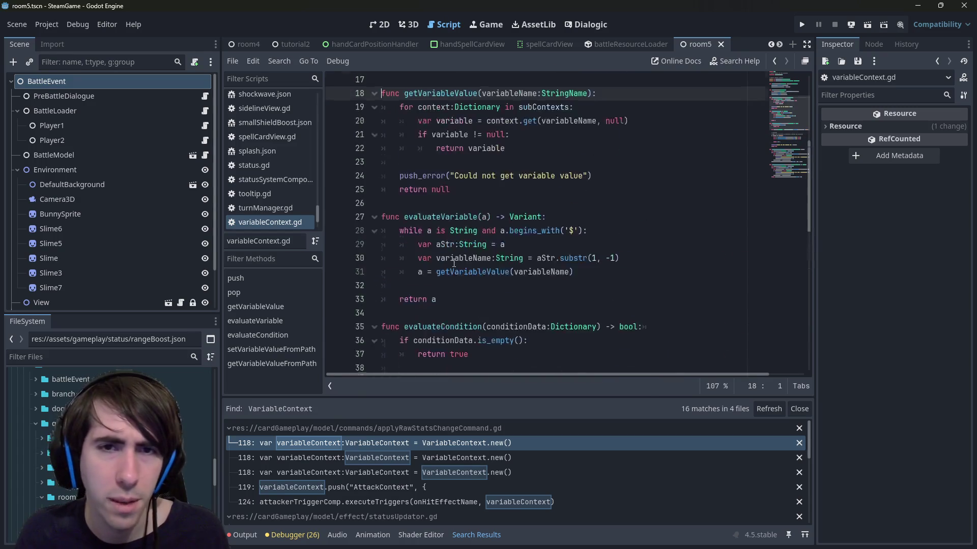
# Duplicate getVariableValue below itself and rename the copy getVariableValueOrDefault.
pyautogui.doubleClick(455, 217)
pyautogui.scroll(1, 455, 217)
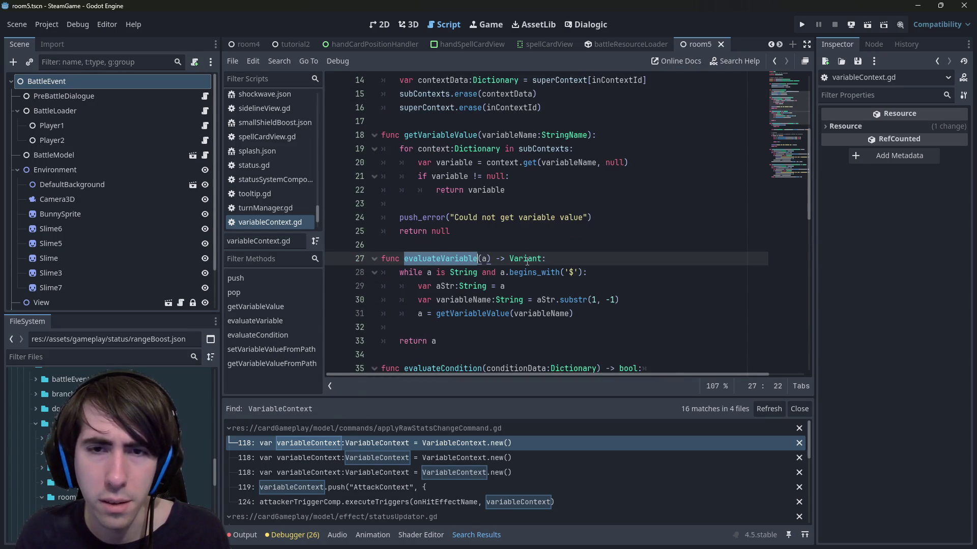
pyautogui.scroll(1, 552, 264)
pyautogui.click(567, 272)
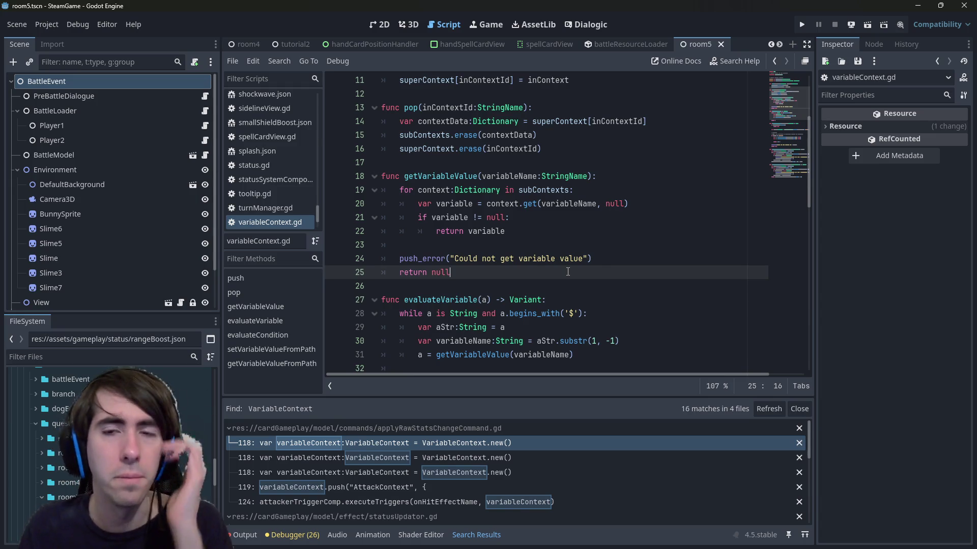
pyautogui.hotkey('shift', 'Up')
pyautogui.hotkey('shift', 'Up')
pyautogui.hotkey('shift', 'Up')
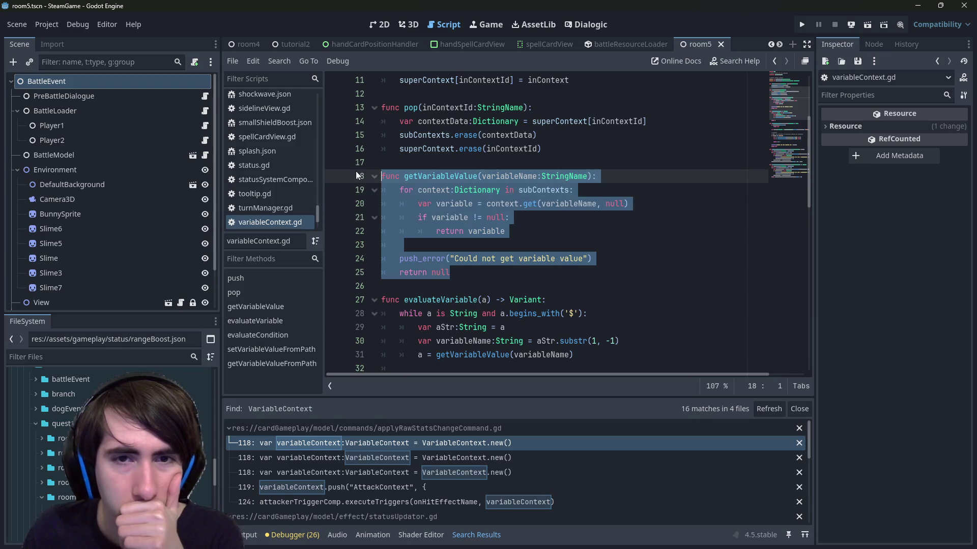
pyautogui.click(455, 285)
pyautogui.hotkey('ctrl', 'v')
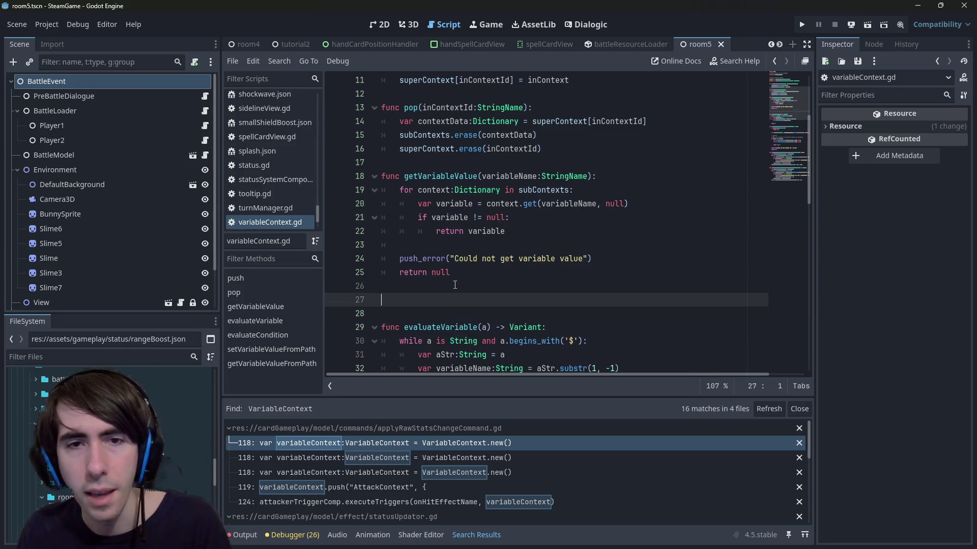
pyautogui.scroll(-1, 468, 269)
pyautogui.click(478, 258)
pyautogui.write('OrDefault(variableName:StringName):')
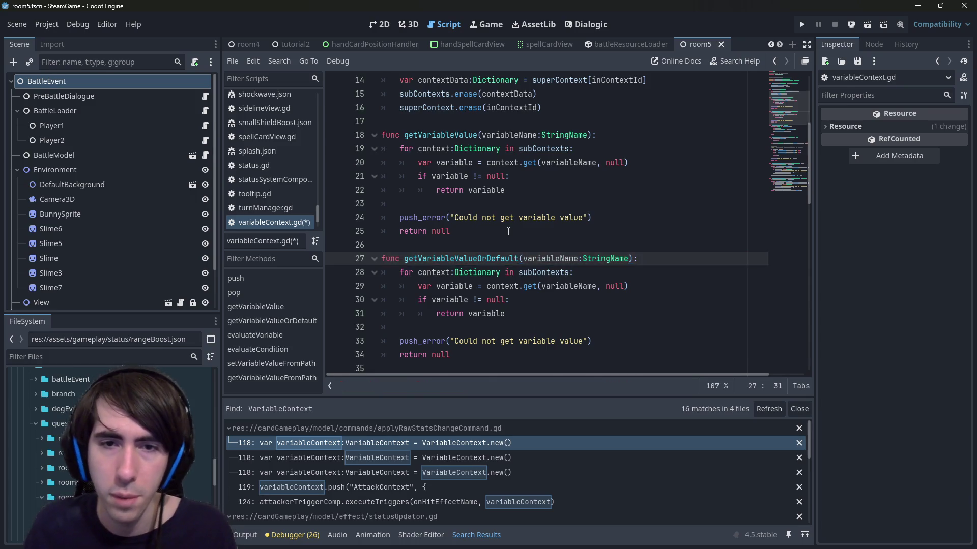
# Add a default parameter to getVariableValueOrDefault and make it return default instead of null.
pyautogui.scroll(-4, 508, 231)
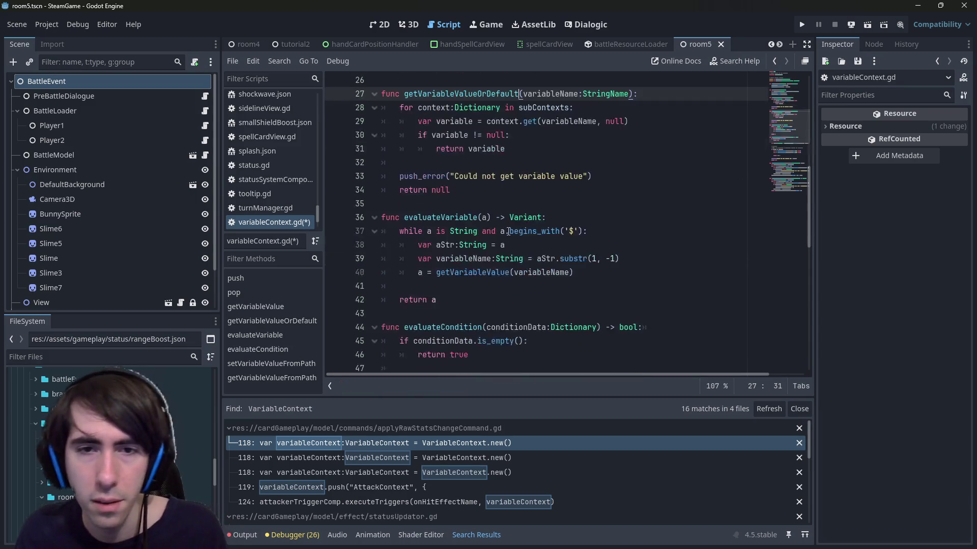
pyautogui.scroll(-10, 508, 231)
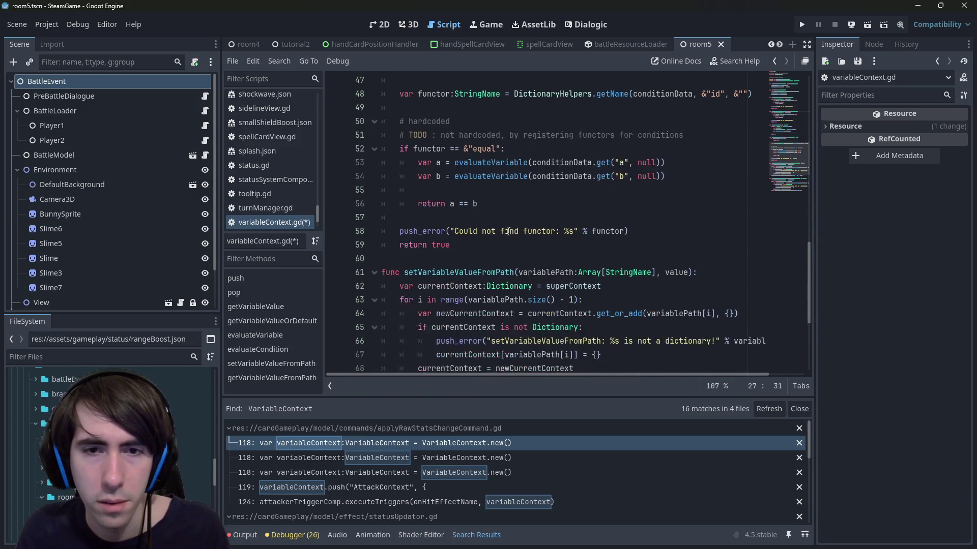
pyautogui.scroll(-2, 508, 232)
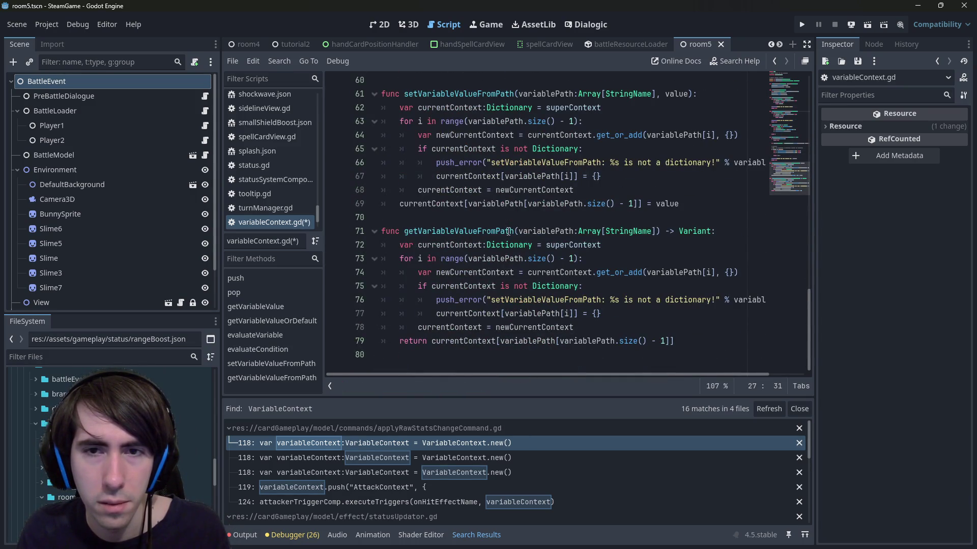
pyautogui.scroll(15, 508, 232)
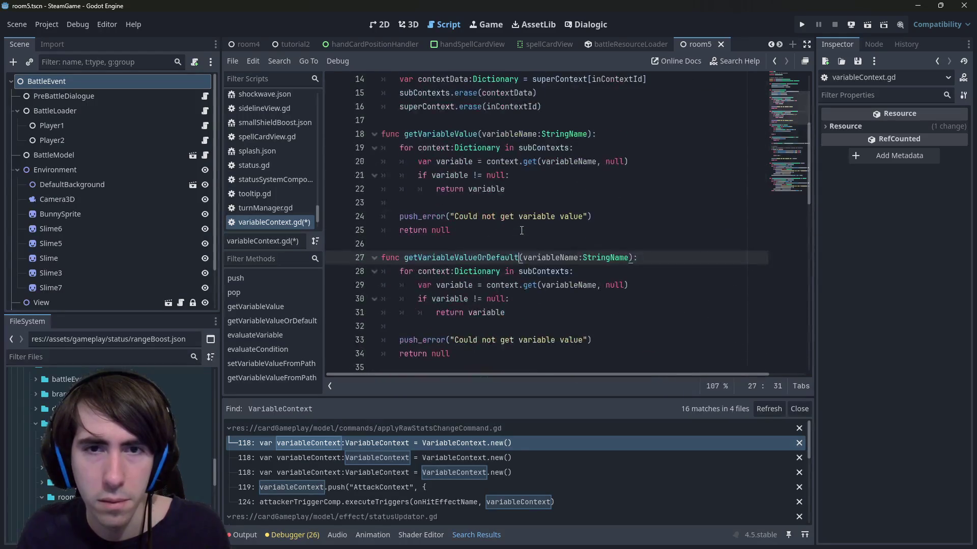
pyautogui.hotkey('ctrl', 's')
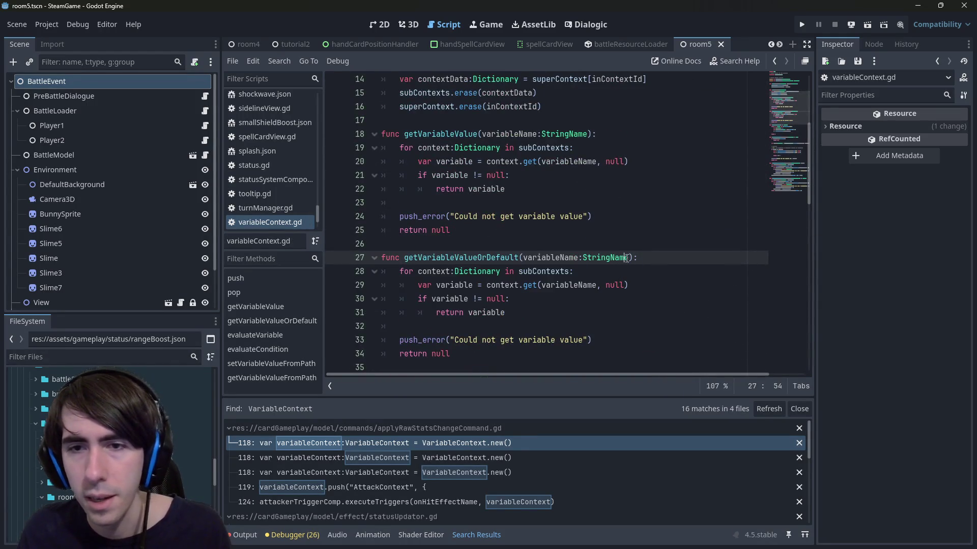
pyautogui.write(', default')
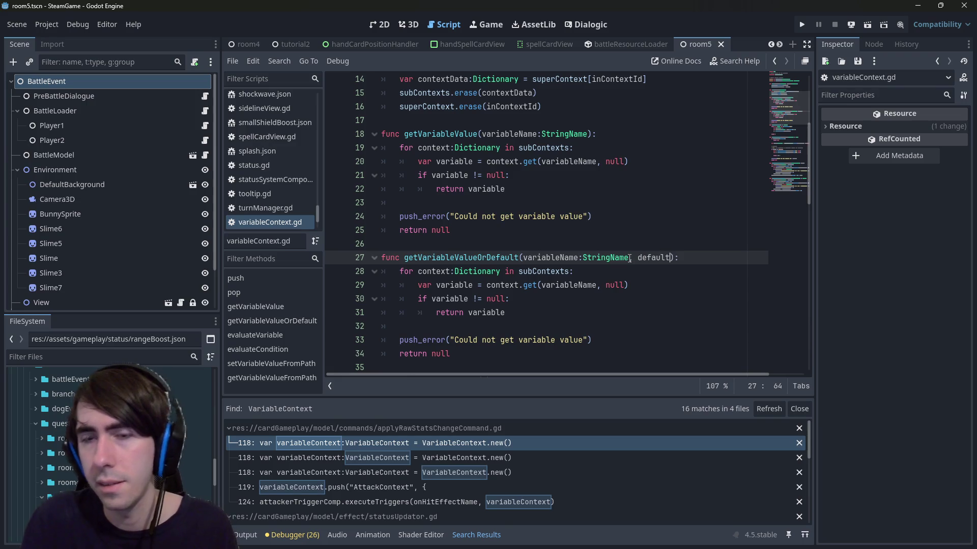
pyautogui.hotkey('ctrl', 'shift', 'Left')
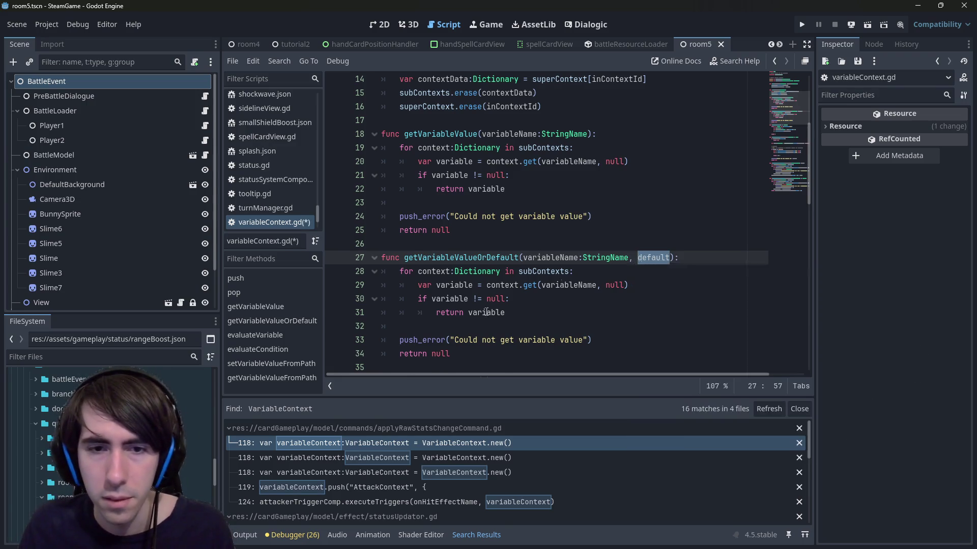
pyautogui.scroll(-1, 446, 318)
pyautogui.doubleClick(441, 313)
pyautogui.write('default')
pyautogui.hotkey('ctrl', 's')
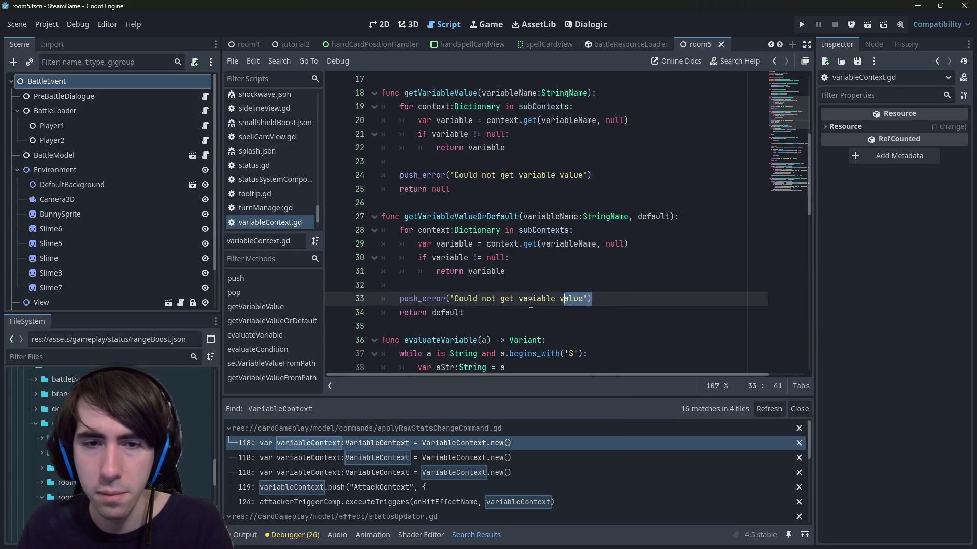
# Delete the push_error line from getVariableValueOrDefault and save the script.
pyautogui.moveTo(592, 298); pyautogui.dragTo(381, 299)
pyautogui.press('BackSpace')
pyautogui.press('BackSpace')
pyautogui.hotkey('ctrl', 's')
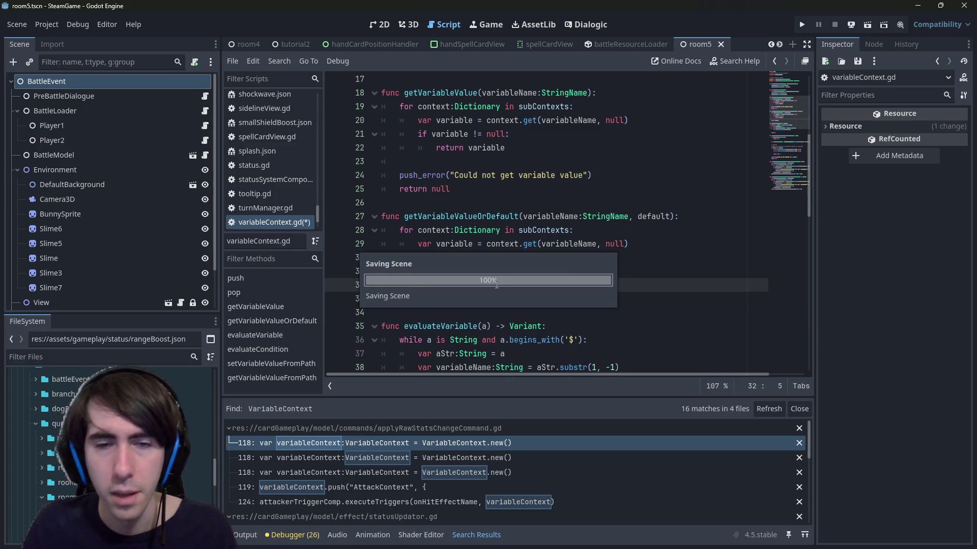
pyautogui.scroll(1, 496, 284)
pyautogui.doubleClick(457, 260)
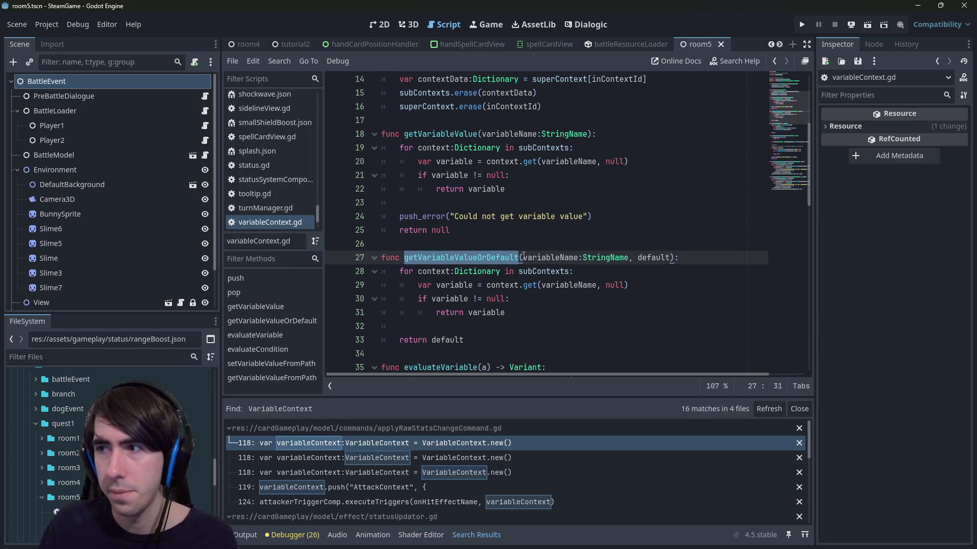
pyautogui.doubleClick(479, 257)
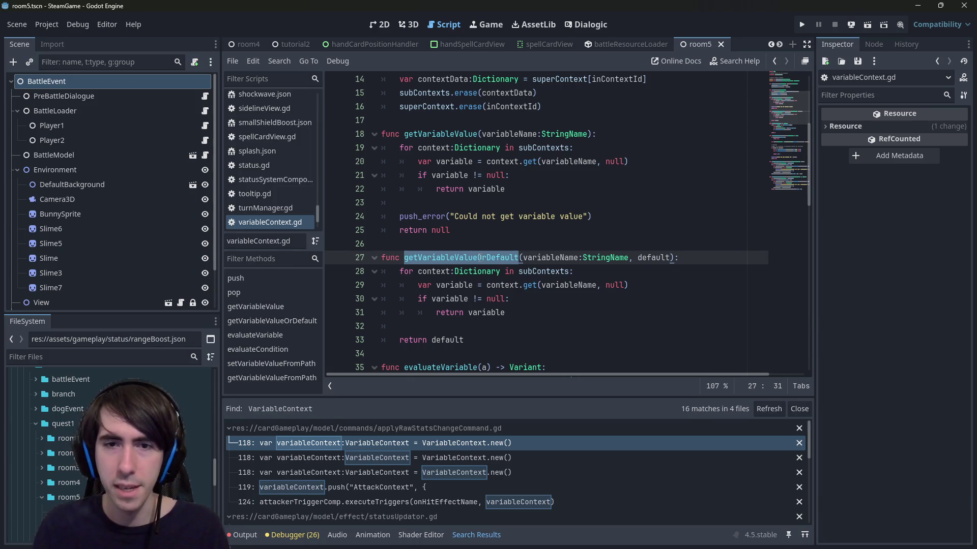
pyautogui.doubleClick(443, 130)
pyautogui.click(705, 258)
pyautogui.press('Return')
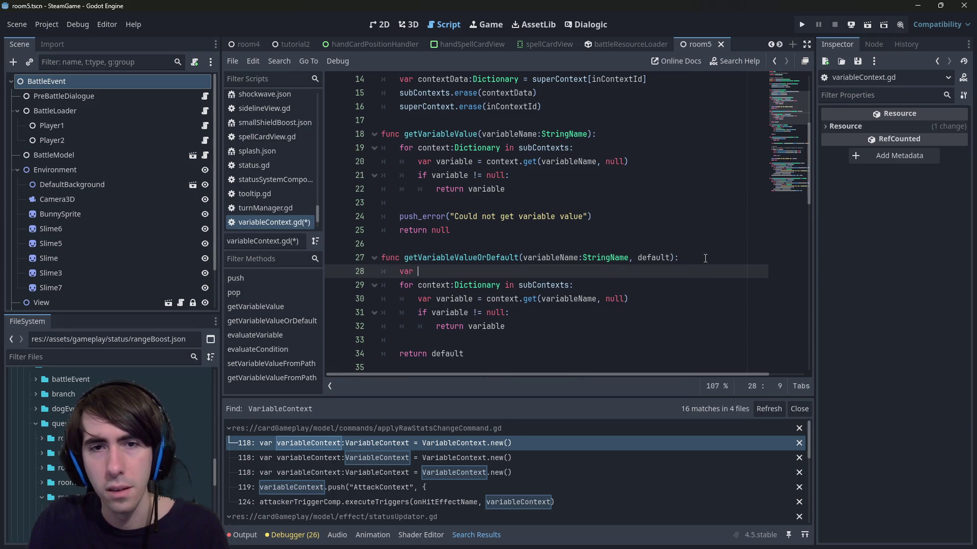
# Remove the blank line beneath getVariableValueOrDefault's signature.
pyautogui.moveTo(576, 229); pyautogui.dragTo(379, 133)
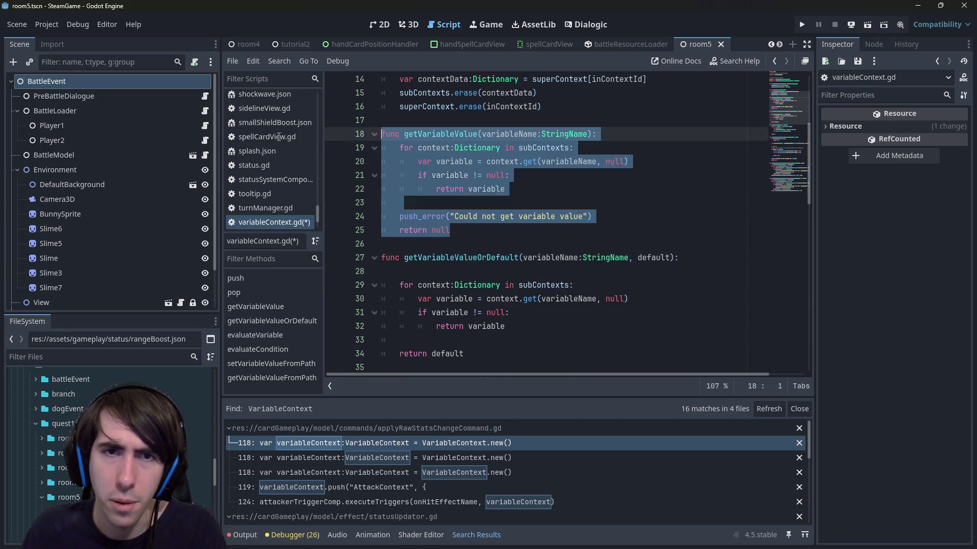
pyautogui.click(506, 200)
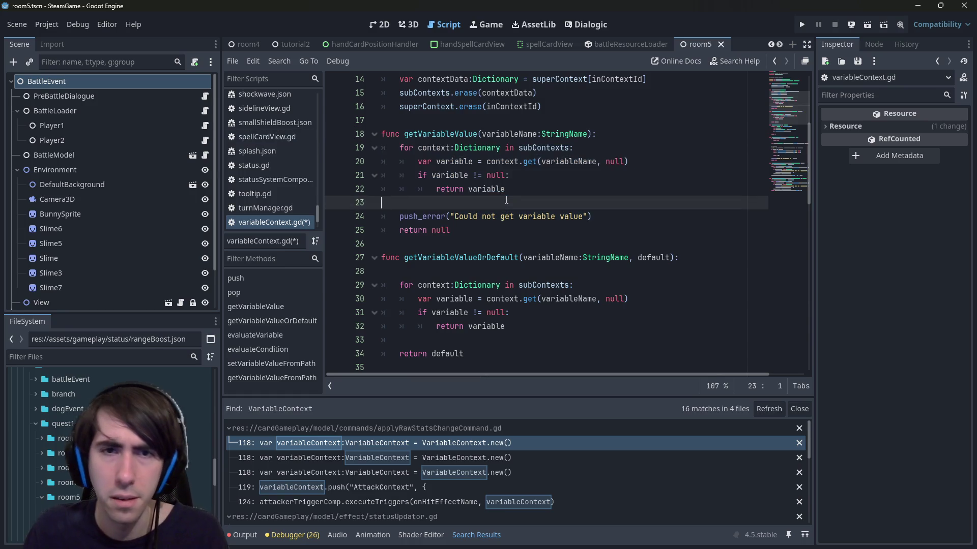
pyautogui.click(462, 270)
pyautogui.press('BackSpace')
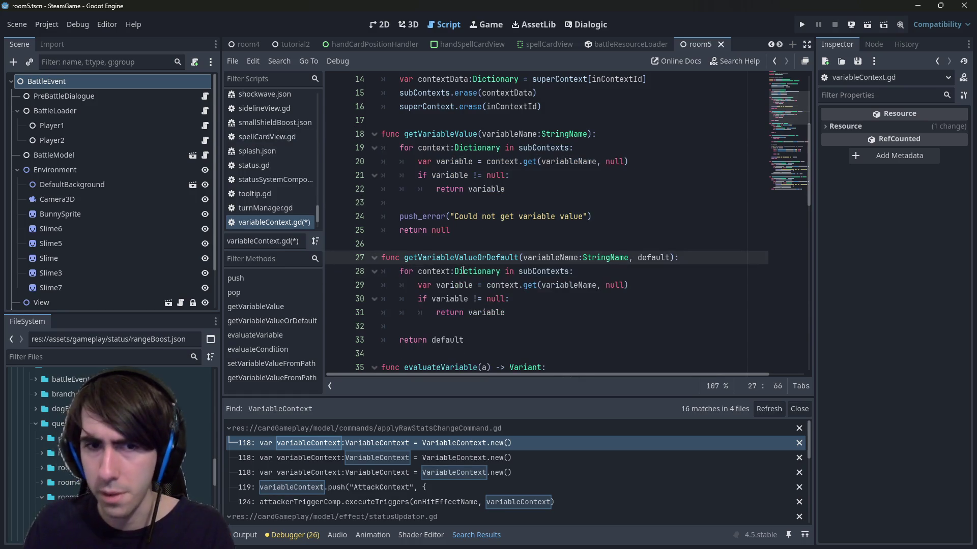
pyautogui.click(503, 120)
pyautogui.scroll(2, 502, 121)
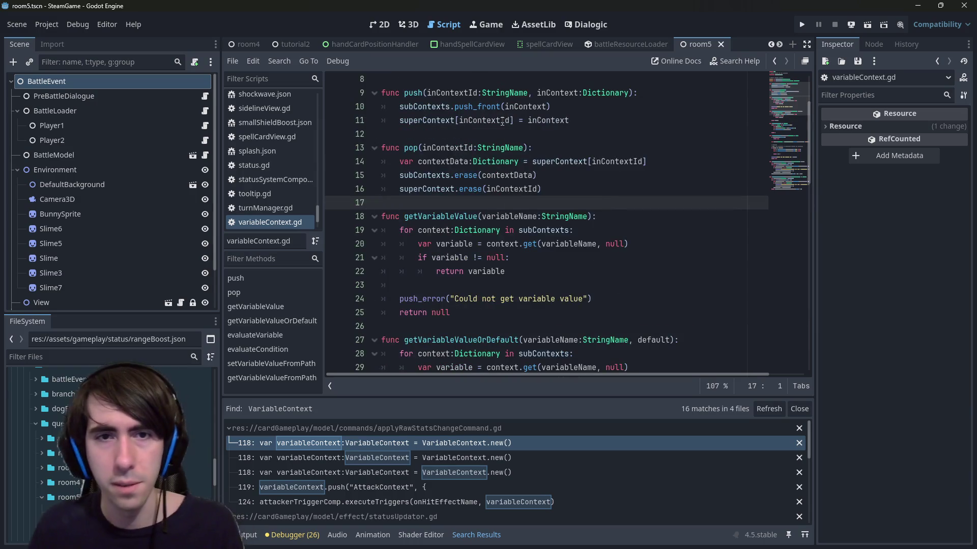
# Start a new func _getVariableValueInternal declaration above getVariableValue.
pyautogui.press('Return')
pyautogui.write('\\')
pyautogui.press('BackSpace')
pyautogui.press('Up')
pyautogui.press('Return')
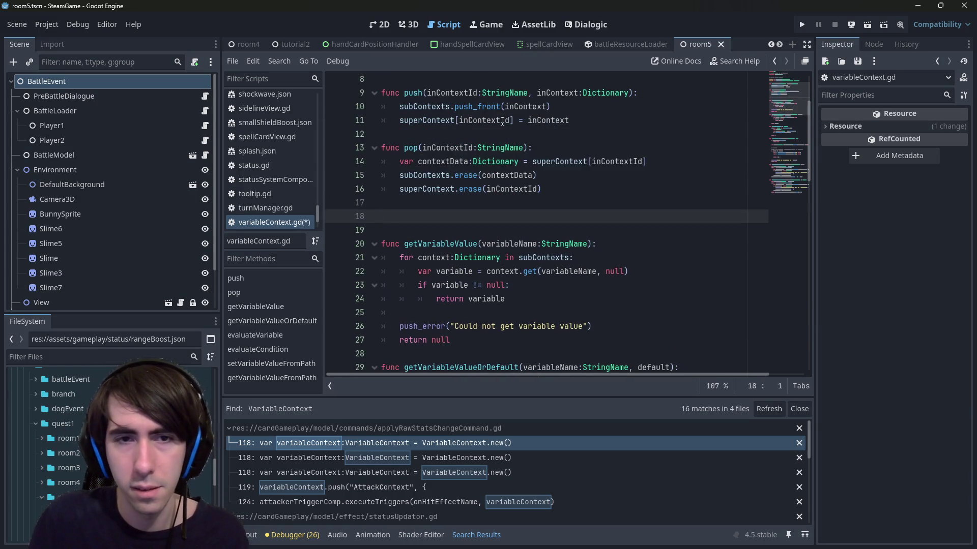
pyautogui.write('func _')
pyautogui.press('Down')
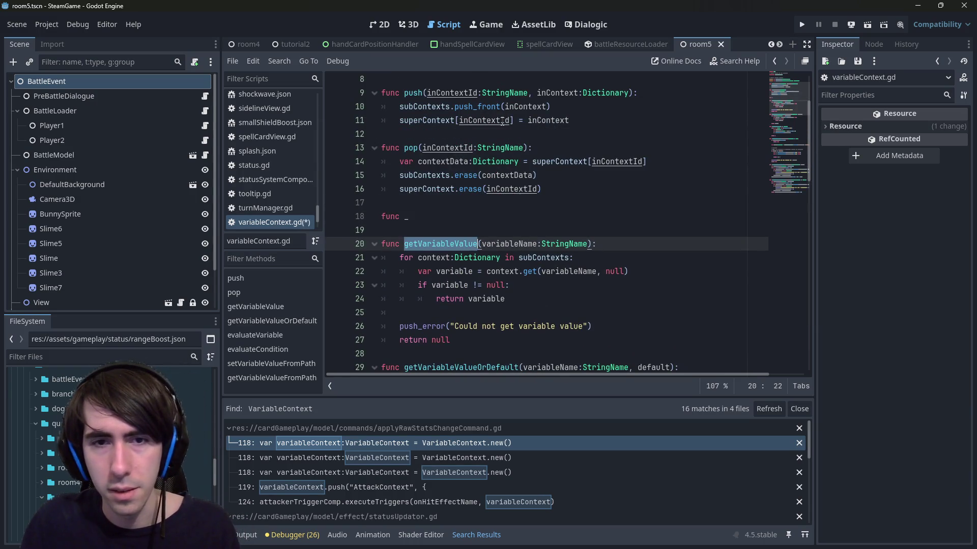
pyautogui.press('Up')
pyautogui.write('getVariableValueI')
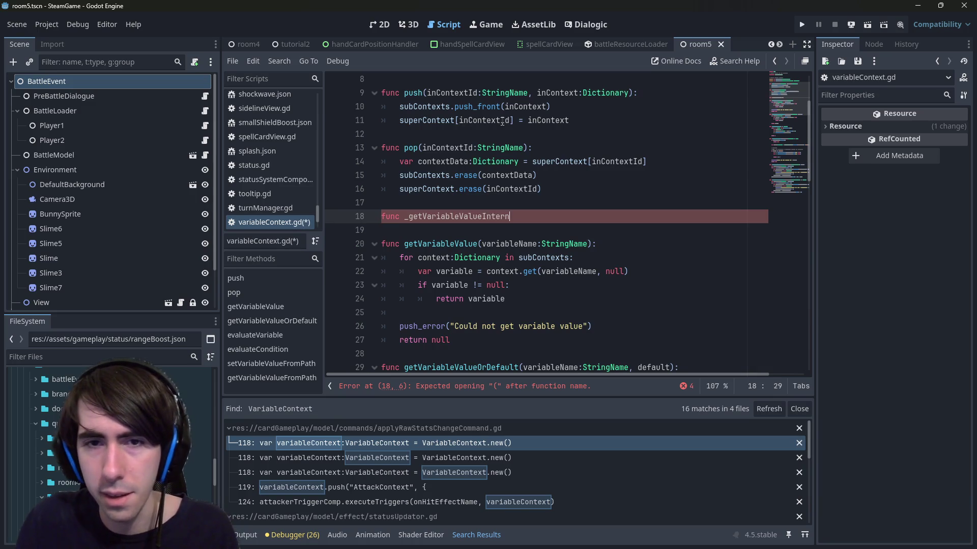
# Copy getVariableValue's (variableName) parameter list onto _getVariableValueInternal.
pyautogui.press('Down')
pyautogui.press('Down')
pyautogui.hotkey('ctrl', 'Right')
pyautogui.hotkey('ctrl', 'Right')
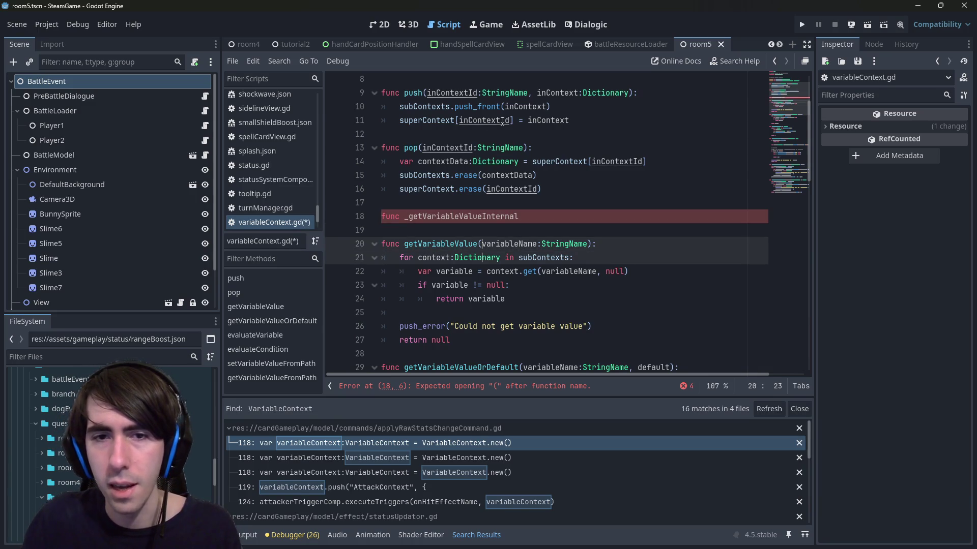
pyautogui.hotkey('ctrl', 'Right')
pyautogui.hotkey('ctrl', 'Right')
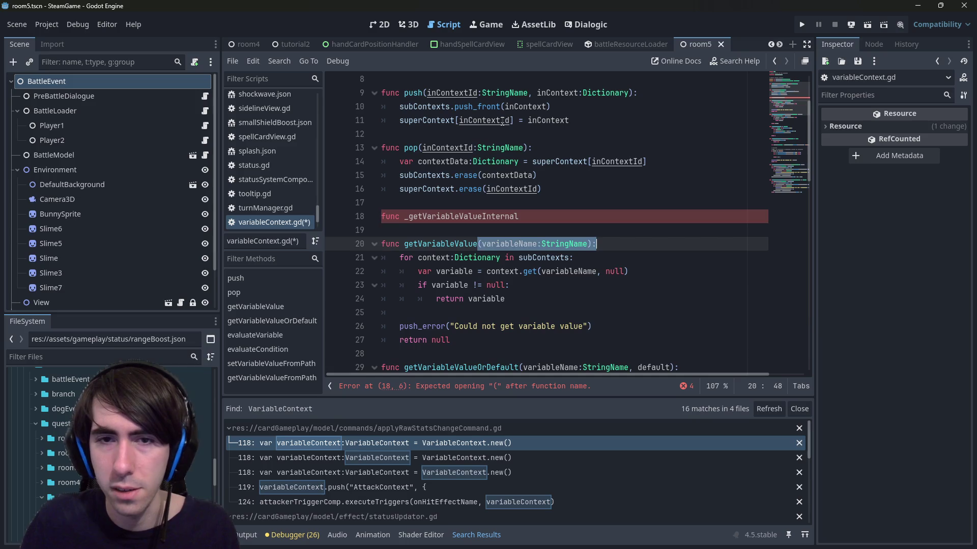
pyautogui.press('Up')
pyautogui.press('Up')
pyautogui.write('(variableName:StringName):')
pyautogui.press('Return')
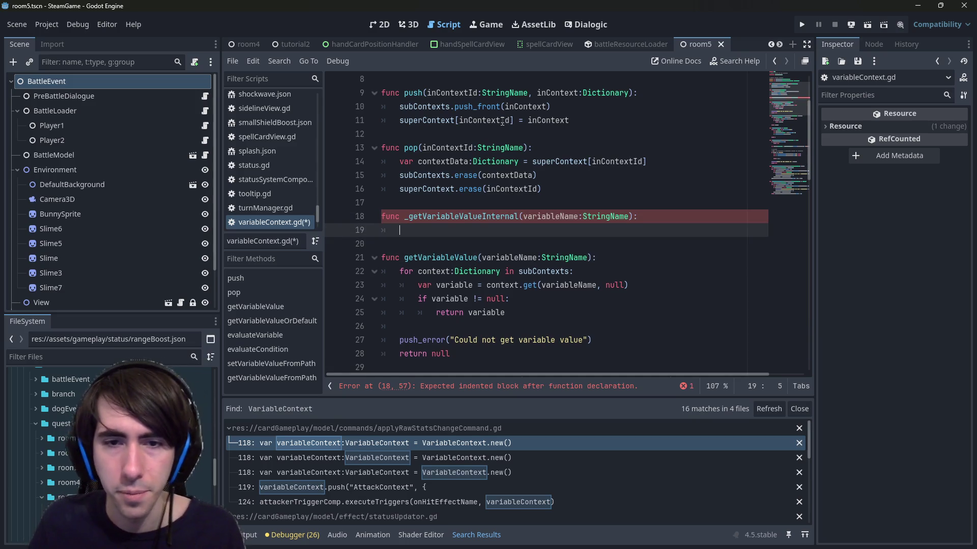
# Paste getVariableValue's lookup loop into _getVariableValueInternal, dedented one level, and save.
pyautogui.moveTo(455, 354); pyautogui.dragTo(331, 268)
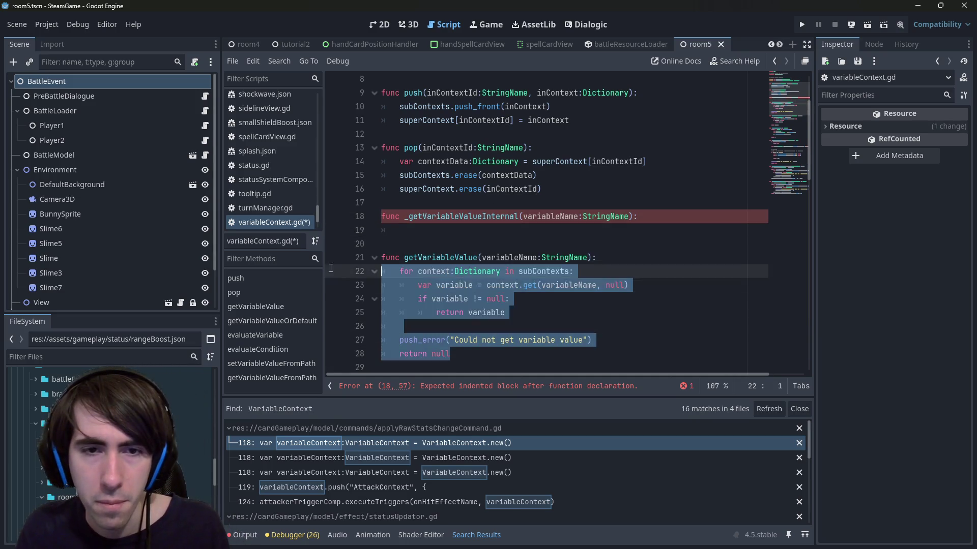
pyautogui.hotkey('ctrl', 'c')
pyautogui.click(431, 237)
pyautogui.hotkey('ctrl', 'v')
pyautogui.moveTo(505, 271); pyautogui.dragTo(356, 232)
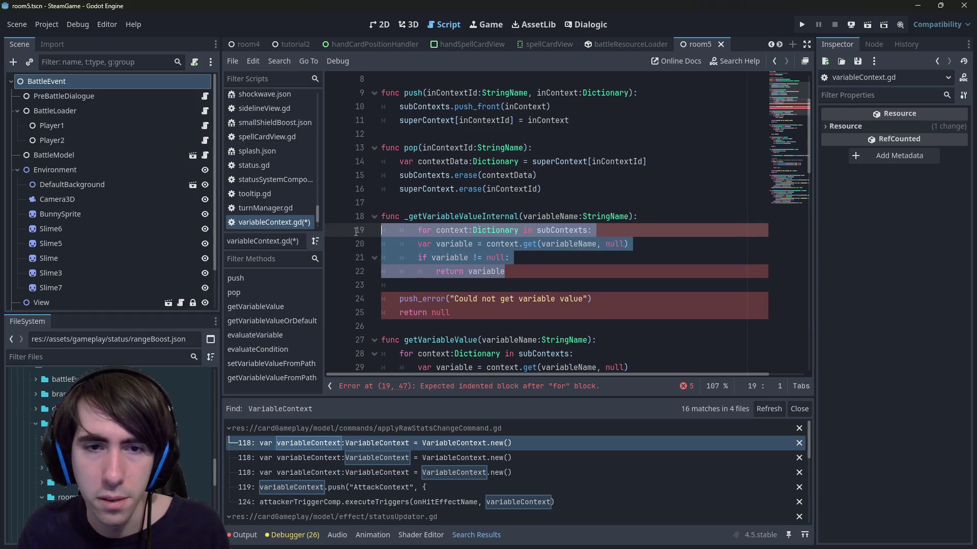
pyautogui.hotkey('shift', 'Tab')
pyautogui.hotkey('ctrl', 's')
# Remove the push_error line and the blank line before return null in _getVariableValueInternal.
pyautogui.moveTo(591, 299); pyautogui.dragTo(331, 299)
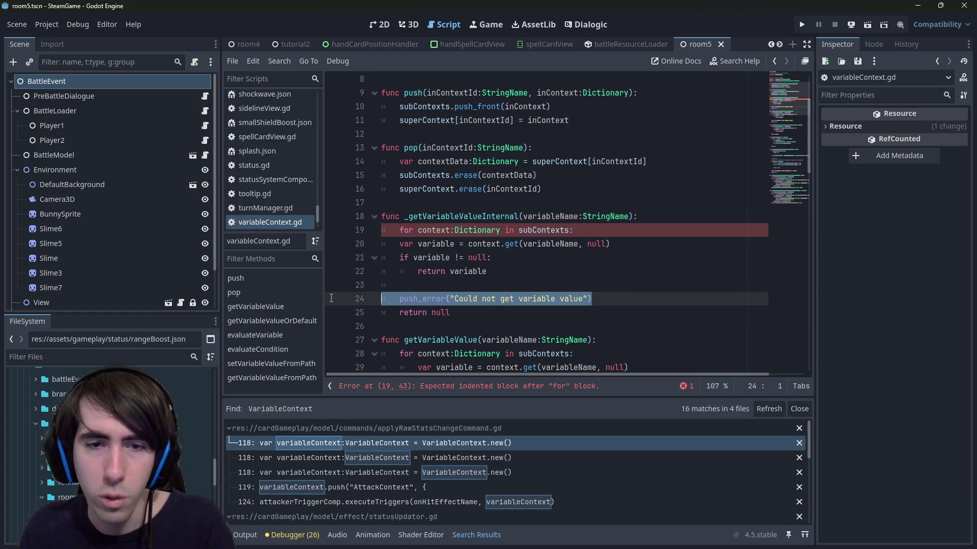
pyautogui.press('BackSpace')
pyautogui.press('BackSpace')
pyautogui.hotkey('ctrl', 's')
pyautogui.click(461, 218)
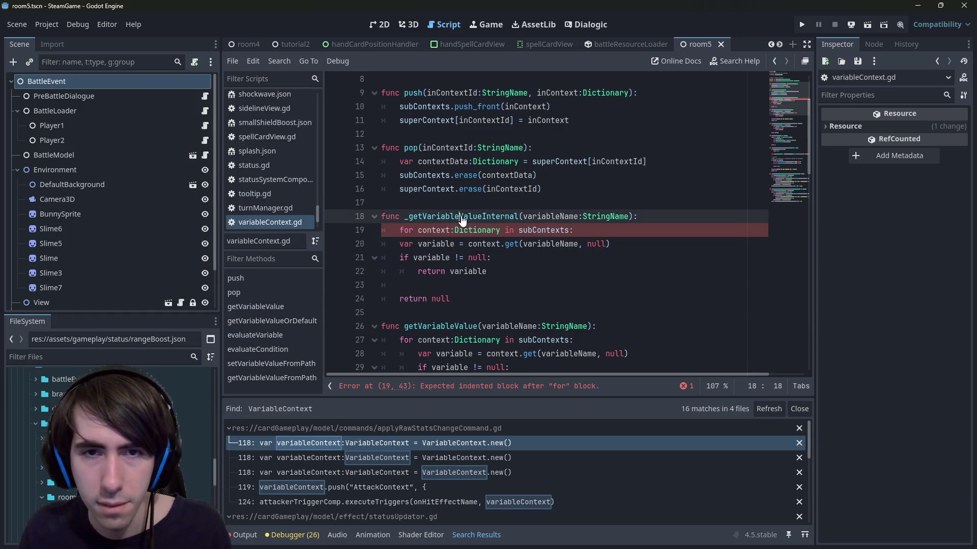
pyautogui.doubleClick(461, 218)
pyautogui.scroll(-2, 476, 246)
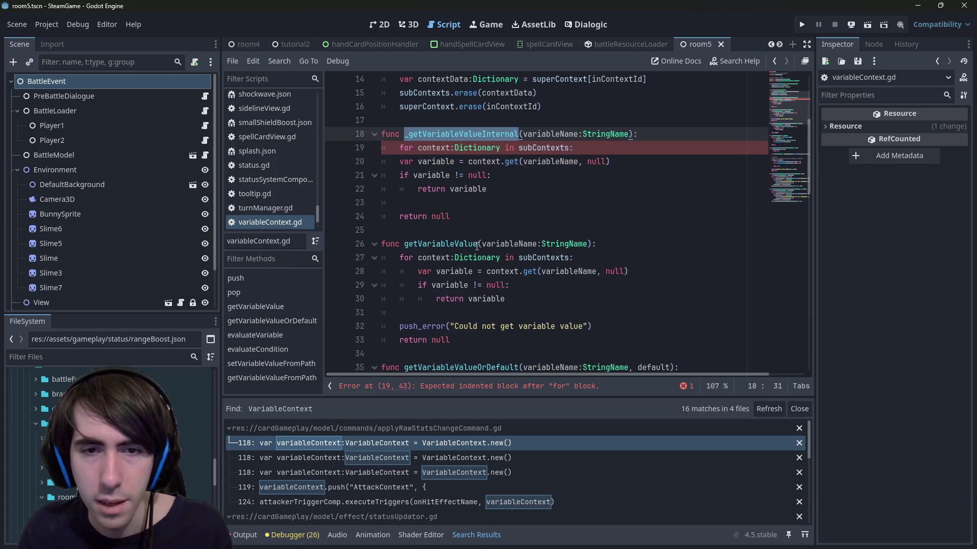
pyautogui.click(446, 196)
pyautogui.press('BackSpace')
pyautogui.press('BackSpace')
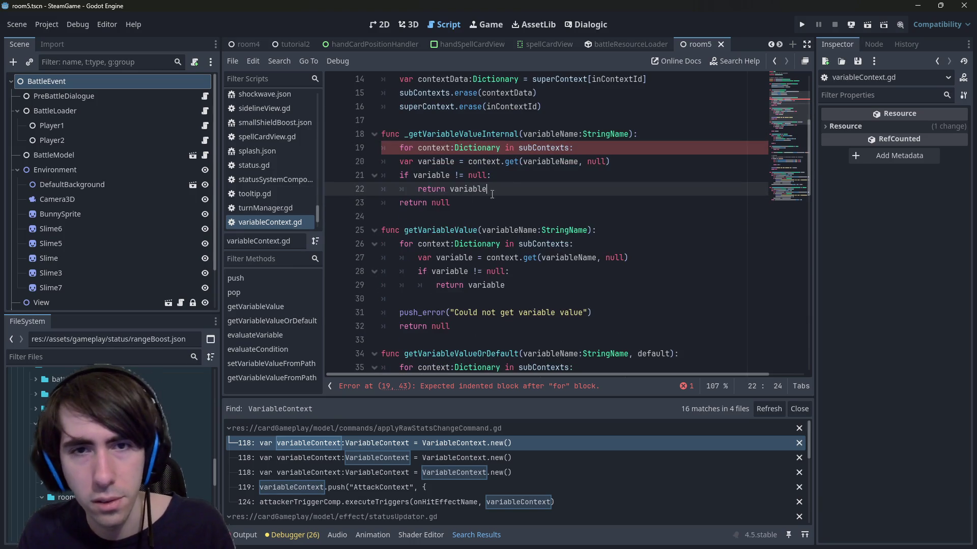
pyautogui.hotkey('ctrl', 's')
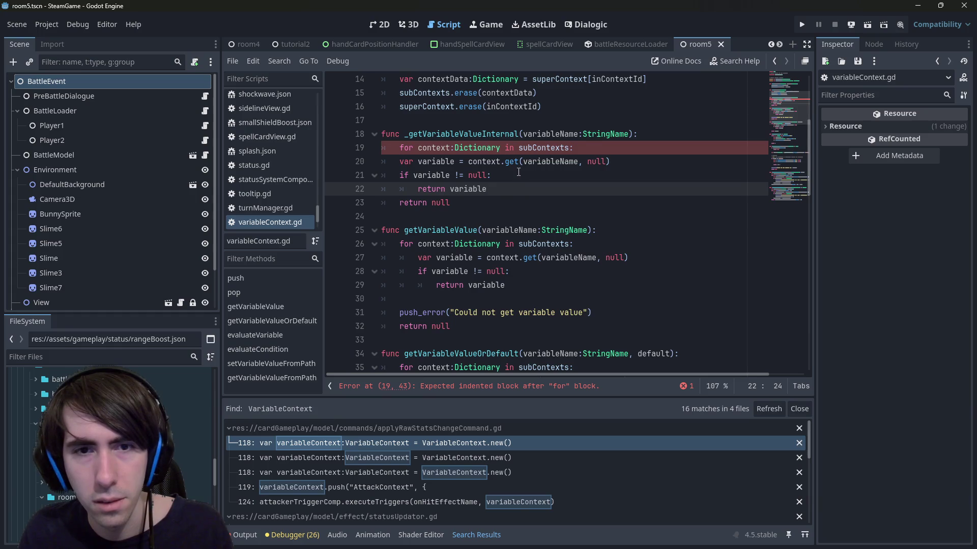
# Re-indent the loop body under the for loop and tidy the line after return variable.
pyautogui.hotkey('shift', 'Up')
pyautogui.hotkey('shift', 'Up')
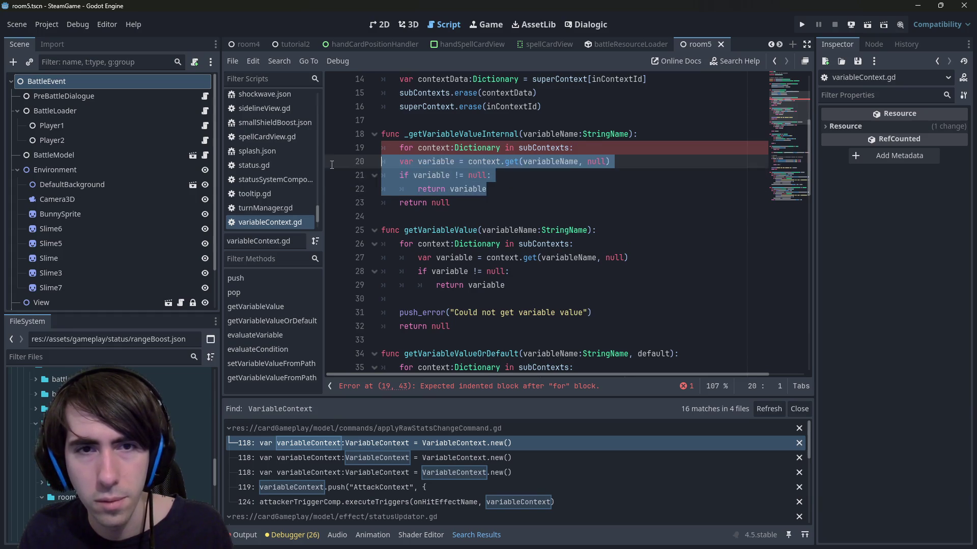
pyautogui.press('Tab')
pyautogui.click(536, 189)
pyautogui.hotkey('ctrl', 's')
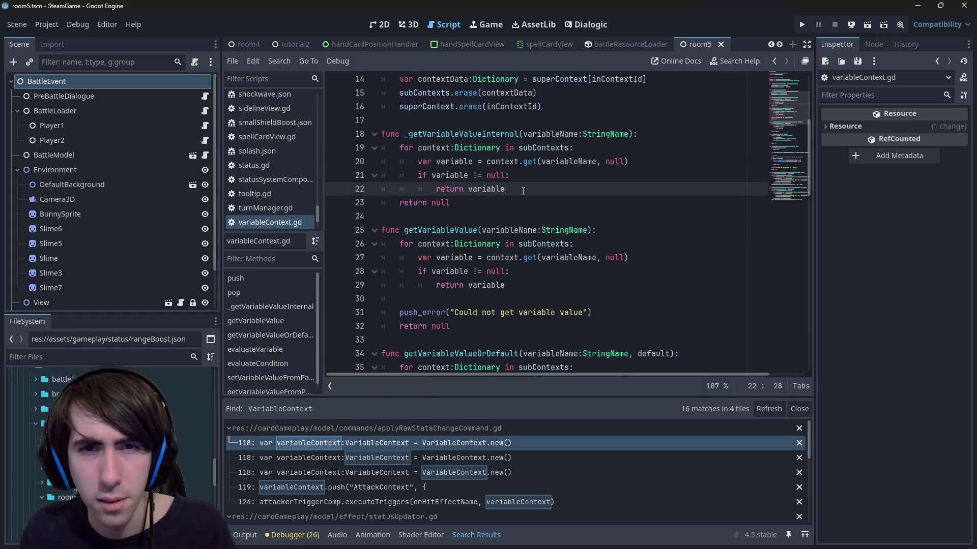
pyautogui.press('Return')
pyautogui.press('BackSpace')
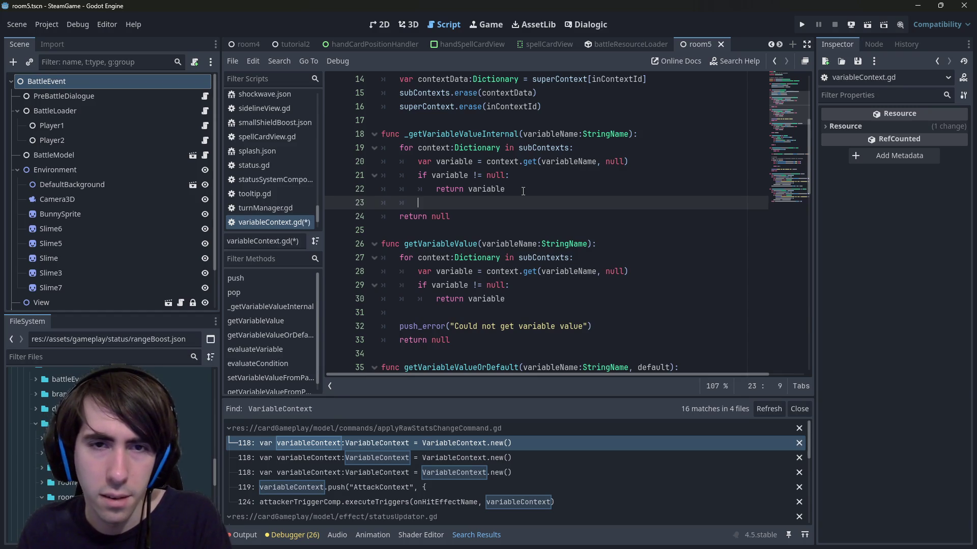
pyautogui.hotkey('ctrl', 's')
pyautogui.doubleClick(461, 134)
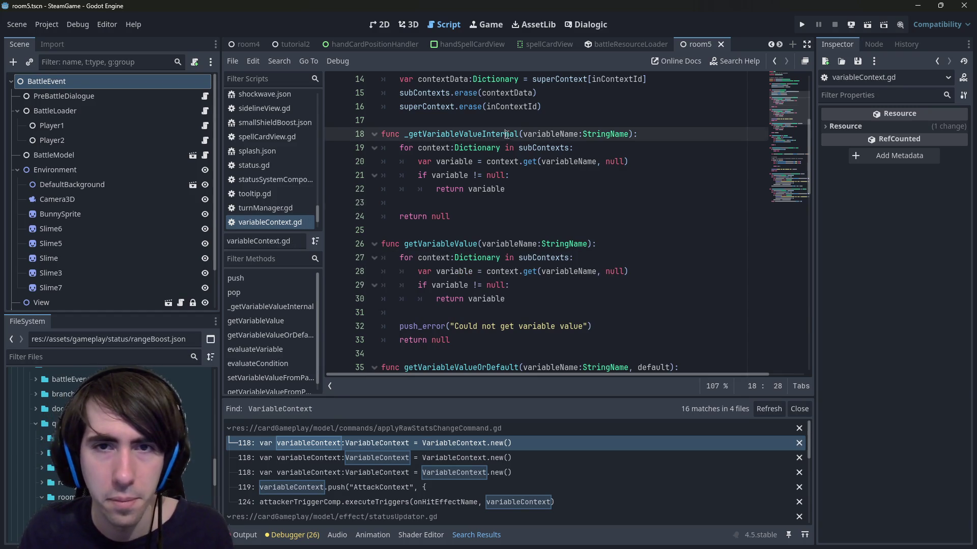
pyautogui.click(624, 240)
pyautogui.press('Return')
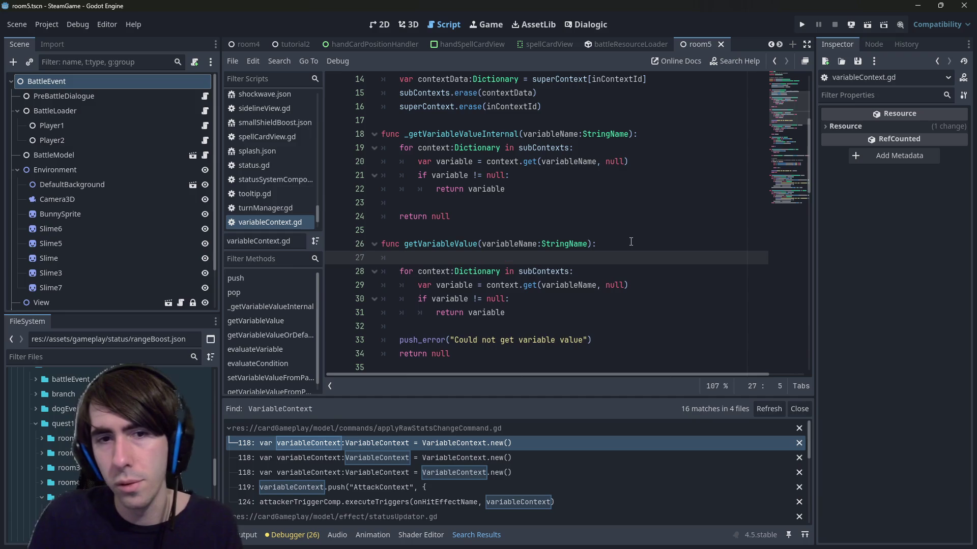
# Add var value = _getVariableValueInternal(variableName) and make getVariableValue return value.
pyautogui.write('var value =')
pyautogui.hotkey('ctrl', 'v')
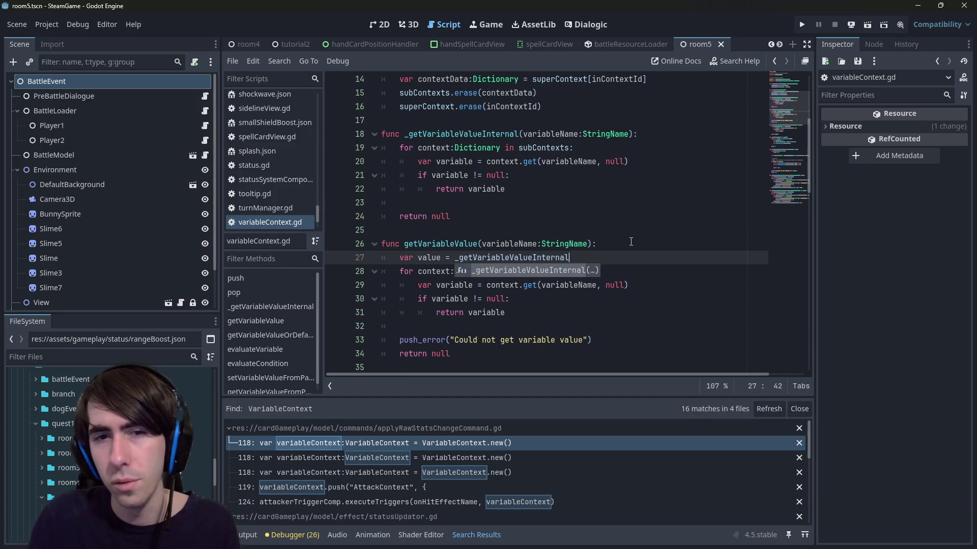
pyautogui.write('(variableNam')
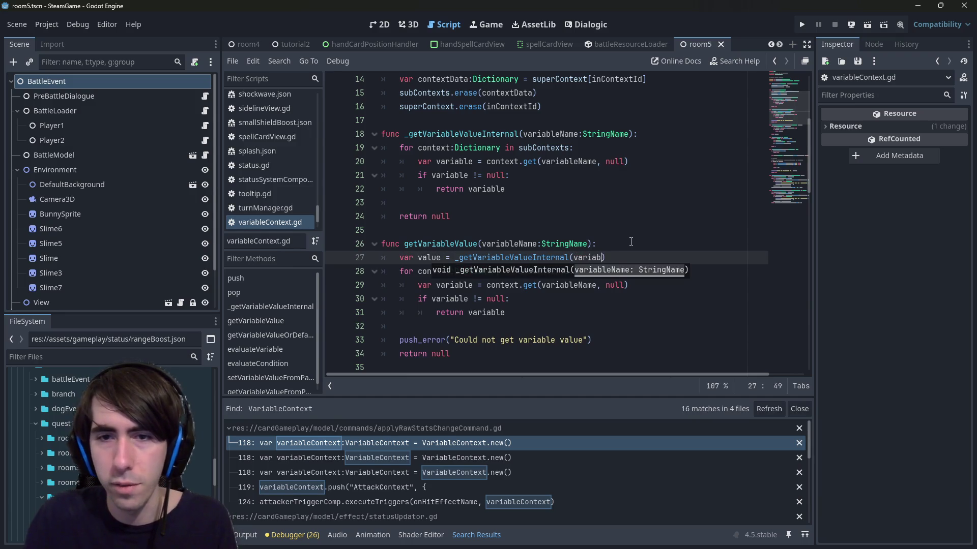
pyautogui.write('e')
pyautogui.click(487, 340)
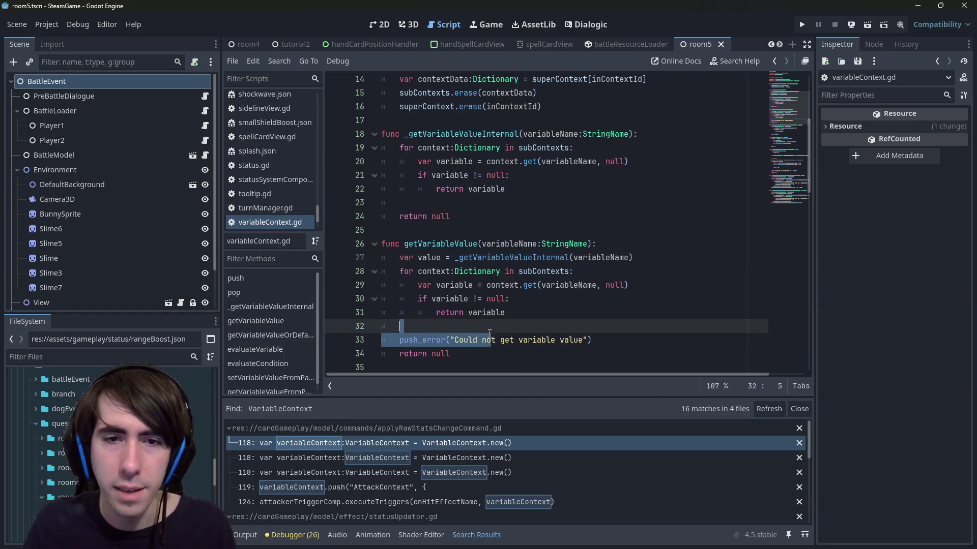
pyautogui.press('Up')
pyautogui.press('Up')
pyautogui.doubleClick(430, 257)
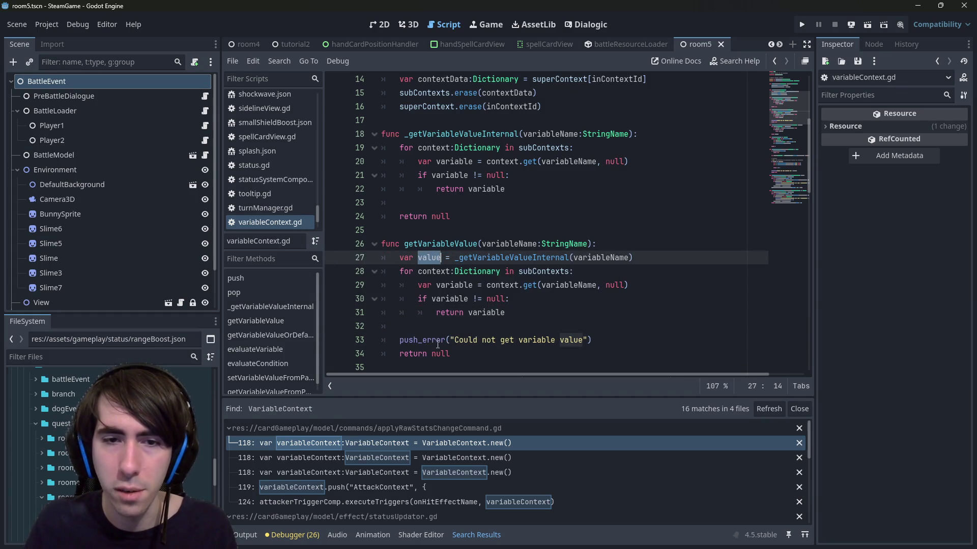
pyautogui.hotkey('ctrl', 'c')
pyautogui.doubleClick(438, 354)
pyautogui.hotkey('ctrl', 'v')
pyautogui.hotkey('ctrl', 's')
# Replace the old lookup loop with an if value == null: check guarding push_error.
pyautogui.moveTo(402, 326)
pyautogui.mouseDown()
pyautogui.moveTo(347, 283)
pyautogui.moveTo(345, 269)
pyautogui.mouseUp()
pyautogui.press('BackSpace')
pyautogui.press('Tab')
pyautogui.write('if')
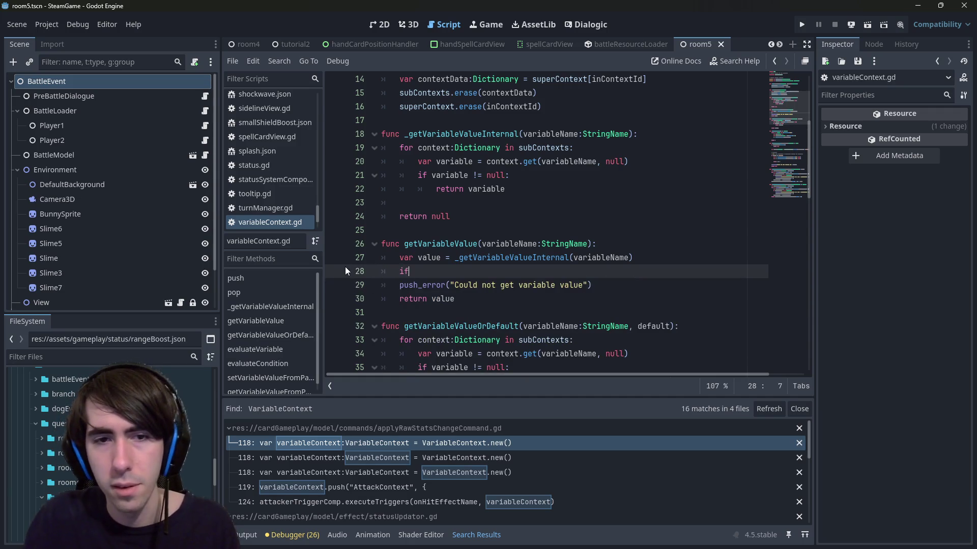
pyautogui.write(' value == null:')
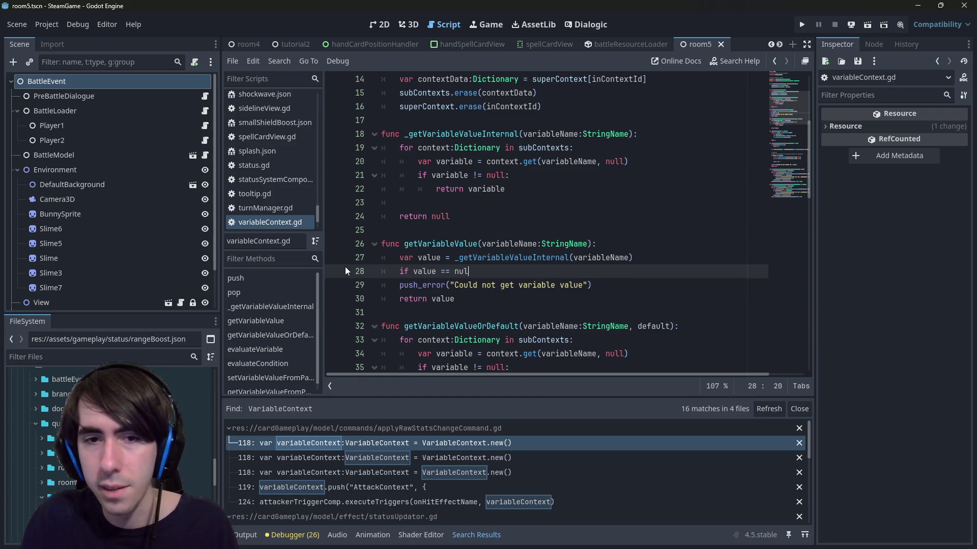
pyautogui.press('Down')
pyautogui.press('Home')
pyautogui.press('Tab')
pyautogui.hotkey('ctrl', 's')
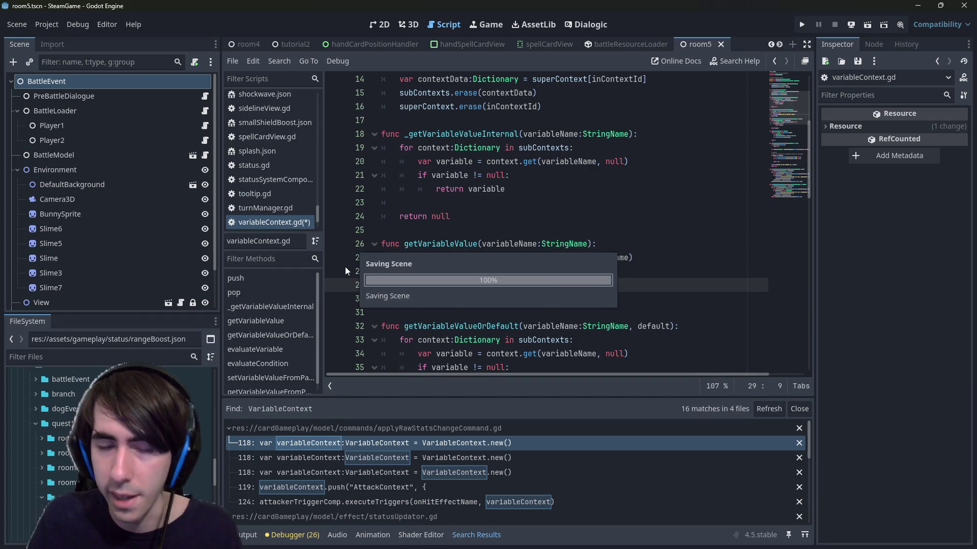
pyautogui.click(492, 136)
pyautogui.doubleClick(492, 138)
pyautogui.scroll(-2, 496, 204)
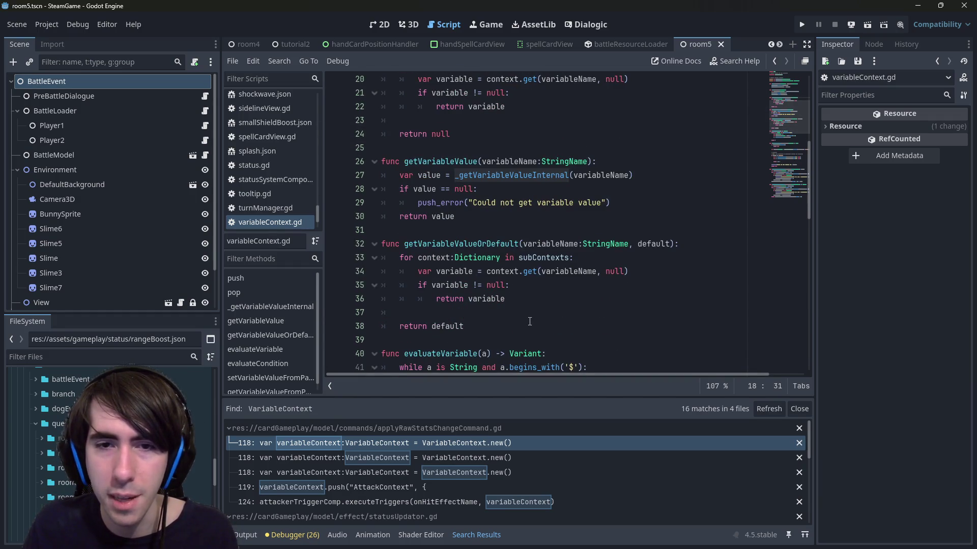
# Paste the null-check code into getVariableValueOrDefault, replacing push_error with return default, and save.
pyautogui.moveTo(507, 299); pyautogui.dragTo(370, 257)
pyautogui.moveTo(489, 217); pyautogui.dragTo(454, 175)
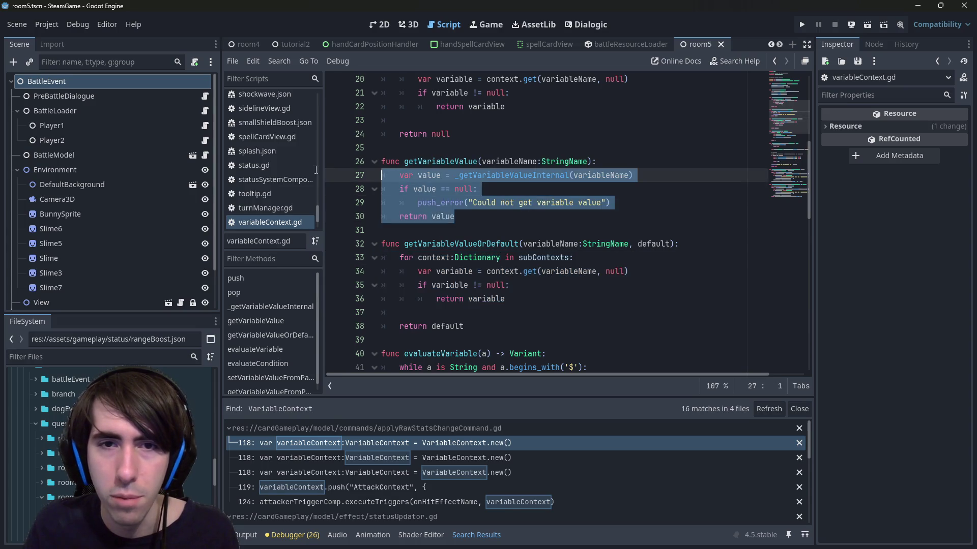
pyautogui.moveTo(464, 326); pyautogui.dragTo(335, 263)
pyautogui.hotkey('ctrl', 'v')
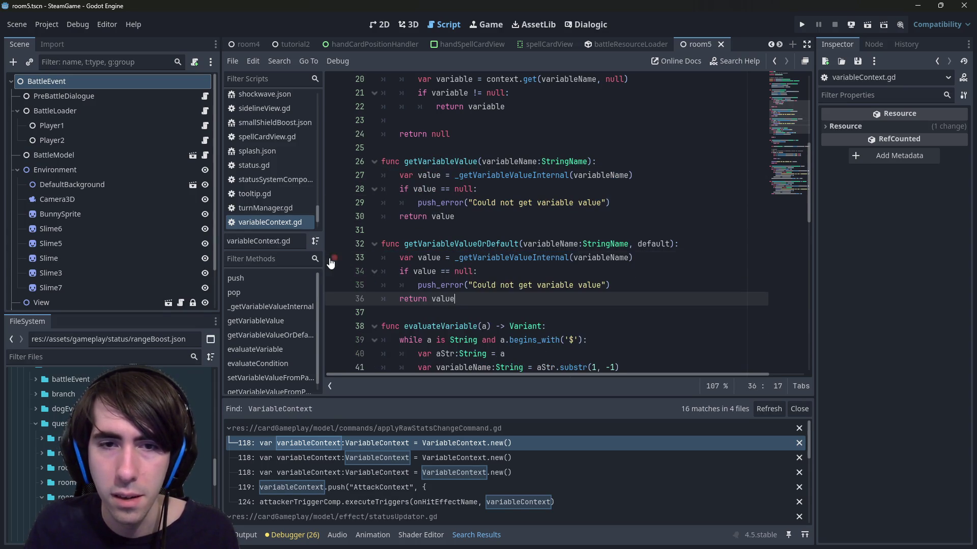
pyautogui.doubleClick(463, 271)
pyautogui.doubleClick(653, 244)
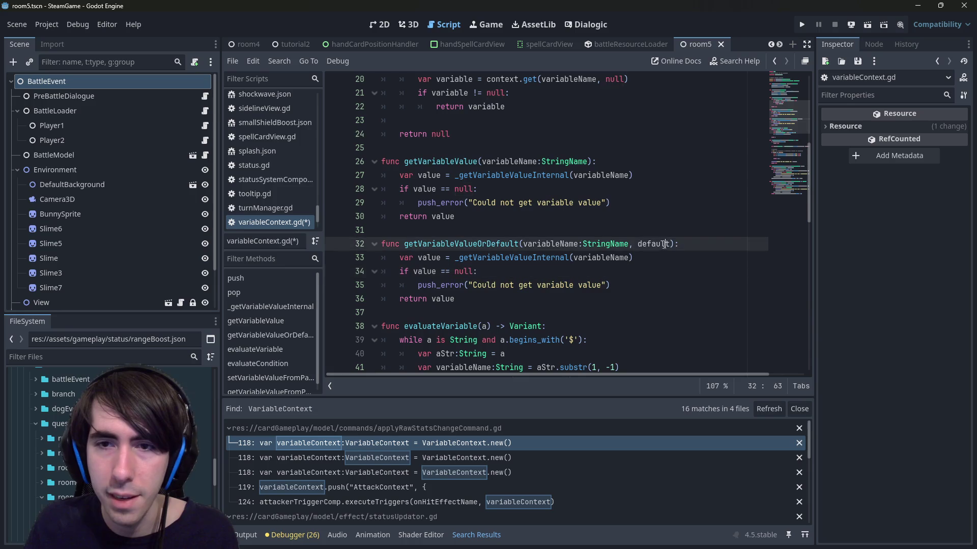
pyautogui.moveTo(625, 286); pyautogui.dragTo(416, 285)
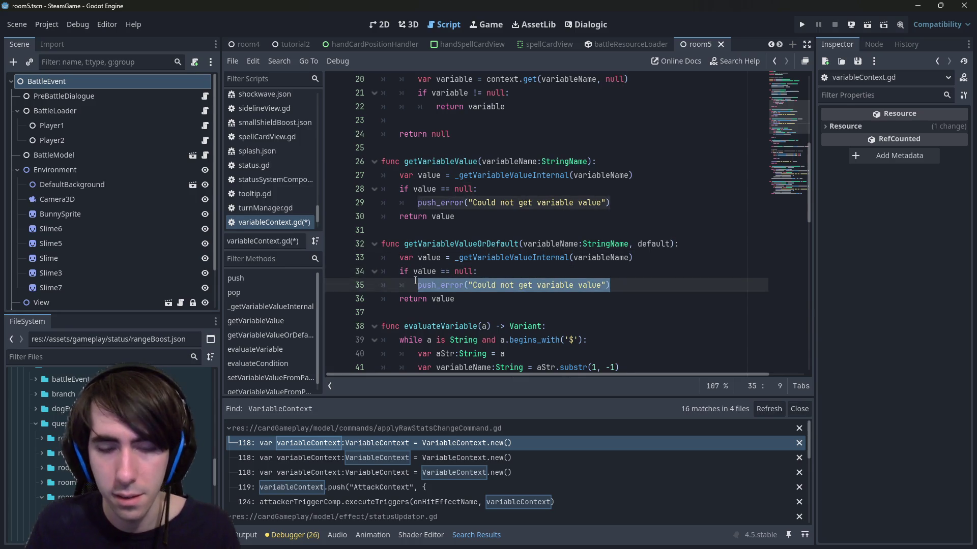
pyautogui.write('return default')
pyautogui.hotkey('ctrl', 's')
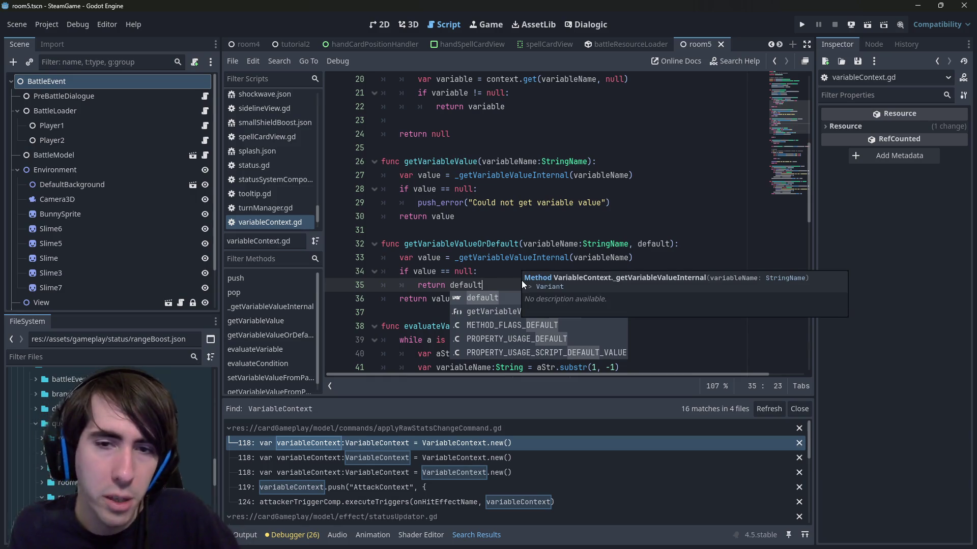
pyautogui.click(521, 280)
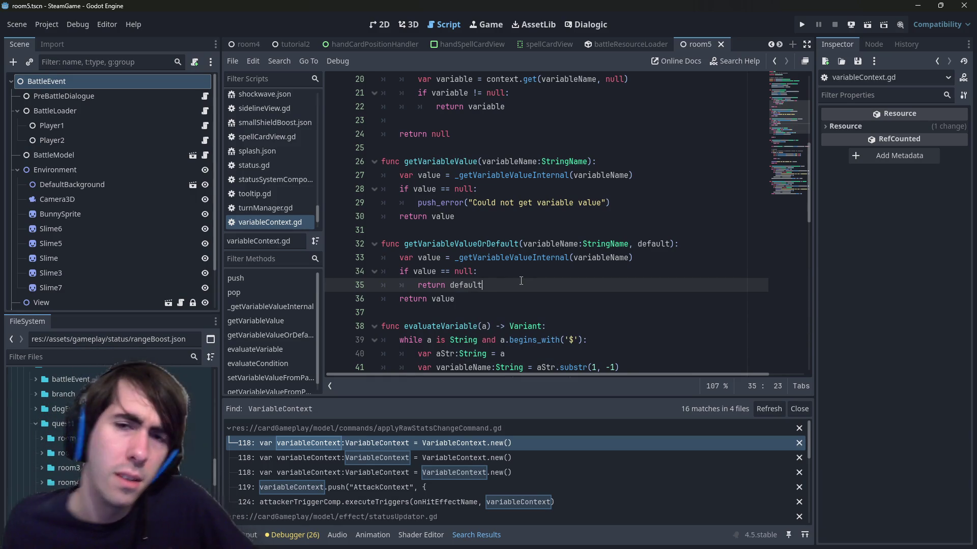
pyautogui.scroll(2, 520, 272)
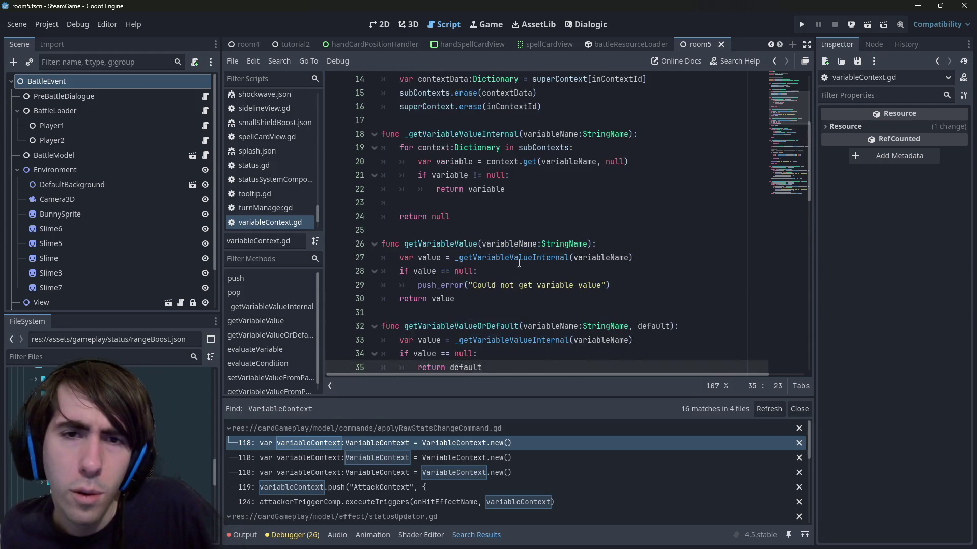
# Review the lookup loop on lines 20–22 and select the getVariableValueOrDefault name.
pyautogui.click(482, 193)
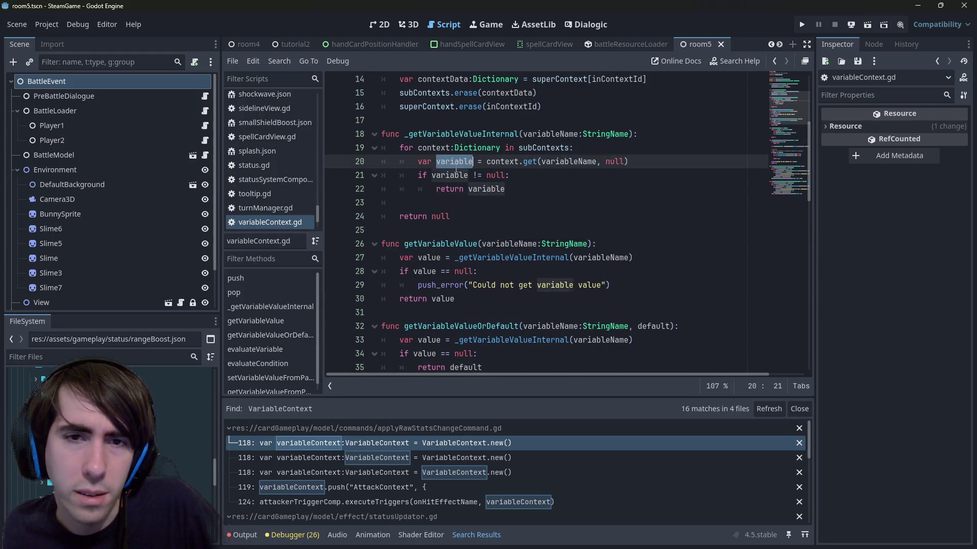
pyautogui.click(511, 175)
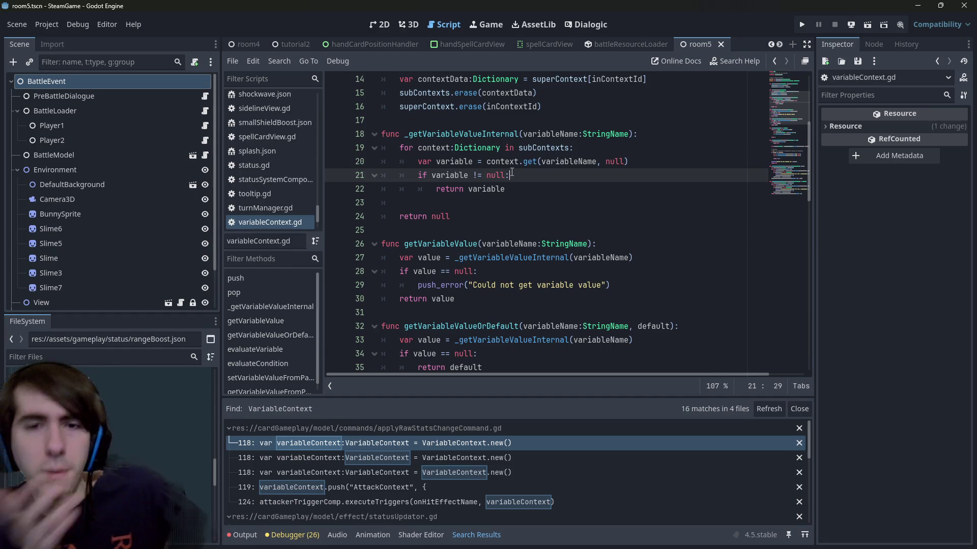
pyautogui.moveTo(546, 161); pyautogui.dragTo(640, 168)
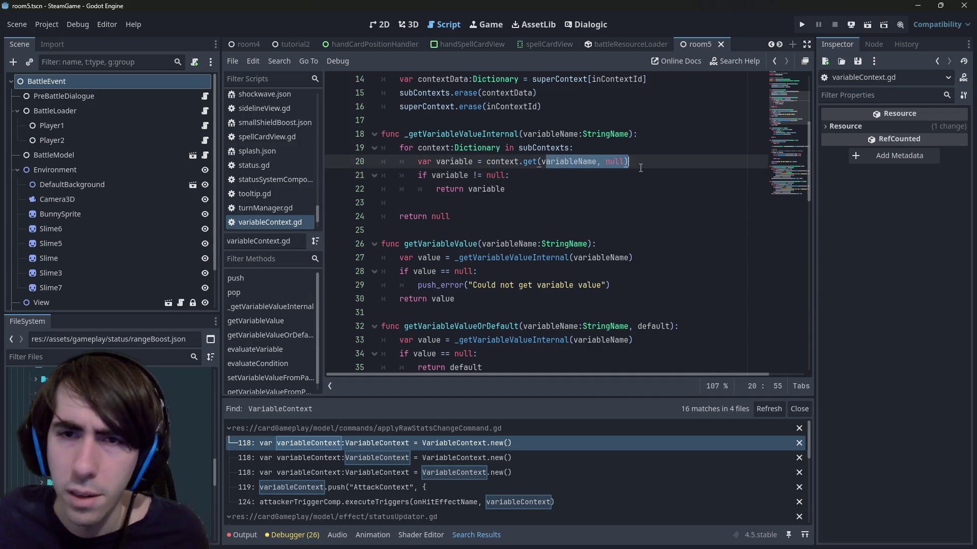
pyautogui.moveTo(505, 189); pyautogui.dragTo(365, 166)
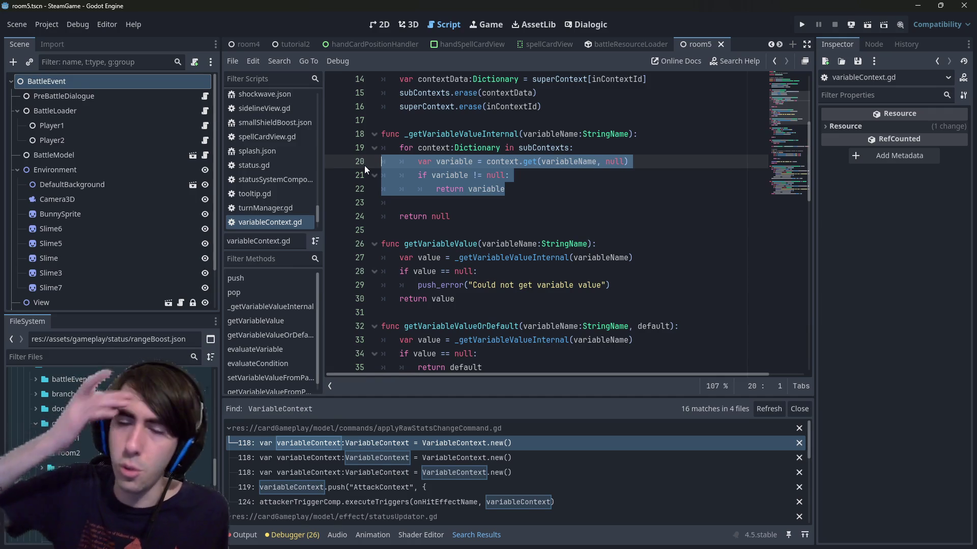
pyautogui.scroll(-2, 483, 235)
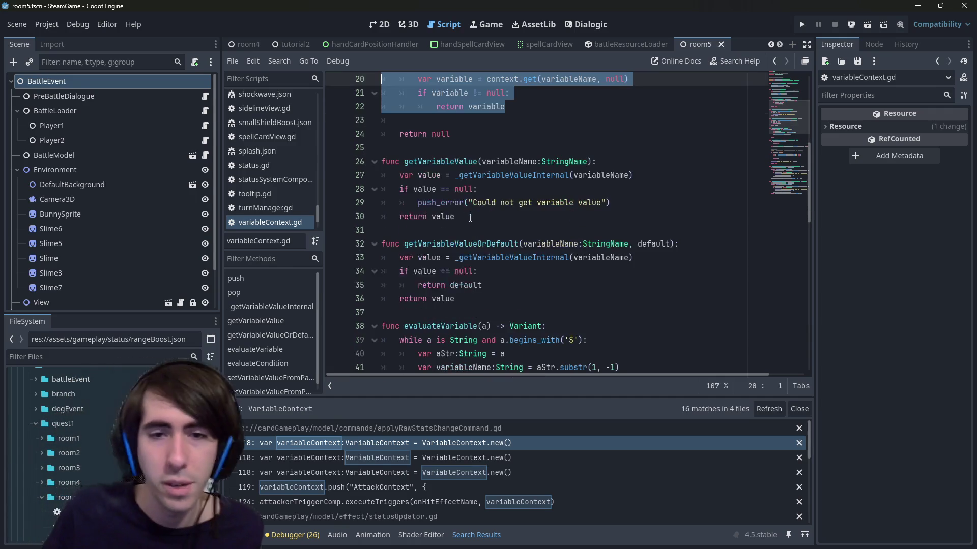
pyautogui.doubleClick(483, 240)
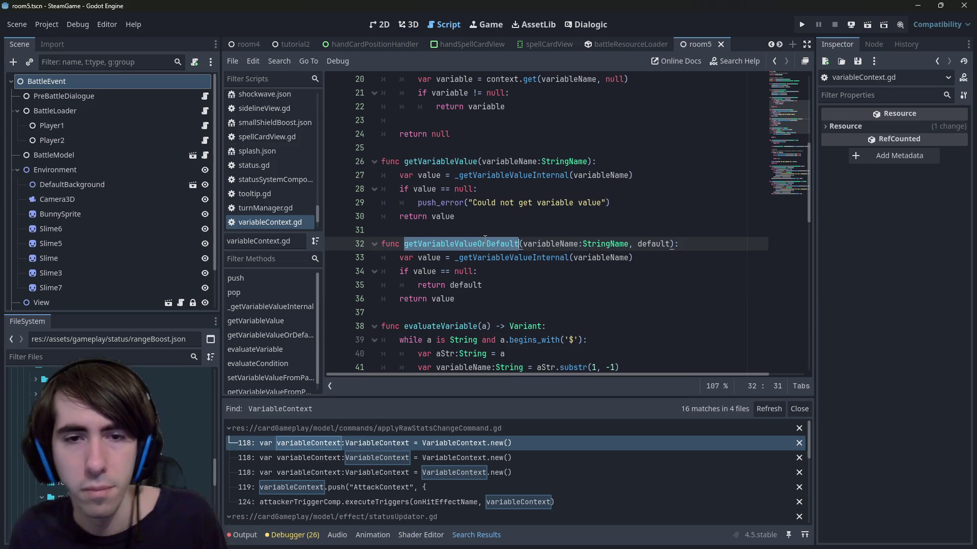
pyautogui.hotkey('alt', 'Left')
pyautogui.hotkey('alt', 'Right')
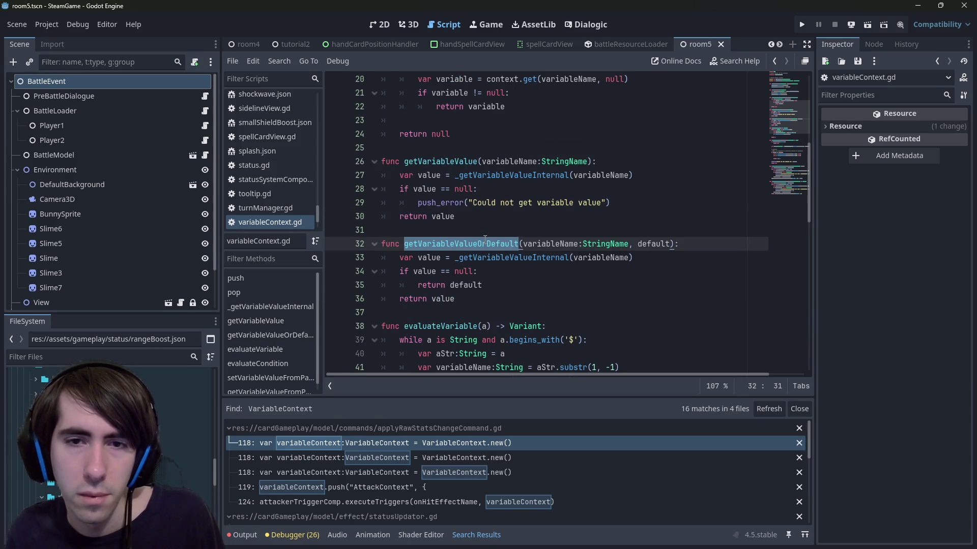
# Try renaming the function to tryGetVariableValue, then undo back to getVariableValueOrDefault.
pyautogui.press('Right')
pyautogui.press('BackSpace')
pyautogui.press('BackSpace')
pyautogui.press('BackSpace')
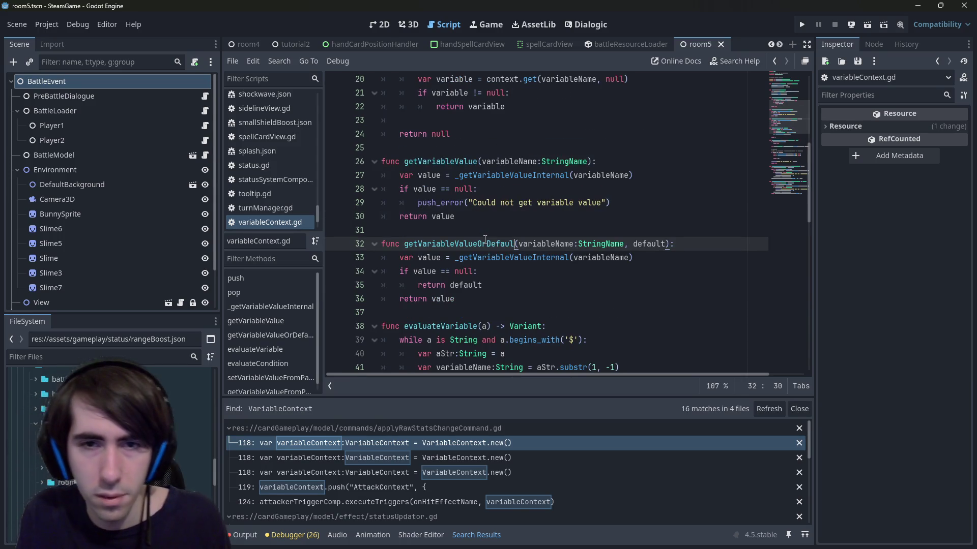
pyautogui.hotkey('ctrl', 'shift', 'Left')
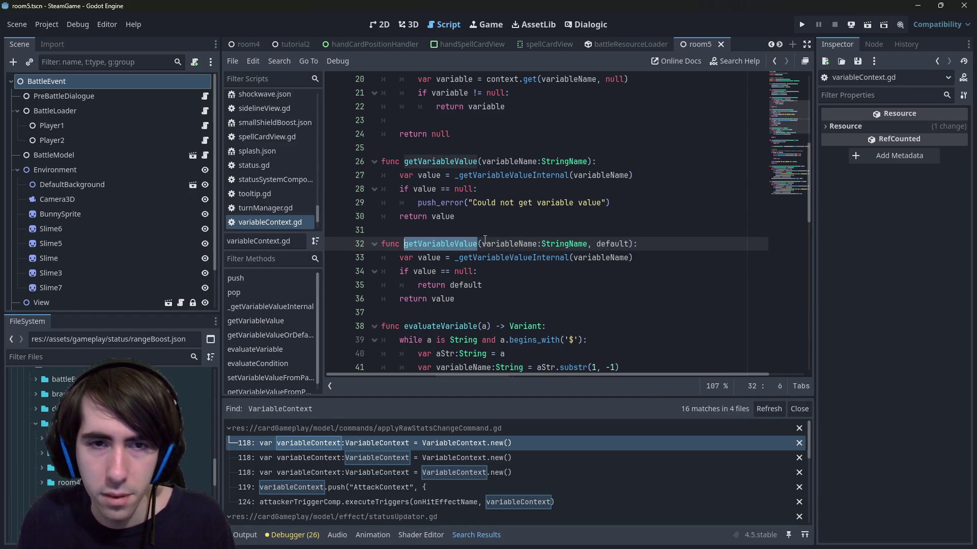
pyautogui.press('Left')
pyautogui.press('Delete')
pyautogui.write('tryG')
pyautogui.hotkey('ctrl', 'Right')
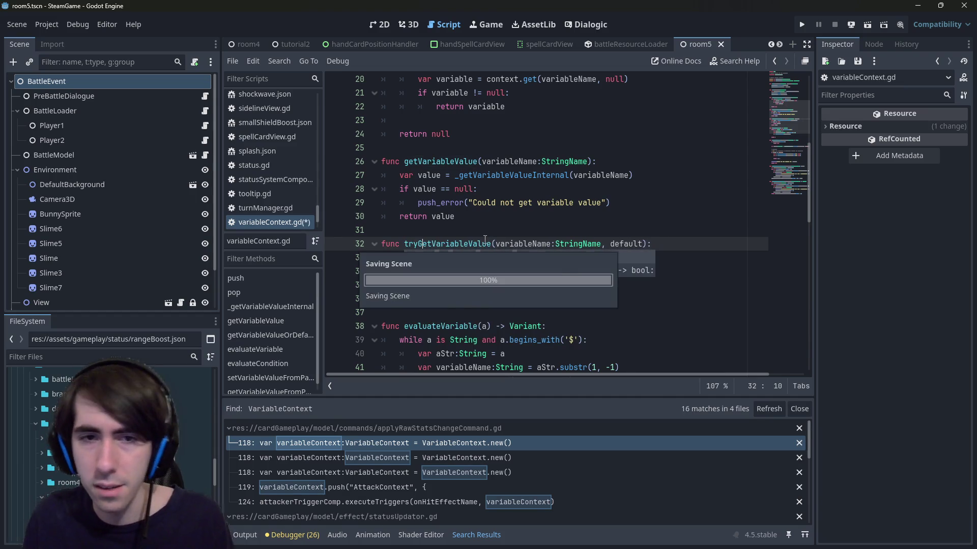
pyautogui.hotkey('ctrl', 'shift', 'Left')
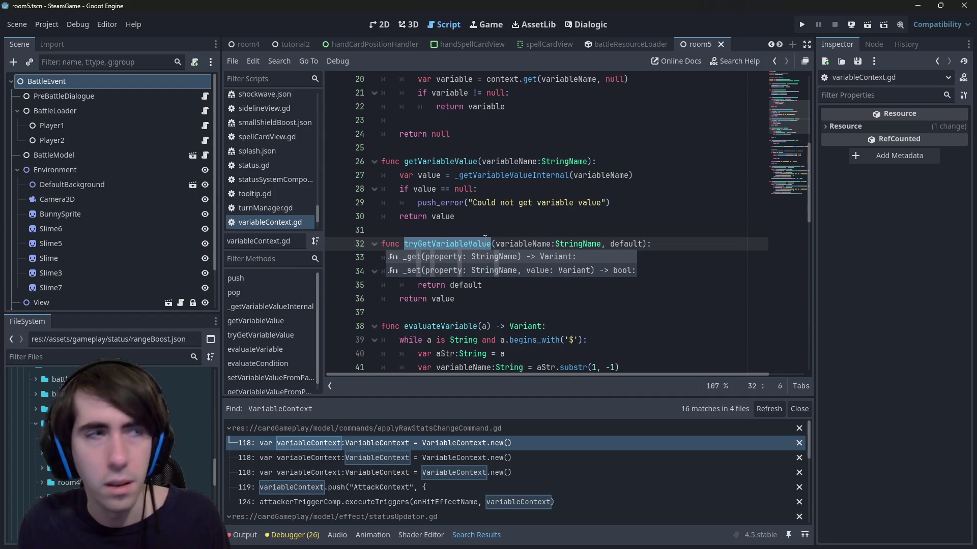
pyautogui.hotkey('ctrl', 'z')
pyautogui.hotkey('ctrl', 'z')
pyautogui.hotkey('ctrl', 'z')
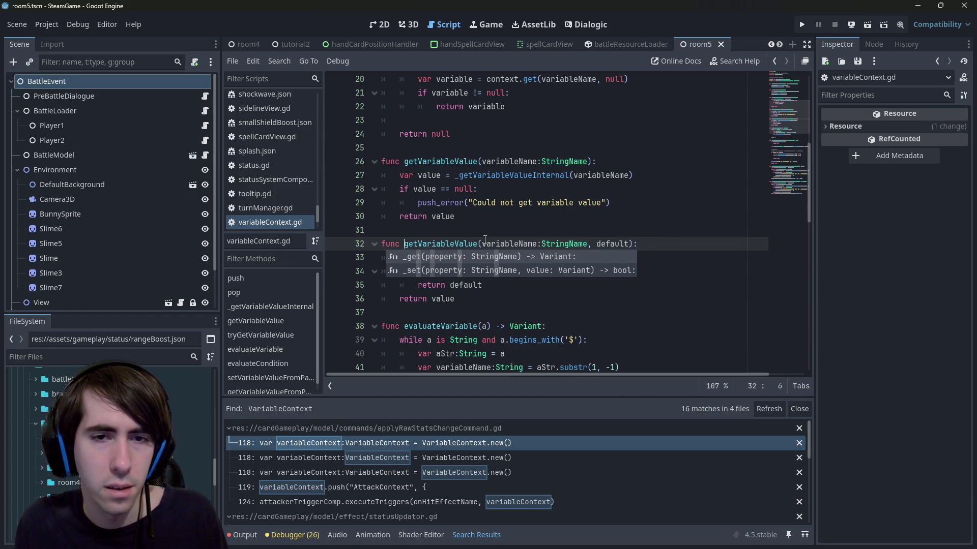
pyautogui.write('OrDefault')
# Copy the getVariableValueOrDefault name and switch to the abilitySystemComponent script.
pyautogui.hotkey('ctrl', 'shift', 'Left')
pyautogui.hotkey('ctrl', 'c')
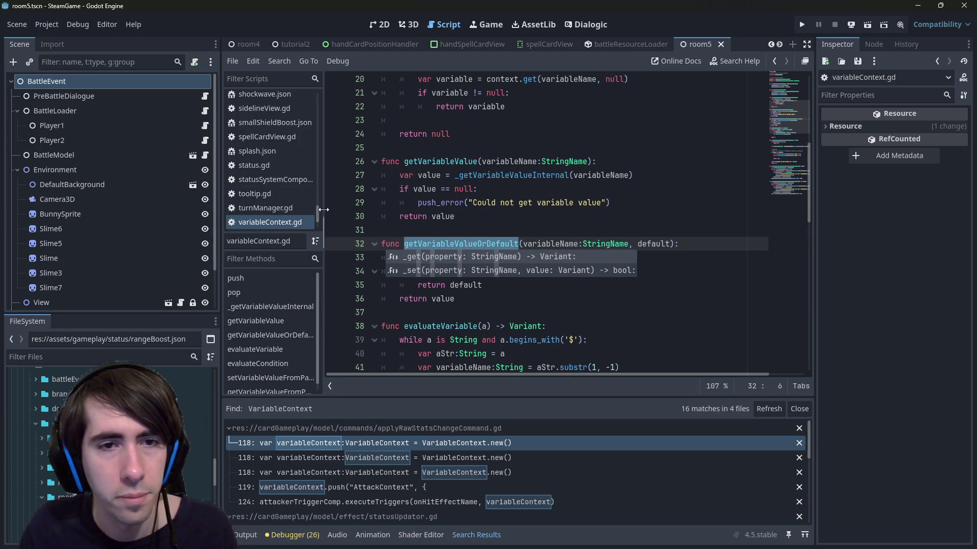
pyautogui.moveTo(318, 210); pyautogui.dragTo(321, 78)
pyautogui.click(269, 96)
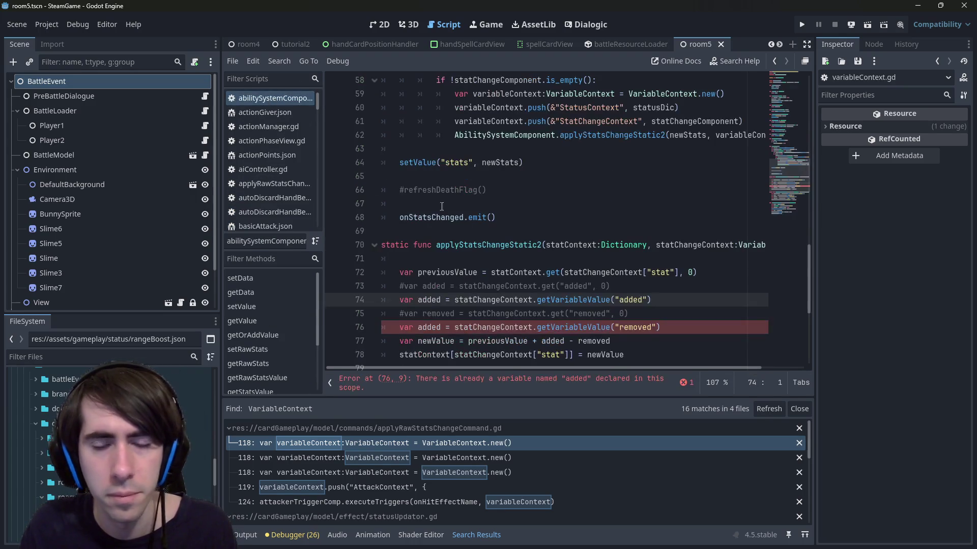
# Switch the lookups on lines 74 and 76 to getVariableValueOrDefault.
pyautogui.doubleClick(585, 300)
pyautogui.hotkey('ctrl', 'v')
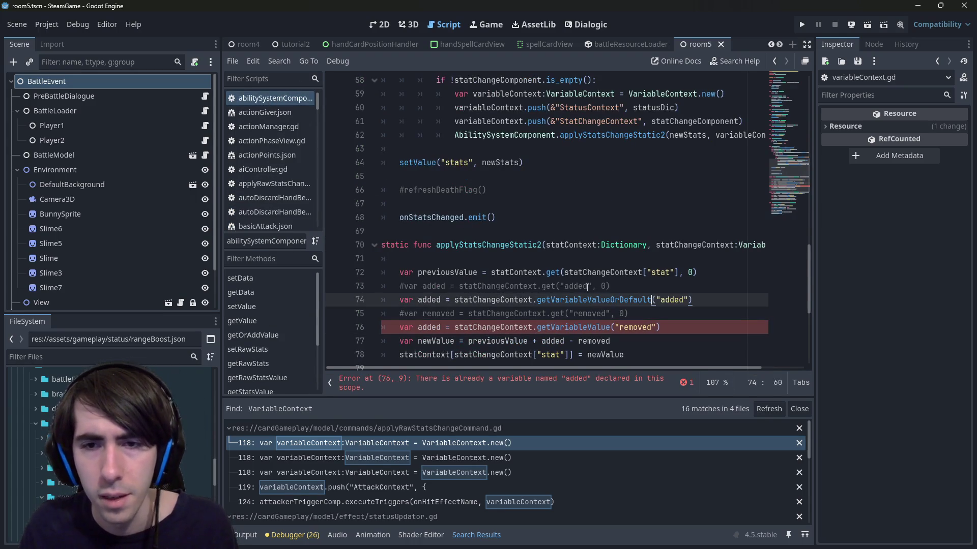
pyautogui.press('Down')
pyautogui.press('Down')
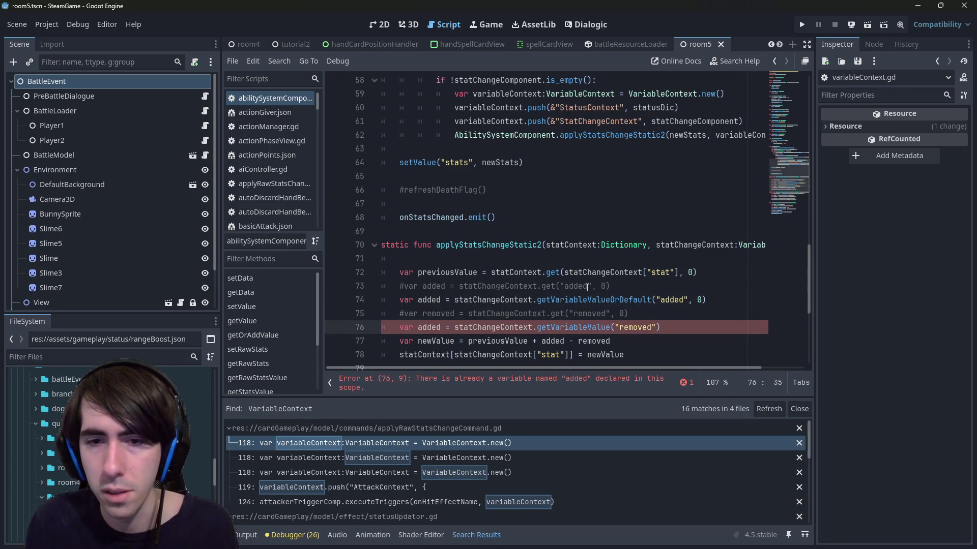
pyautogui.hotkey('ctrl', 'shift', 'Right')
pyautogui.hotkey('ctrl', 'v')
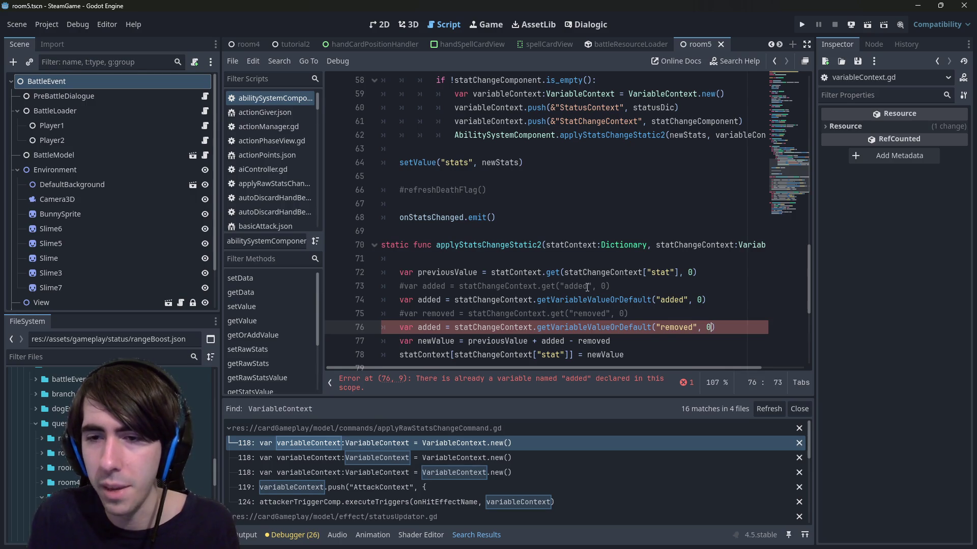
pyautogui.scroll(-1, 587, 287)
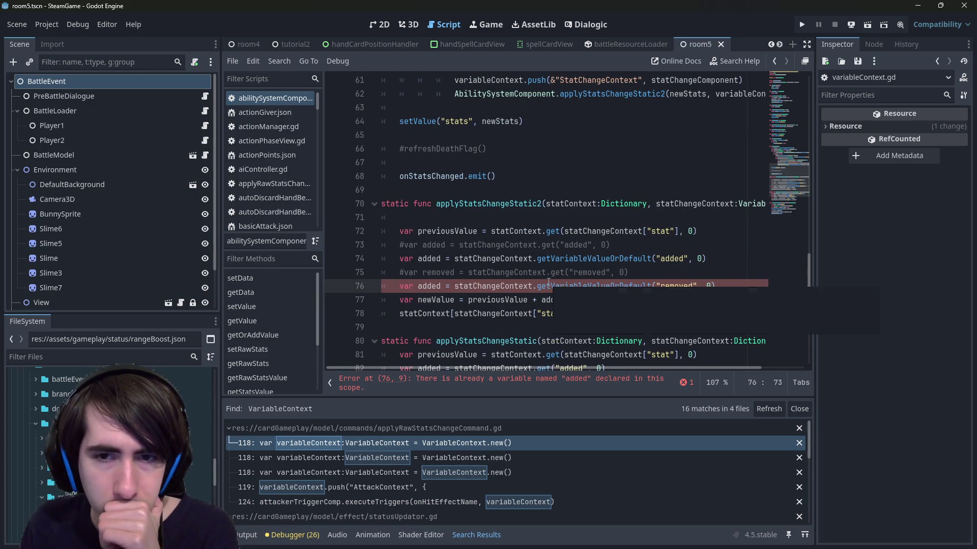
# Rename line 76's duplicate 'added' variable to 'removed' and recheck its getVariableValueOrDefault call.
pyautogui.doubleClick(428, 285)
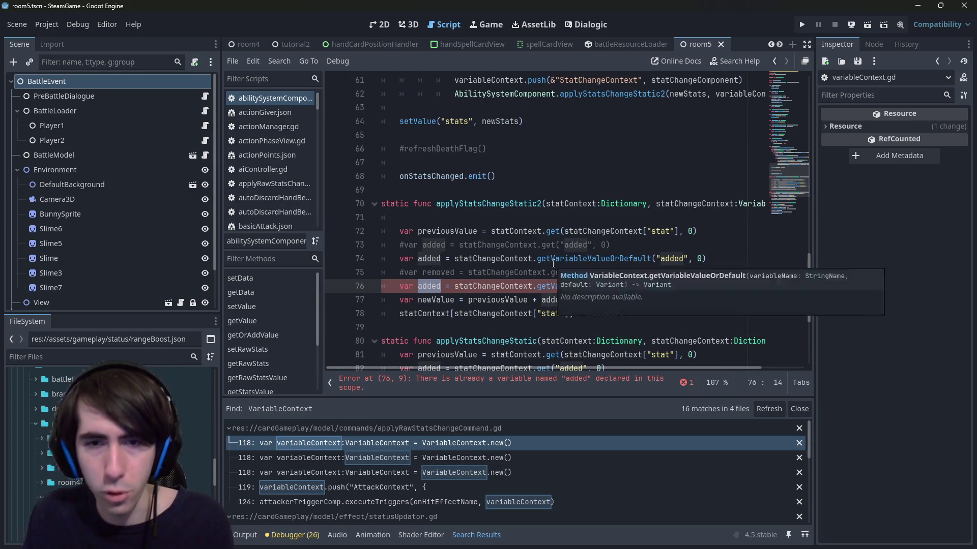
pyautogui.write('removed')
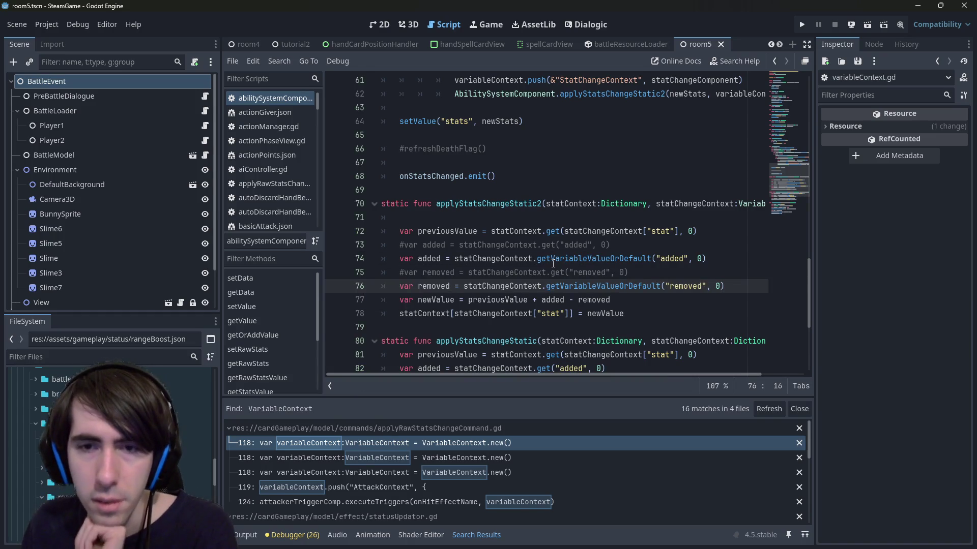
pyautogui.moveTo(688, 286); pyautogui.dragTo(369, 268)
pyautogui.click(459, 286)
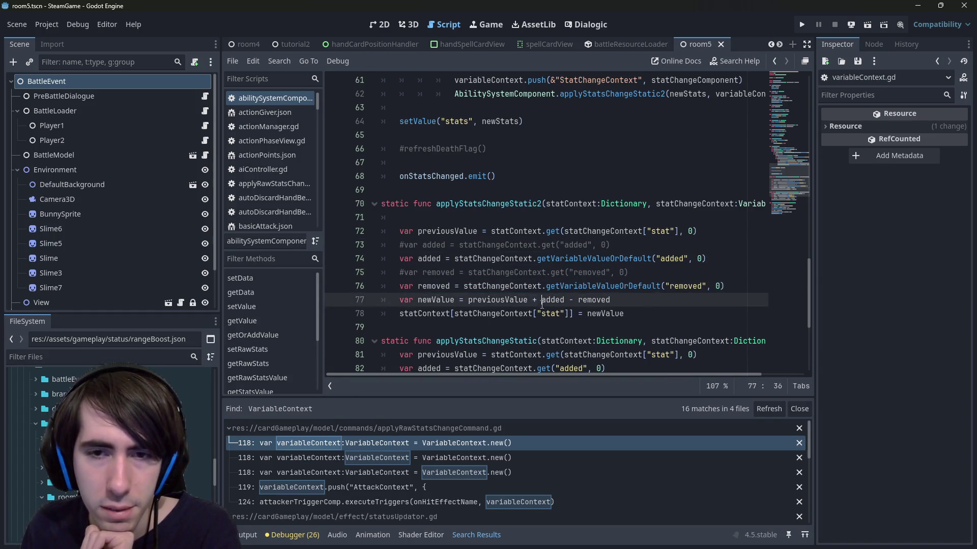
pyautogui.click(567, 300)
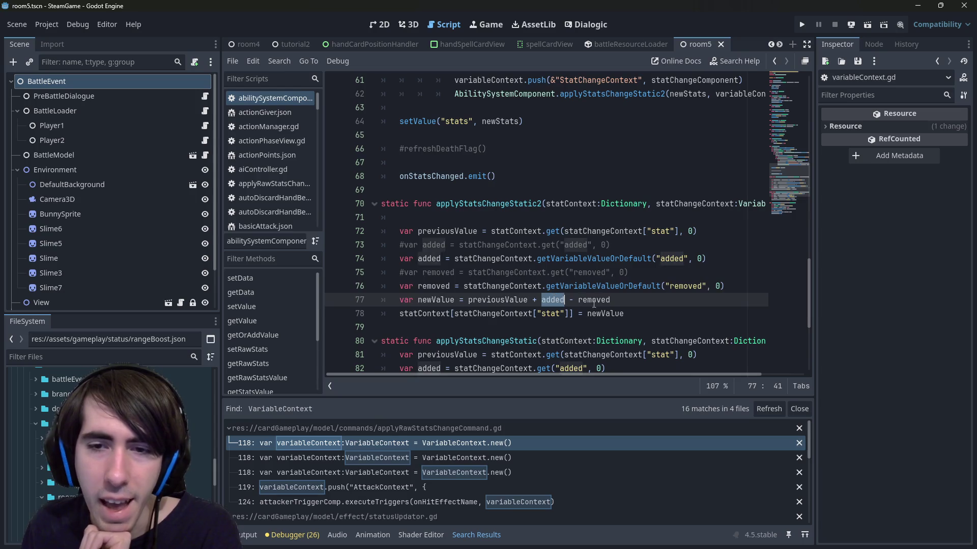
pyautogui.doubleClick(594, 300)
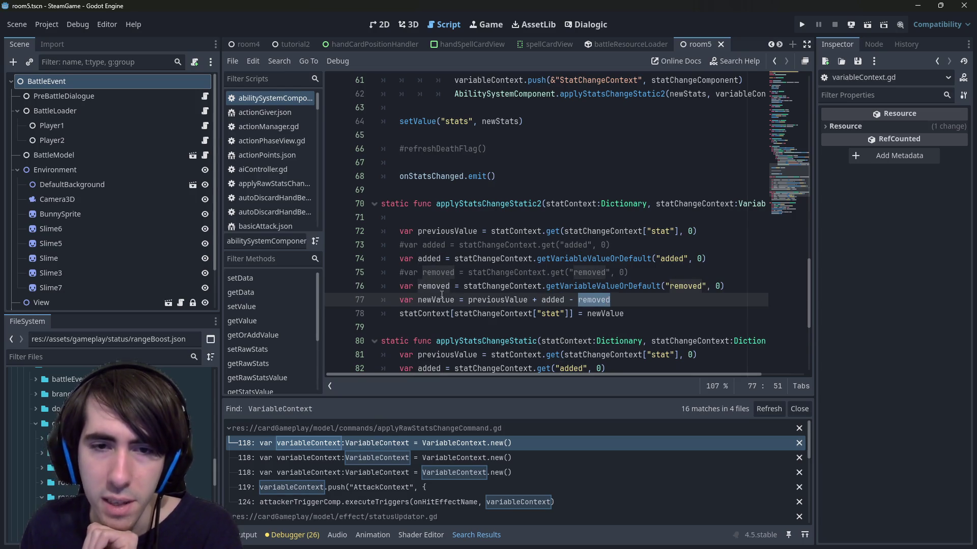
pyautogui.click(476, 287)
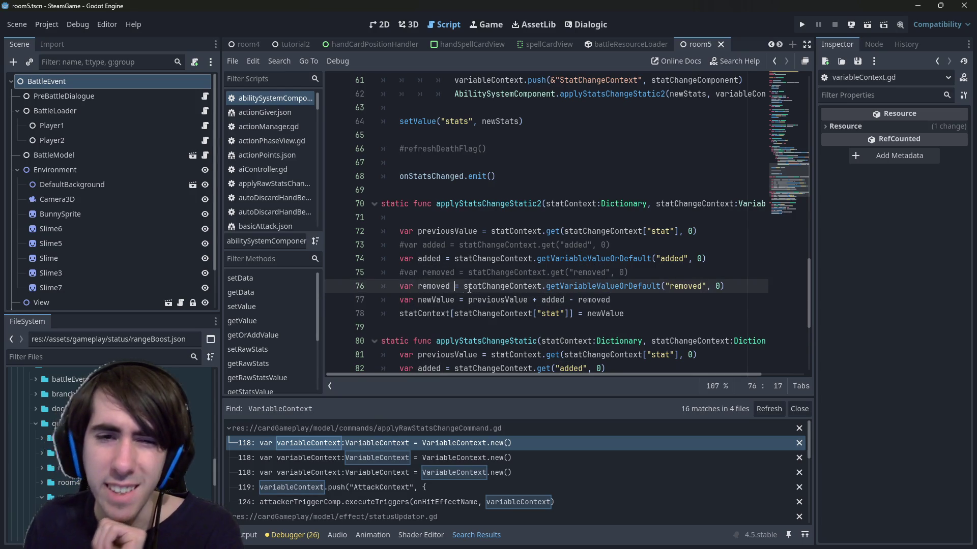
pyautogui.click(573, 288)
pyautogui.moveTo(573, 288)
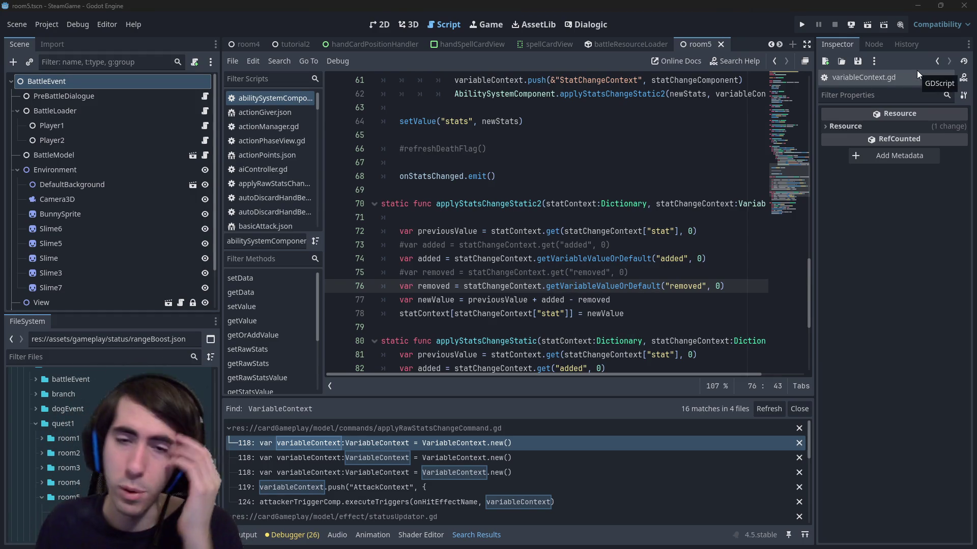
pyautogui.doubleClick(430, 286)
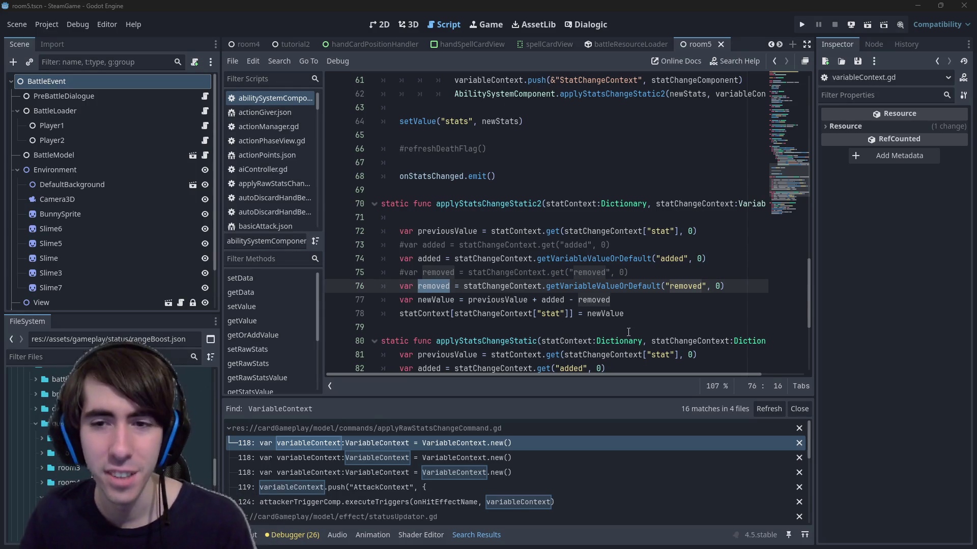
# Review lines 70–77 of applyStatsChangeStatic2, then jump to getVariableValueOrDefault's definition in variableContext.gd.
pyautogui.click(707, 287)
pyautogui.moveTo(736, 290); pyautogui.dragTo(438, 278)
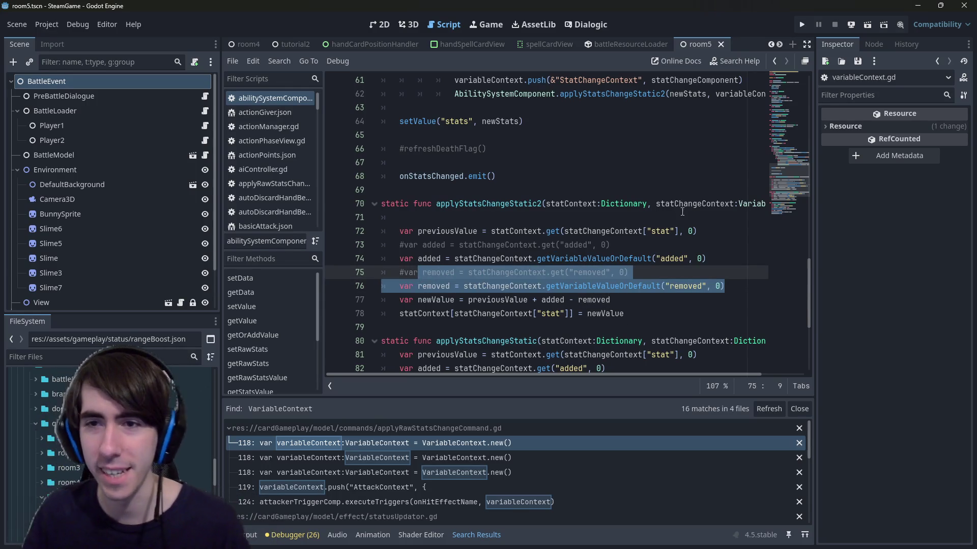
pyautogui.moveTo(682, 209); pyautogui.dragTo(769, 205)
pyautogui.click(737, 203)
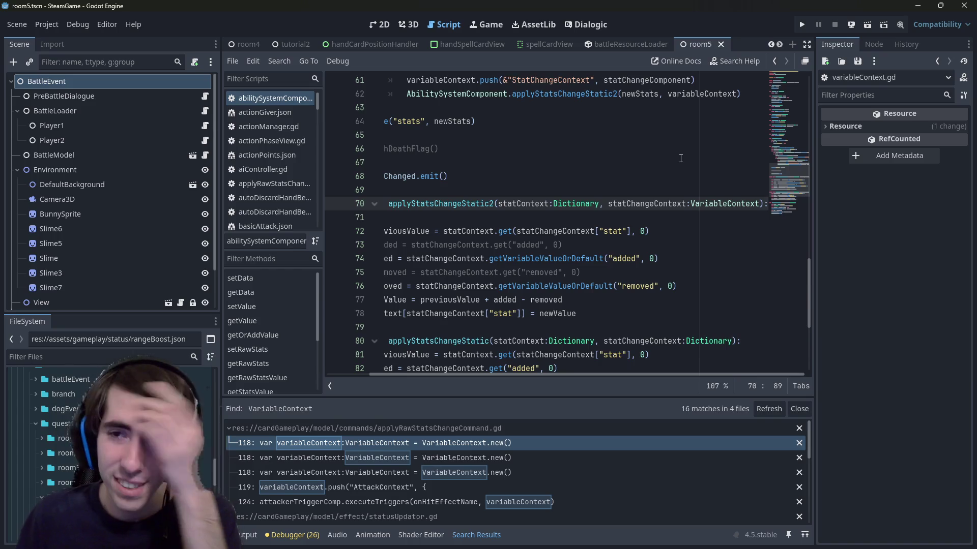
pyautogui.scroll(-1, 706, 198)
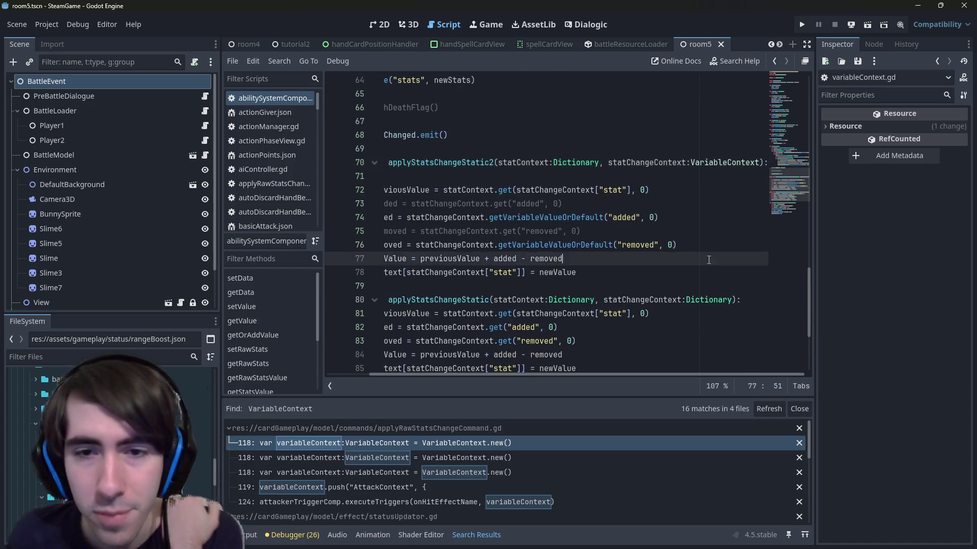
pyautogui.click(541, 258)
pyautogui.doubleClick(585, 245)
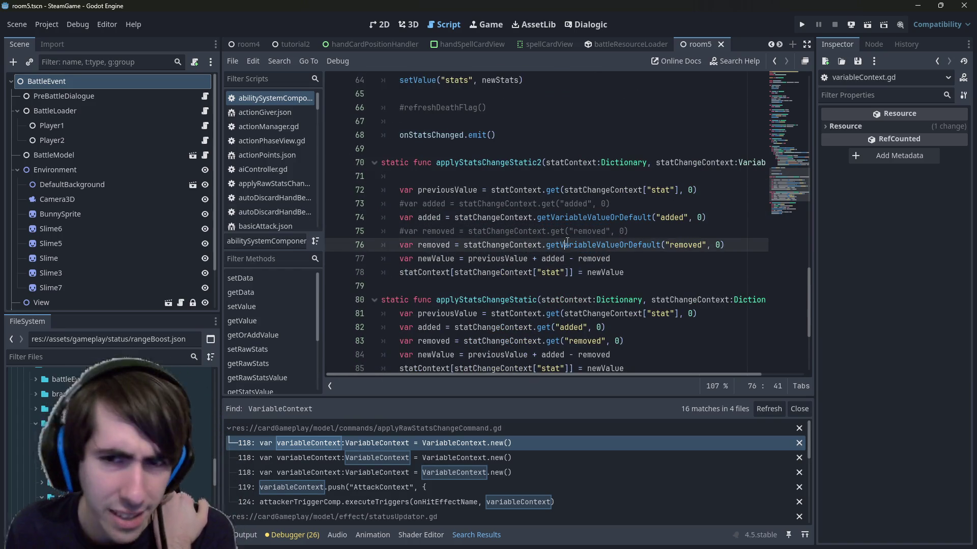
pyautogui.click(447, 246)
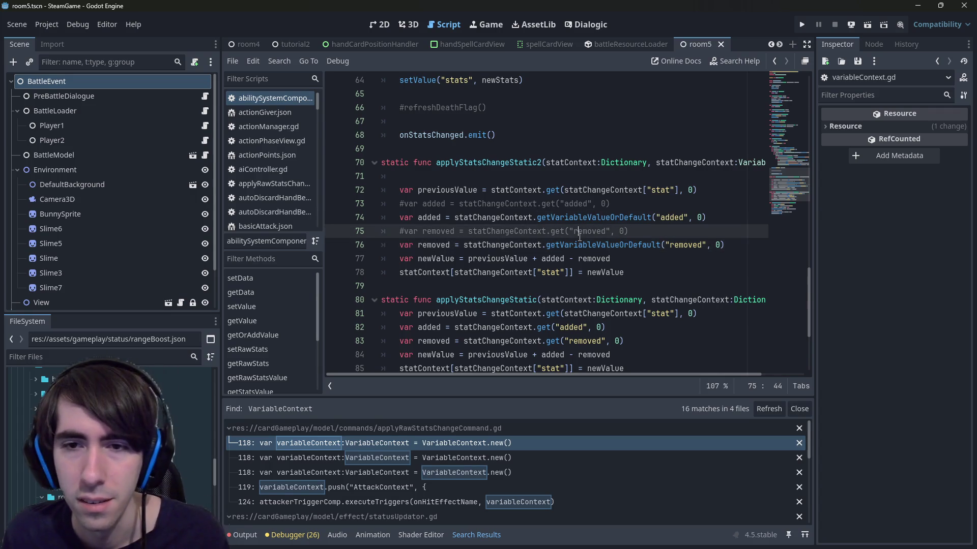
pyautogui.keyDown('ctrl'); pyautogui.click(596, 245); pyautogui.keyUp('ctrl')
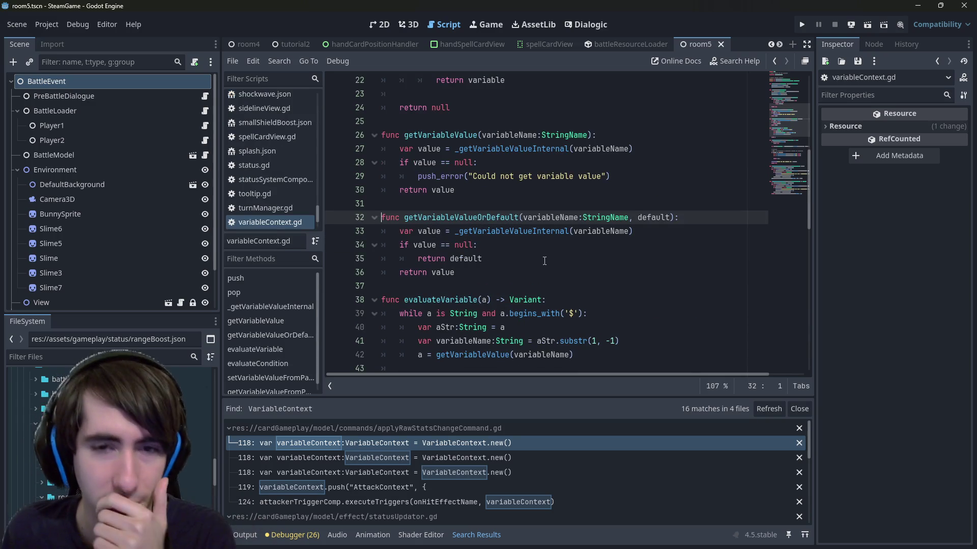
# Paste a copy of getVariableValueOrDefault below it as getIntegerValueOrDefault and save variableContext.gd.
pyautogui.click(533, 287)
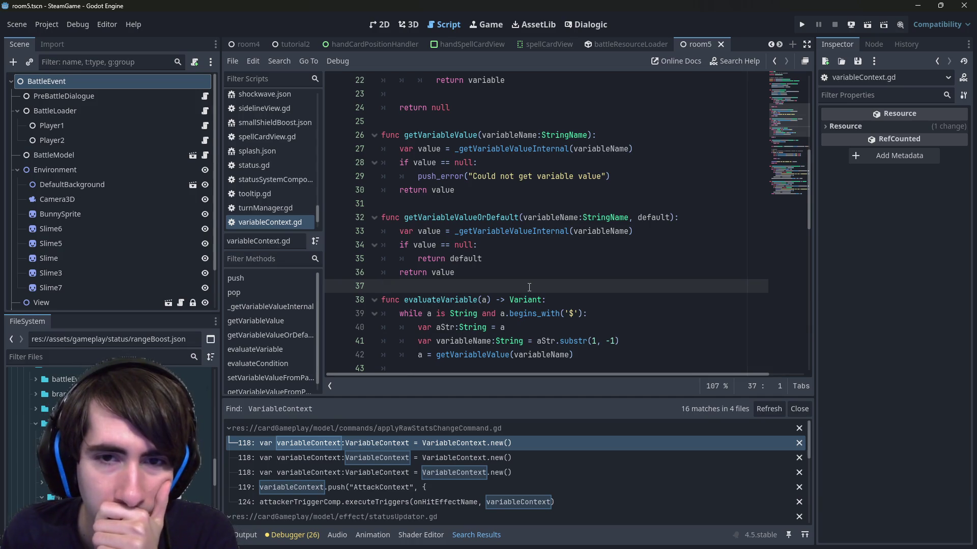
pyautogui.moveTo(530, 238)
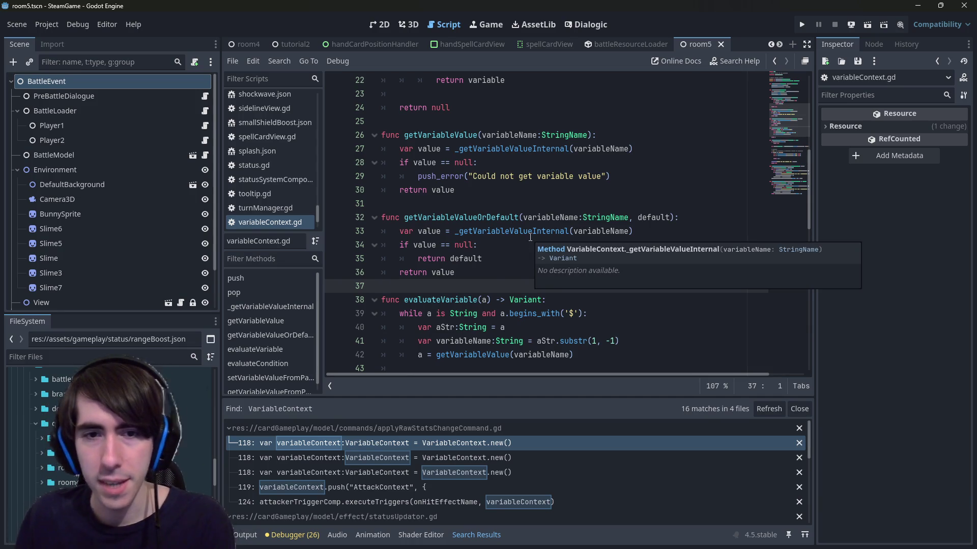
pyautogui.press('Return')
pyautogui.press('Return')
pyautogui.click(399, 299)
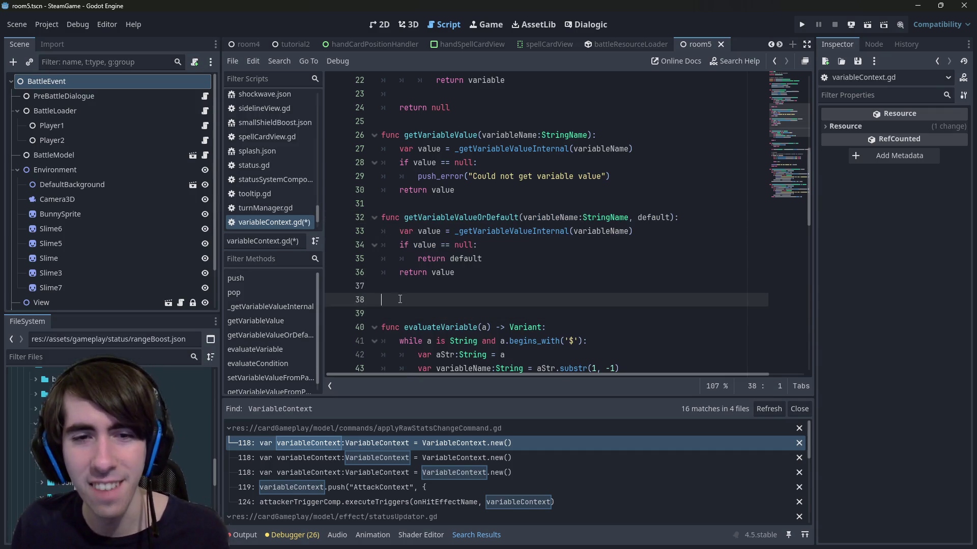
pyautogui.hotkey('ctrl', 'v')
pyautogui.click(520, 259)
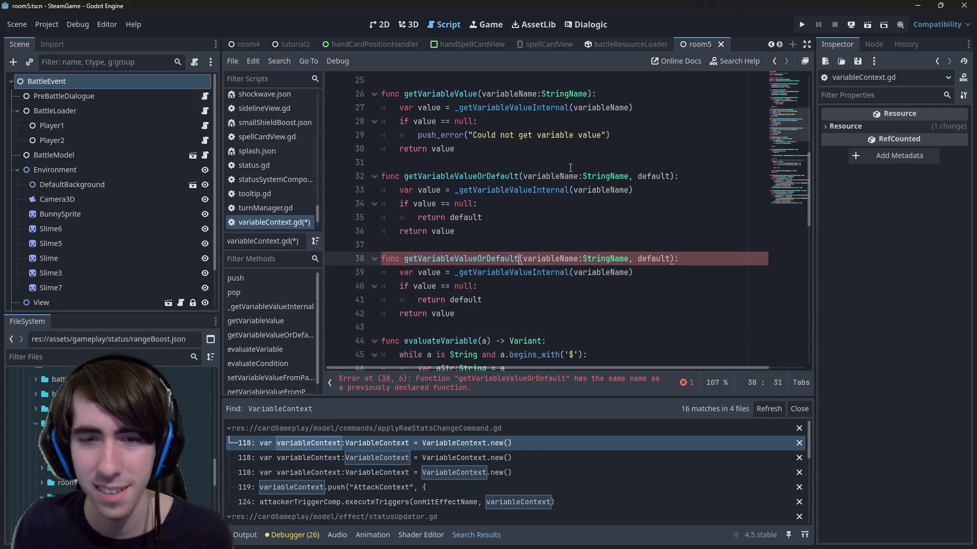
pyautogui.hotkey('ctrl', 's')
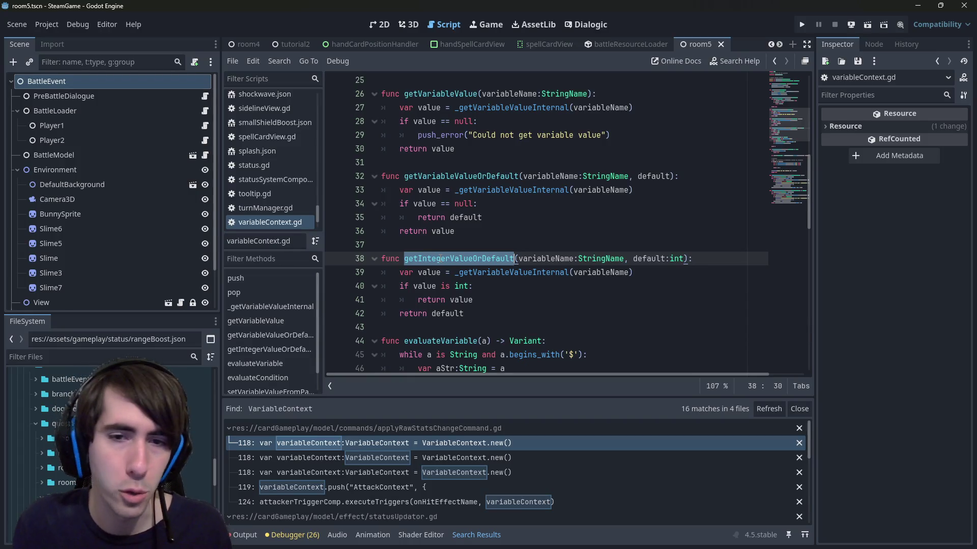
# Check the 'is int' test in getIntegerValueOrDefault, then return to applyStatsChangeStatic2.
pyautogui.click(451, 284)
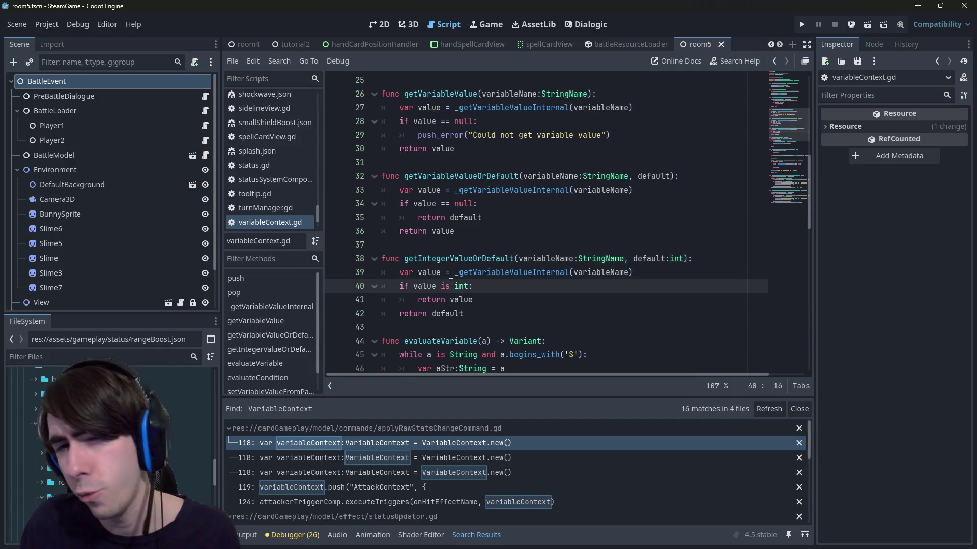
pyautogui.moveTo(453, 285)
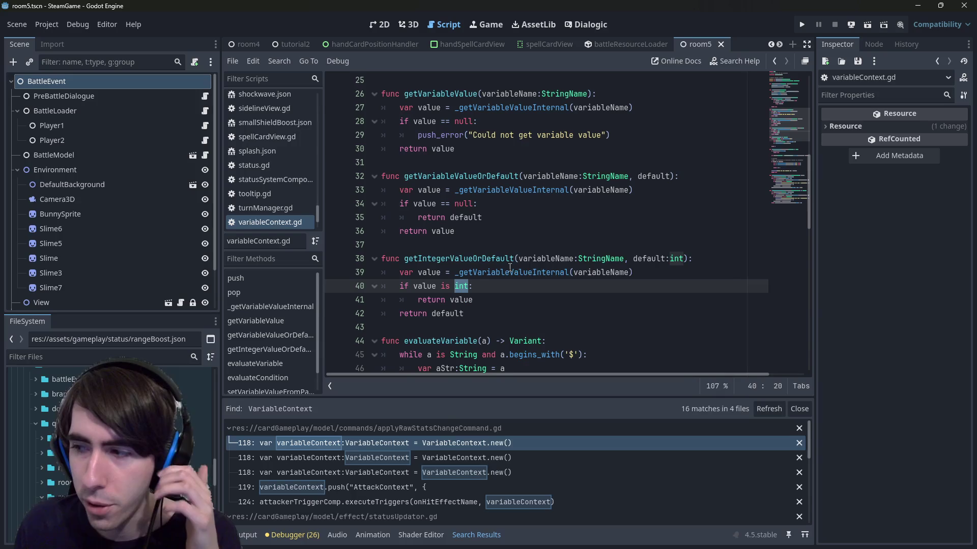
pyautogui.click(502, 248)
pyautogui.doubleClick(509, 262)
pyautogui.hotkey('ctrl', 'c')
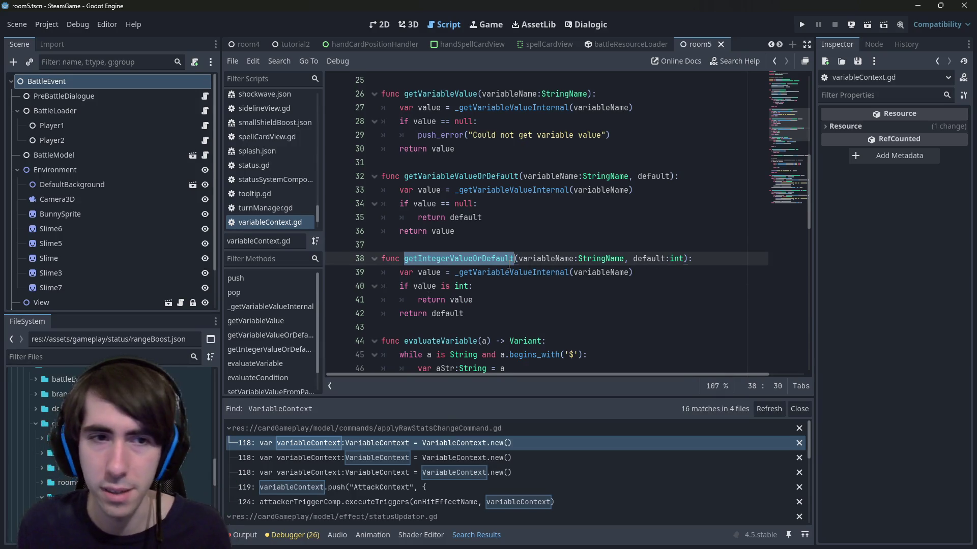
pyautogui.hotkey('alt', 'Left')
pyautogui.hotkey('alt', 'Left')
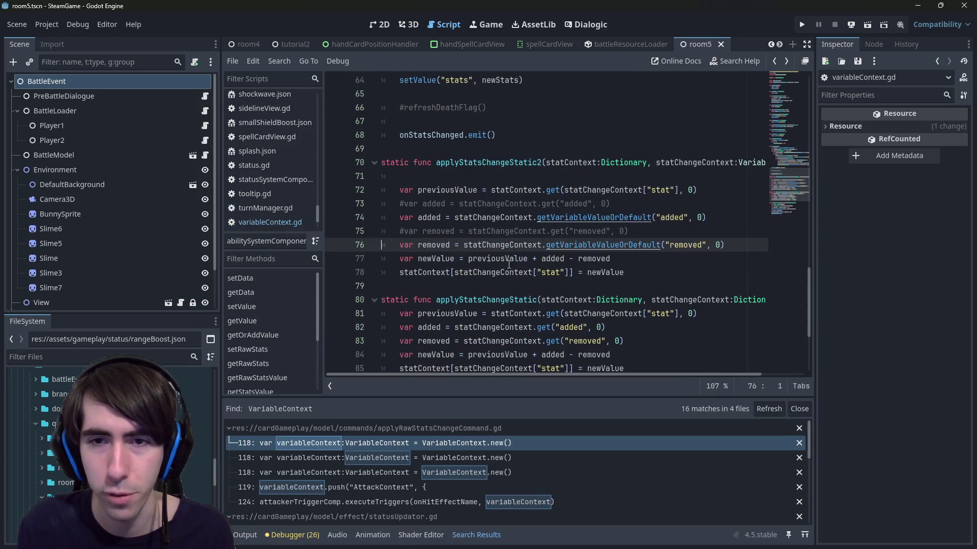
# Replace the getVariableValueOrDefault calls on lines 74 and 76 with getIntegerValueOrDefault.
pyautogui.doubleClick(589, 217)
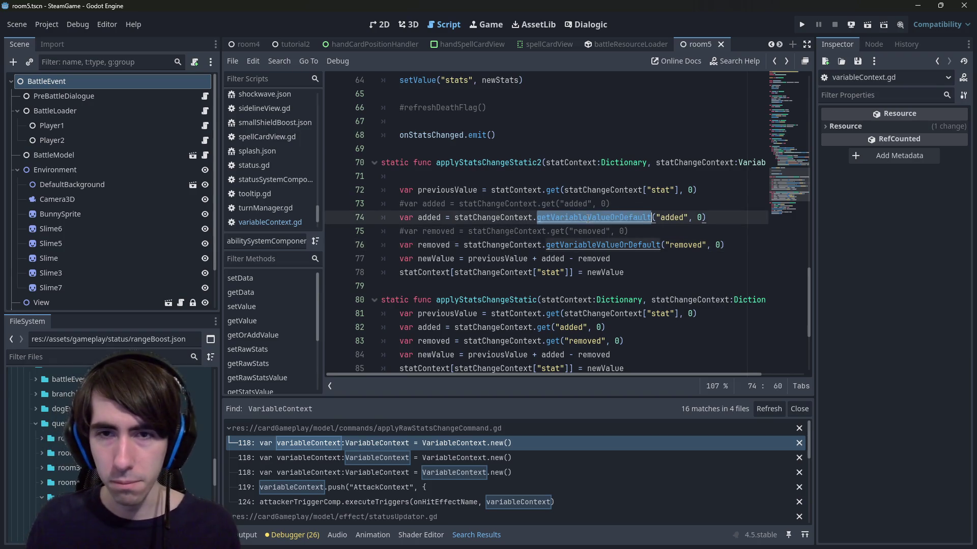
pyautogui.hotkey('ctrl', 'v')
pyautogui.doubleClick(592, 244)
pyautogui.hotkey('ctrl', 'v')
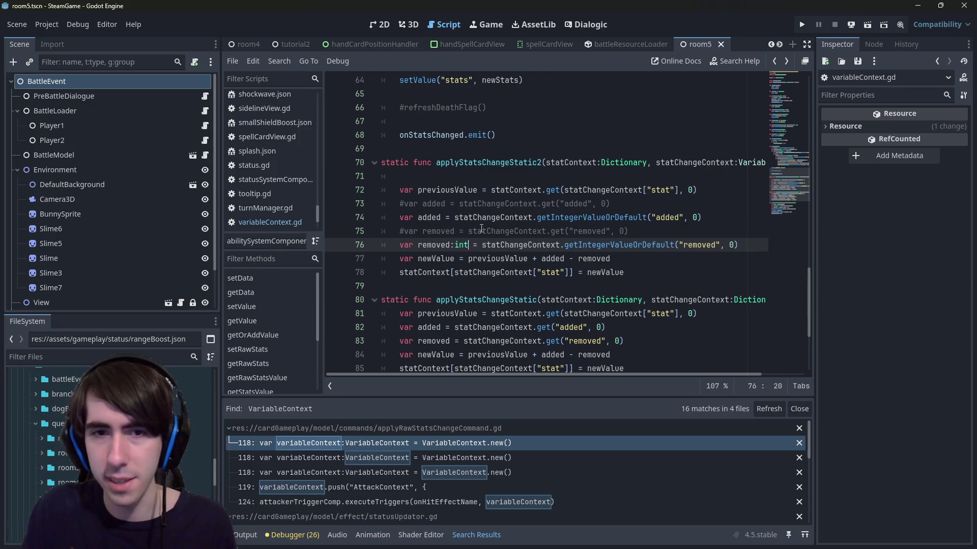
# Type 'added' as int and try a DictionaryHelpers.getInt call near the previousValue line.
pyautogui.press('Up')
pyautogui.press('Up')
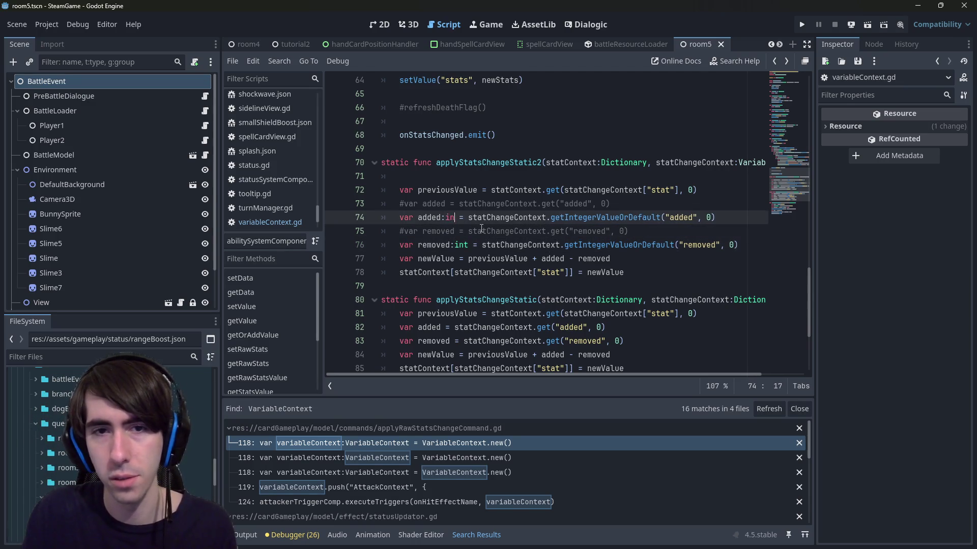
pyautogui.write('t')
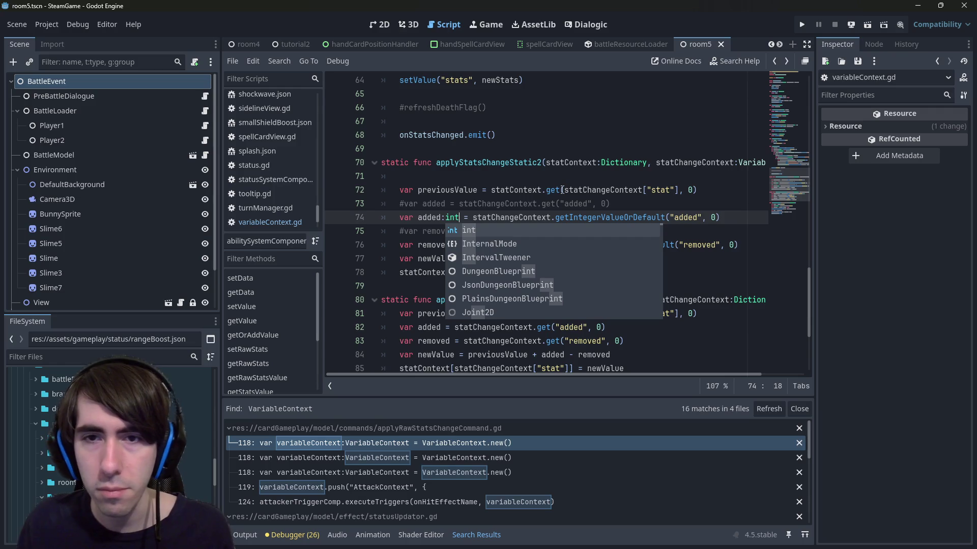
pyautogui.click(682, 191)
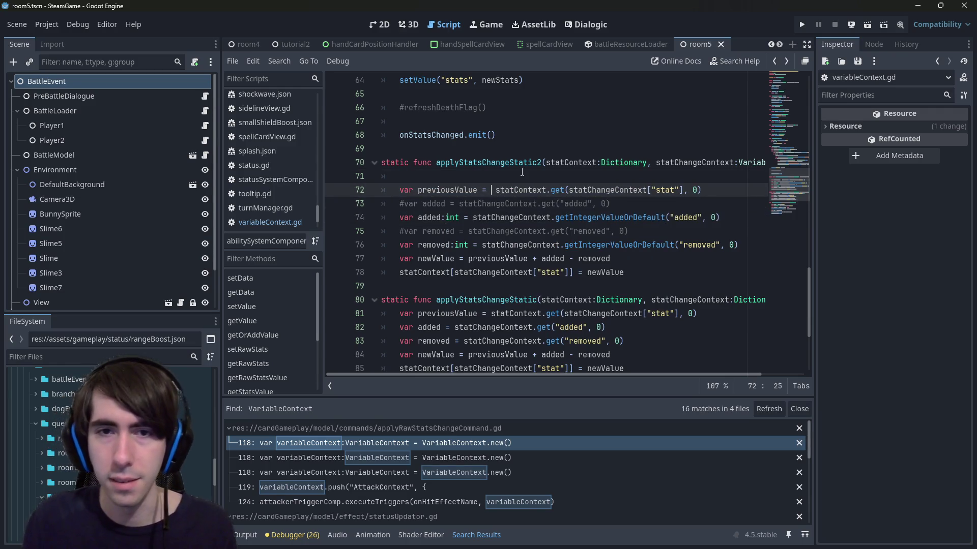
pyautogui.write('DictionaryHelpers')
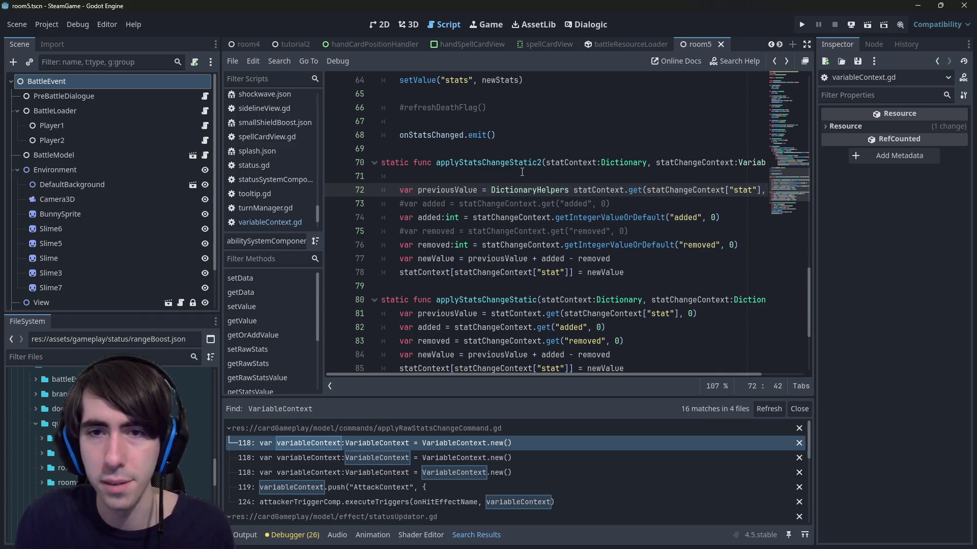
pyautogui.write('.getIn')
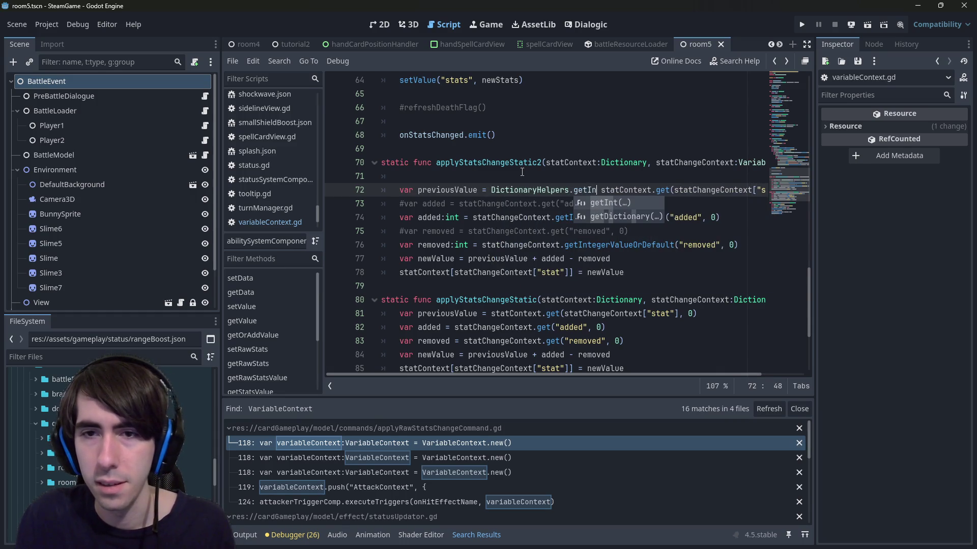
pyautogui.press('Return')
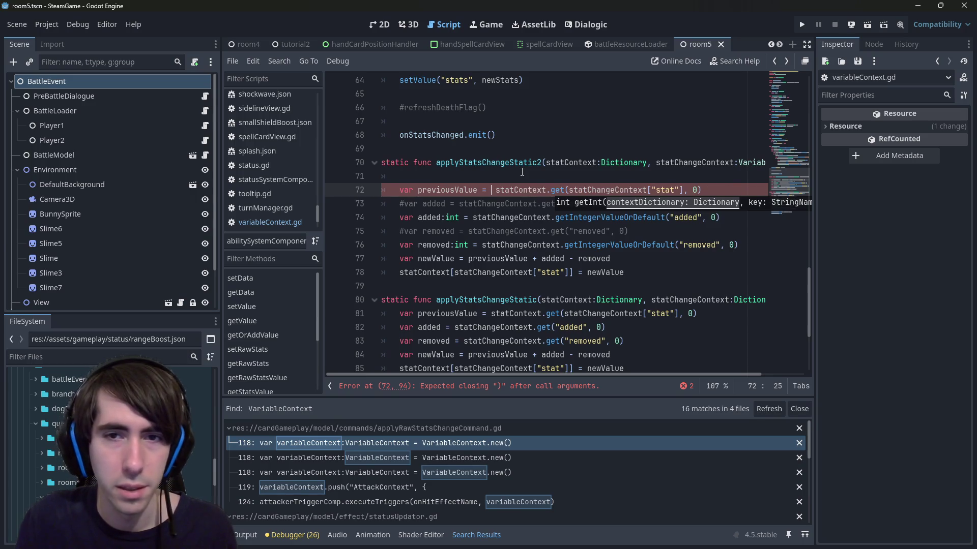
pyautogui.click(522, 172)
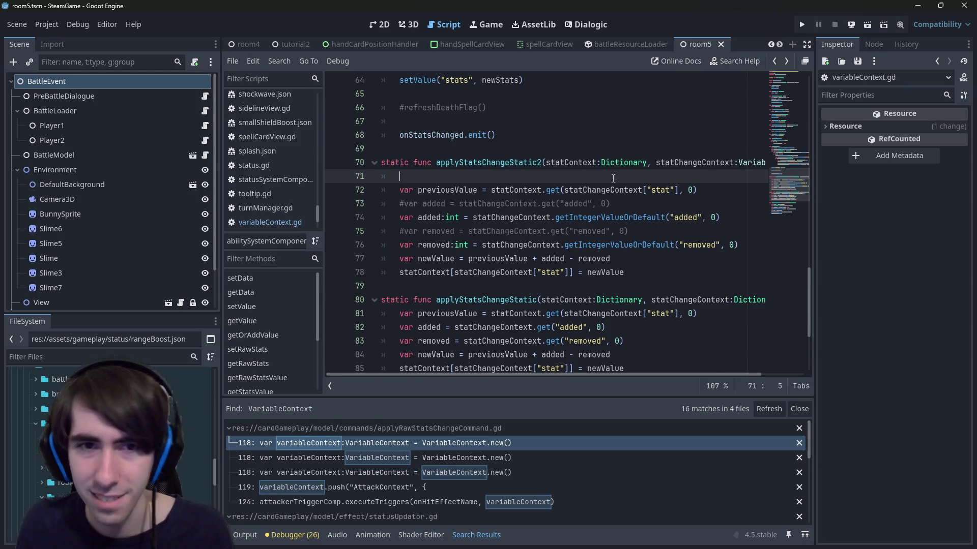
pyautogui.hscroll(3, 613, 179)
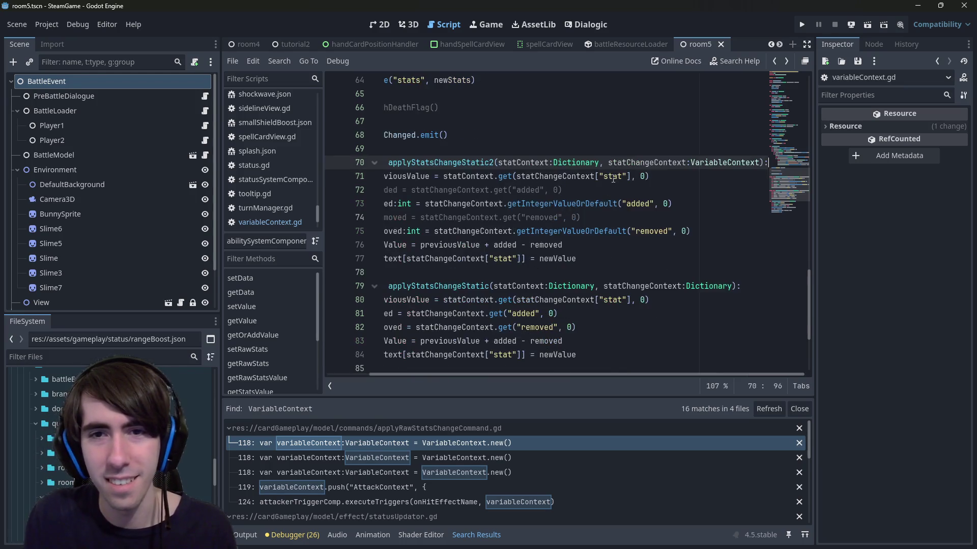
pyautogui.hscroll(-2, 613, 178)
pyautogui.hscroll(-1, 420, 177)
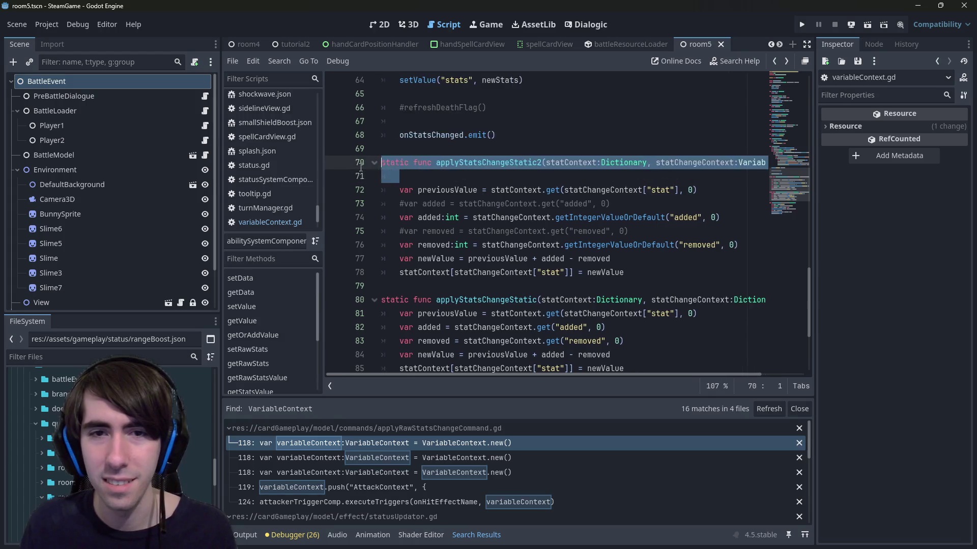
# Start a statName:StringName line calling DictionaryHelpers.getName with statChangeContext.
pyautogui.write('avar stat')
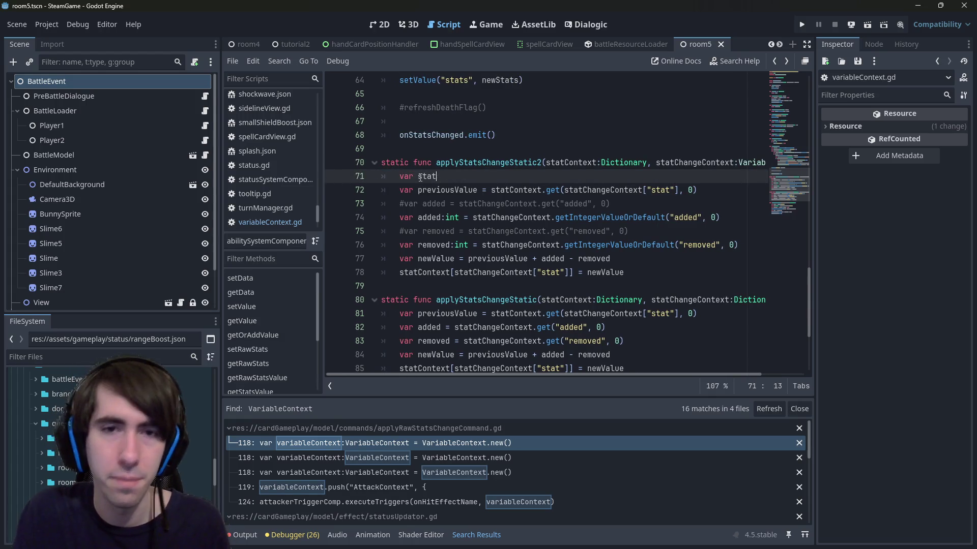
pyautogui.write('Name:StringName')
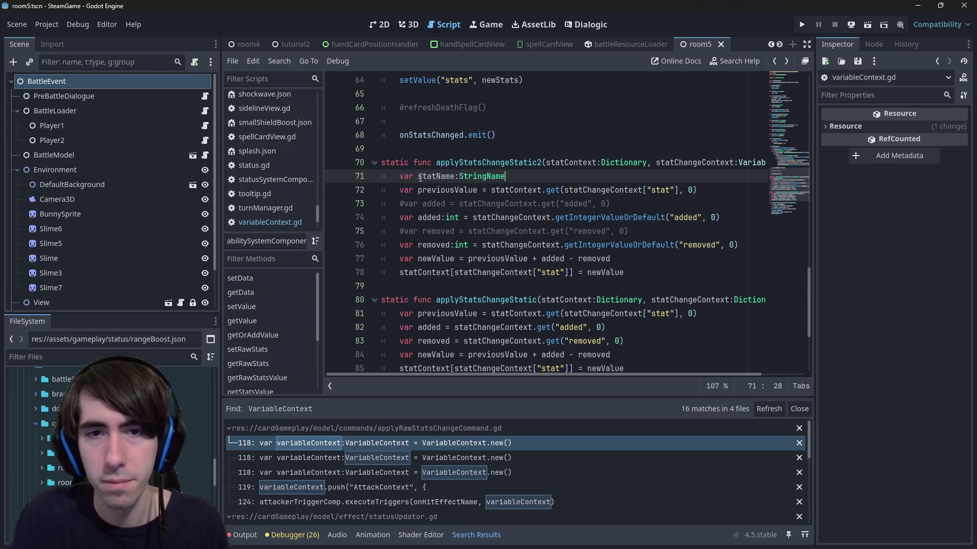
pyautogui.write(' = D')
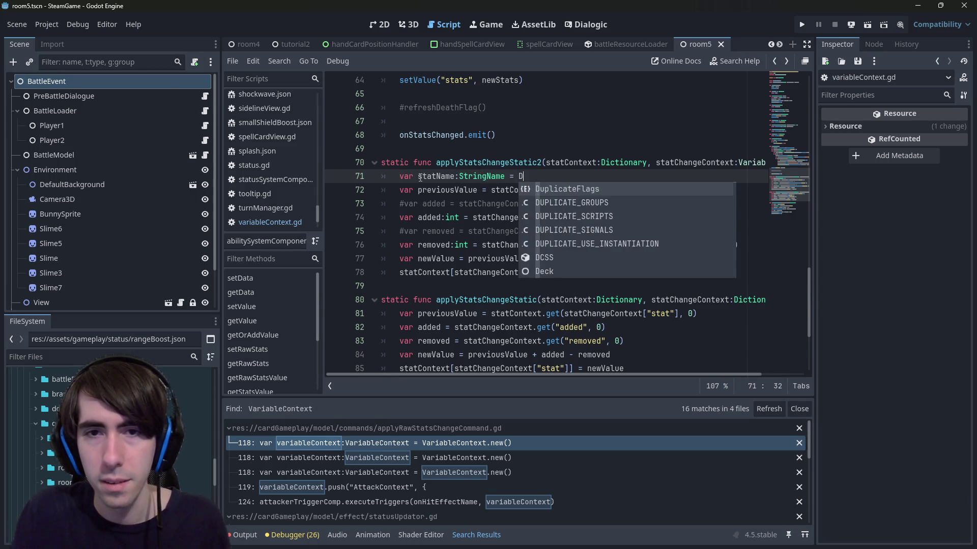
pyautogui.write('ictionaryHelpers.getN')
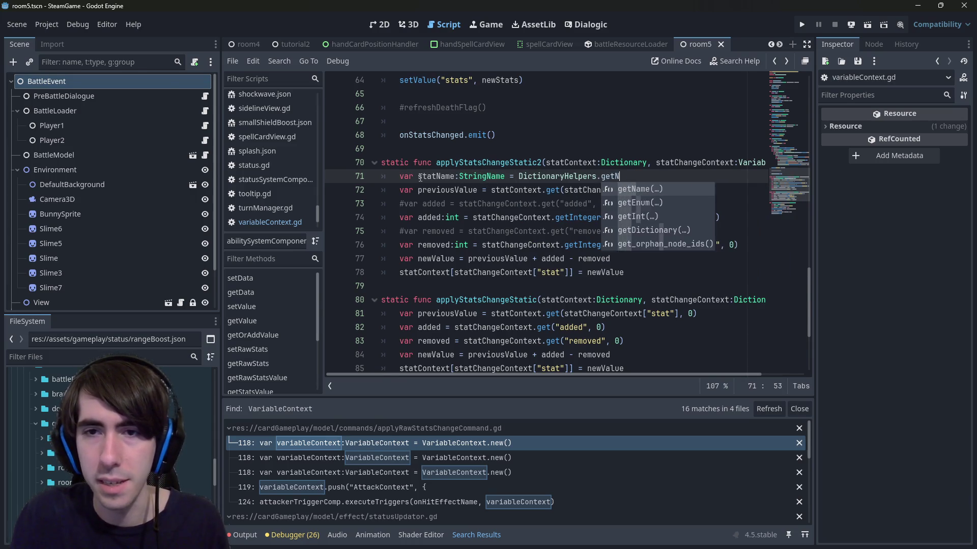
pyautogui.press('Return')
pyautogui.press('Left')
pyautogui.press('Left')
pyautogui.press('Left')
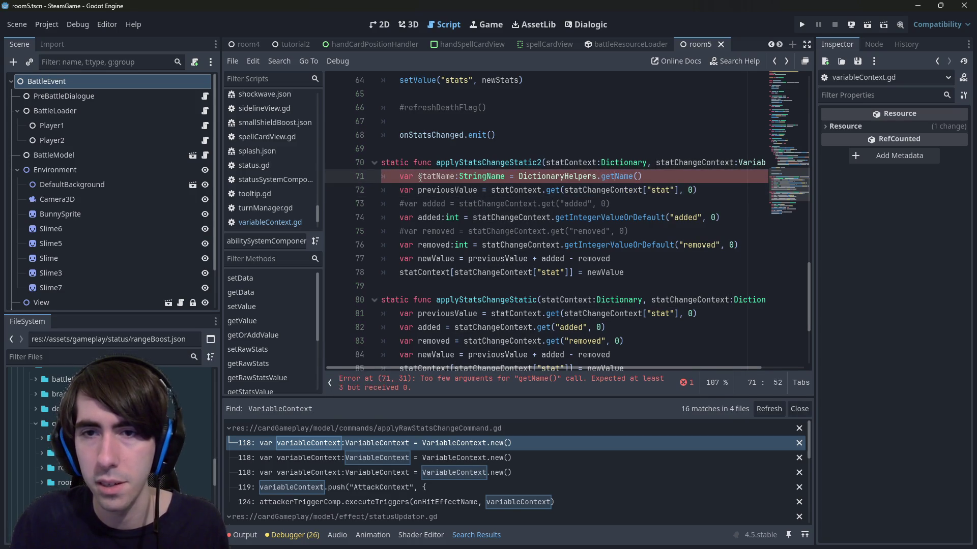
pyautogui.write('statChangeContext,')
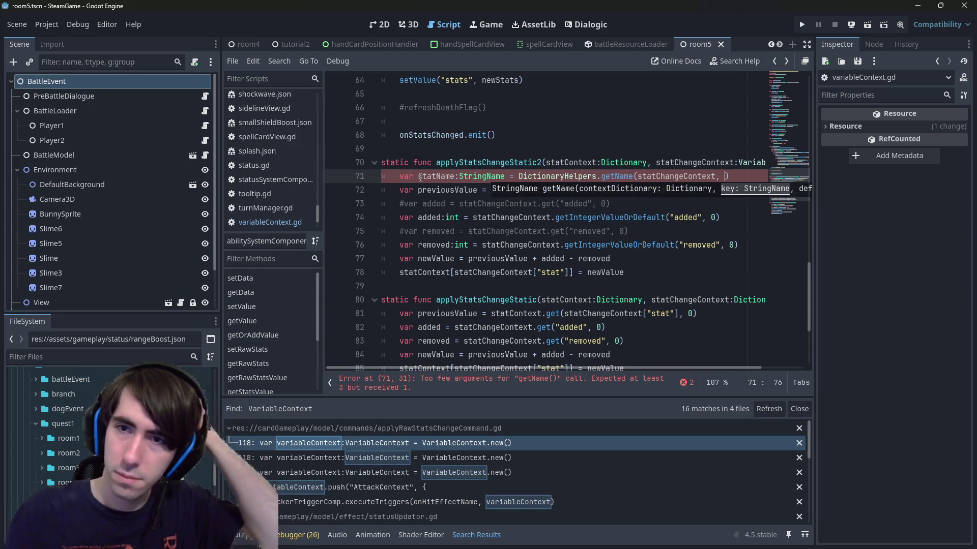
# Add the &"stat" key and &"" default arguments to the getName call.
pyautogui.press('Down')
pyautogui.press('Left')
pyautogui.press('Left')
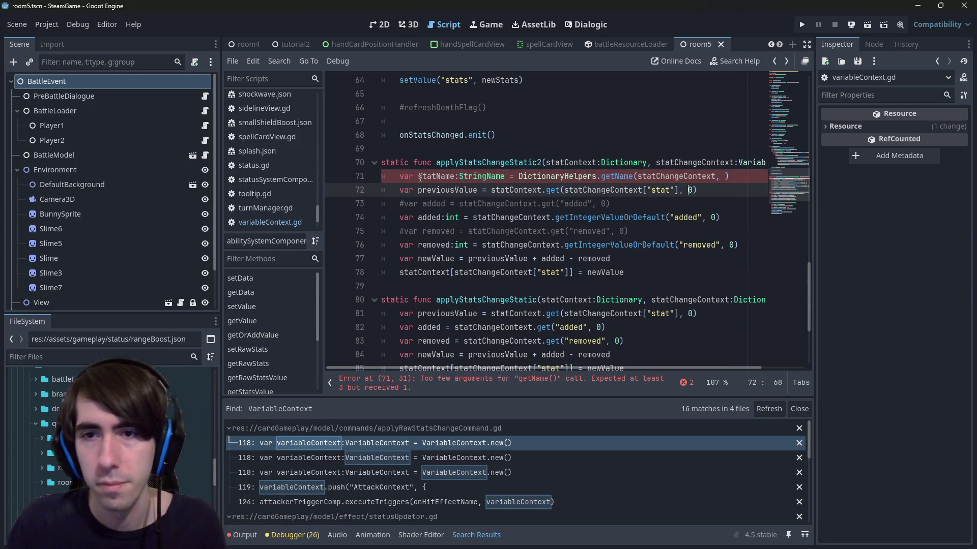
pyautogui.press('Left')
pyautogui.press('Left')
pyautogui.press('Left')
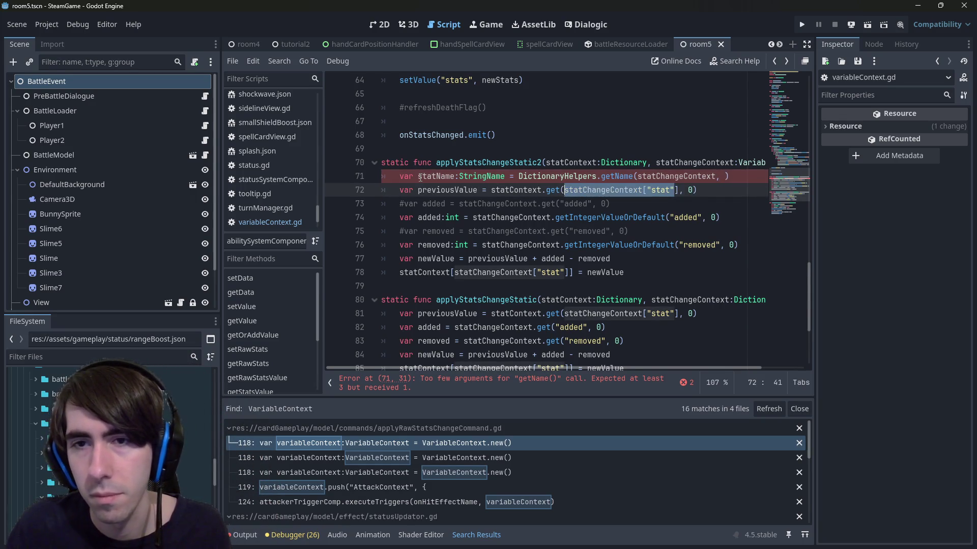
pyautogui.press('Up')
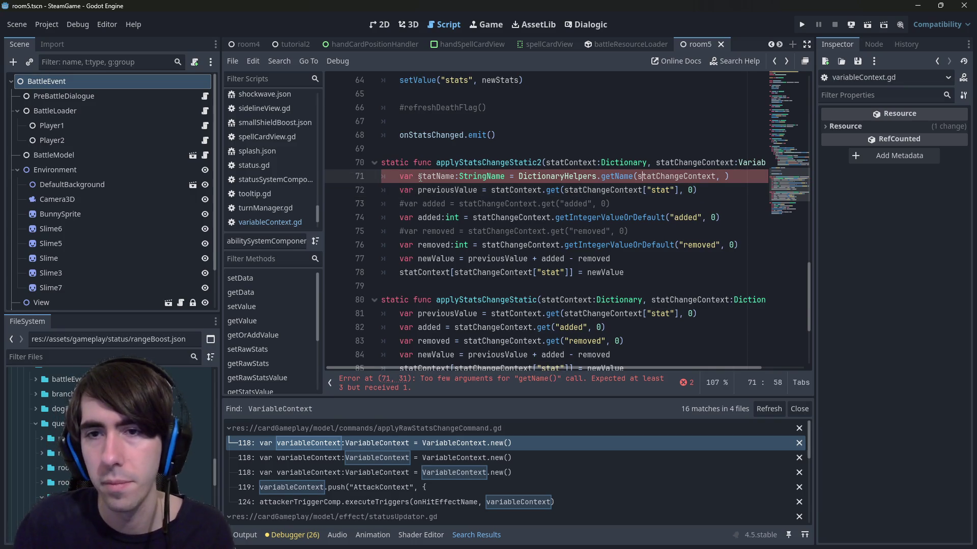
pyautogui.write('"stat"')
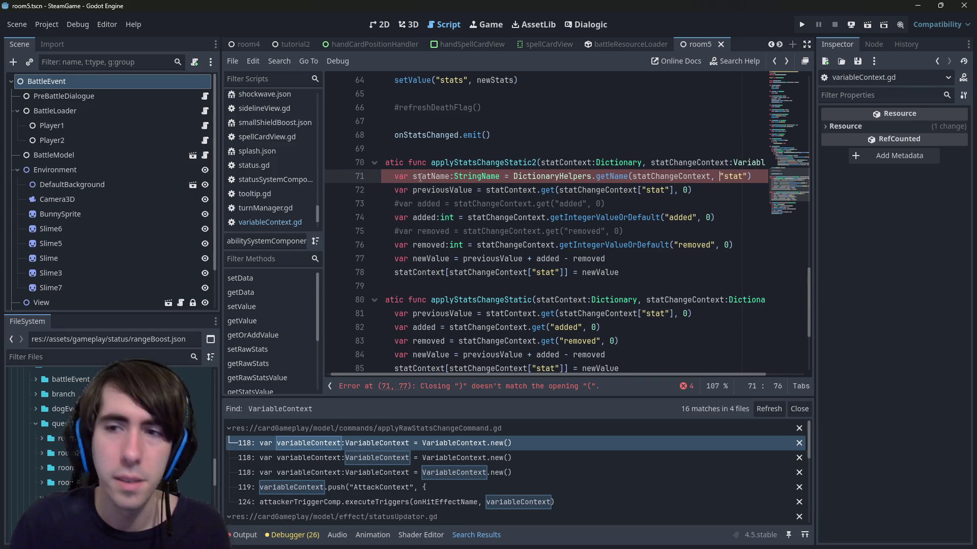
pyautogui.hotkey('ctrl', 's')
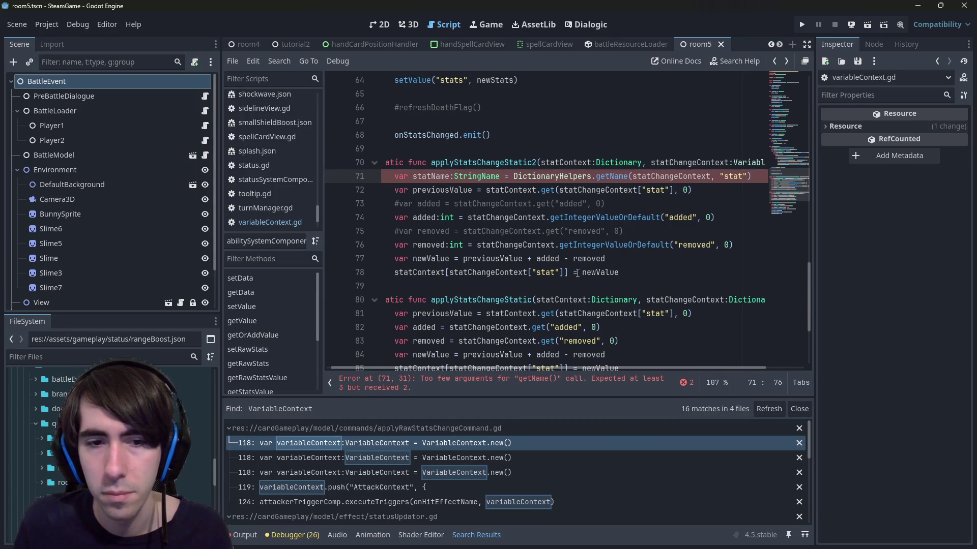
pyautogui.press('End')
pyautogui.press('Left')
pyautogui.write(', "')
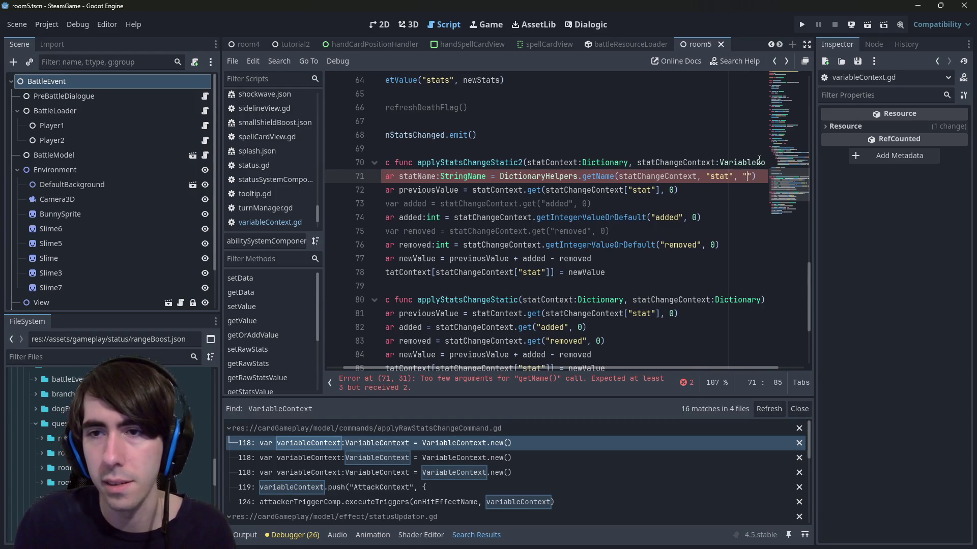
pyautogui.press('Left')
pyautogui.press('Left')
pyautogui.press('Left')
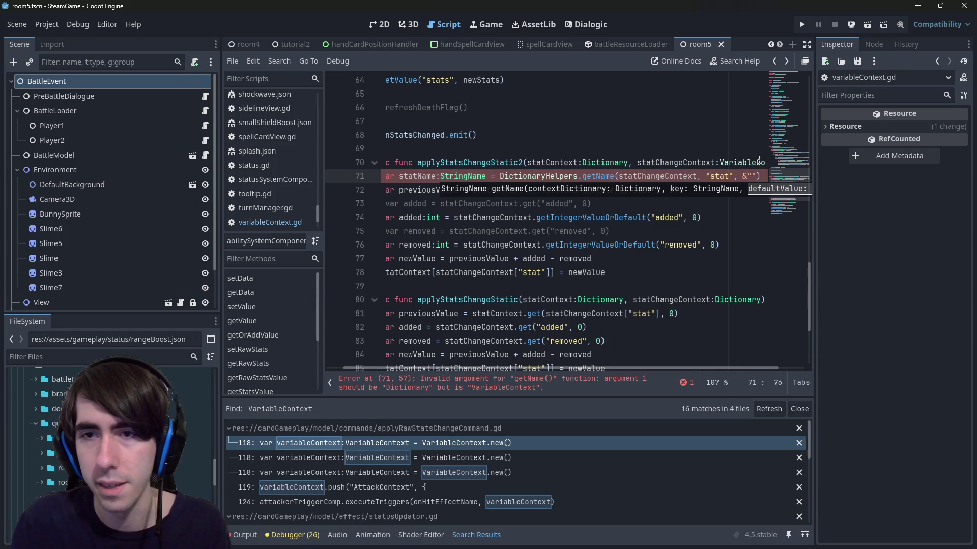
pyautogui.write('&')
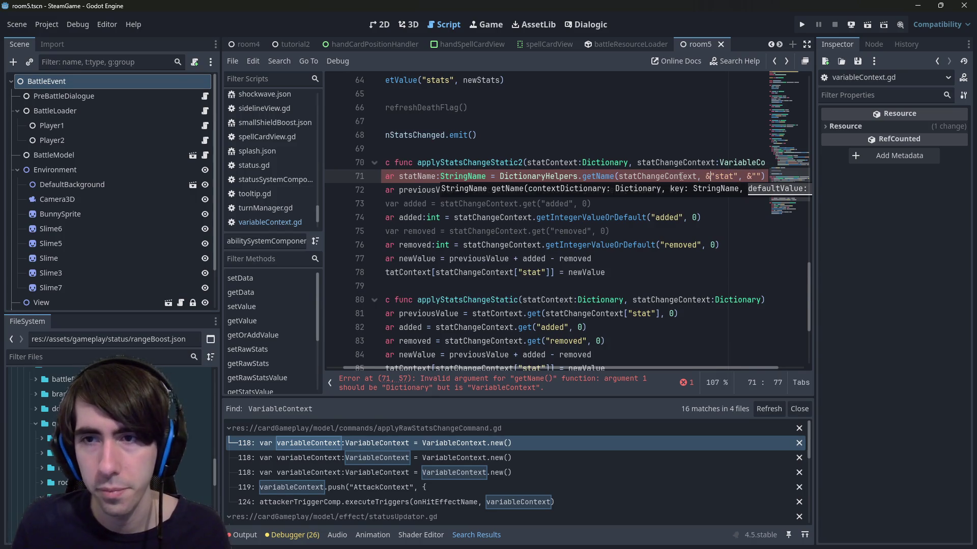
# Check the statChangeContext parameter's type in the applyStatsChangeStatic2 signature.
pyautogui.click(529, 163)
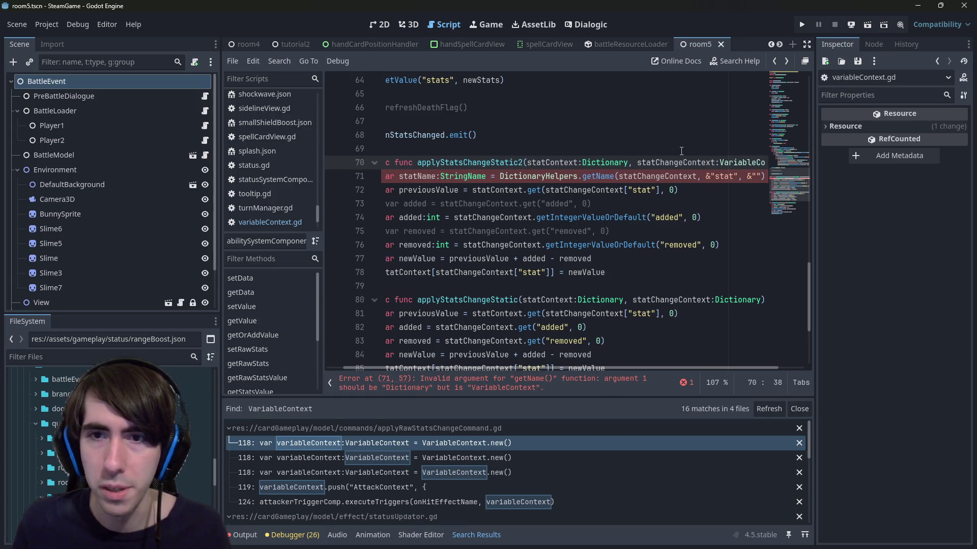
pyautogui.doubleClick(633, 173)
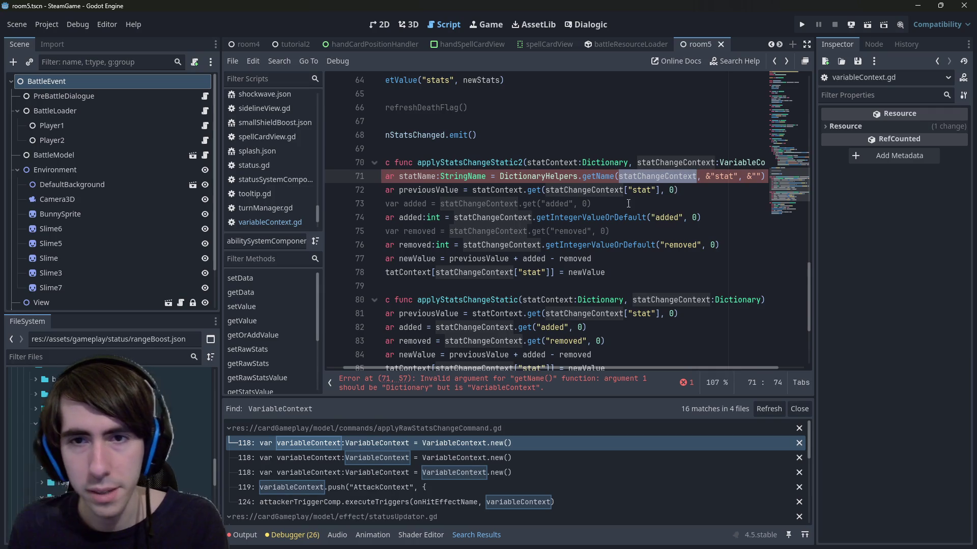
pyautogui.hscroll(1, 622, 370)
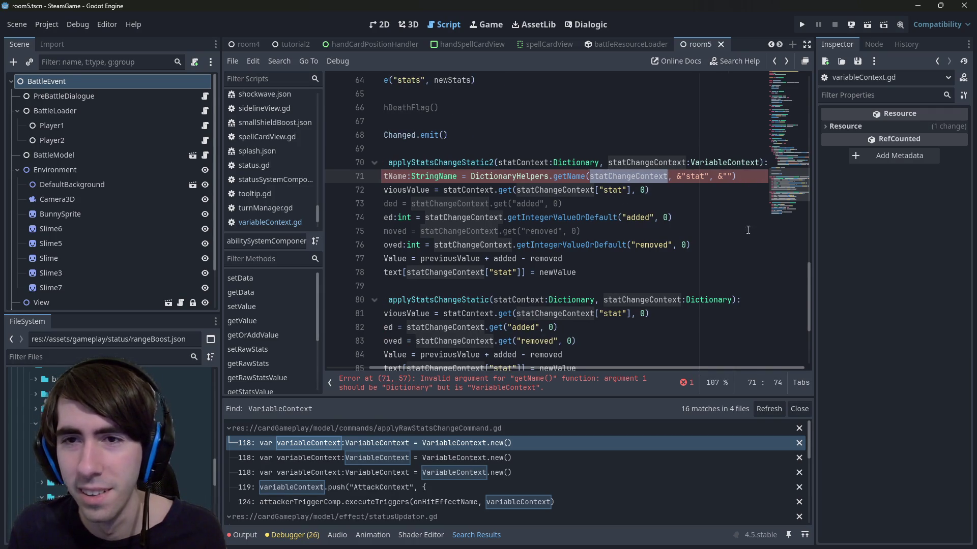
pyautogui.click(724, 165)
pyautogui.doubleClick(652, 166)
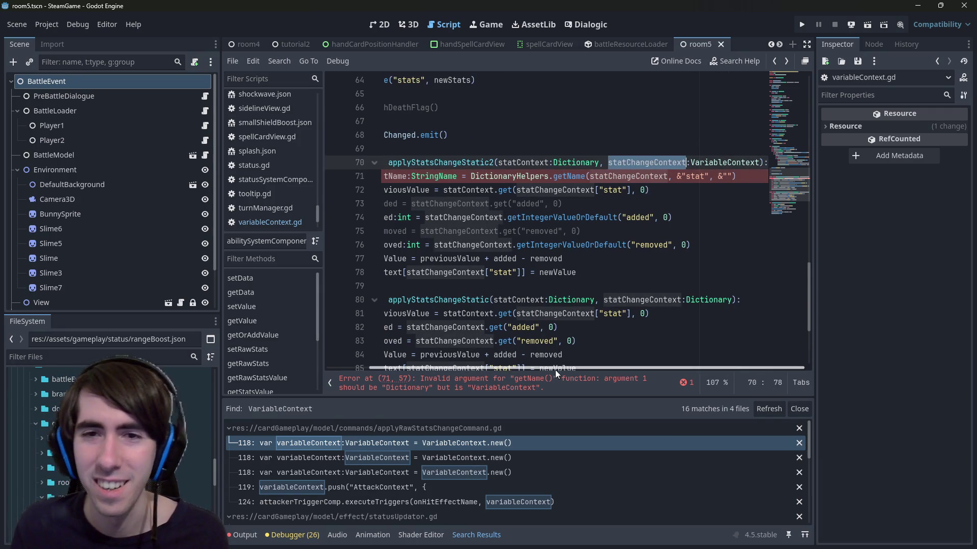
pyautogui.hscroll(-1, 556, 367)
pyautogui.hscroll(-1, 542, 366)
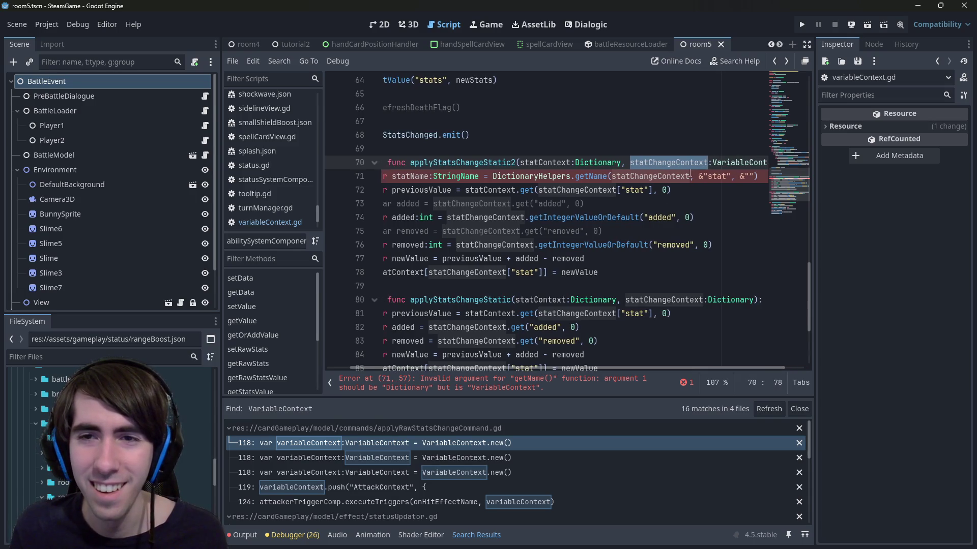
# Insert a statChangeContext.getVariableValue(&"stat") line above the statName declaration.
pyautogui.doubleClick(657, 176)
pyautogui.hotkey('ctrl', 'c')
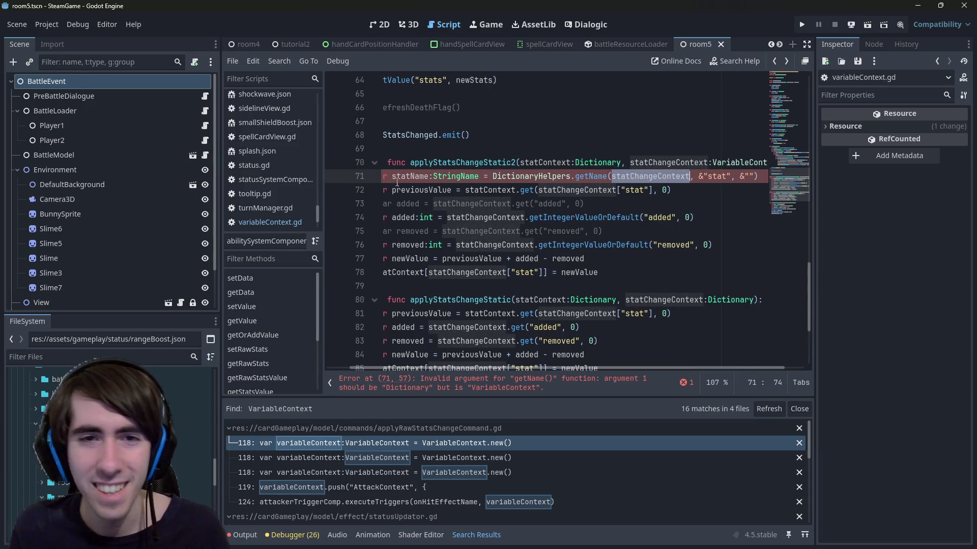
pyautogui.click(397, 176)
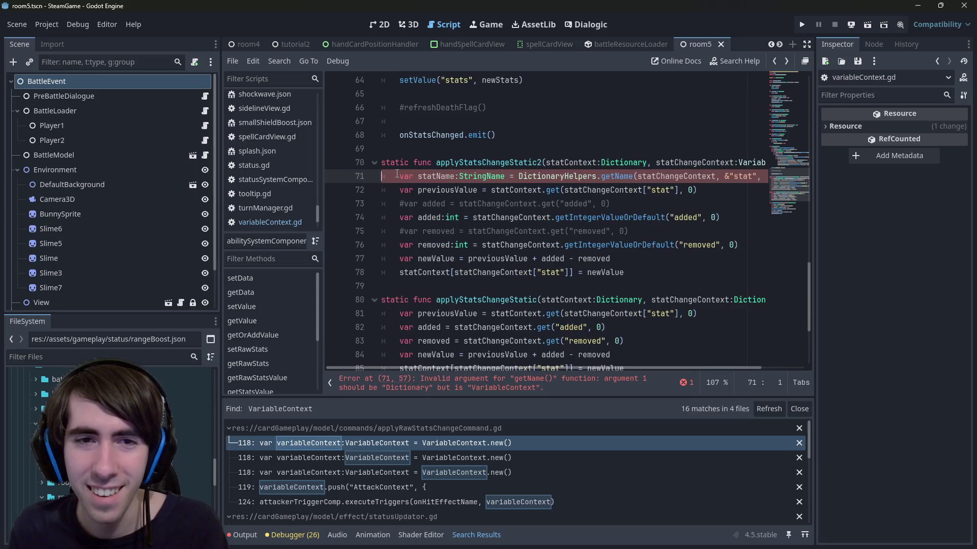
pyautogui.press('Return')
pyautogui.press('Up')
pyautogui.hotkey('ctrl', 'v')
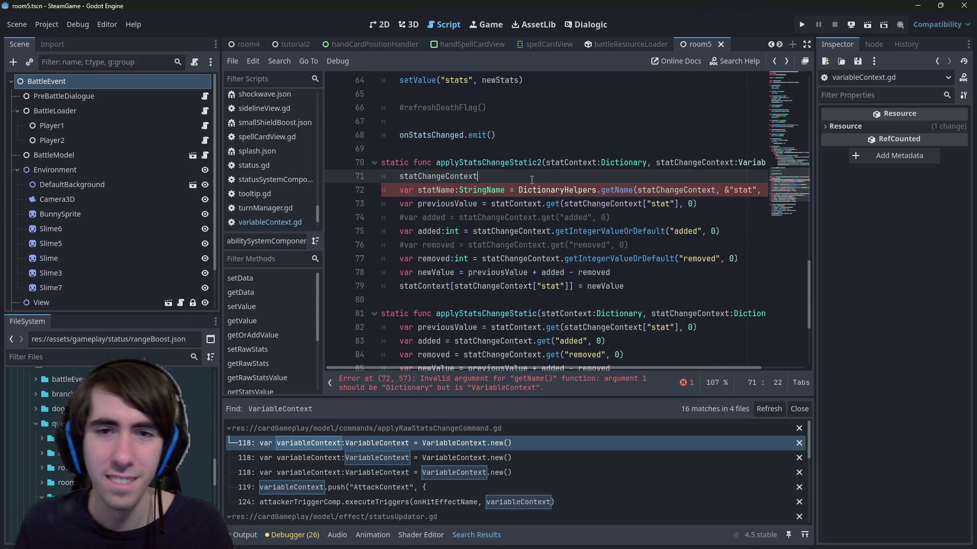
pyautogui.write('.getName')
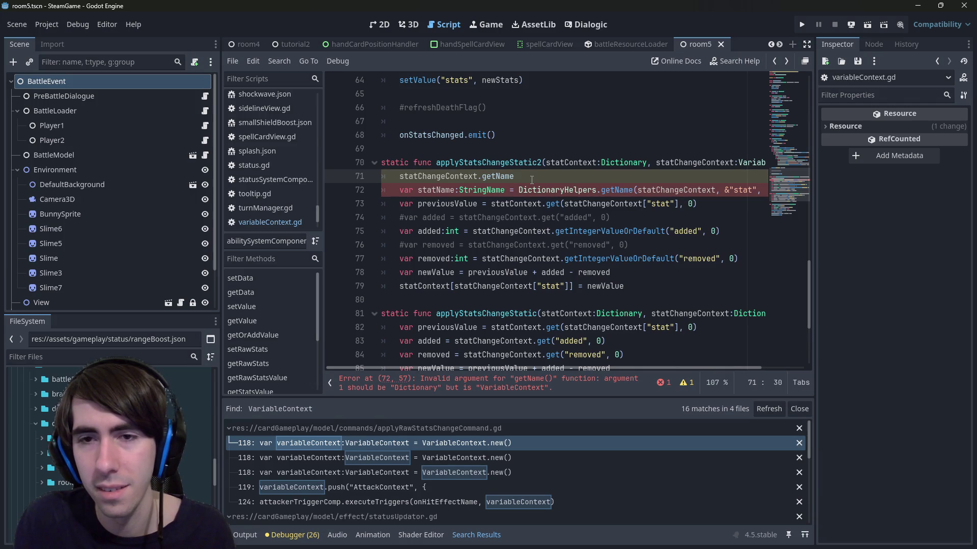
pyautogui.hotkey('ctrl', 'BackSpace')
pyautogui.write('get')
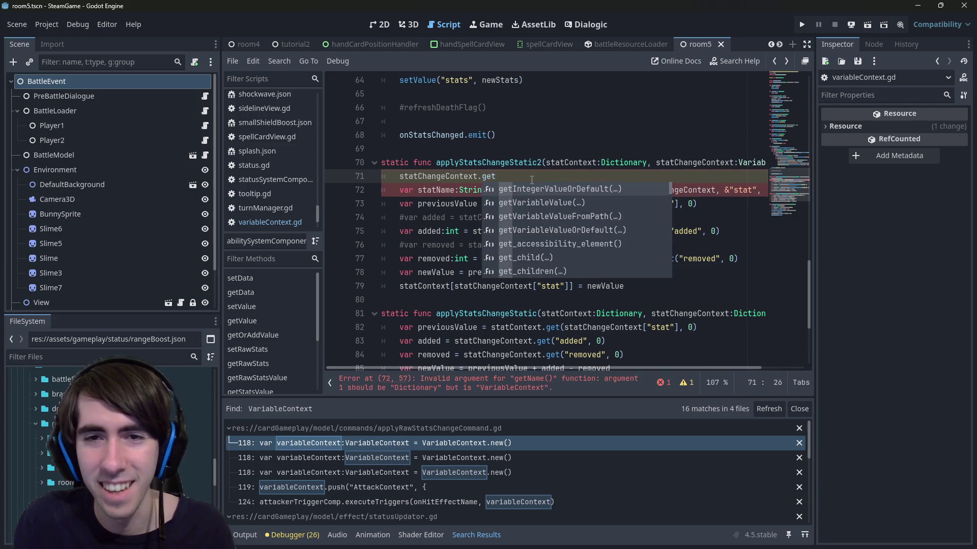
pyautogui.write('Varia')
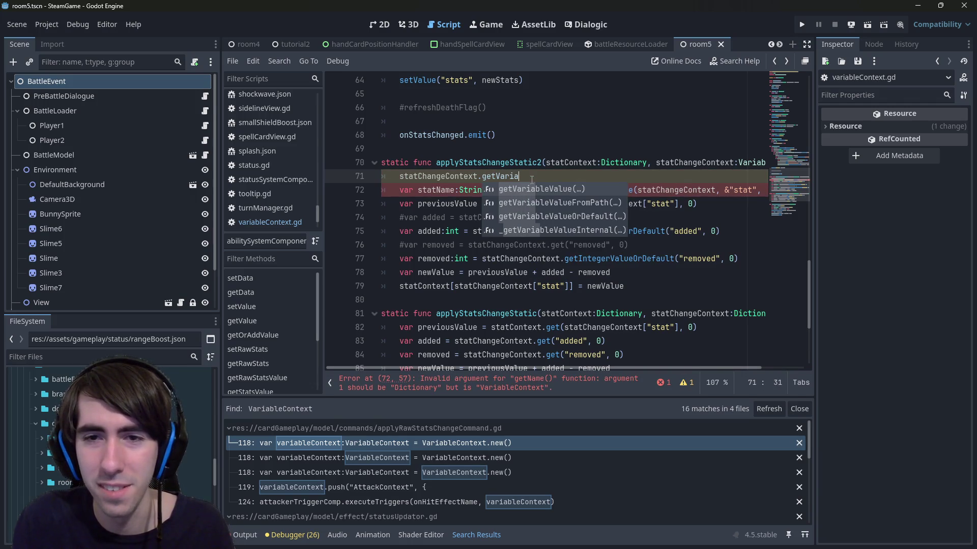
pyautogui.press('Return')
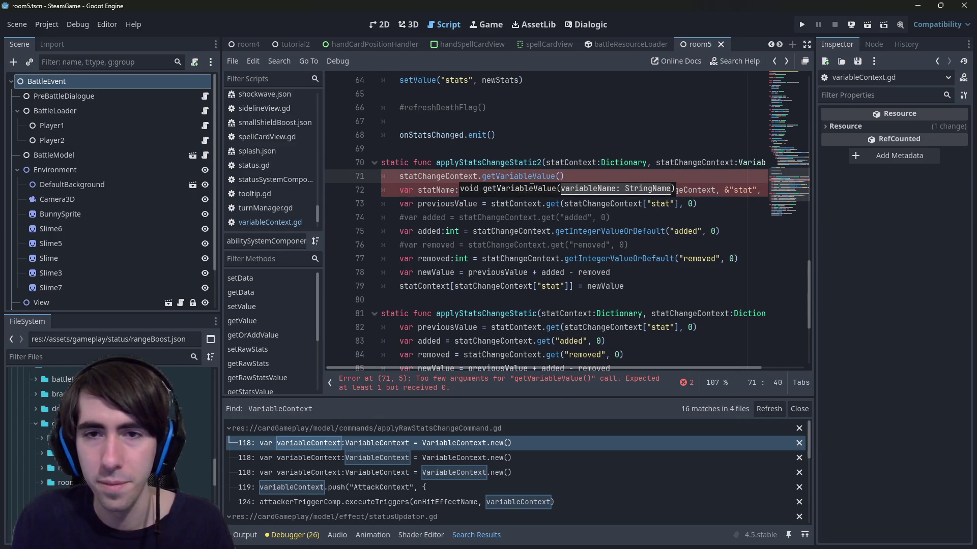
pyautogui.write('&"')
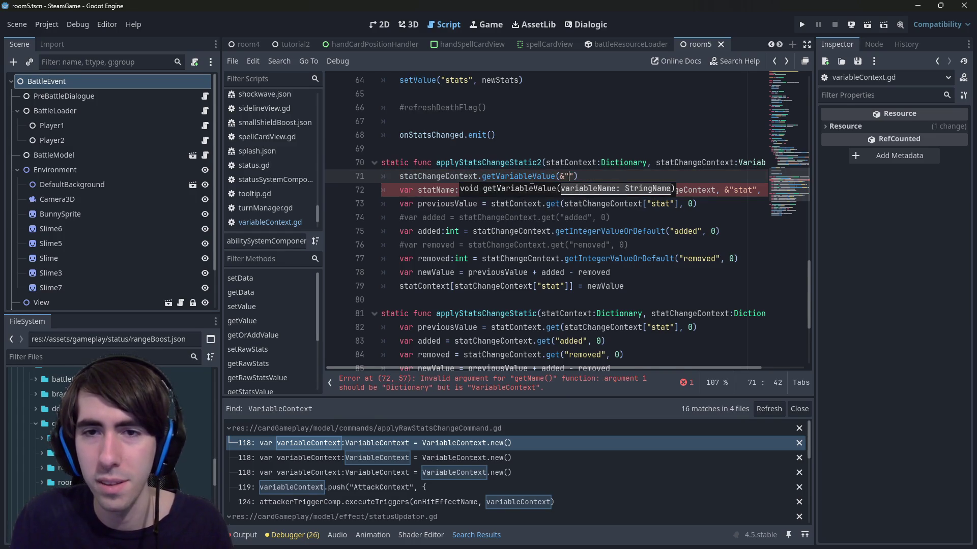
pyautogui.write('stat')
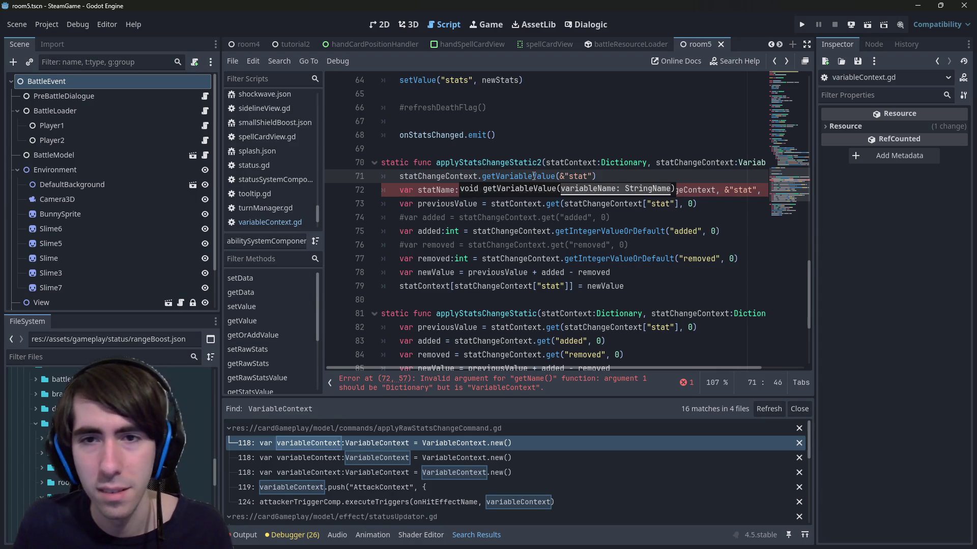
# Jump to getVariableValue's definition in variableContext.gd and select its body.
pyautogui.moveTo(608, 178); pyautogui.dragTo(405, 171)
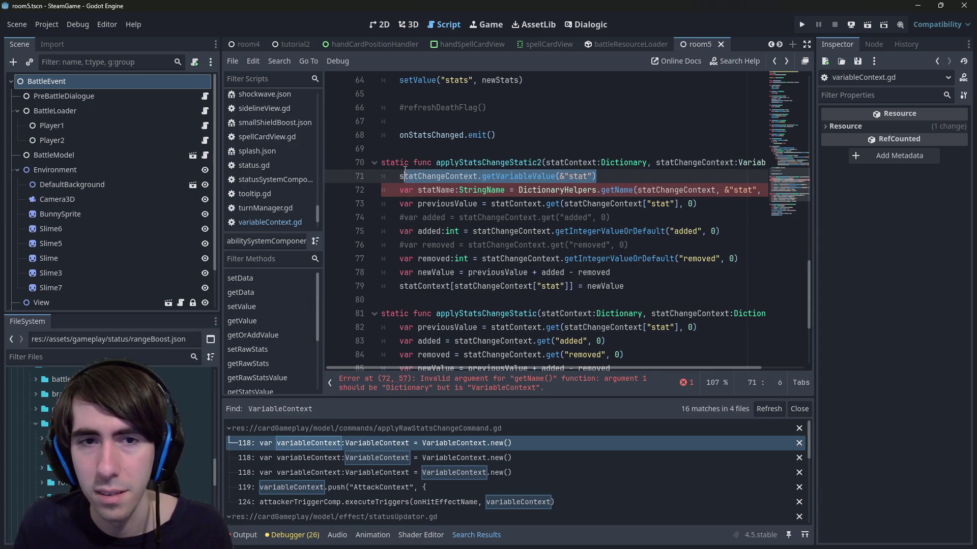
pyautogui.keyDown('ctrl'); pyautogui.click(515, 176); pyautogui.keyUp('ctrl')
pyautogui.moveTo(455, 272); pyautogui.dragTo(331, 226)
# Duplicate getVariableValue below itself as getStringValue and save variableContext.gd.
pyautogui.hotkey('ctrl', 'c')
pyautogui.click(412, 286)
pyautogui.press('Return')
pyautogui.hotkey('ctrl', 'v')
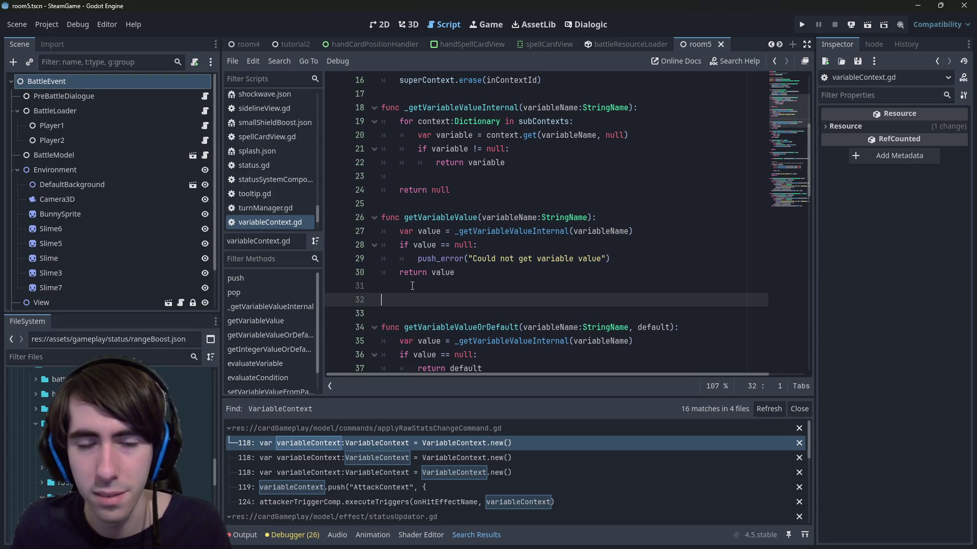
pyautogui.click(459, 300)
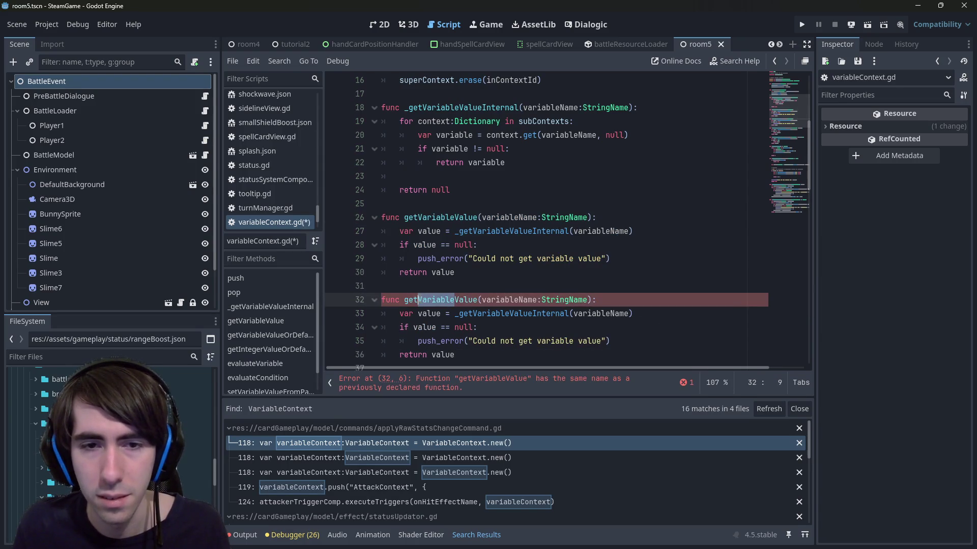
pyautogui.press('BackSpace')
pyautogui.press('BackSpace')
pyautogui.press('BackSpace')
pyautogui.write('String')
pyautogui.hotkey('ctrl', 's')
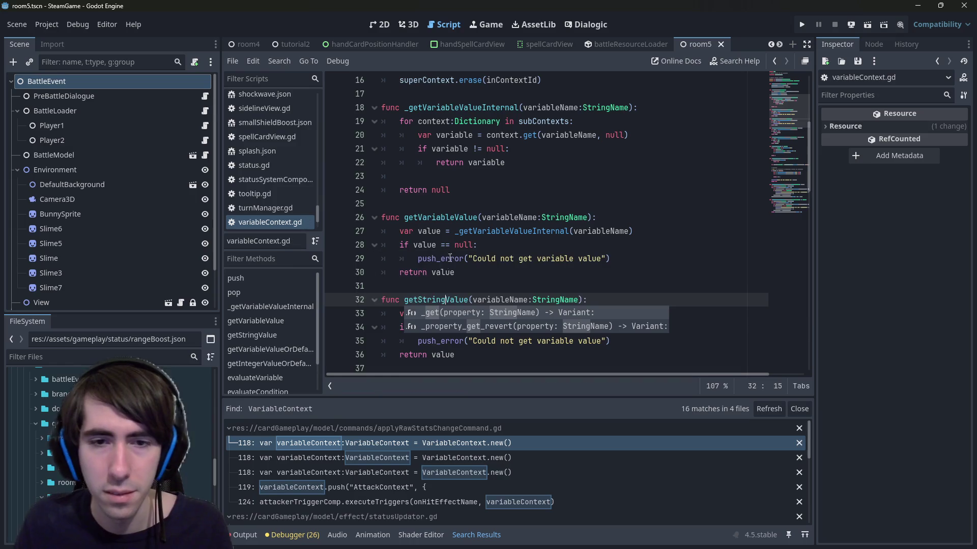
# Remove the == comparison from getStringValue's null check.
pyautogui.click(510, 267)
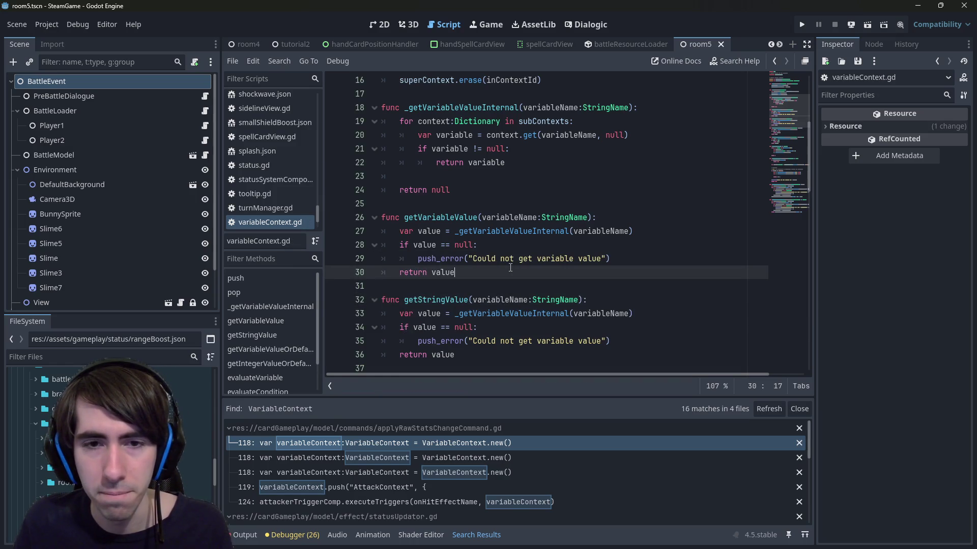
pyautogui.click(600, 300)
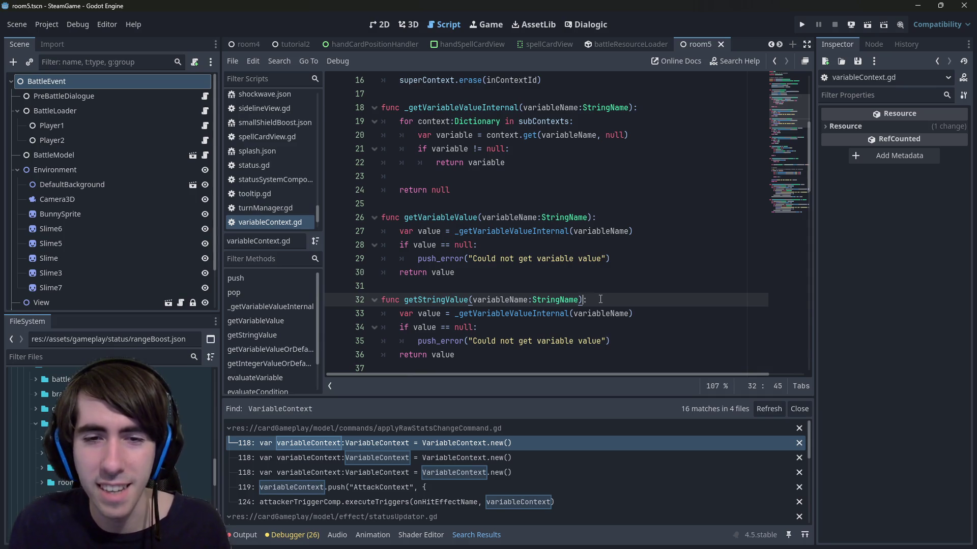
pyautogui.press('Down')
pyautogui.press('Down')
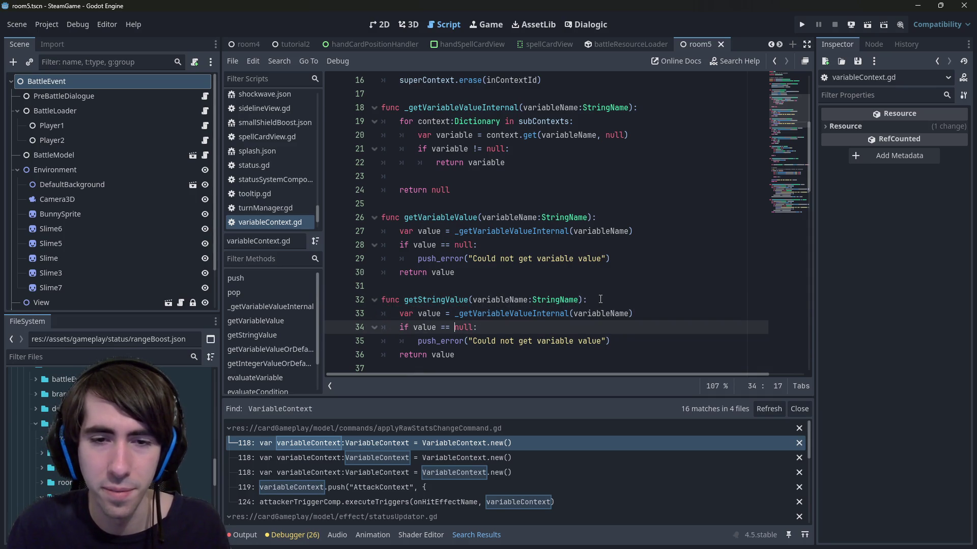
pyautogui.press('Right')
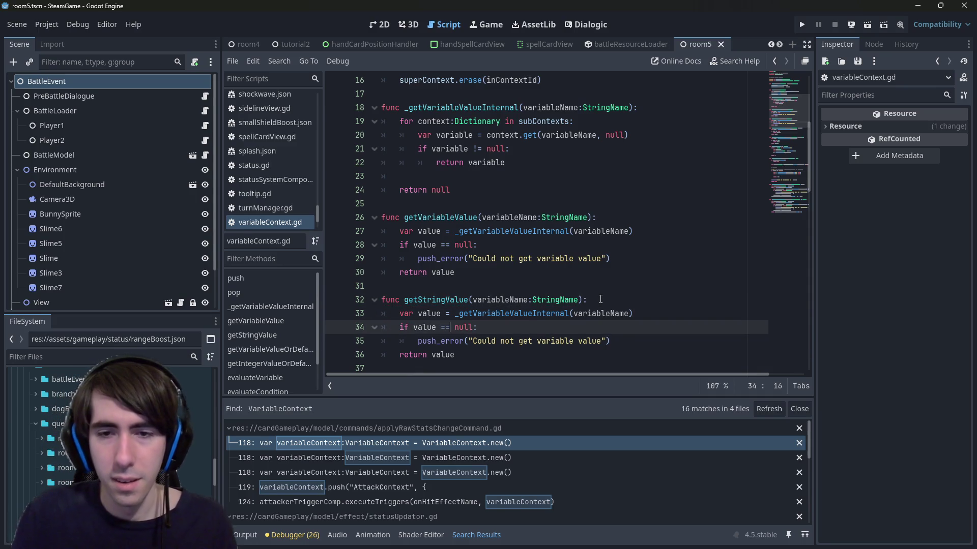
pyautogui.press('BackSpace')
pyautogui.press('BackSpace')
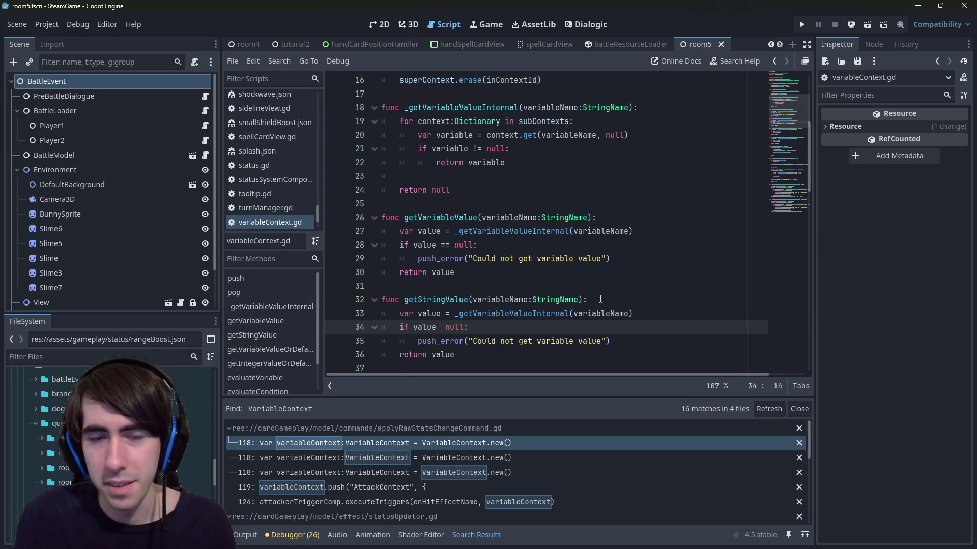
# Look over the _getVariableValueInternal and getIntegerValueOrDefault functions.
pyautogui.scroll(4, 600, 299)
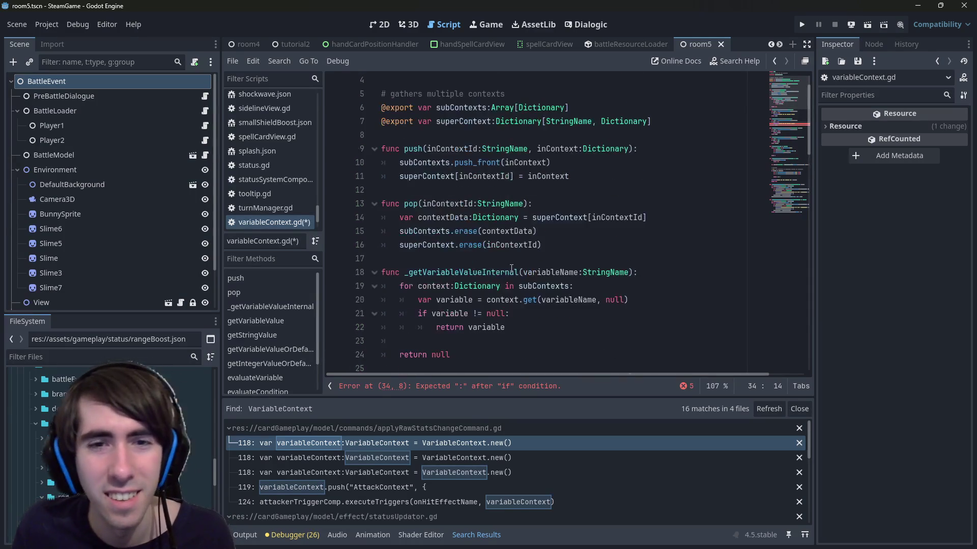
pyautogui.doubleClick(458, 274)
pyautogui.scroll(-3, 447, 270)
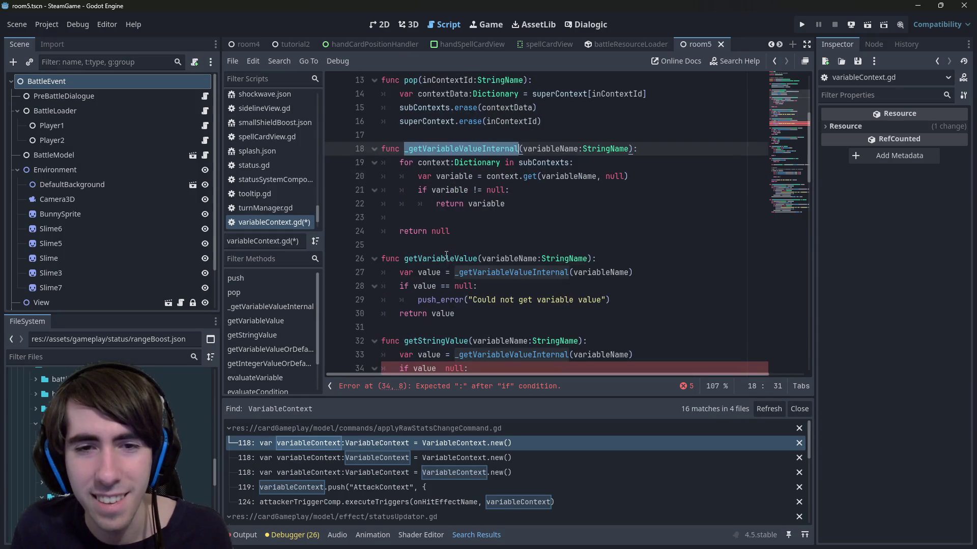
pyautogui.scroll(-5, 447, 260)
pyautogui.click(467, 301)
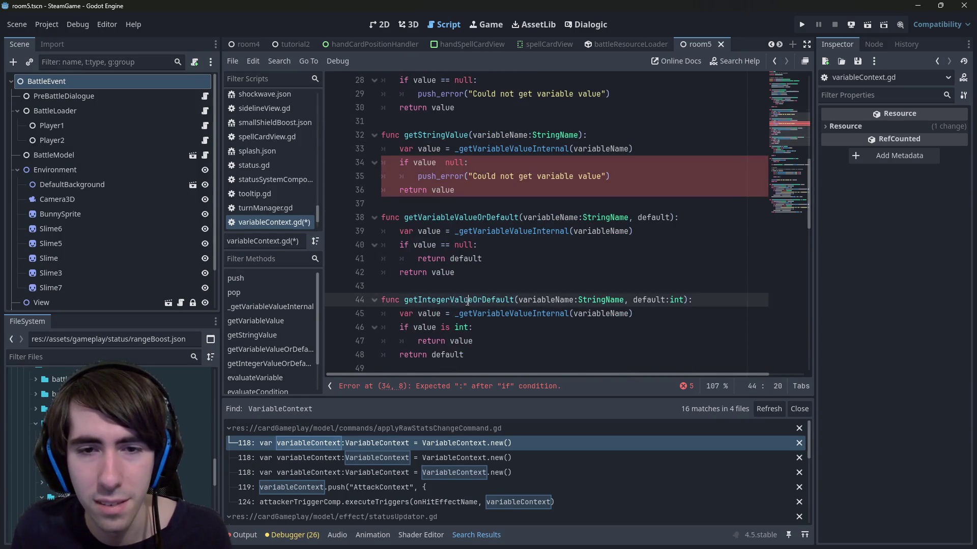
pyautogui.doubleClick(468, 301)
pyautogui.scroll(-3, 493, 274)
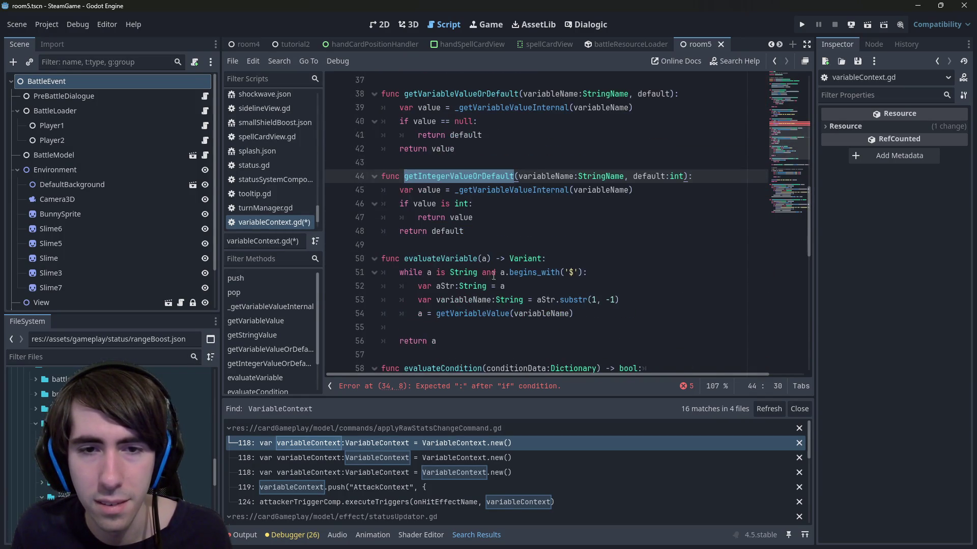
pyautogui.scroll(3, 485, 270)
pyautogui.scroll(2, 488, 254)
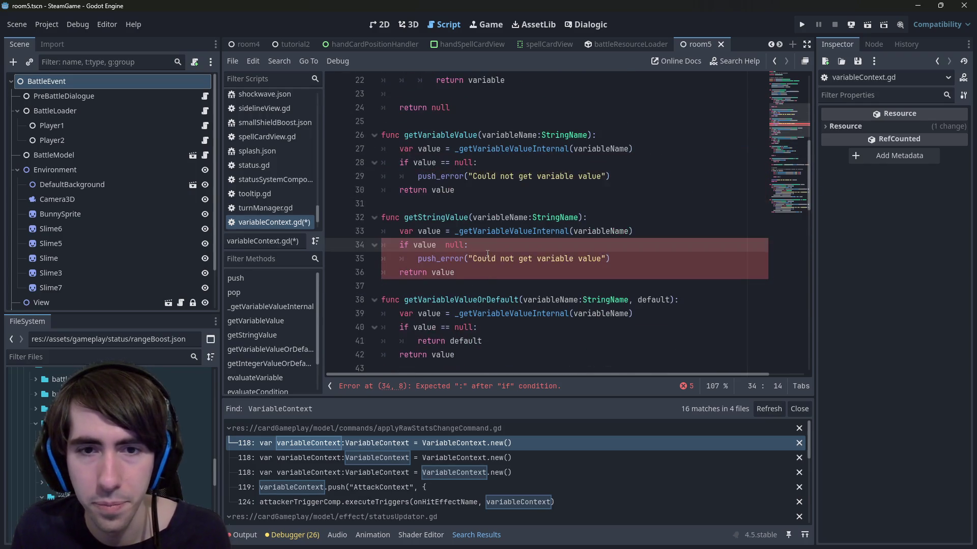
# Replace getStringValue's internal lookup with getVariableValue, save, and trim the null-check comparison.
pyautogui.click(490, 233)
pyautogui.doubleClick(490, 231)
pyautogui.hotkey('ctrl', 'v')
pyautogui.hotkey('ctrl', 's')
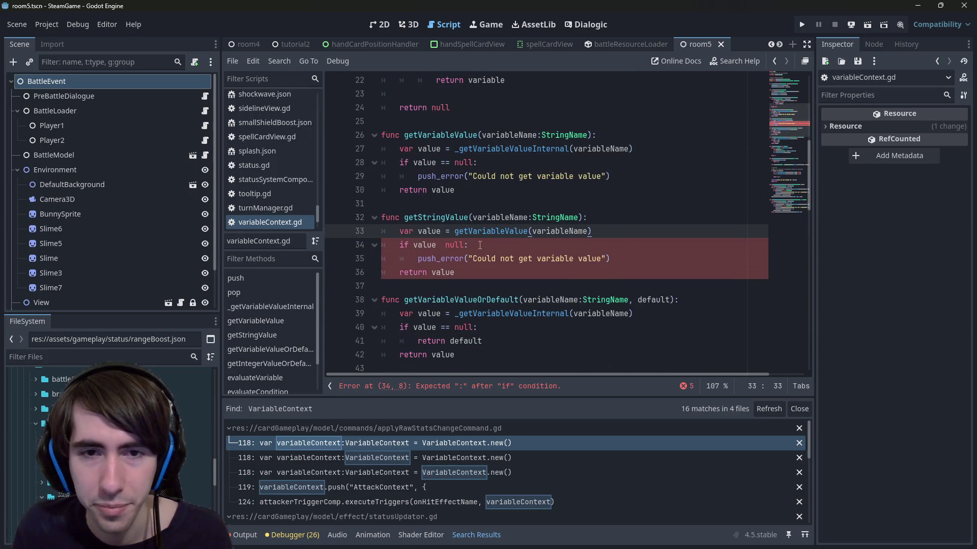
pyautogui.click(449, 245)
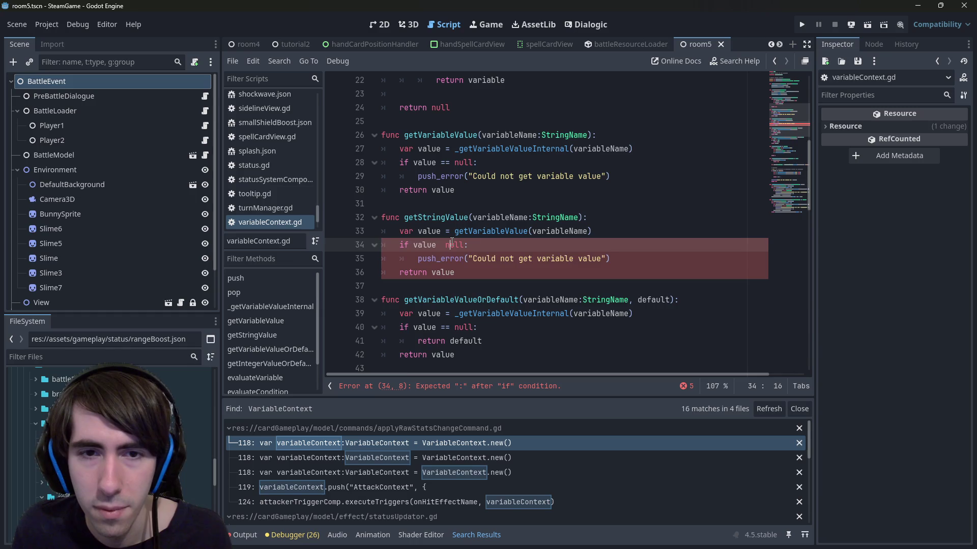
pyautogui.press('BackSpace')
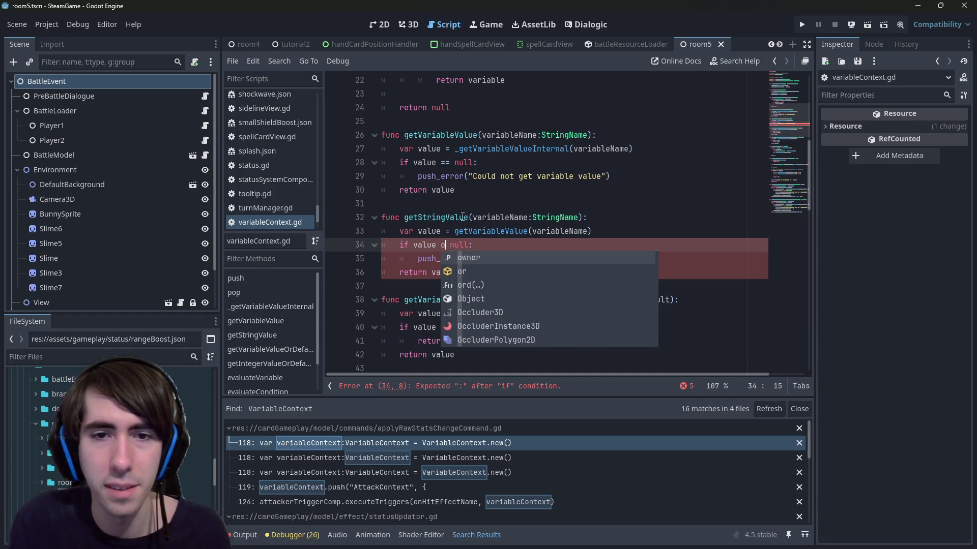
# Change the line 34 condition to 'if value is String' and save the script.
pyautogui.press('Delete')
pyautogui.press('Delete')
pyautogui.press('Delete')
pyautogui.write('is String')
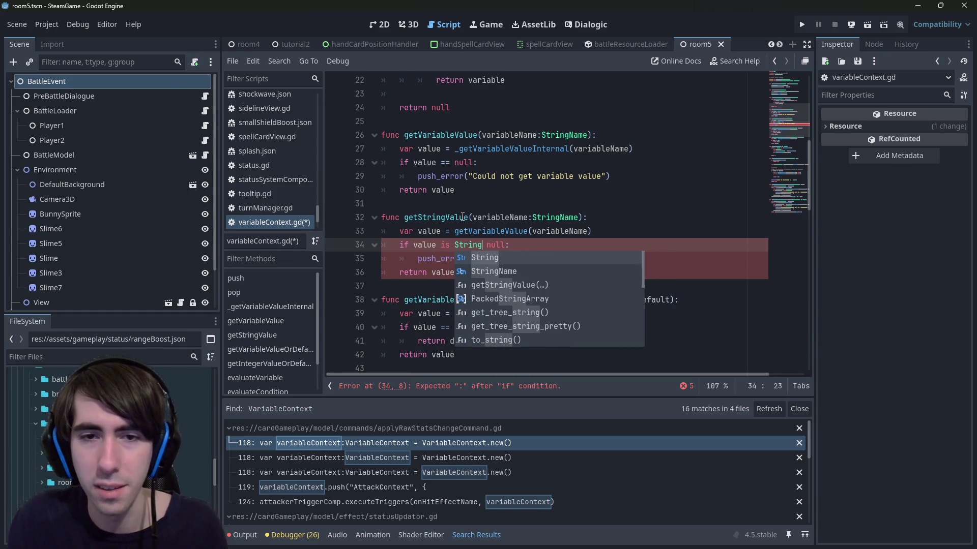
pyautogui.hotkey('ctrl', 's')
pyautogui.press('Escape')
pyautogui.press('Down')
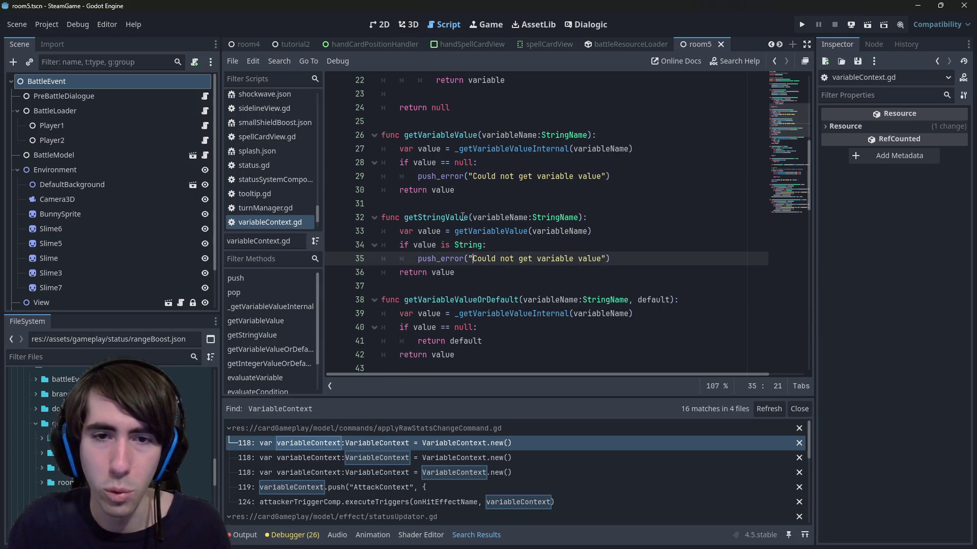
# Indent 'return value' under the if, replace push_error with return &"", and save.
pyautogui.press('Down')
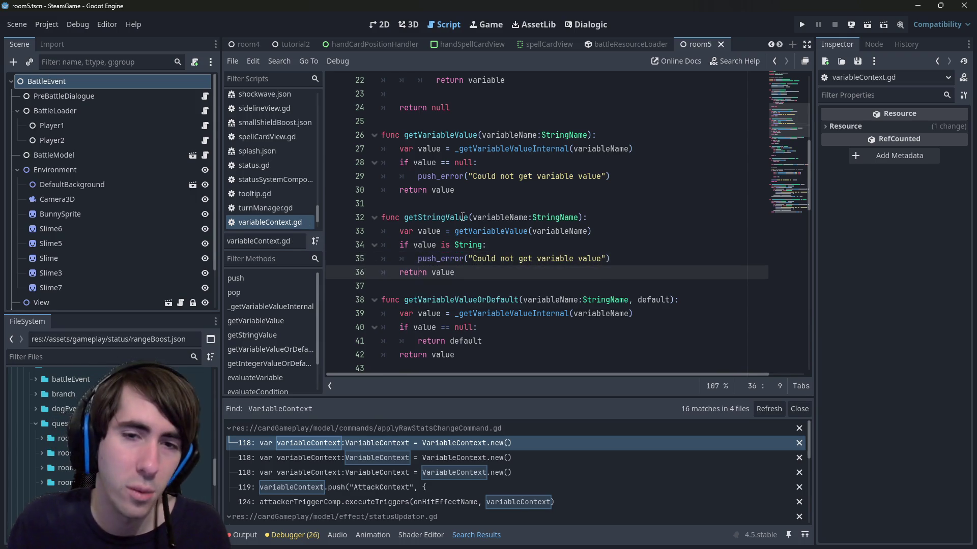
pyautogui.hotkey('alt', 'Up')
pyautogui.press('Tab')
pyautogui.press('Down')
pyautogui.hotkey('ctrl', 'shift', 'Right')
pyautogui.hotkey('ctrl', 'shift', 'Right')
pyautogui.hotkey('ctrl', 'shift', 'Right')
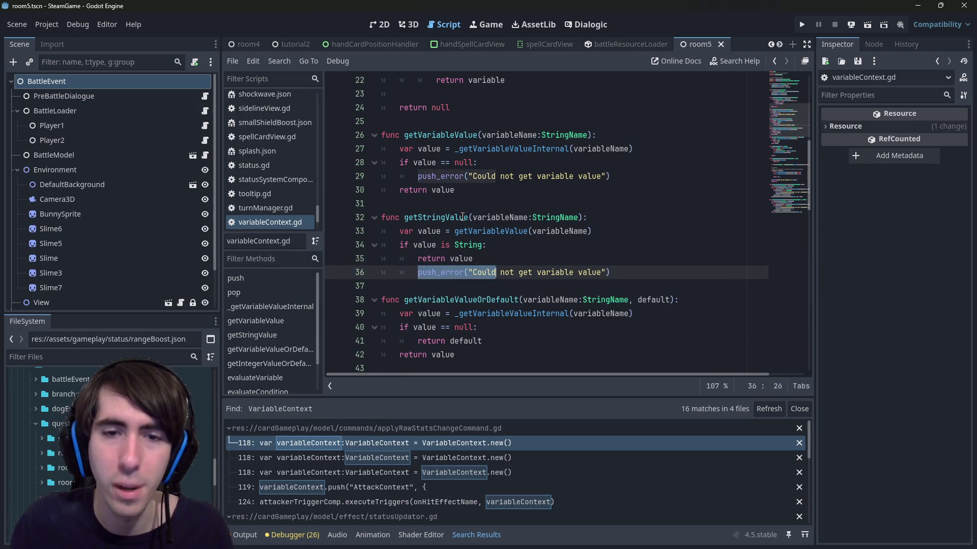
pyautogui.press('BackSpace')
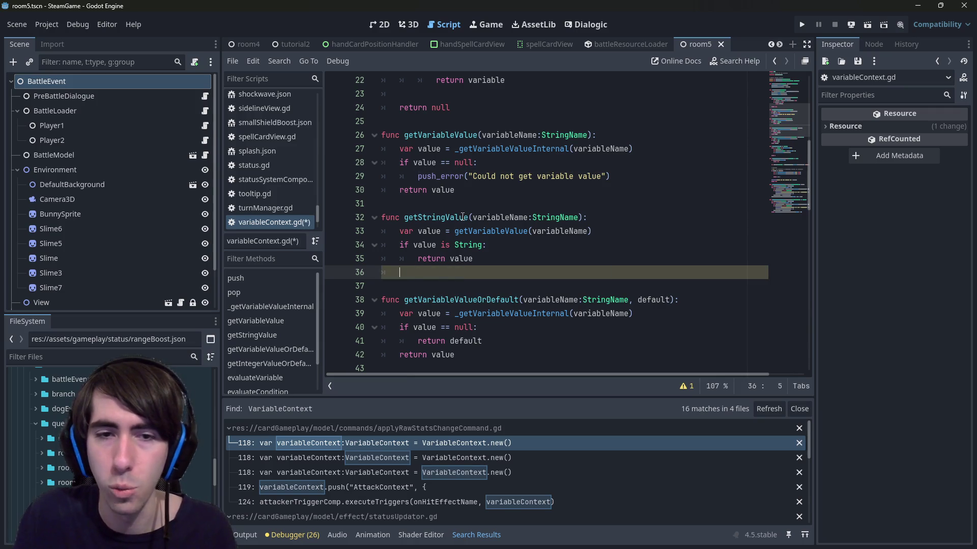
pyautogui.write('return ^"')
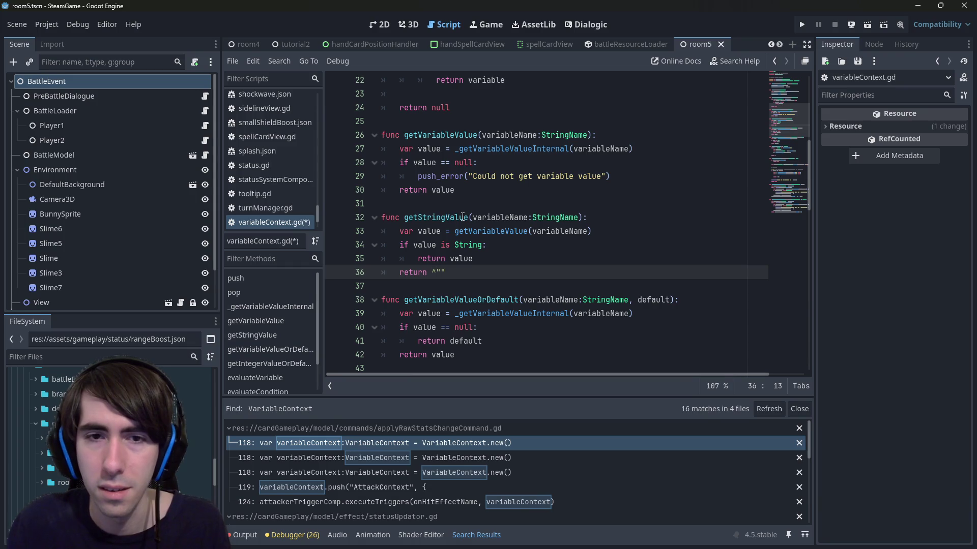
pyautogui.press('BackSpace')
pyautogui.write('&')
pyautogui.hotkey('ctrl', 's')
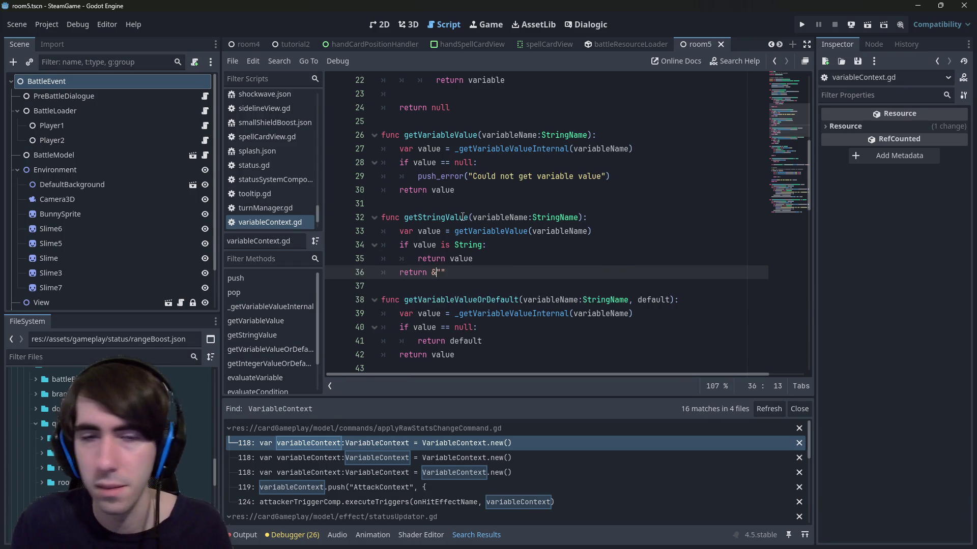
# After checking the call in abilitySystemComponent, rename getStringValue to getNameValue.
pyautogui.press('Up')
pyautogui.press('Up')
pyautogui.press('Up')
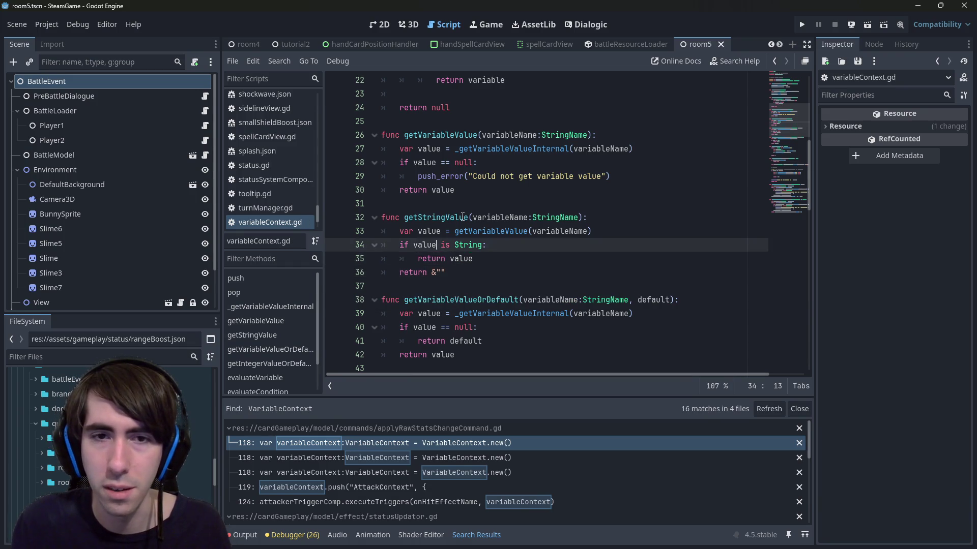
pyautogui.hotkey('alt', 'Left')
pyautogui.hotkey('alt', 'Left')
pyautogui.hotkey('alt', 'Left')
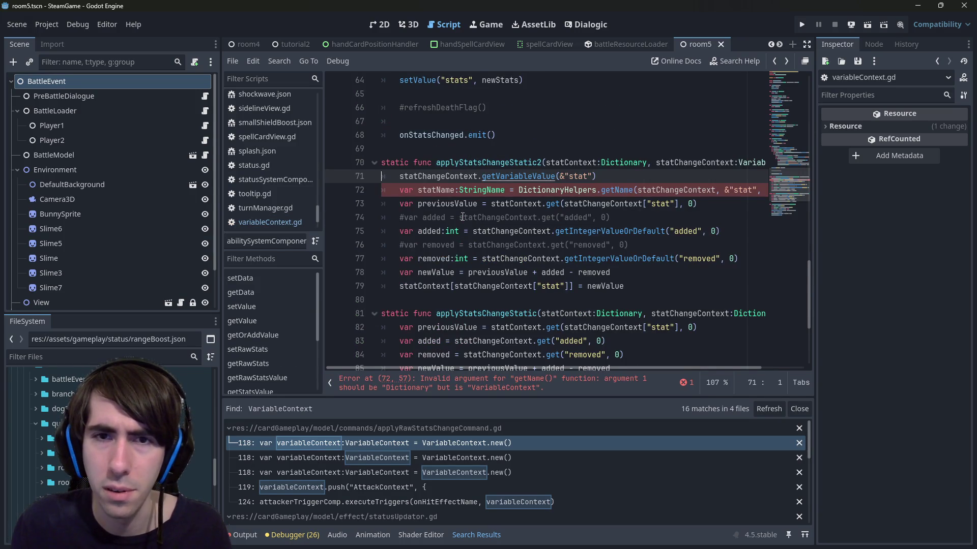
pyautogui.hotkey('alt', 'Right')
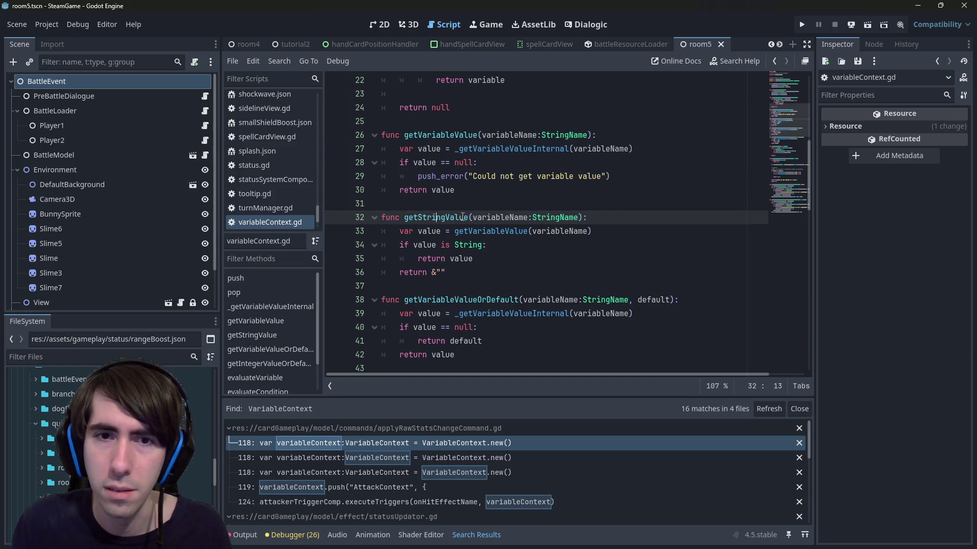
pyautogui.press('Delete')
pyautogui.press('Delete')
pyautogui.press('BackSpace')
pyautogui.press('BackSpace')
pyautogui.press('BackSpace')
pyautogui.write('Na')
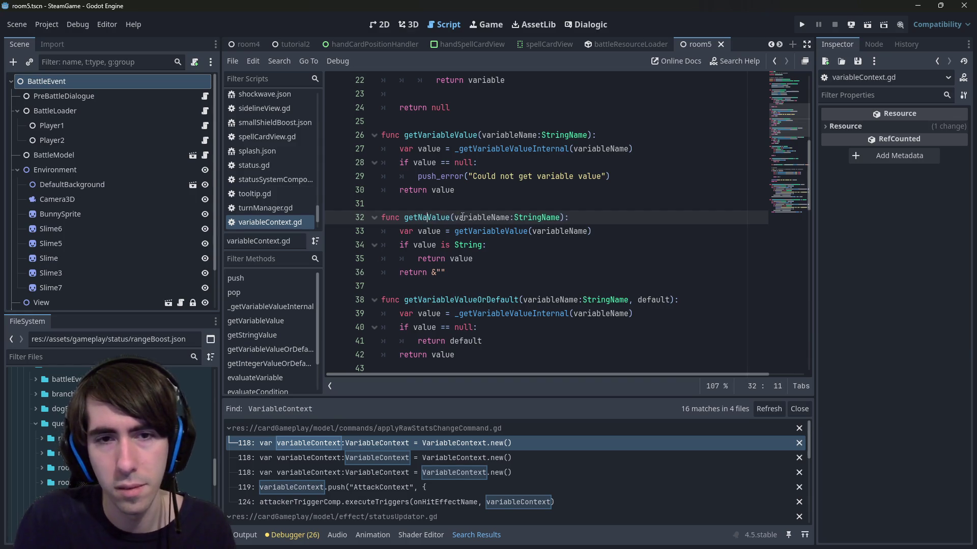
pyautogui.write('me')
pyautogui.press('Escape')
# Extend the line 34 condition with 'or value is StringName'.
pyautogui.press('Up')
pyautogui.press('Up')
pyautogui.press('End')
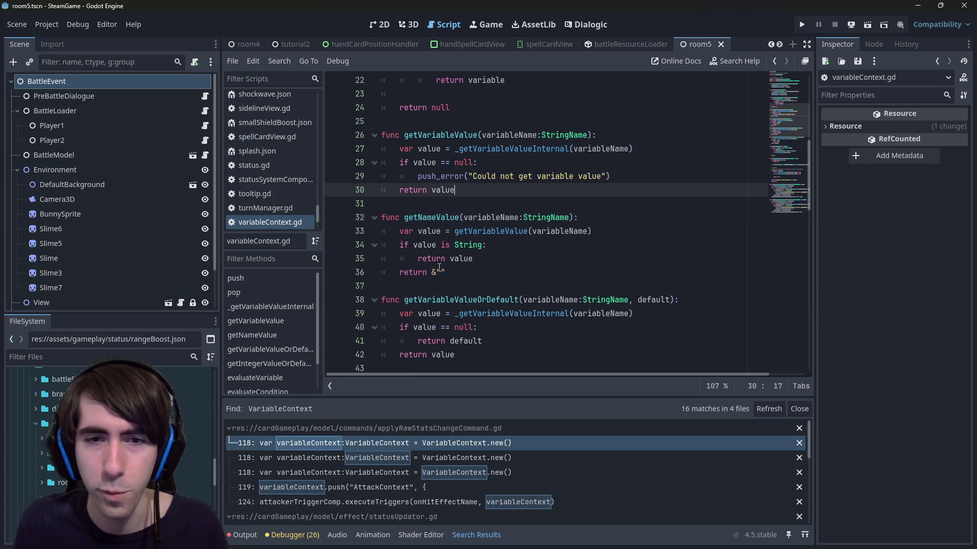
pyautogui.click(483, 245)
pyautogui.press('Down')
pyautogui.press('Down')
pyautogui.press('Up')
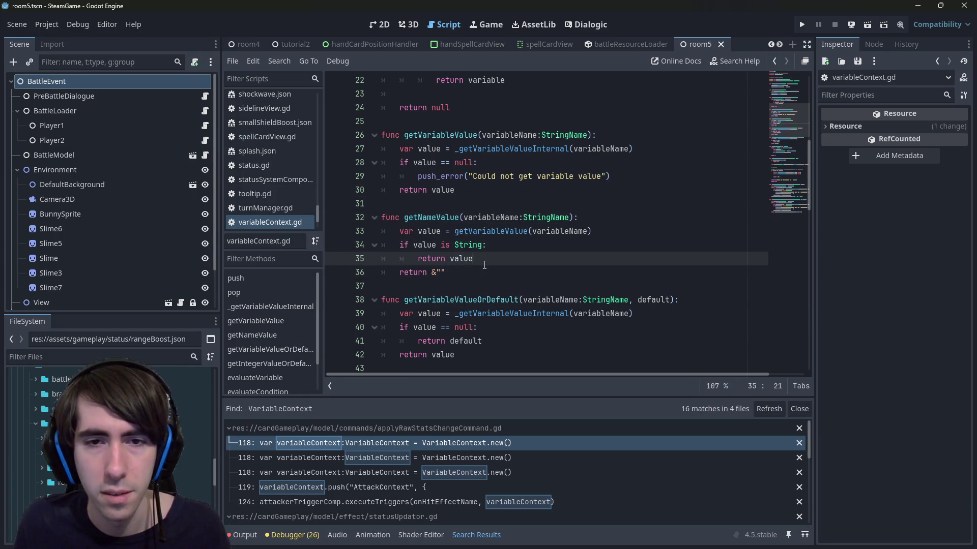
pyautogui.press('Up')
pyautogui.write('or value is')
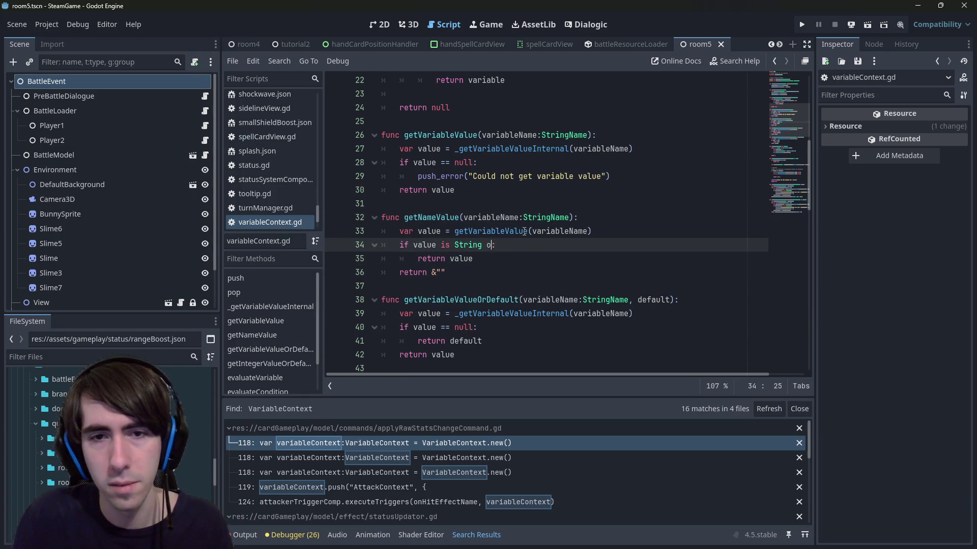
pyautogui.write(' StringName')
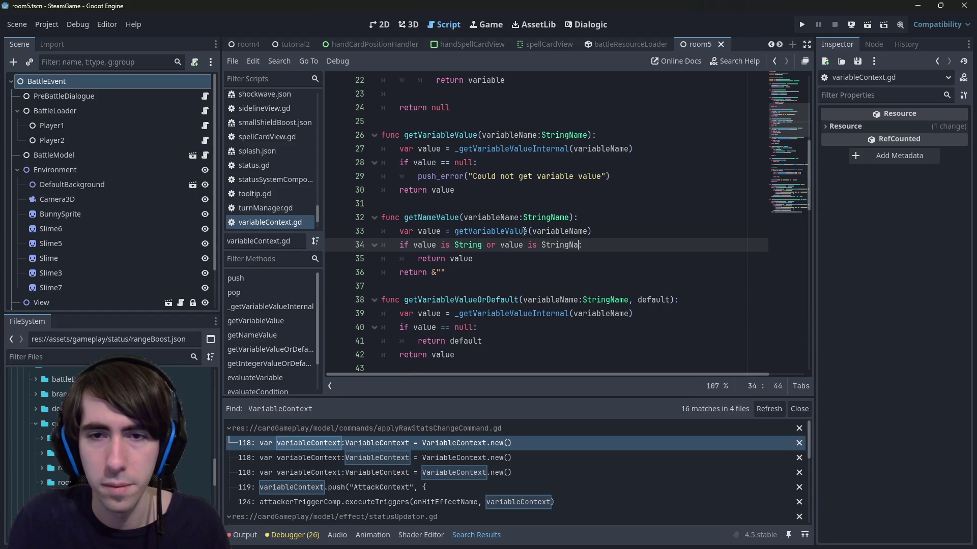
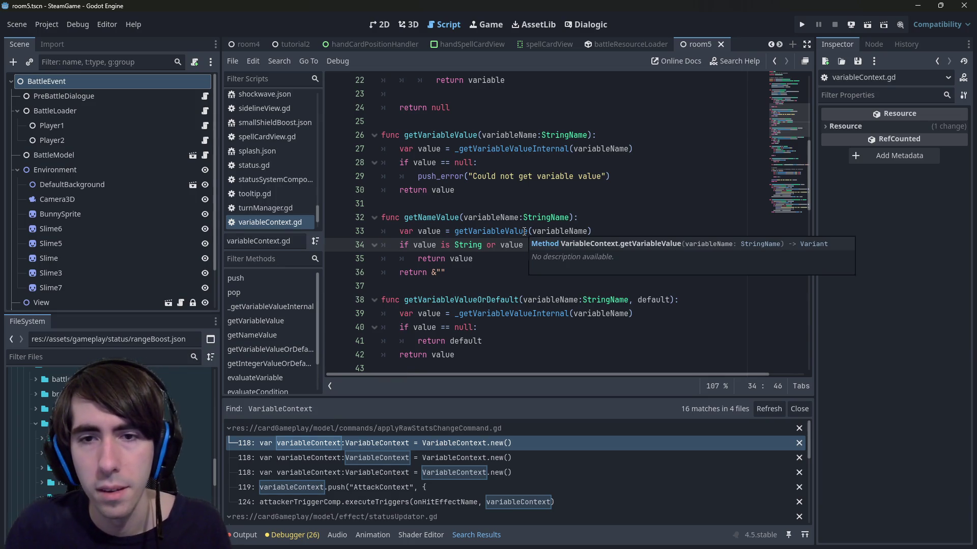
# Open abilitySystemComponent.gd and retype the getName call using autocomplete.
pyautogui.press('Up')
pyautogui.scroll(-6, 524, 232)
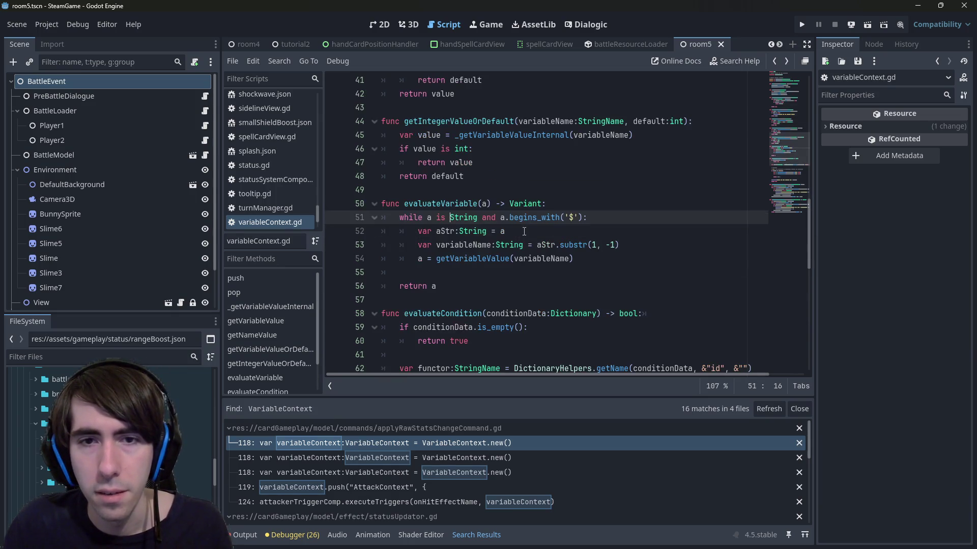
pyautogui.scroll(8, 525, 232)
pyautogui.scroll(-2, 524, 232)
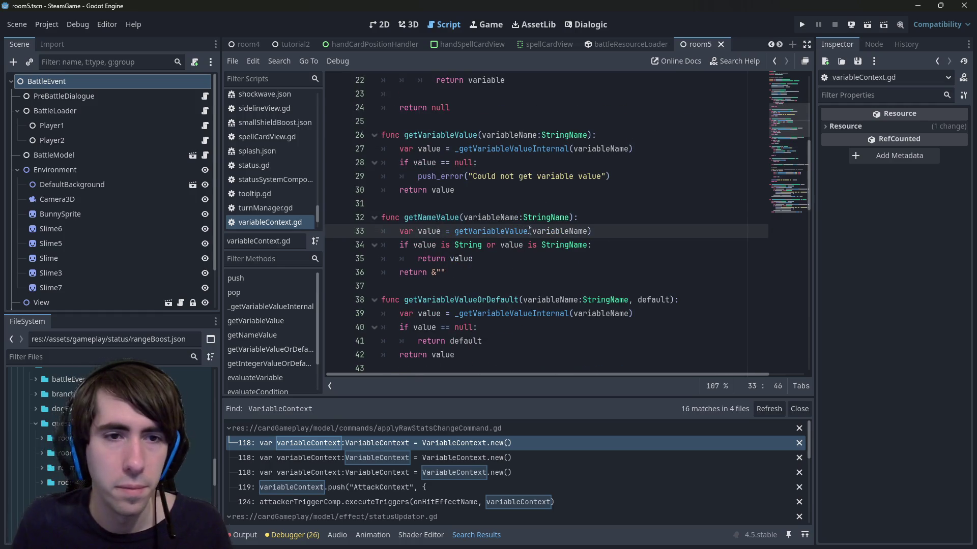
pyautogui.moveTo(320, 212); pyautogui.dragTo(324, 89)
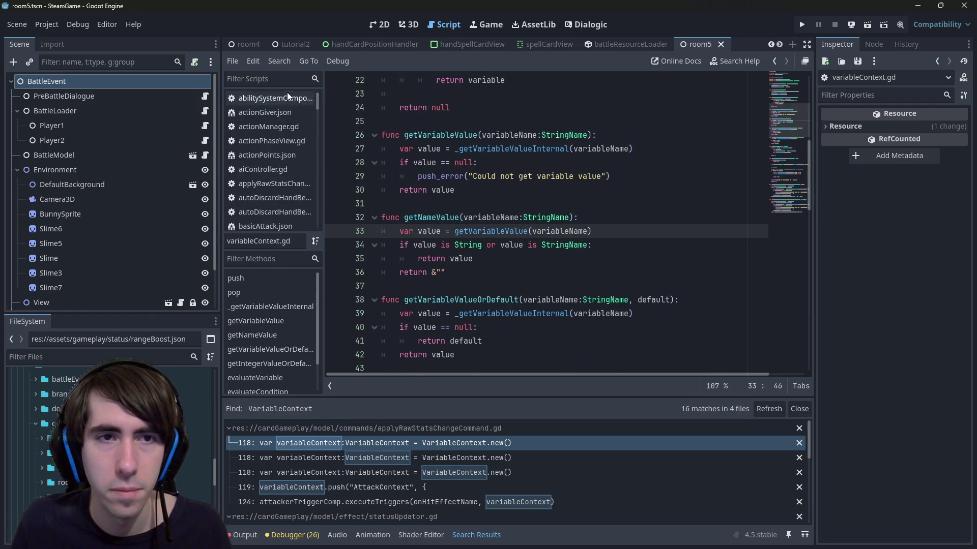
pyautogui.click(286, 94)
pyautogui.doubleClick(615, 189)
pyautogui.write('getNam')
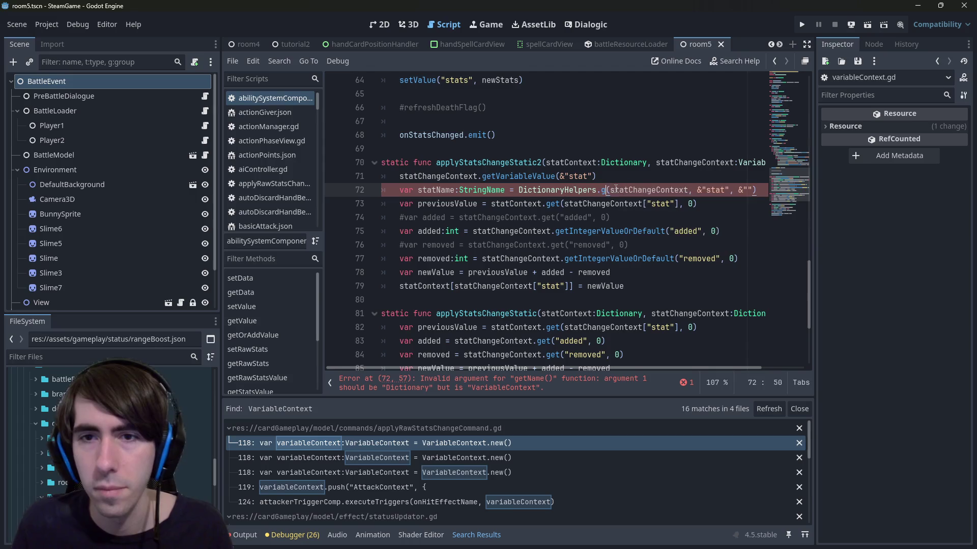
pyautogui.write('e')
pyautogui.press('Return')
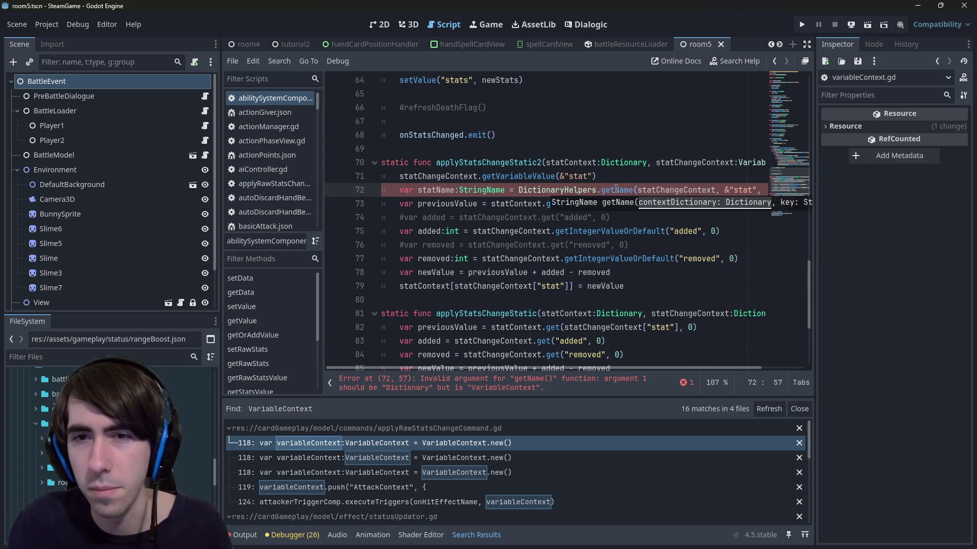
# Move the standalone getNameValue call into the statName line, replacing DictionaryHelpers.getName.
pyautogui.doubleClick(552, 178)
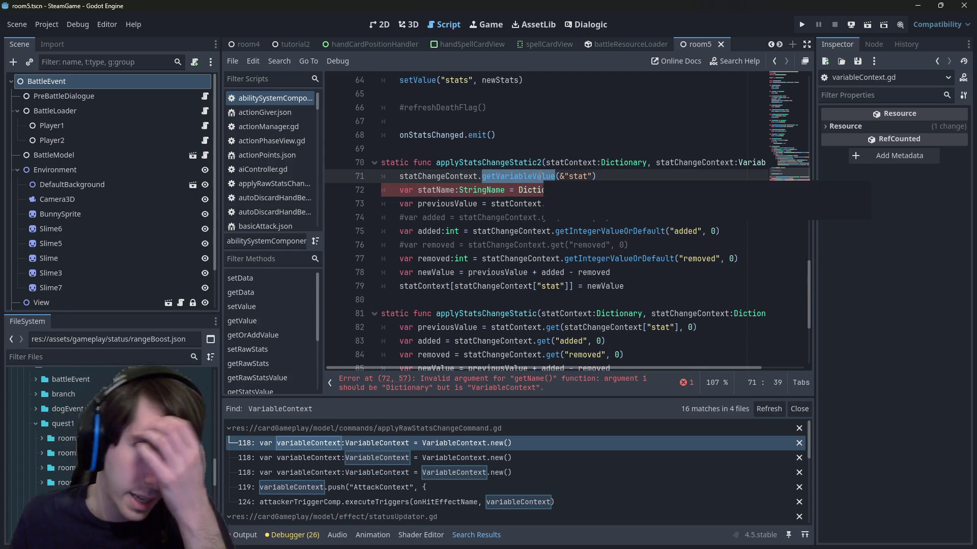
pyautogui.write('getName')
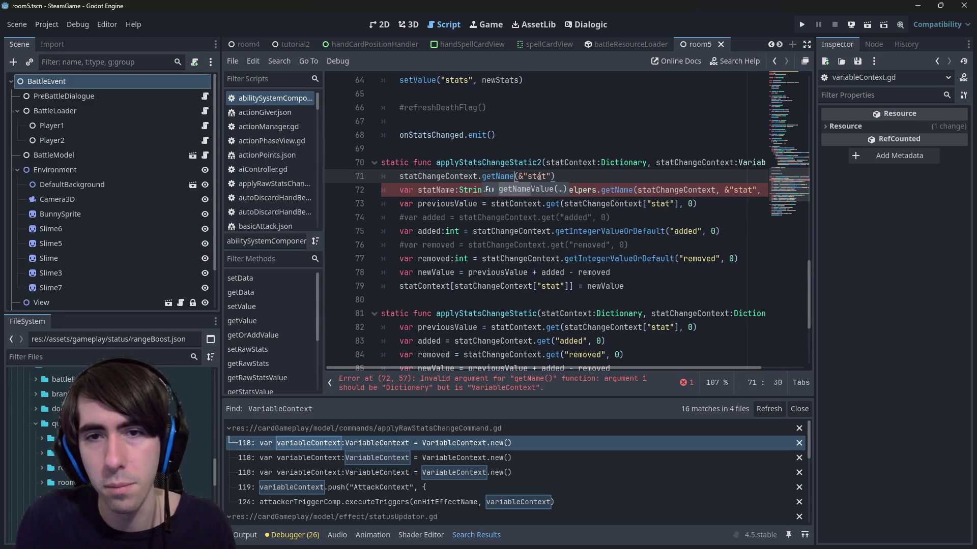
pyautogui.press('Return')
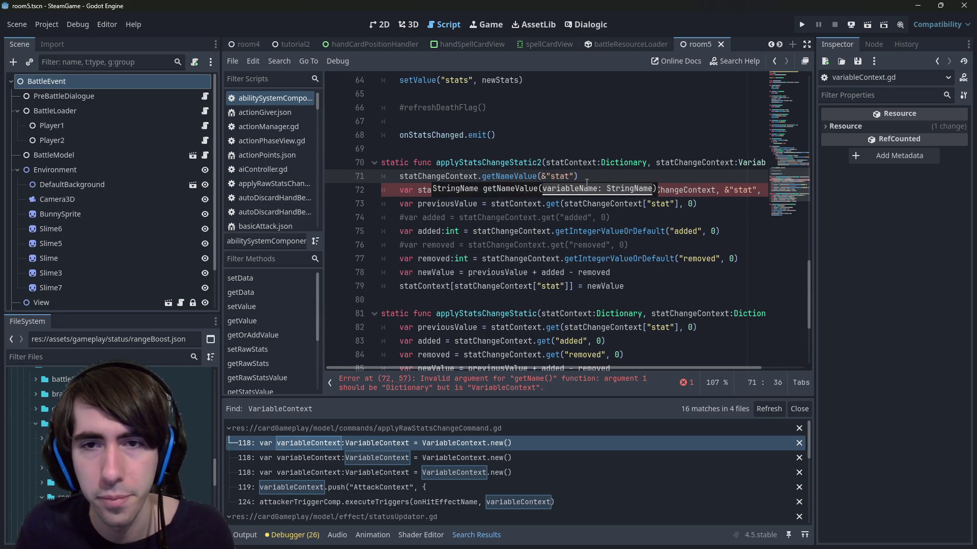
pyautogui.moveTo(579, 176)
pyautogui.mouseDown()
pyautogui.moveTo(442, 165)
pyautogui.moveTo(393, 177)
pyautogui.mouseUp()
pyautogui.hotkey('ctrl', 'c')
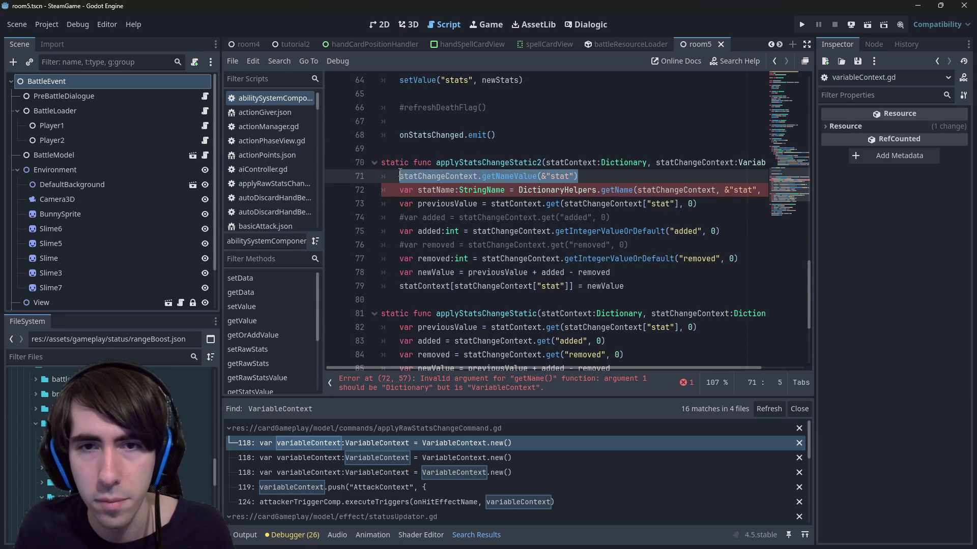
pyautogui.press('BackSpace')
pyautogui.press('BackSpace')
pyautogui.press('BackSpace')
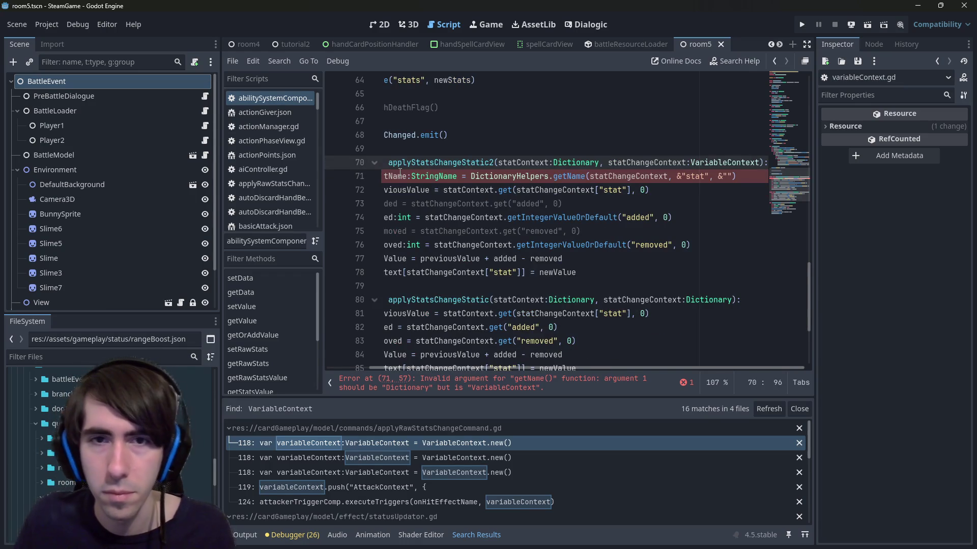
pyautogui.moveTo(471, 176); pyautogui.dragTo(747, 176)
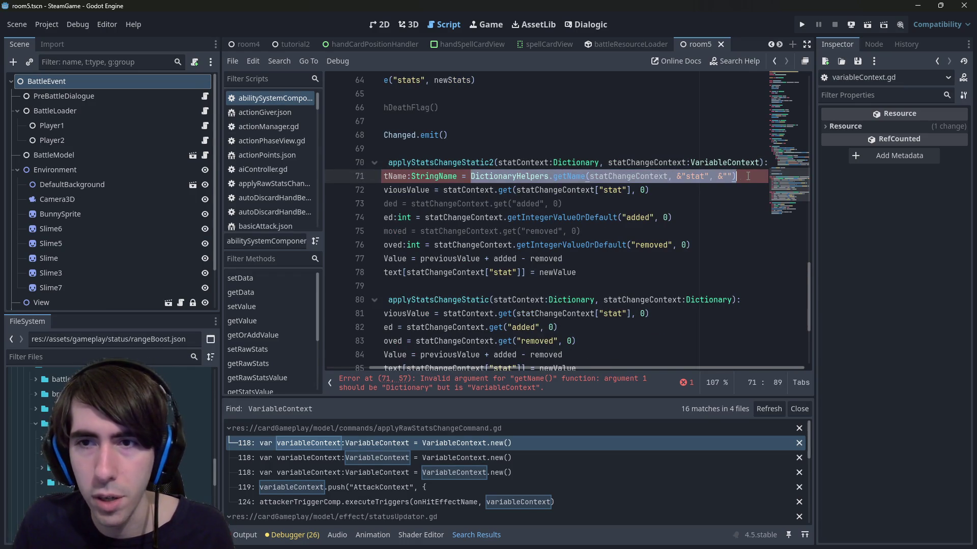
pyautogui.hotkey('ctrl', 'v')
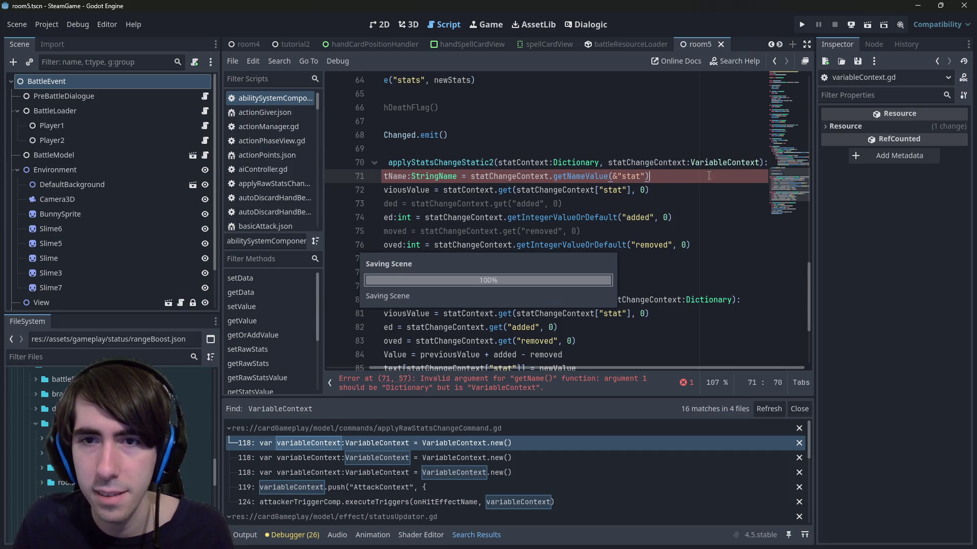
pyautogui.moveTo(747, 189); pyautogui.dragTo(353, 177)
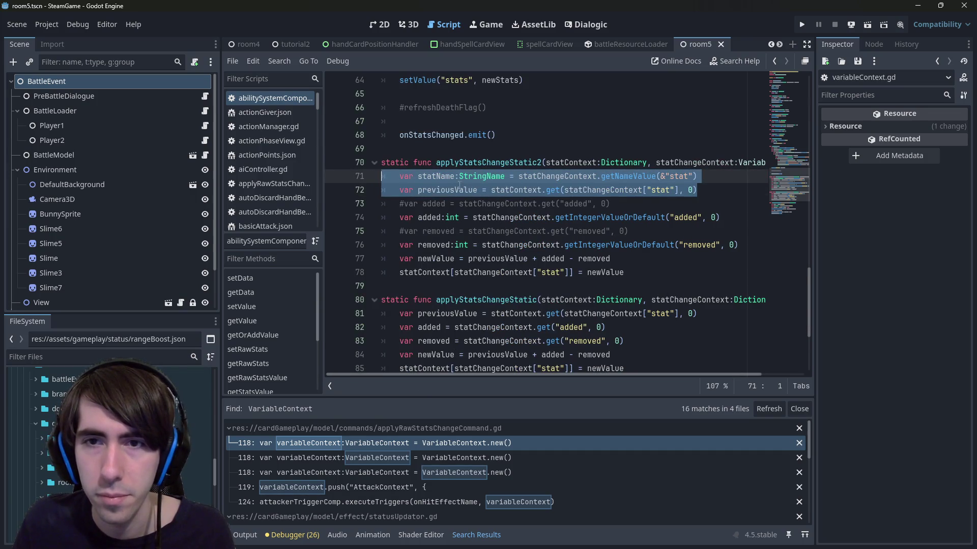
pyautogui.click(523, 178)
# Replace the old stat lookup on line 72 with statName and save.
pyautogui.doubleClick(433, 176)
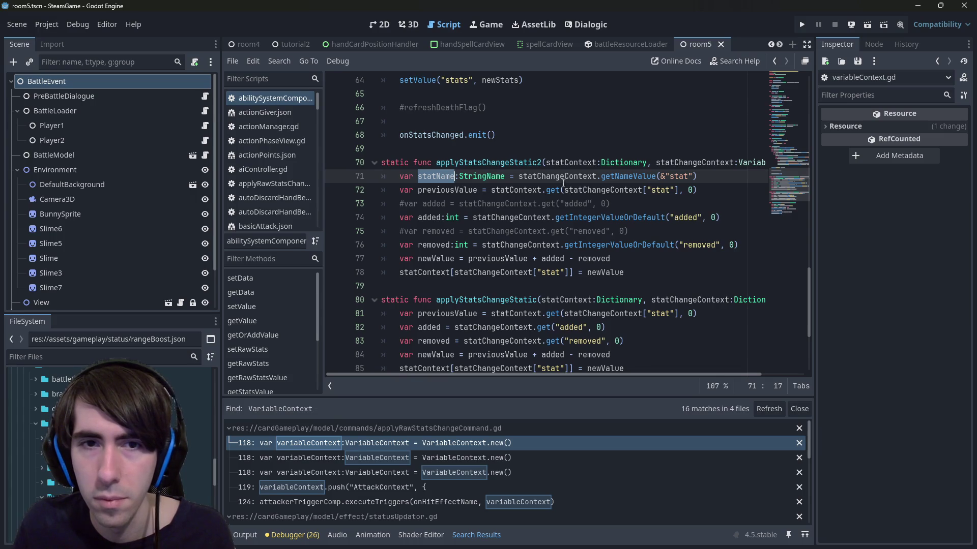
pyautogui.hotkey('ctrl', 'c')
pyautogui.moveTo(564, 189); pyautogui.dragTo(680, 190)
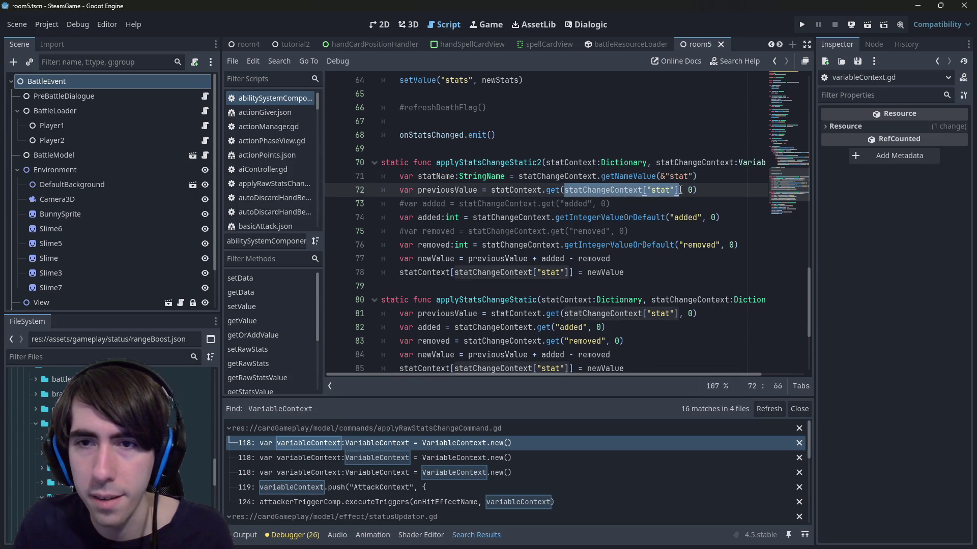
pyautogui.hotkey('ctrl', 'v')
pyautogui.hotkey('ctrl', 's')
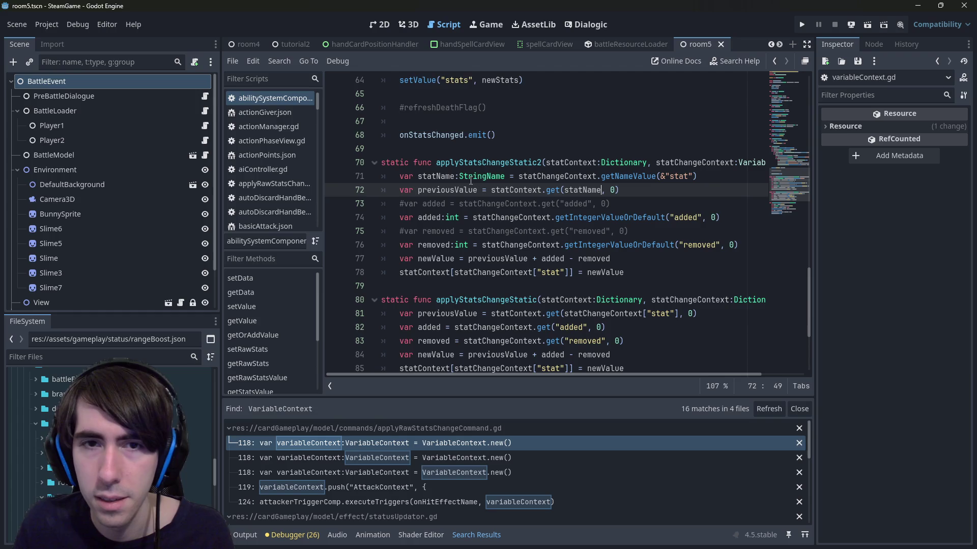
# Try a DictionaryHelpers getter before statContext on line 72, then remove it again.
pyautogui.doubleClick(511, 190)
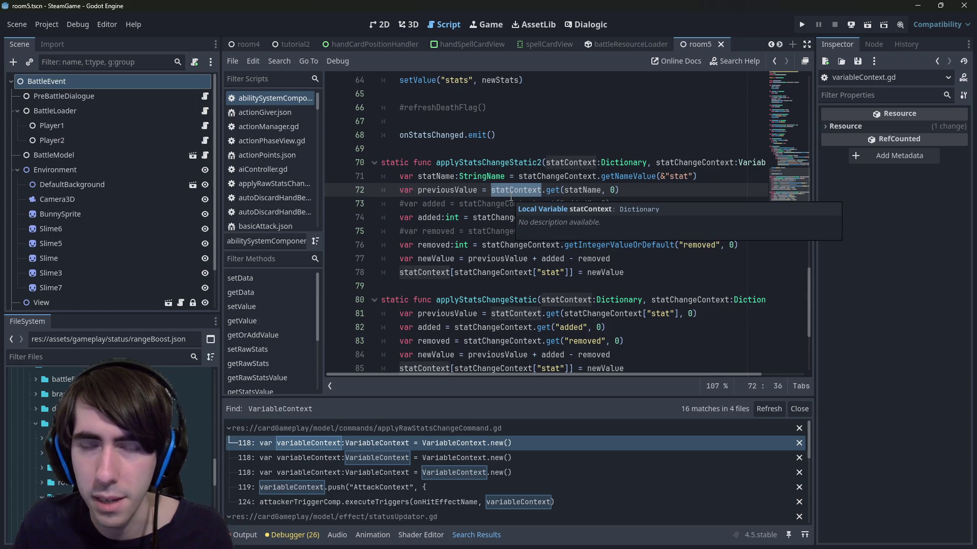
pyautogui.click(490, 190)
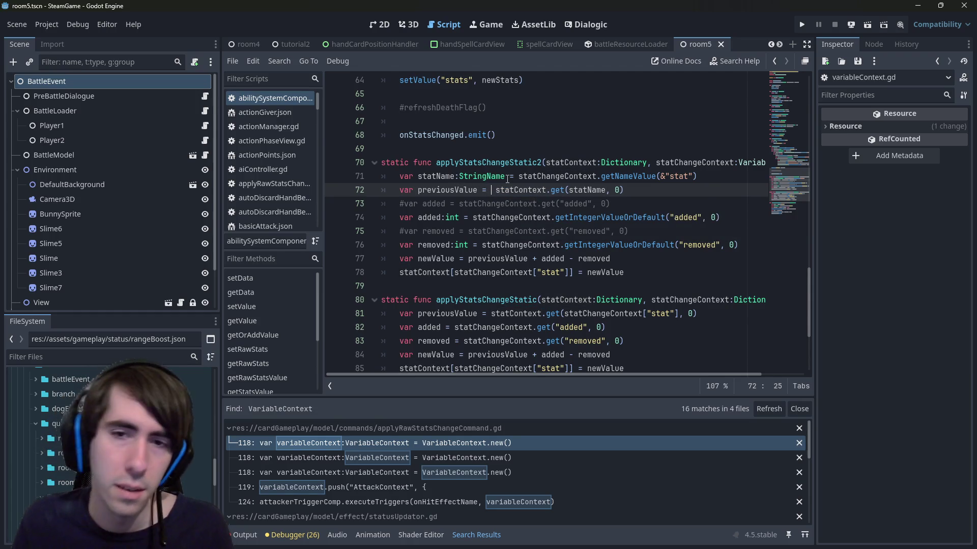
pyautogui.press('Left')
pyautogui.write('Du')
pyautogui.press('BackSpace')
pyautogui.write('ictionaryH')
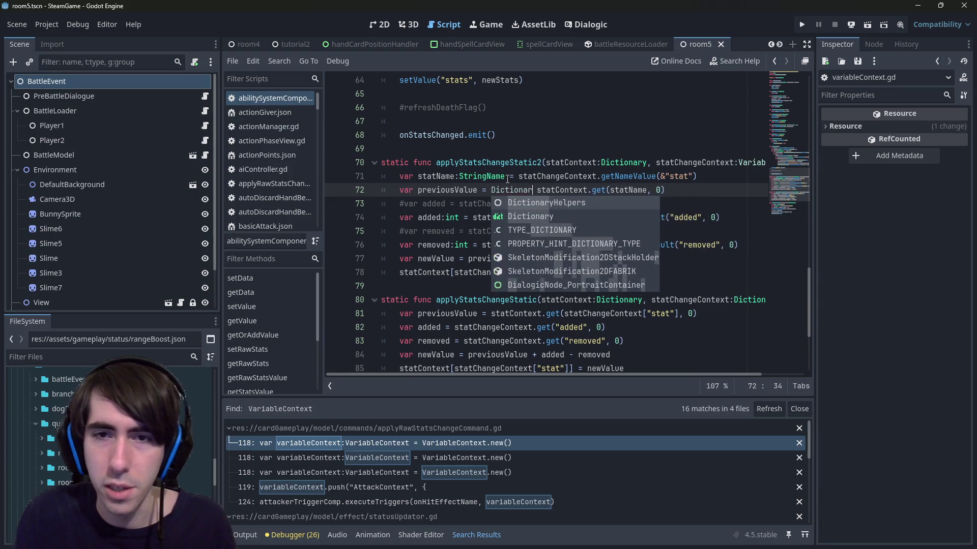
pyautogui.press('Return')
pyautogui.write('.get')
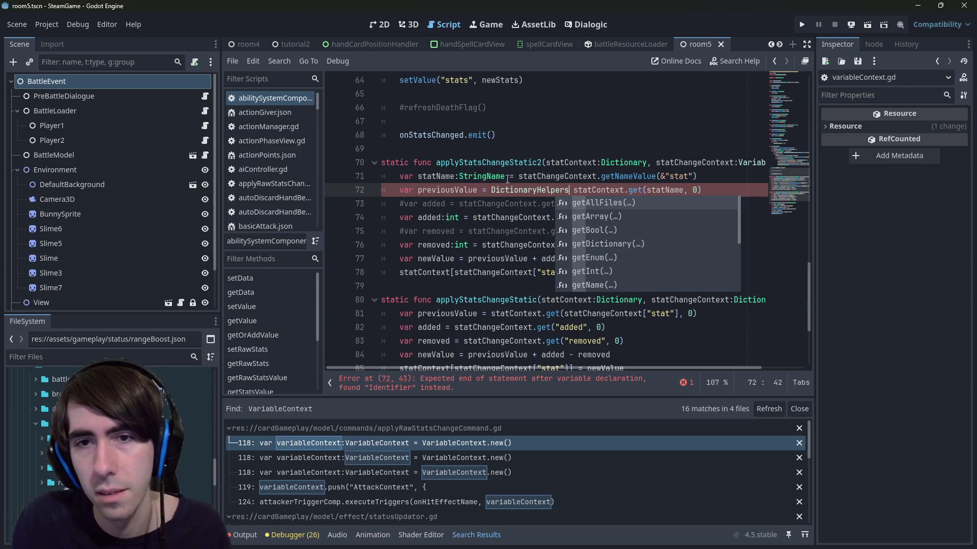
pyautogui.press('BackSpace')
pyautogui.press('BackSpace')
pyautogui.press('BackSpace')
pyautogui.press('Right')
pyautogui.press('Right')
pyautogui.press('Right')
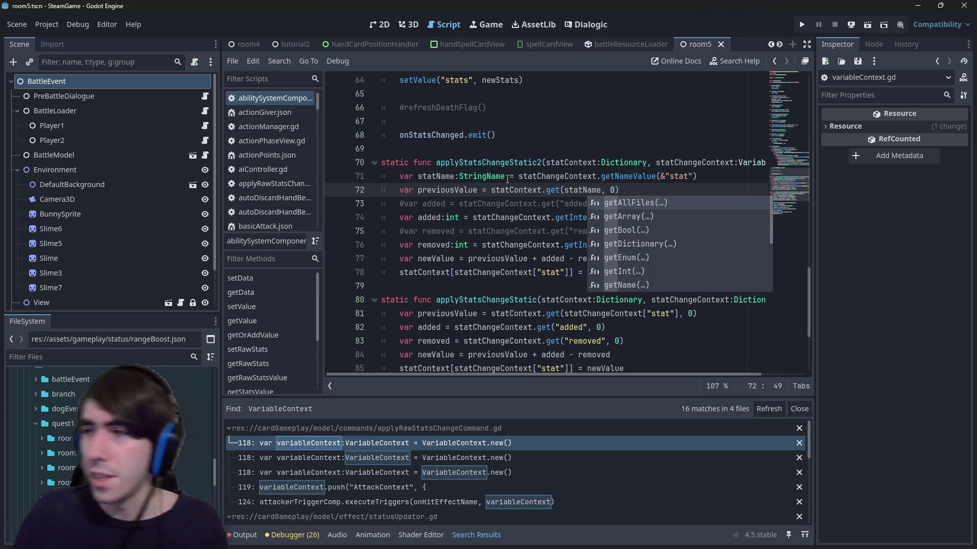
pyautogui.press('Escape')
pyautogui.keyDown('ctrl'); pyautogui.click(569, 189); pyautogui.keyUp('ctrl')
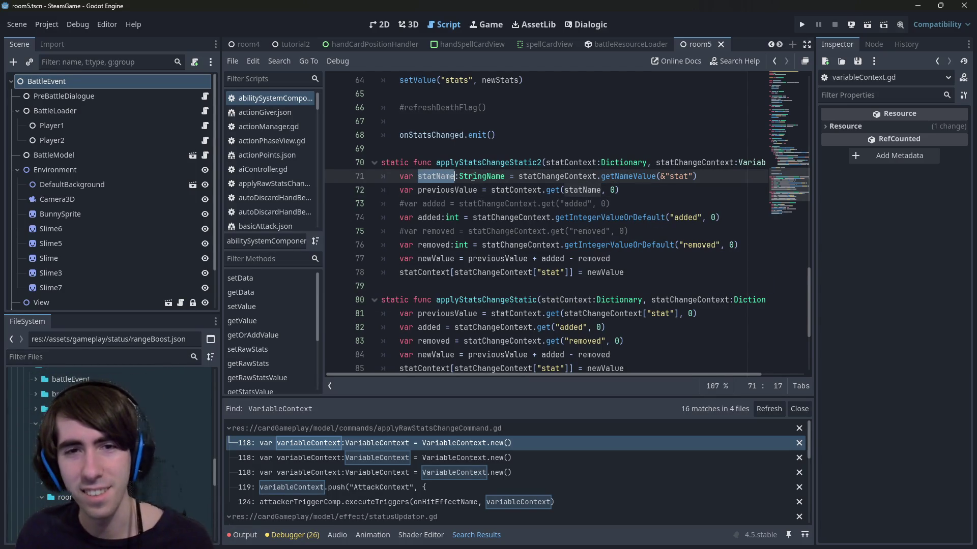
pyautogui.click(734, 175)
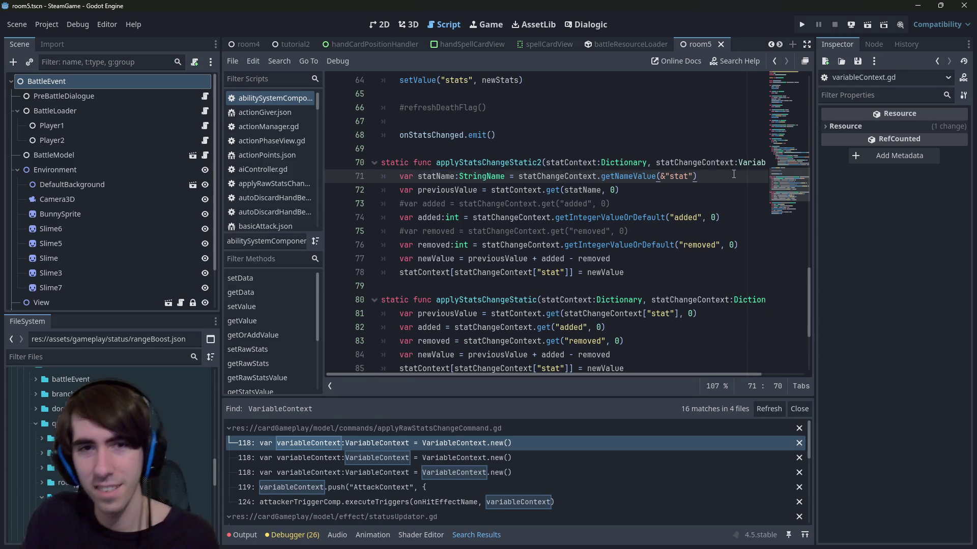
# Add an 'if statName.is_empty(): return' guard below the statName line and save.
pyautogui.press('Return')
pyautogui.press('Return')
pyautogui.press('Up')
pyautogui.press('BackSpace')
pyautogui.press('BackSpace')
pyautogui.press('BackSpace')
pyautogui.write('if statName.empt')
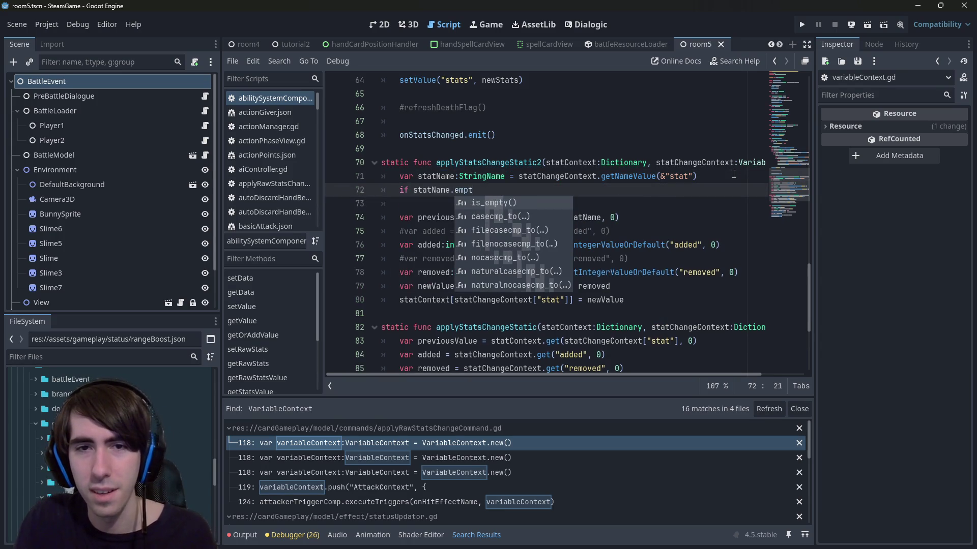
pyautogui.press('Return')
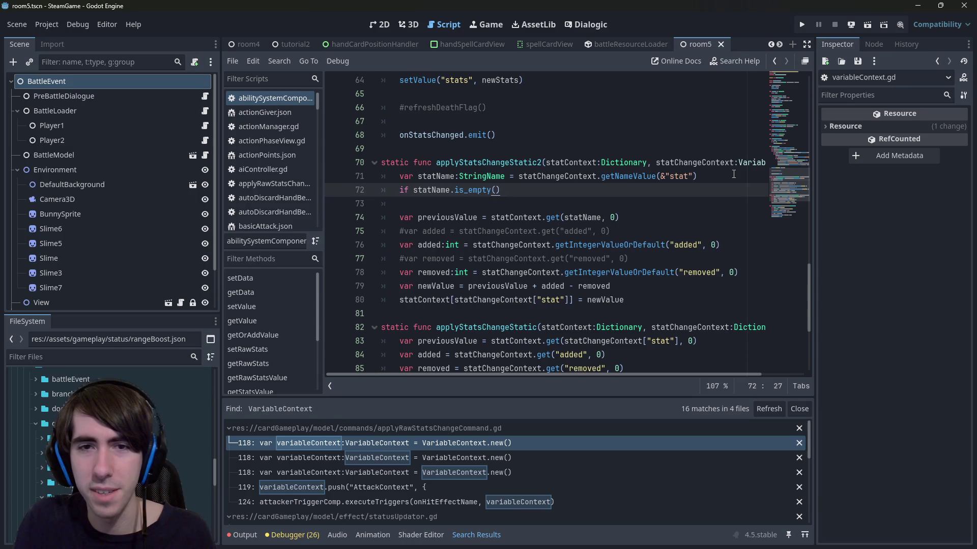
pyautogui.write(':')
pyautogui.press('Return')
pyautogui.write('return')
pyautogui.hotkey('ctrl', 's')
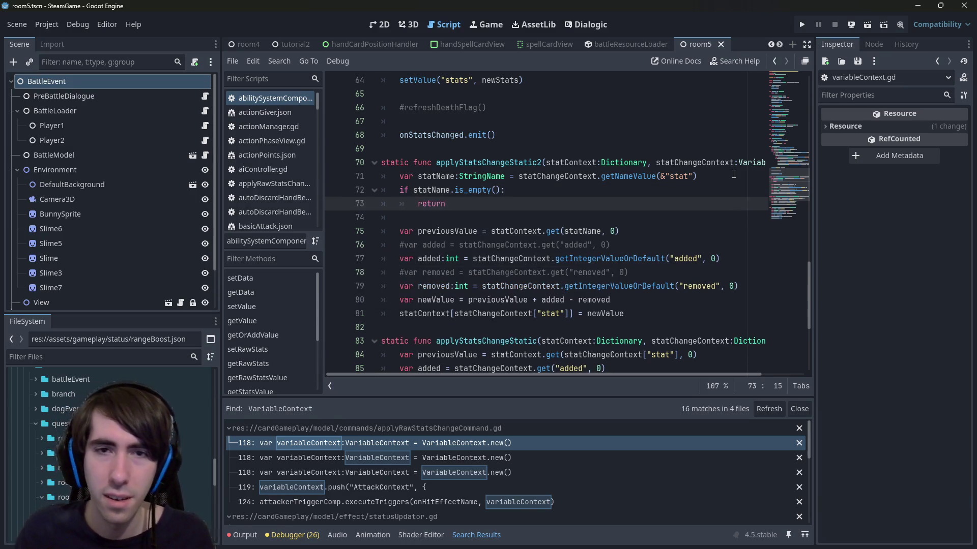
# Prefix the added and removed keys with & so they become StringNames.
pyautogui.click(666, 237)
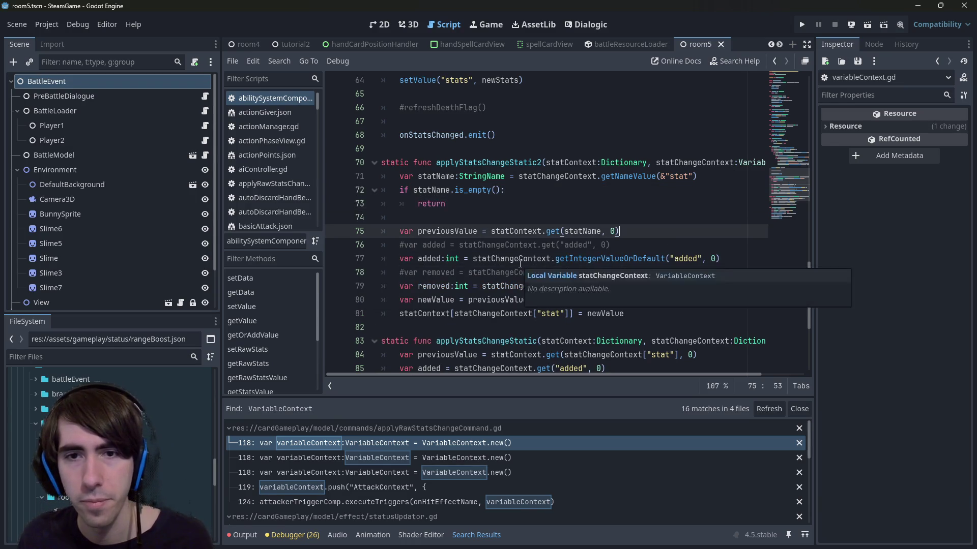
pyautogui.click(422, 260)
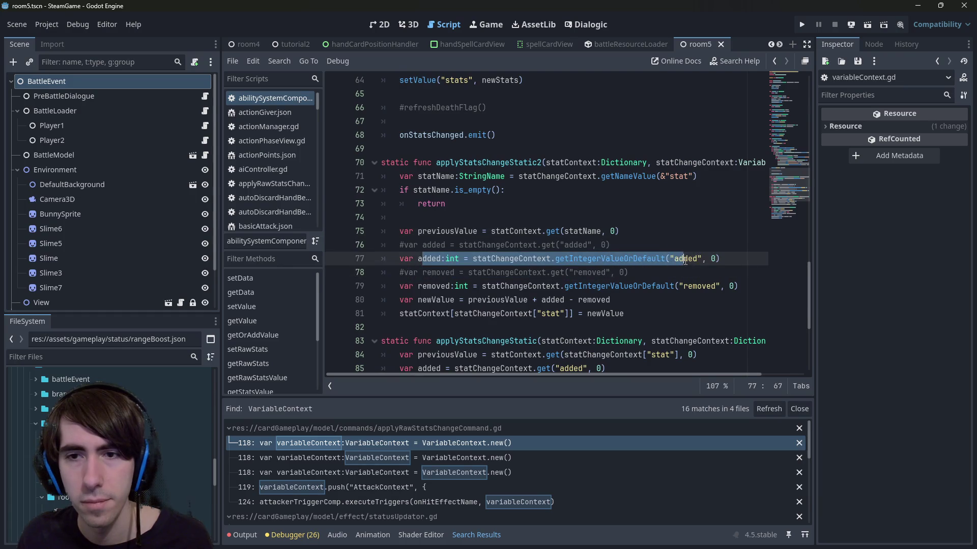
pyautogui.click(719, 259)
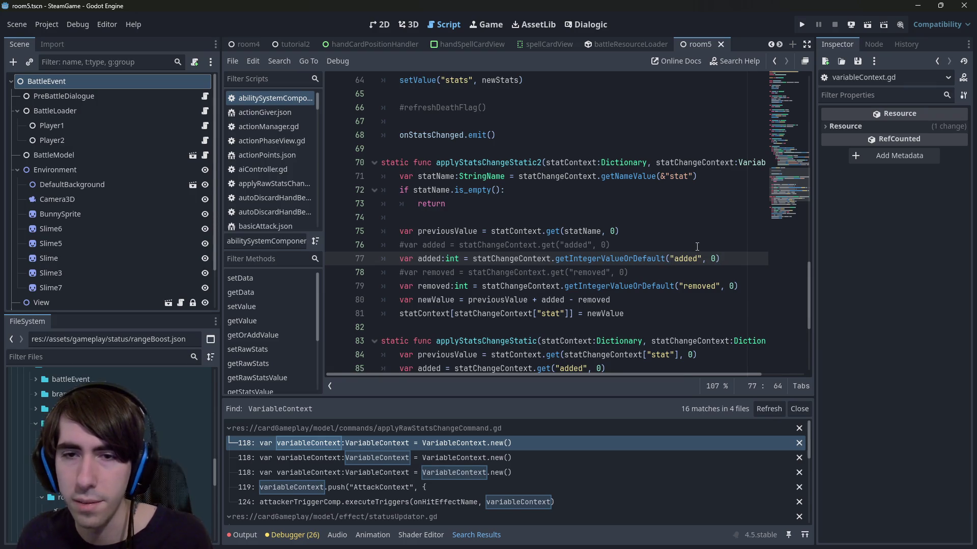
pyautogui.write('&')
pyautogui.click(676, 285)
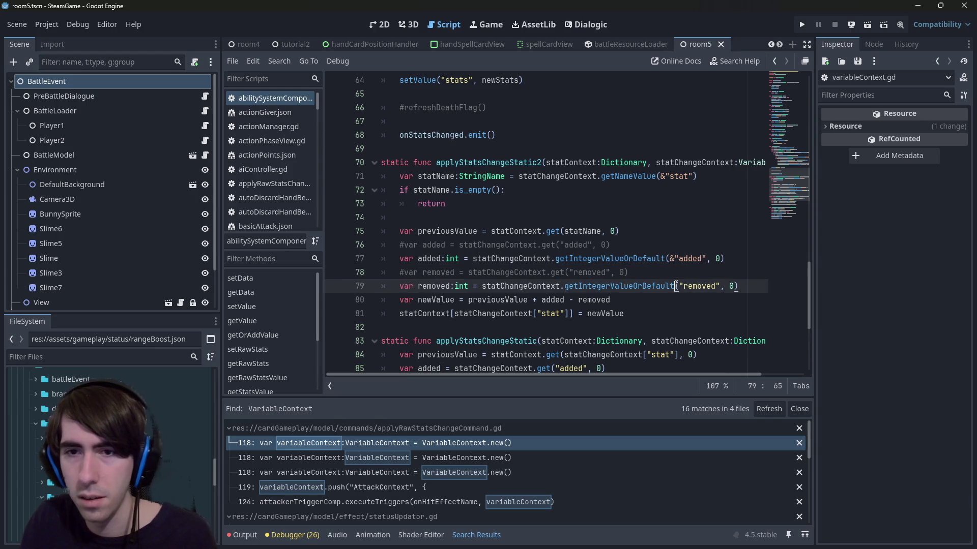
pyautogui.write('&')
pyautogui.keyDown('ctrl'); pyautogui.click(654, 259); pyautogui.keyUp('ctrl')
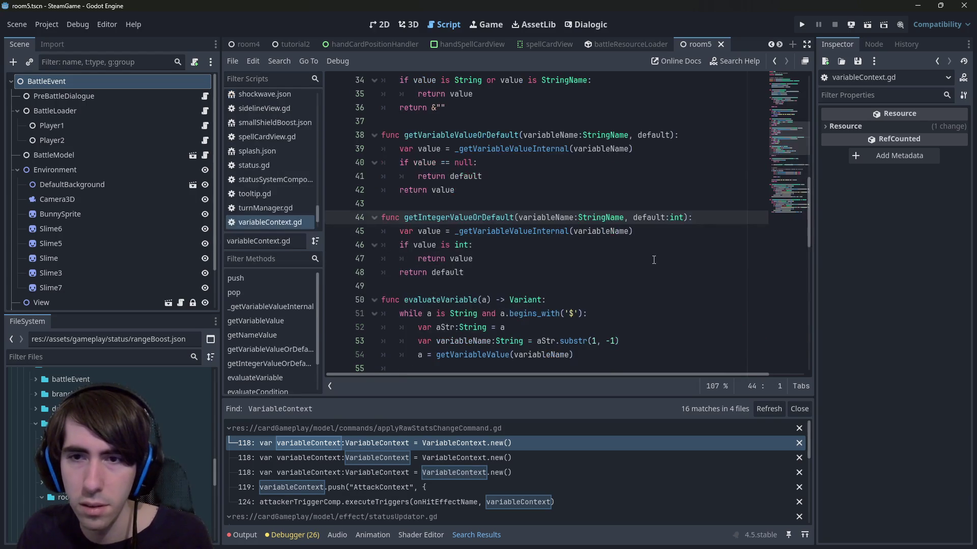
# Return to the stats script and review the added, removed, newValue and statName variables.
pyautogui.scroll(5, 625, 238)
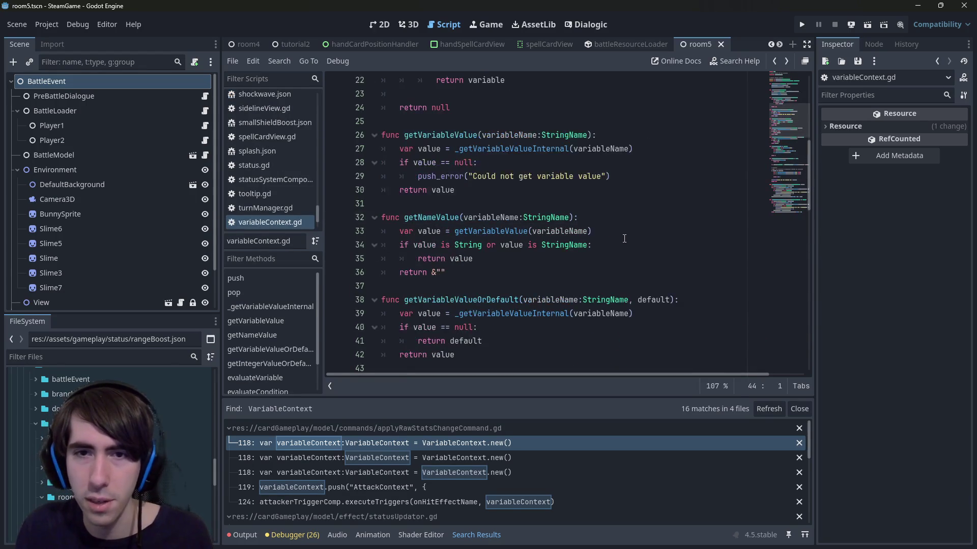
pyautogui.hotkey('alt', 'Left')
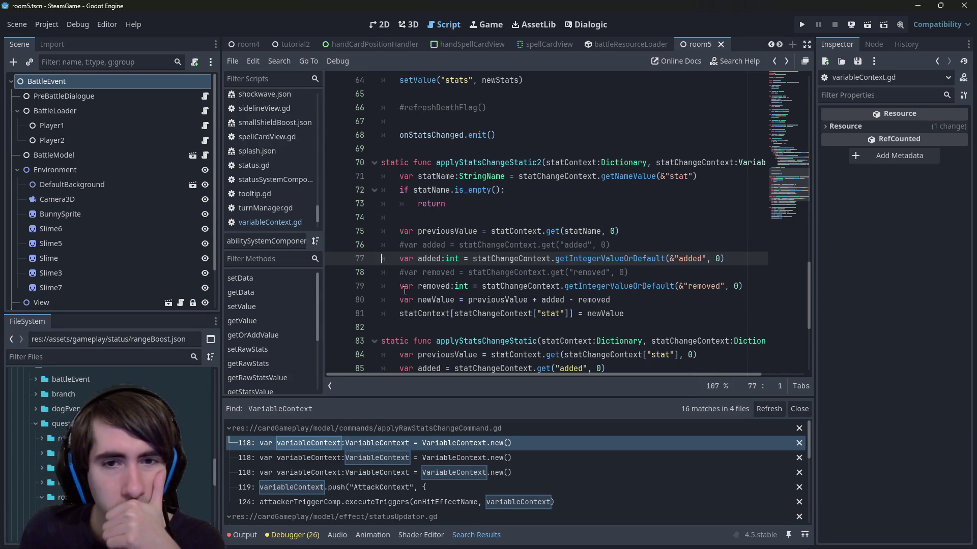
pyautogui.doubleClick(433, 259)
pyautogui.doubleClick(435, 287)
pyautogui.doubleClick(443, 298)
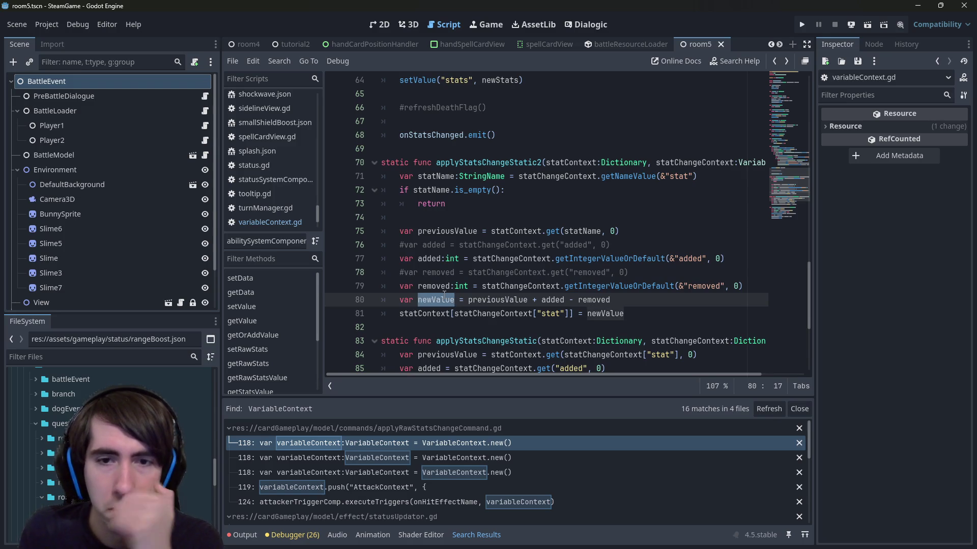
pyautogui.doubleClick(468, 314)
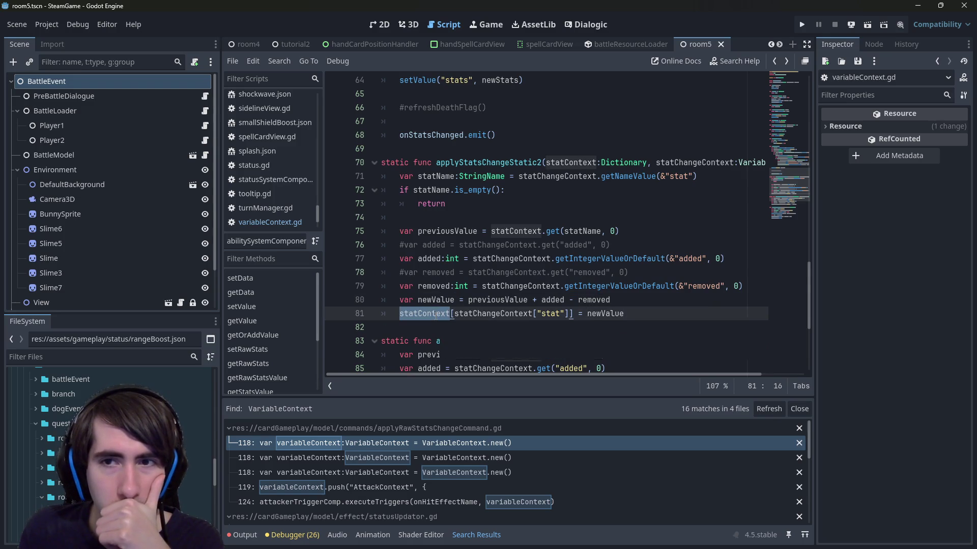
pyautogui.click(445, 178)
pyautogui.doubleClick(445, 177)
pyautogui.hotkey('ctrl', 'c')
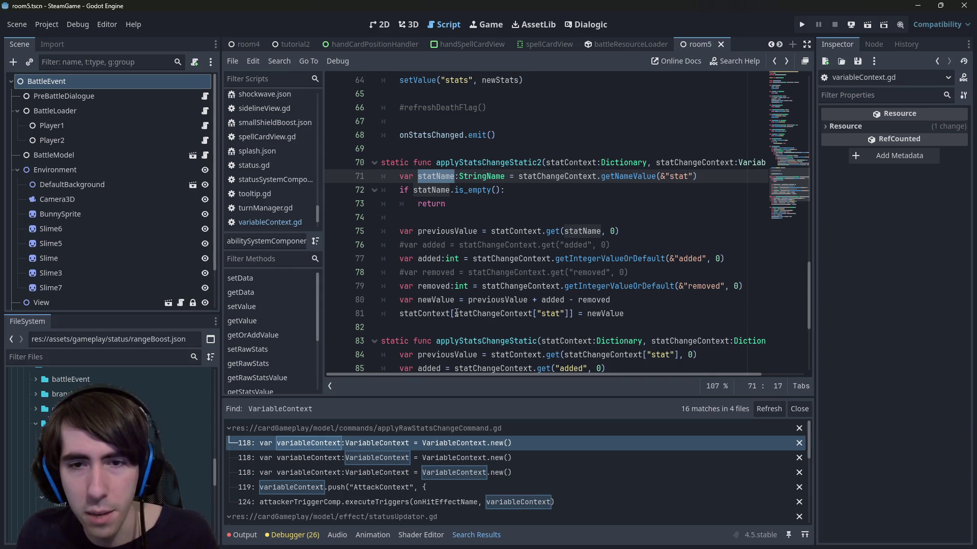
# Replace statChangeContext["stat"] on line 81 with statName and save.
pyautogui.doubleClick(463, 314)
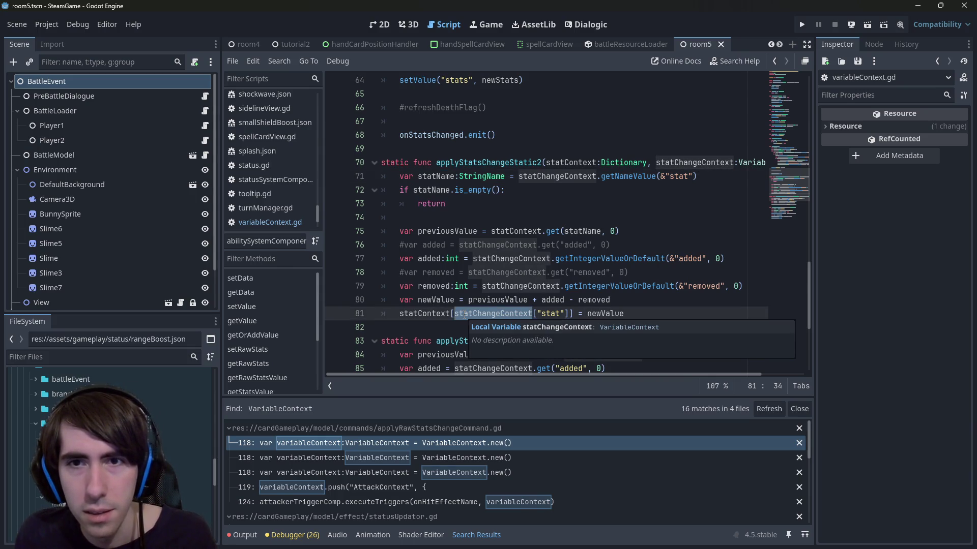
pyautogui.click(461, 314)
pyautogui.moveTo(457, 314); pyautogui.dragTo(569, 314)
pyautogui.hotkey('ctrl', 'v')
pyautogui.hotkey('ctrl', 's')
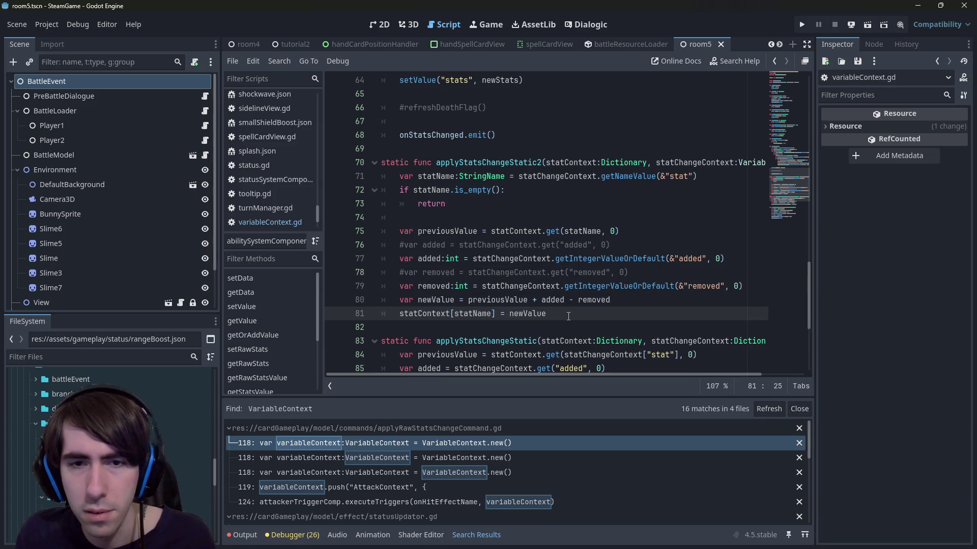
# Review the statContext and added usages and the getIntegerValueOrDefault signature.
pyautogui.doubleClick(441, 313)
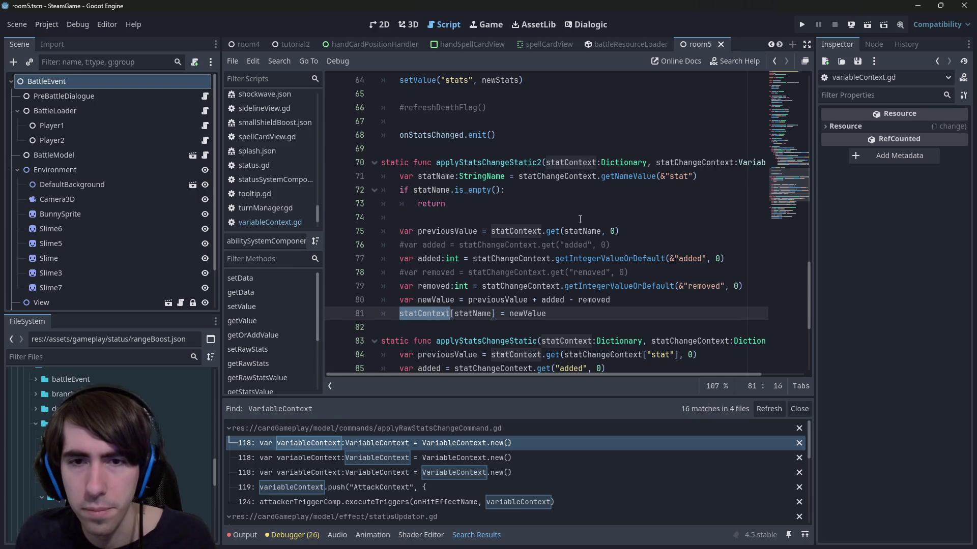
pyautogui.moveTo(634, 231); pyautogui.dragTo(382, 232)
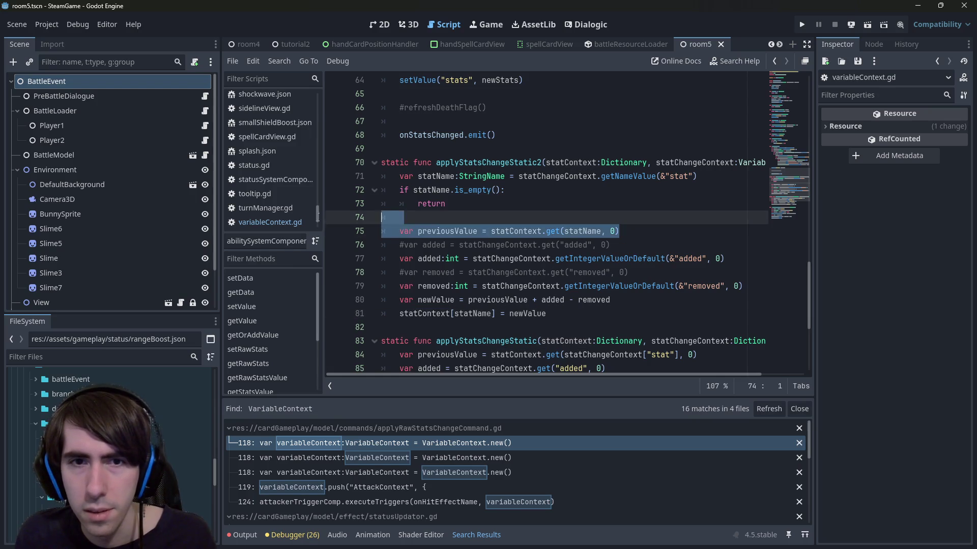
pyautogui.click(482, 228)
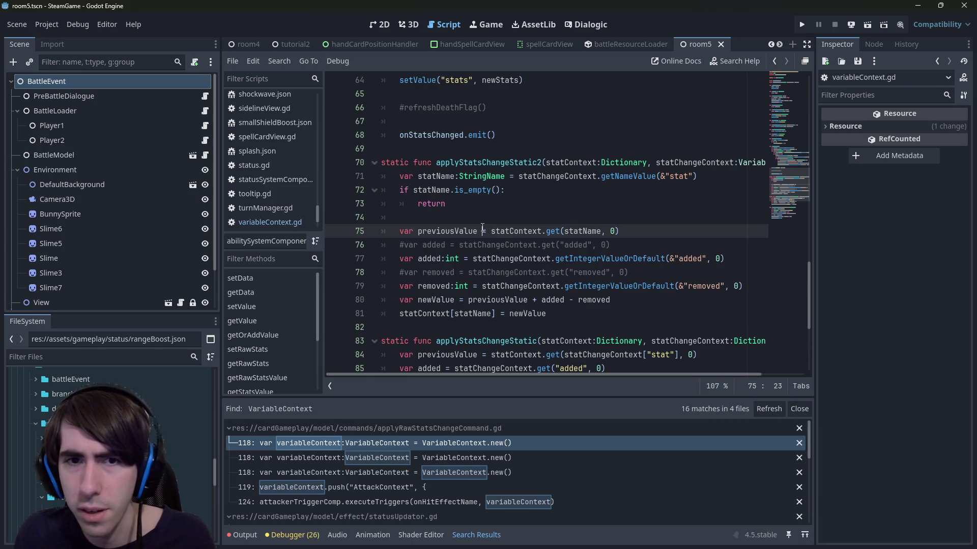
pyautogui.doubleClick(437, 257)
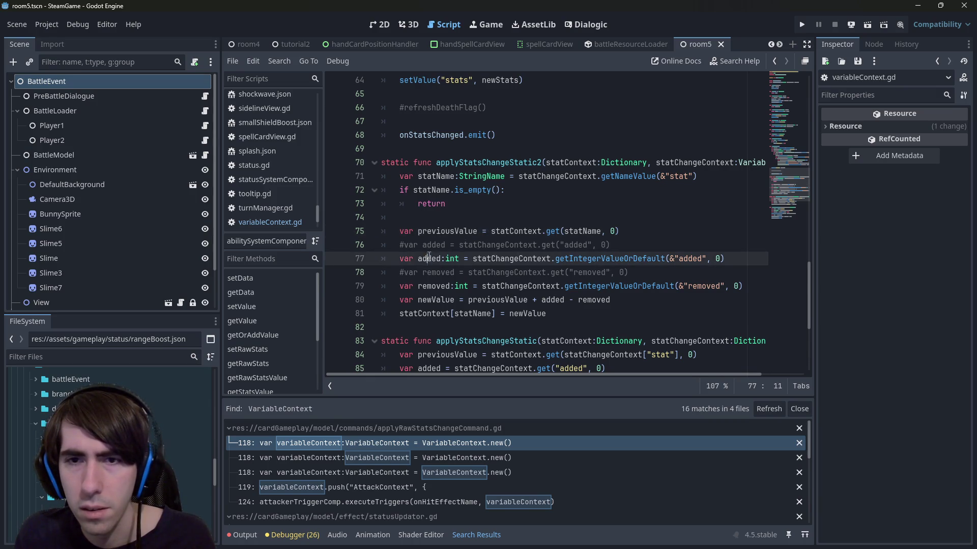
pyautogui.scroll(-2, 438, 254)
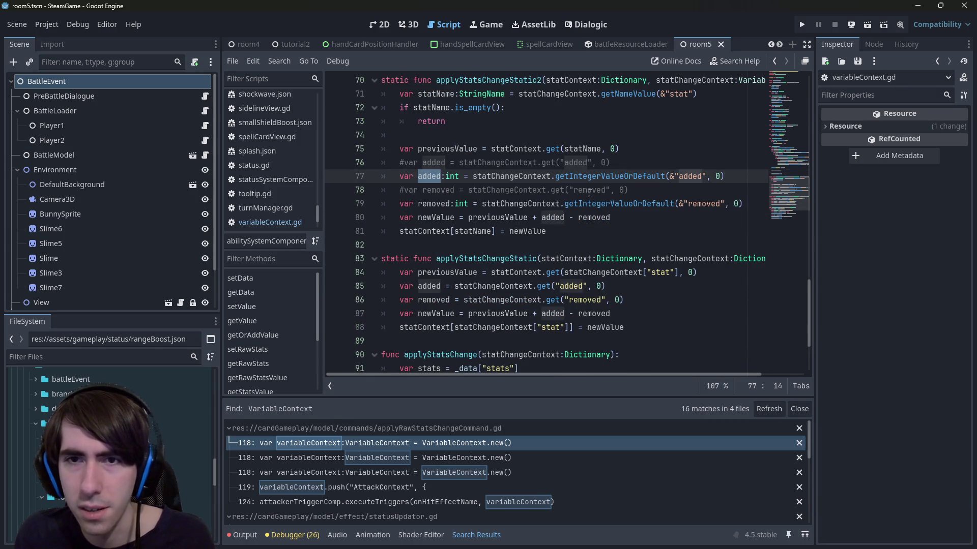
pyautogui.doubleClick(585, 176)
pyautogui.scroll(1, 575, 190)
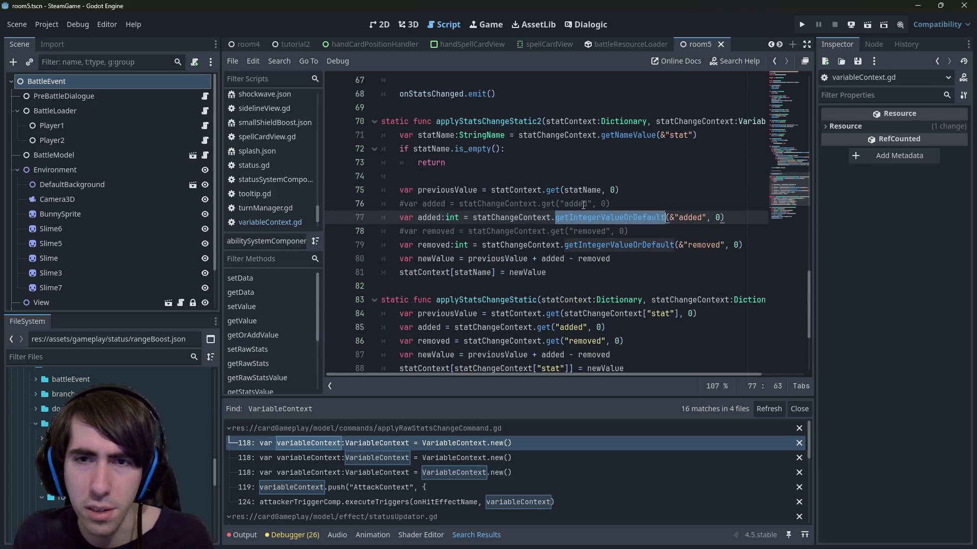
pyautogui.click(602, 217)
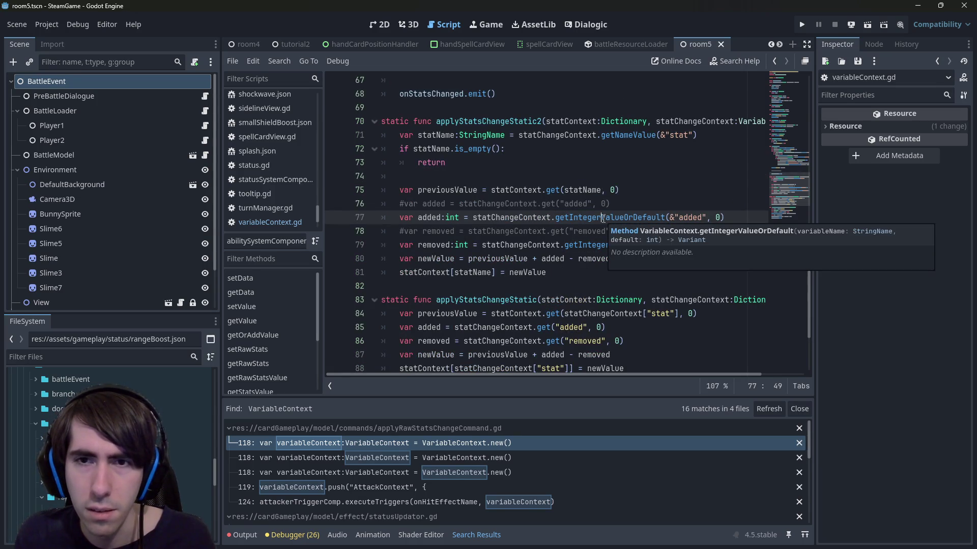
pyautogui.moveTo(603, 217); pyautogui.dragTo(570, 218)
pyautogui.scroll(2, 571, 214)
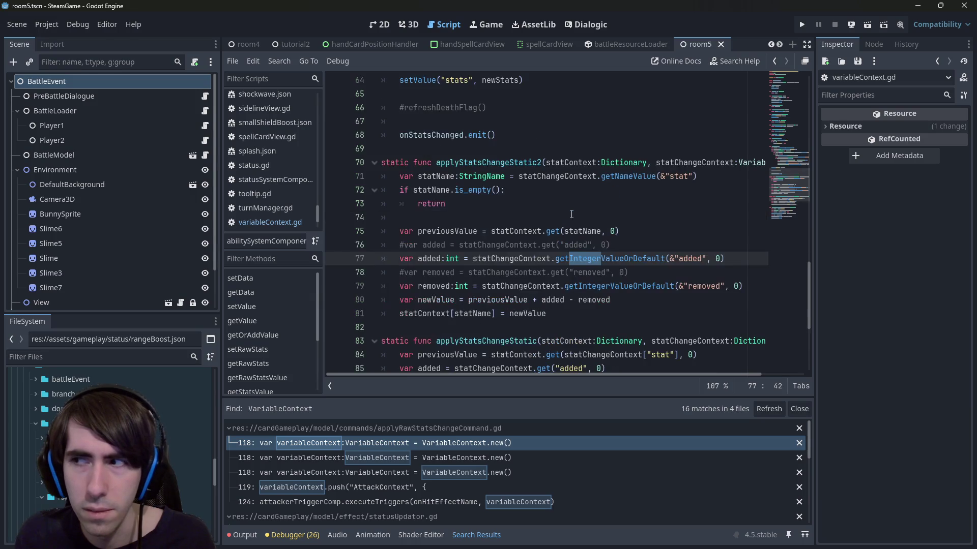
pyautogui.scroll(-1, 571, 214)
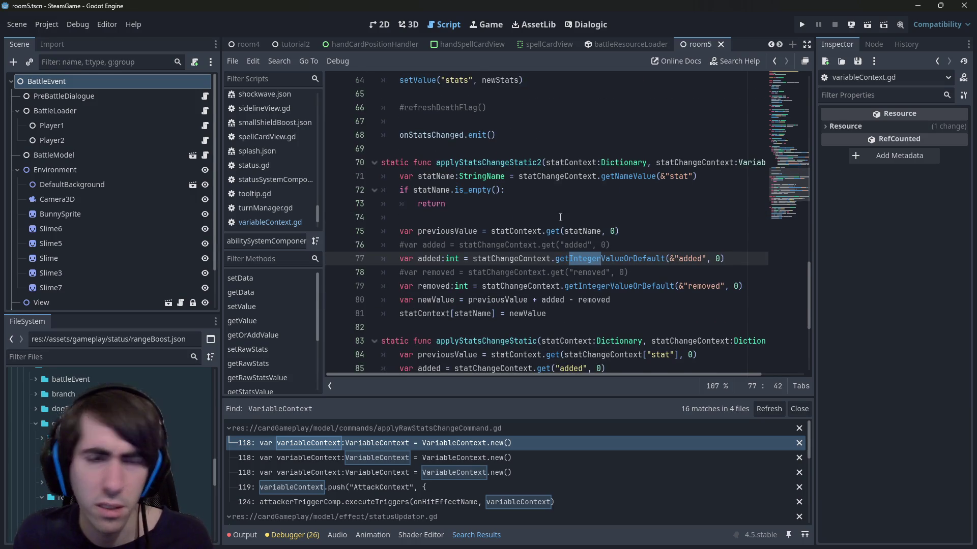
# Save the script and run the current scene.
pyautogui.click(560, 217)
pyautogui.hotkey('ctrl', 's')
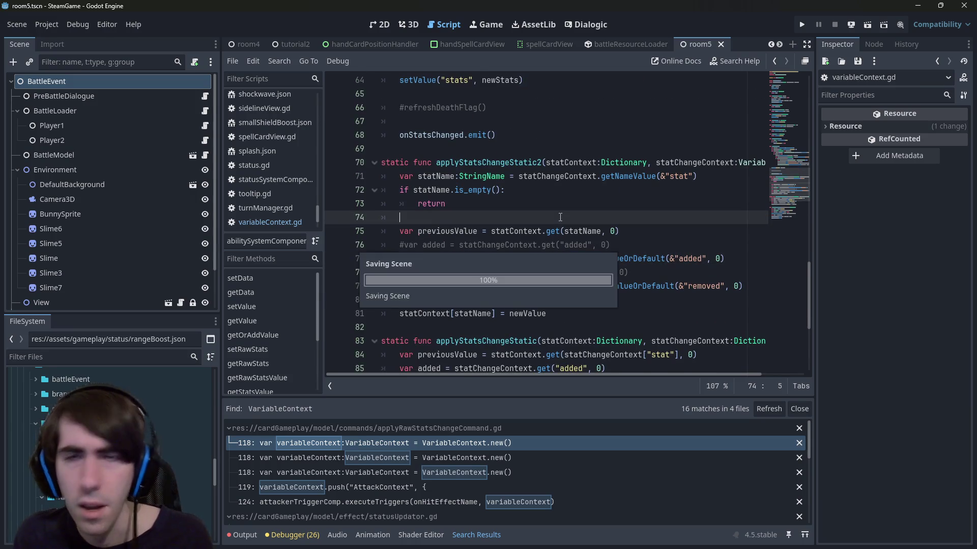
pyautogui.scroll(4, 560, 217)
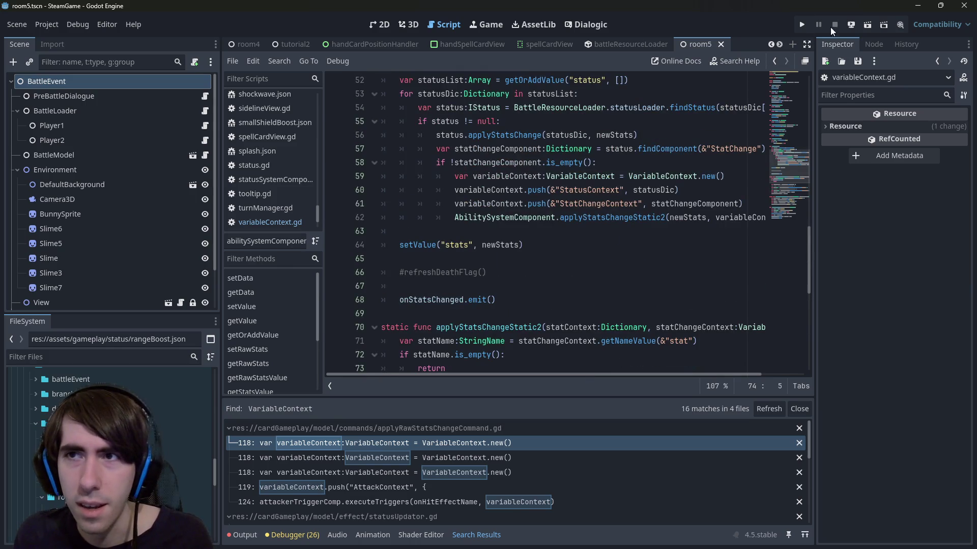
pyautogui.click(861, 28)
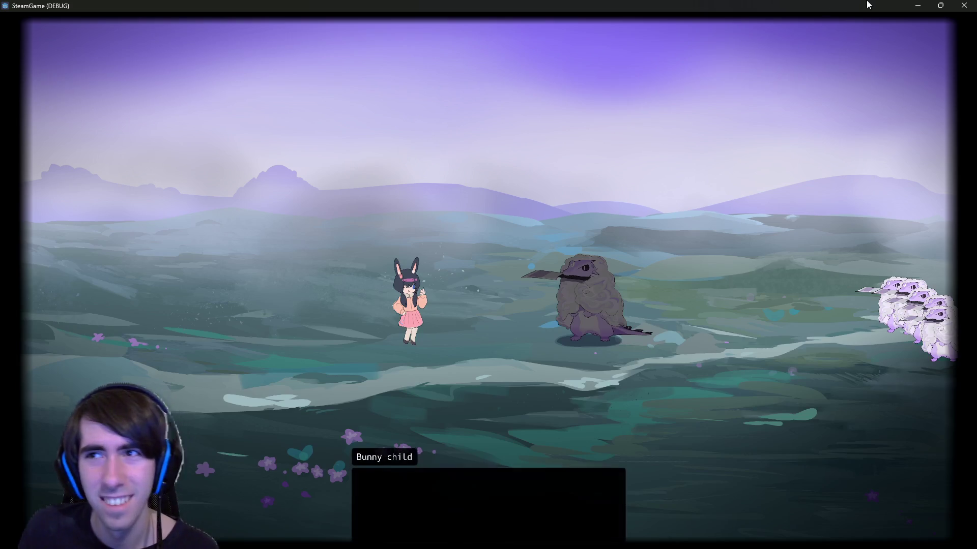
# Minimize the game, set a breakpoint on line 55 of refreshStats, and restore the game.
pyautogui.click(917, 5)
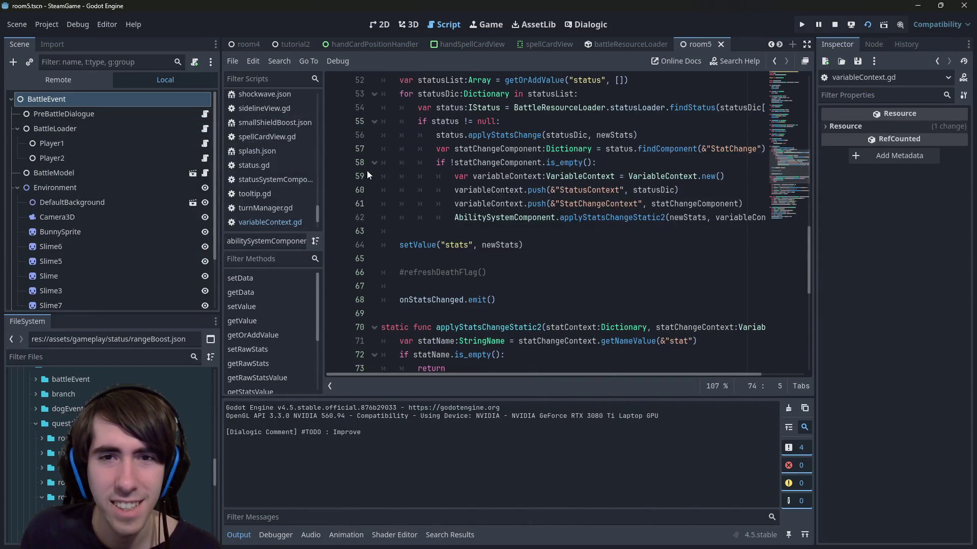
pyautogui.click(335, 121)
pyautogui.scroll(2, 493, 161)
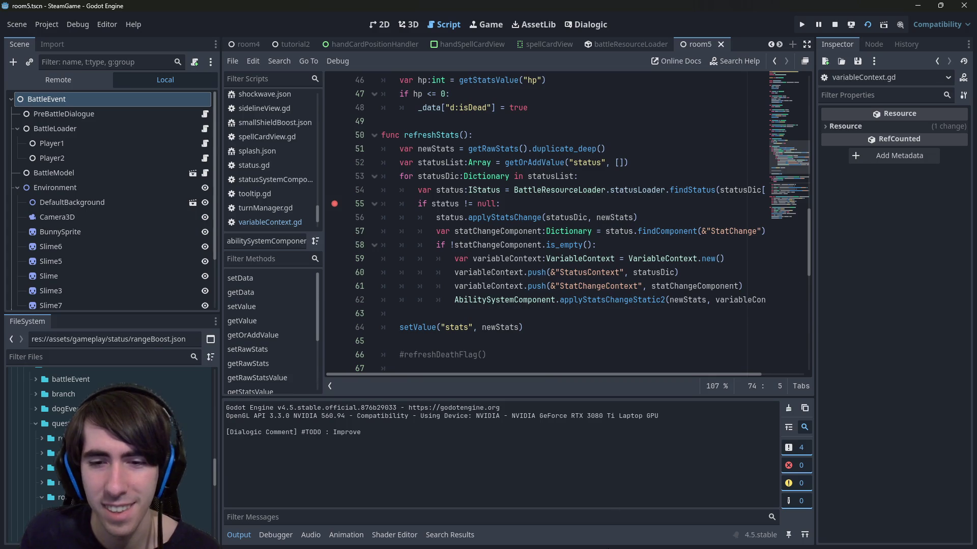
pyautogui.click(605, 537)
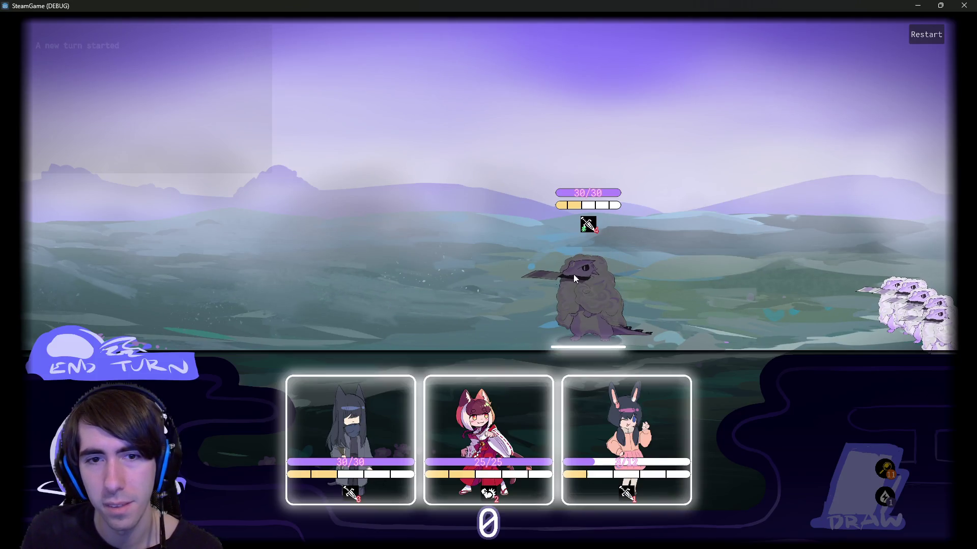
# Place the dark-haired character, move the breakpoint from line 55 to 59, and resume.
pyautogui.moveTo(351, 402); pyautogui.dragTo(398, 349)
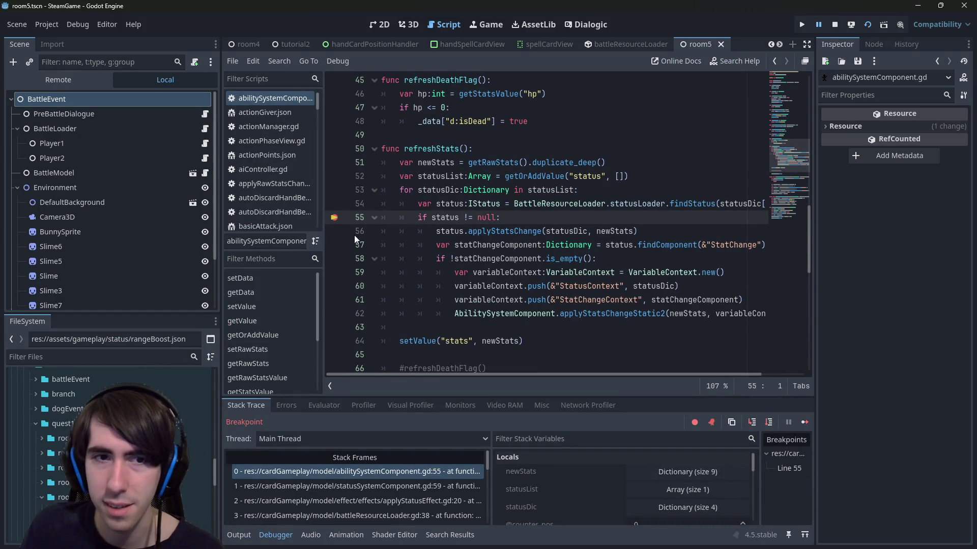
pyautogui.click(334, 219)
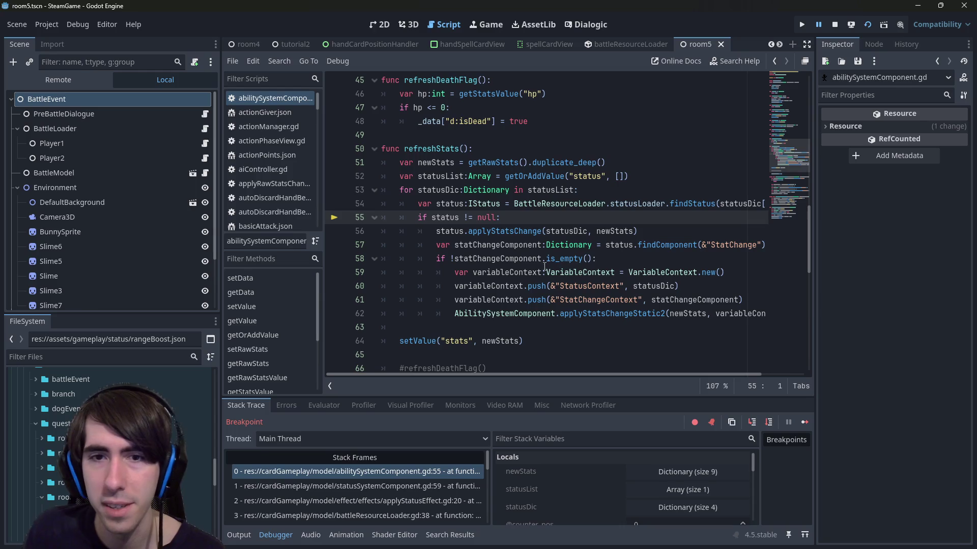
pyautogui.click(487, 258)
pyautogui.click(334, 272)
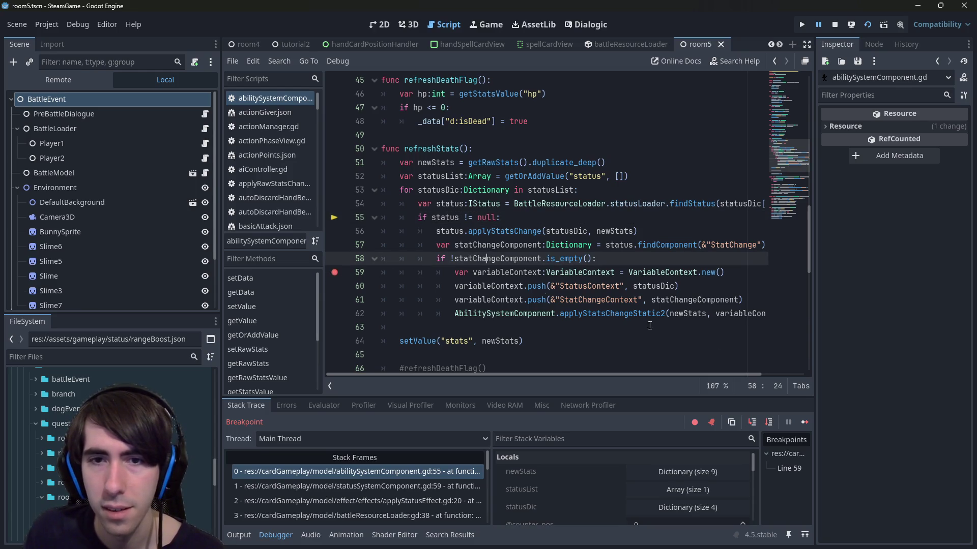
pyautogui.click(802, 426)
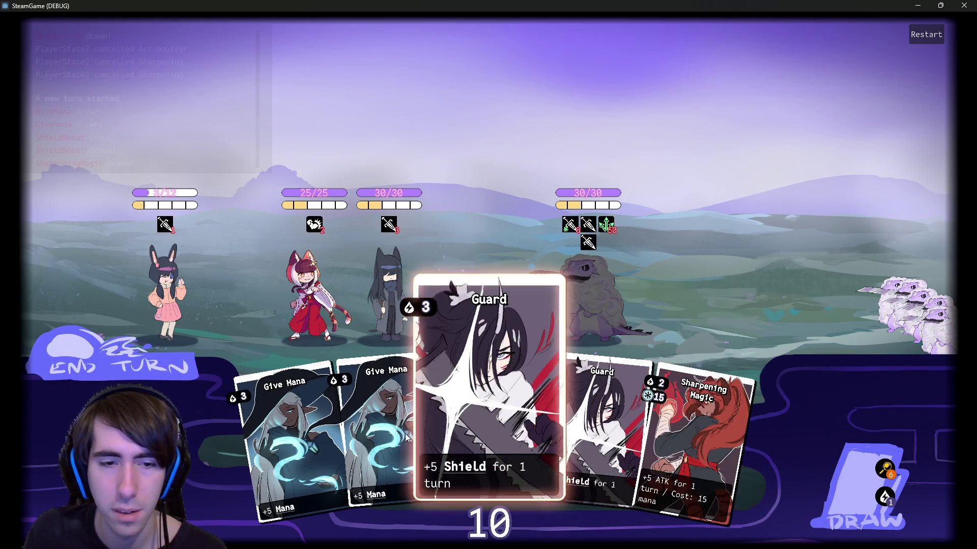
# Play Give Mana on the black cat and red-haired girl, draw two cards, and end the turn.
pyautogui.moveTo(389, 432); pyautogui.dragTo(386, 305)
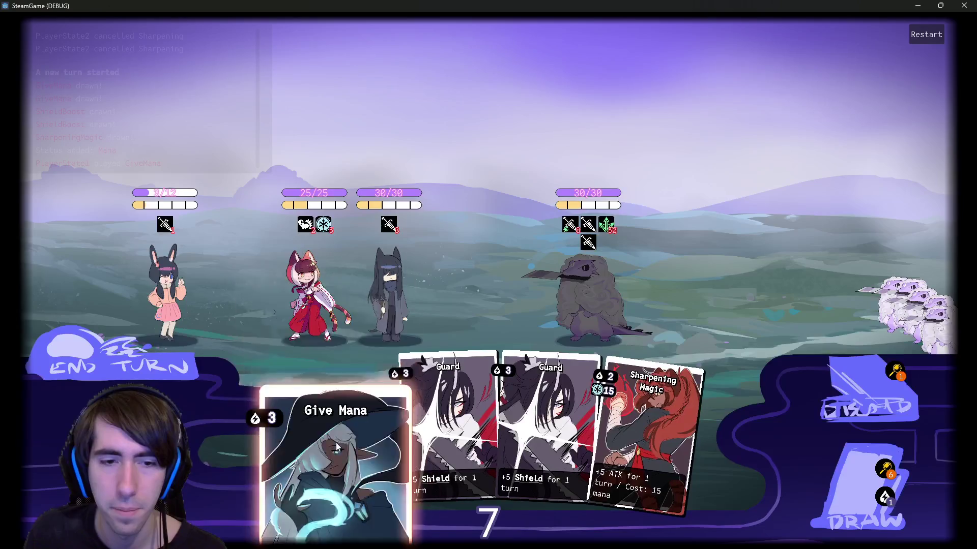
pyautogui.moveTo(335, 442); pyautogui.dragTo(303, 307)
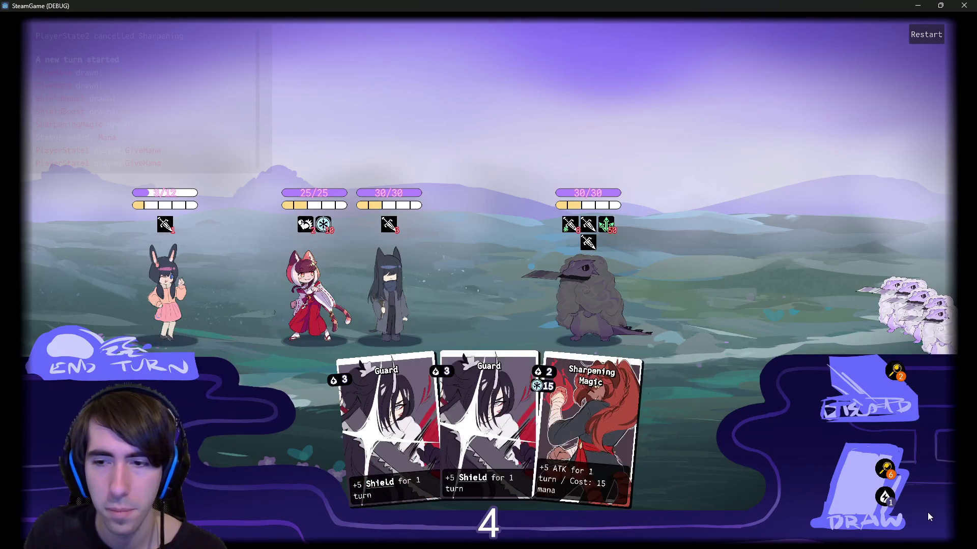
pyautogui.click(840, 501)
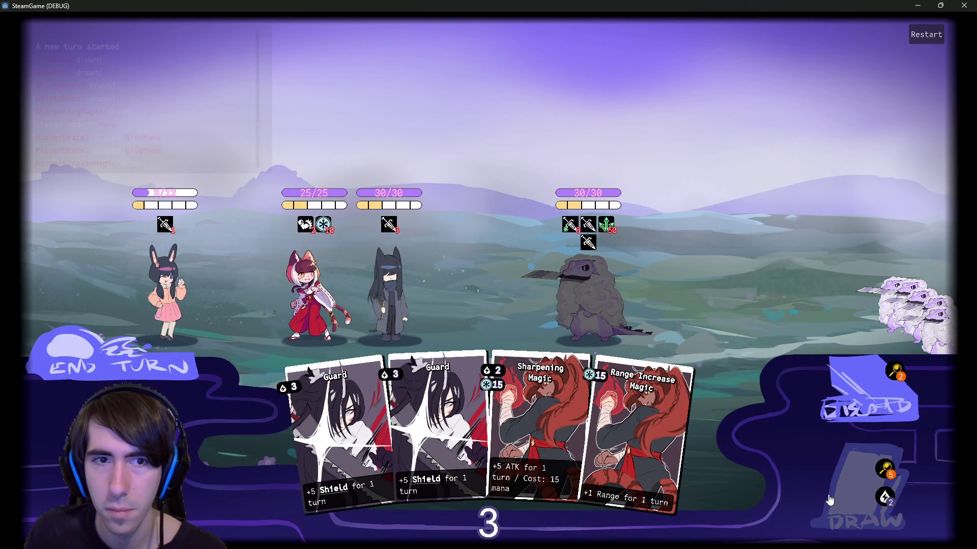
pyautogui.click(830, 500)
pyautogui.click(144, 373)
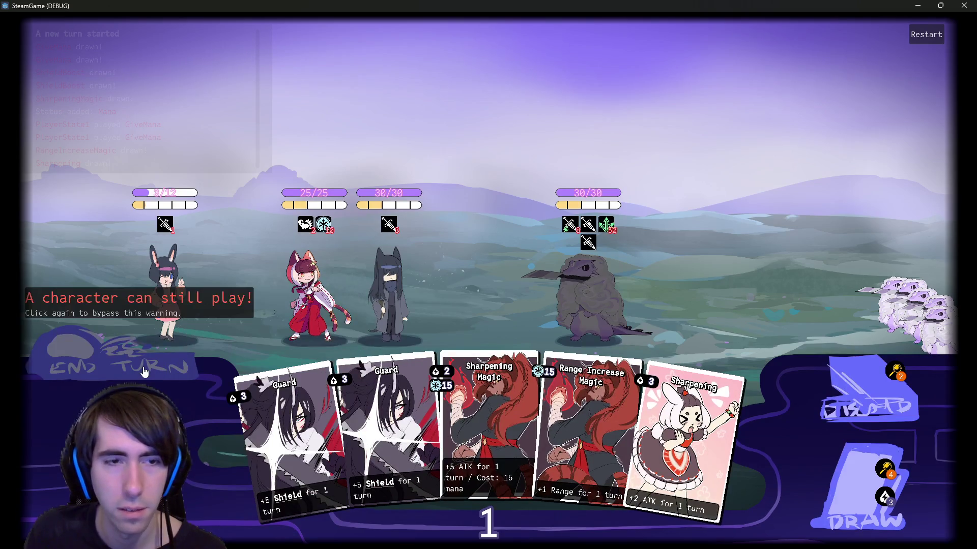
pyautogui.click(144, 373)
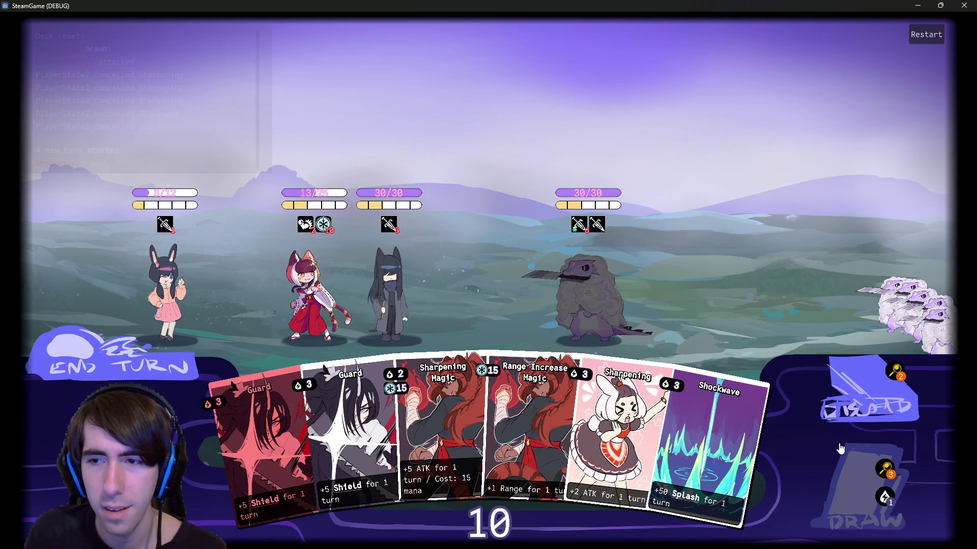
# Check the draw pile, Guard the cat-girl and dark-haired fighter, draw, and attack the enemy.
pyautogui.click(841, 450)
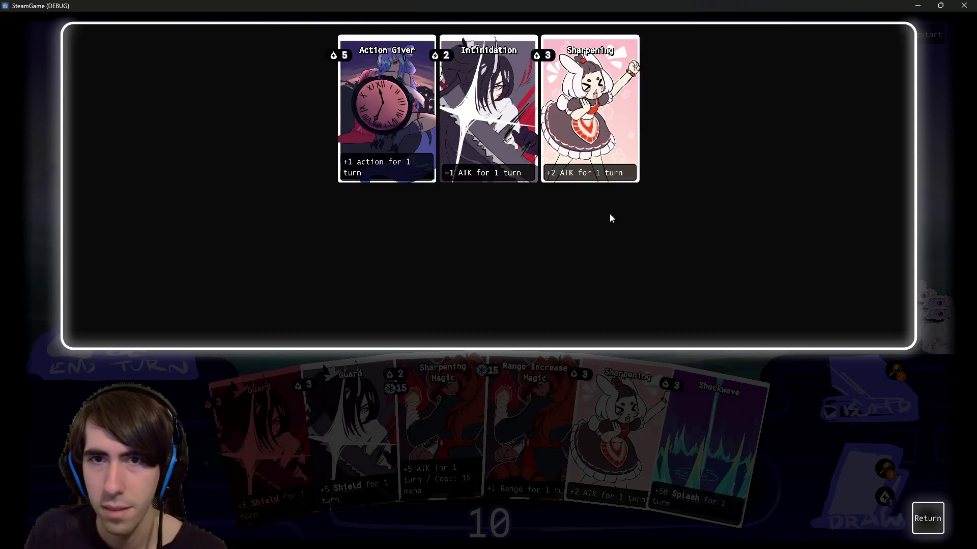
pyautogui.click(927, 518)
pyautogui.moveTo(258, 445); pyautogui.dragTo(285, 279)
pyautogui.moveTo(265, 447); pyautogui.dragTo(385, 294)
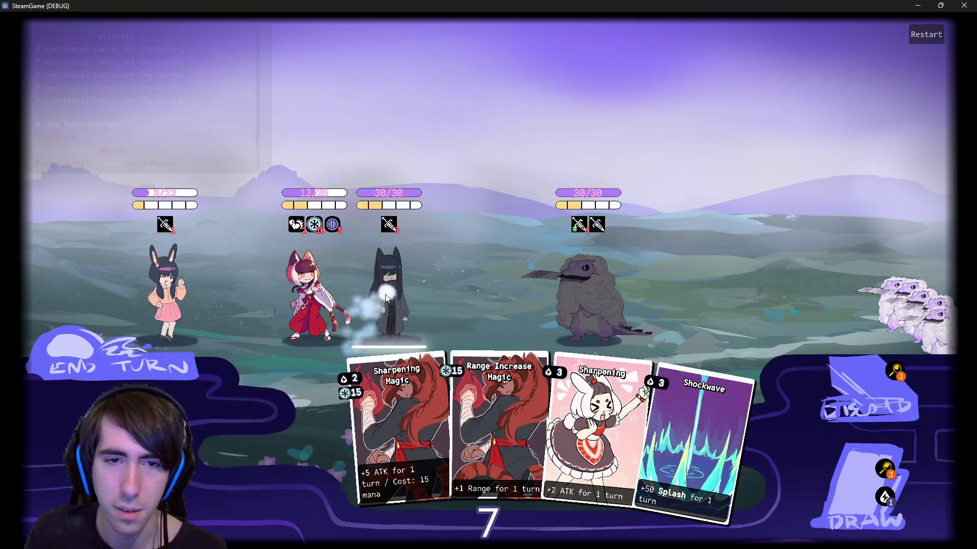
pyautogui.click(860, 486)
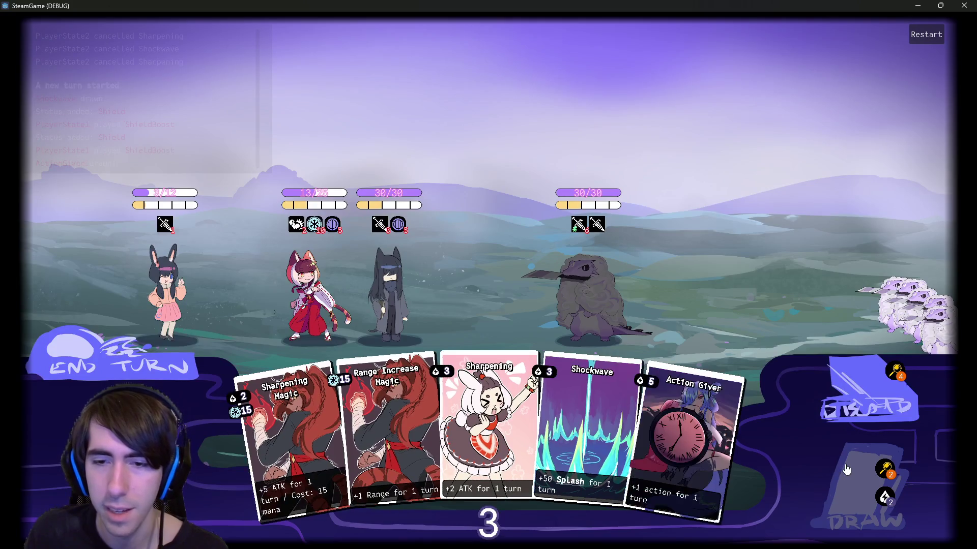
pyautogui.click(860, 486)
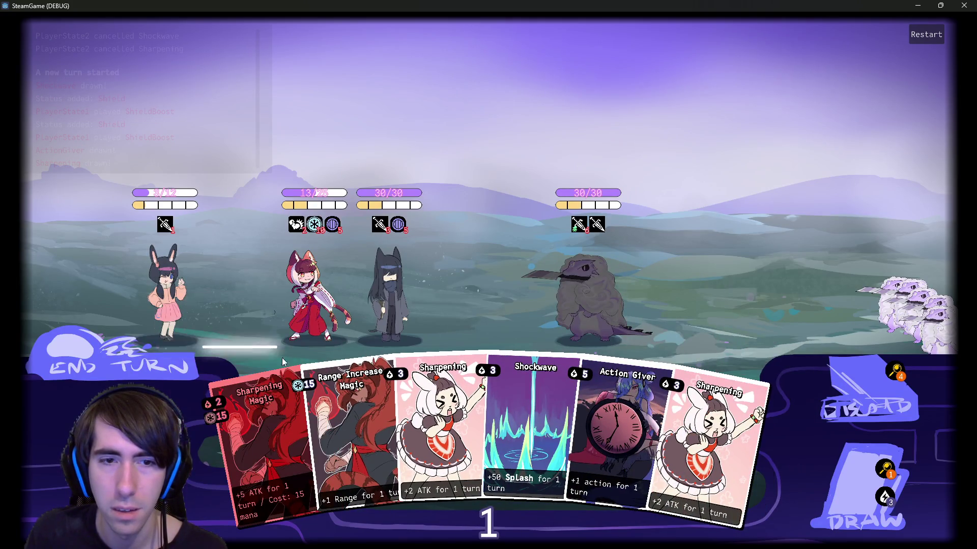
pyautogui.click(267, 292)
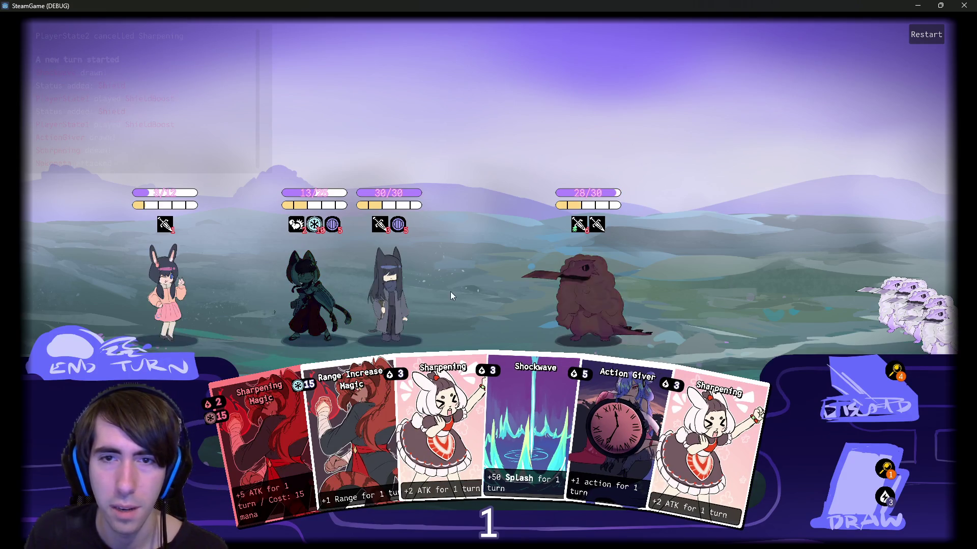
pyautogui.click(577, 303)
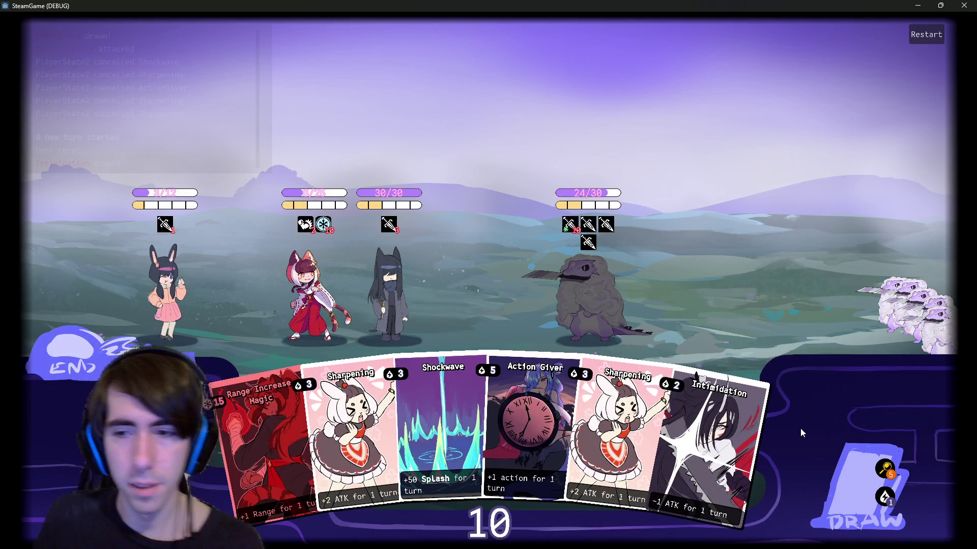
# Draw a card, then play Give Mana and Range Increase Magic on the cat-girl.
pyautogui.click(839, 453)
pyautogui.moveTo(753, 451)
pyautogui.mouseDown()
pyautogui.moveTo(471, 315)
pyautogui.moveTo(306, 295)
pyautogui.mouseUp()
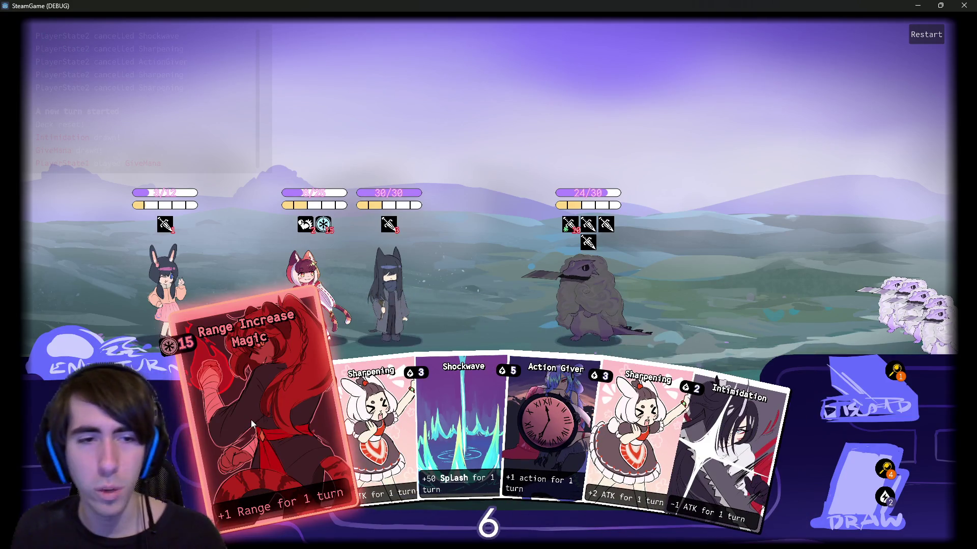
pyautogui.moveTo(251, 420); pyautogui.dragTo(303, 307)
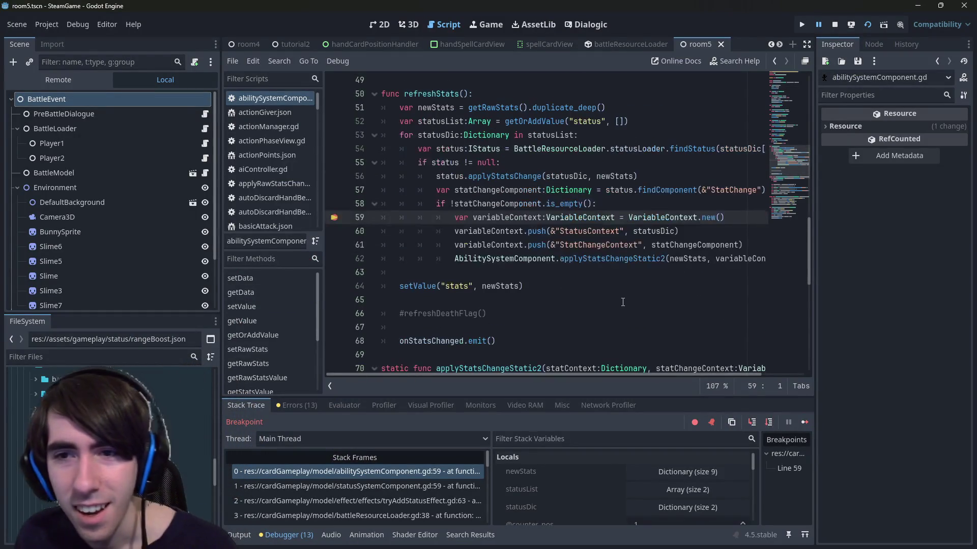
# Step over three lines, step into applyStatsChangeStatic2, and resolve statName.
pyautogui.click(768, 422)
pyautogui.click(768, 422)
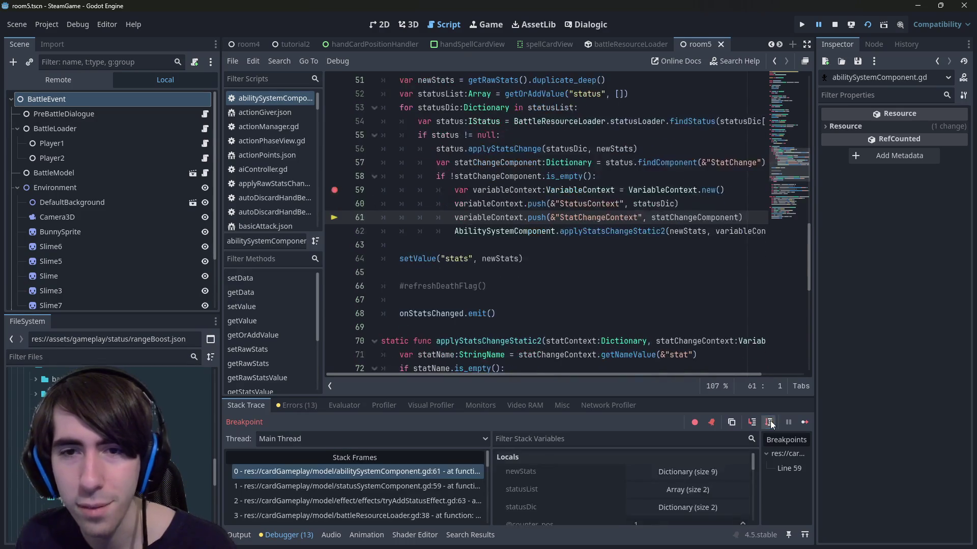
pyautogui.click(768, 422)
pyautogui.click(752, 422)
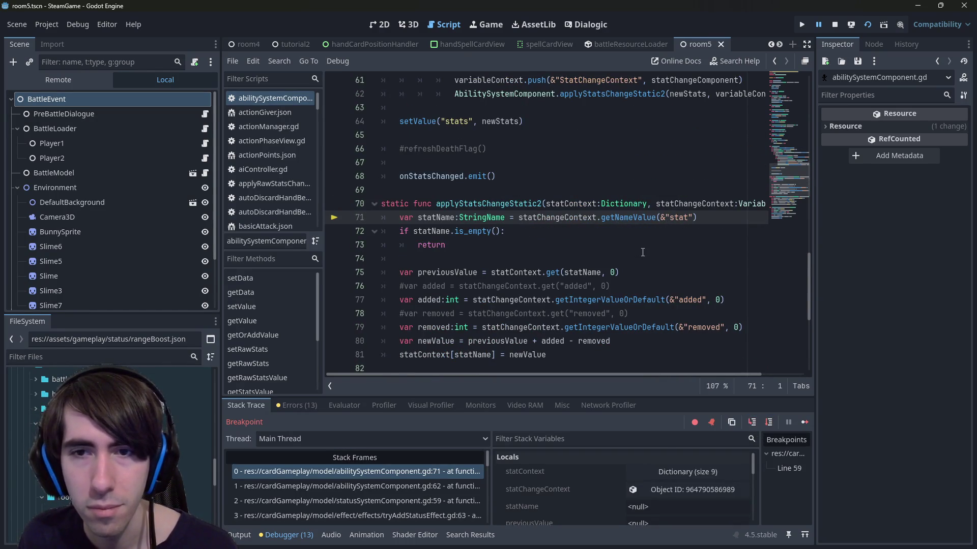
pyautogui.moveTo(637, 222)
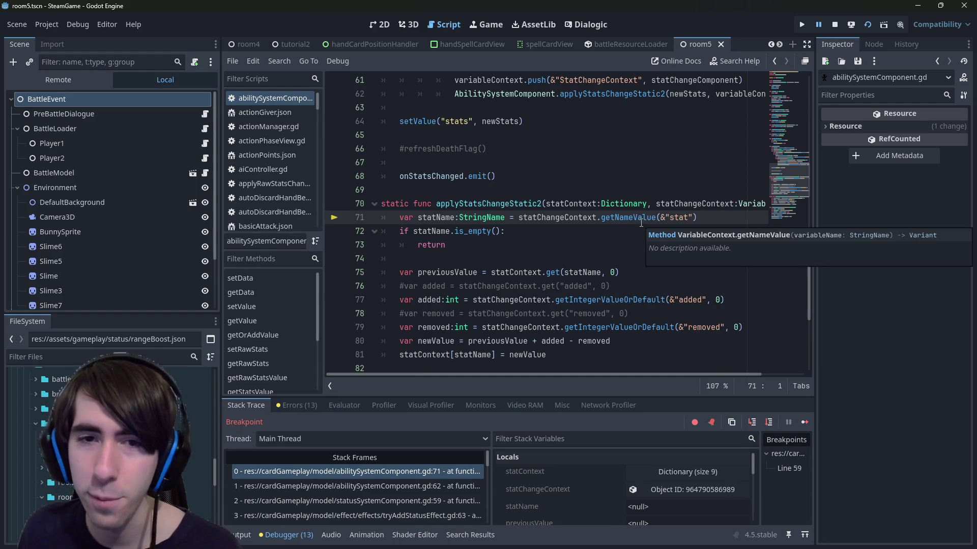
pyautogui.click(769, 423)
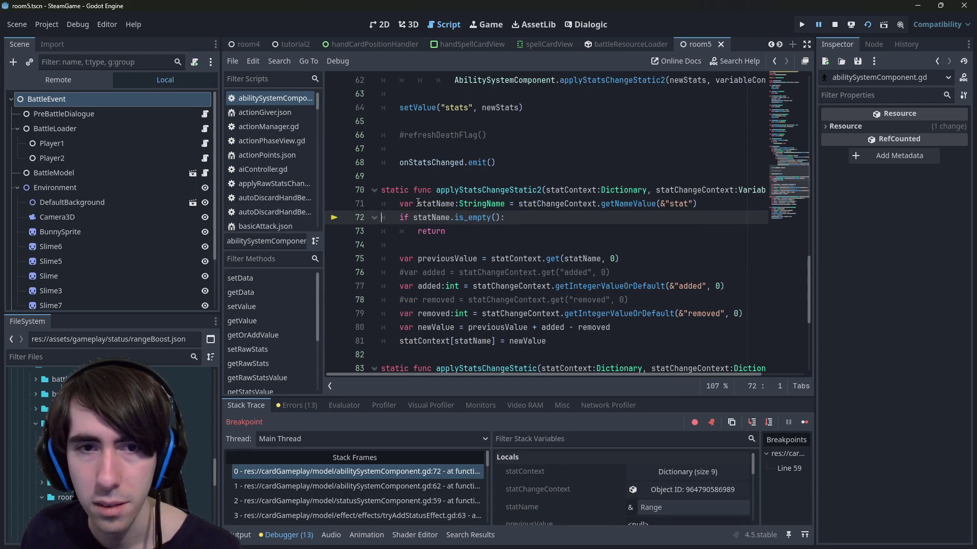
pyautogui.doubleClick(435, 203)
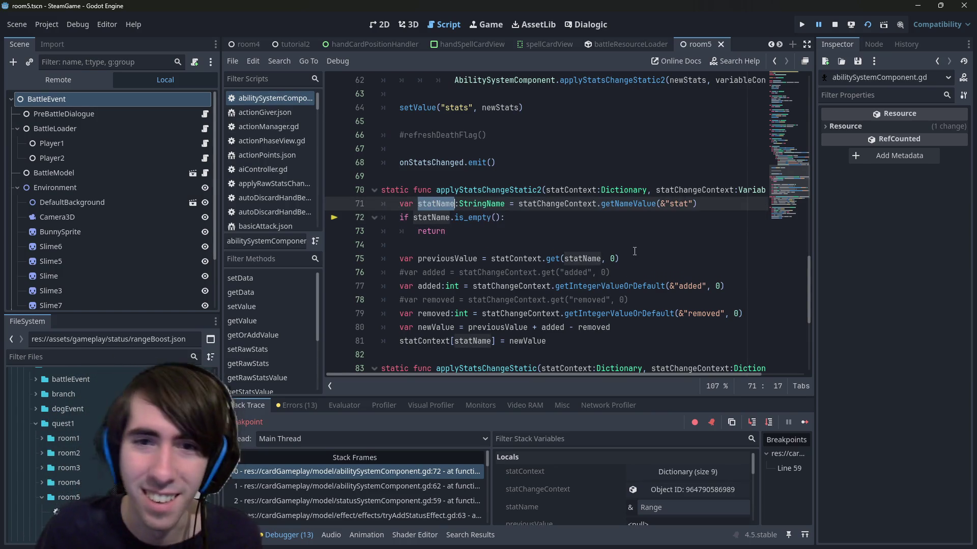
# Step to the added line, inspect statContext and statName (Range), then stop debugging.
pyautogui.click(769, 422)
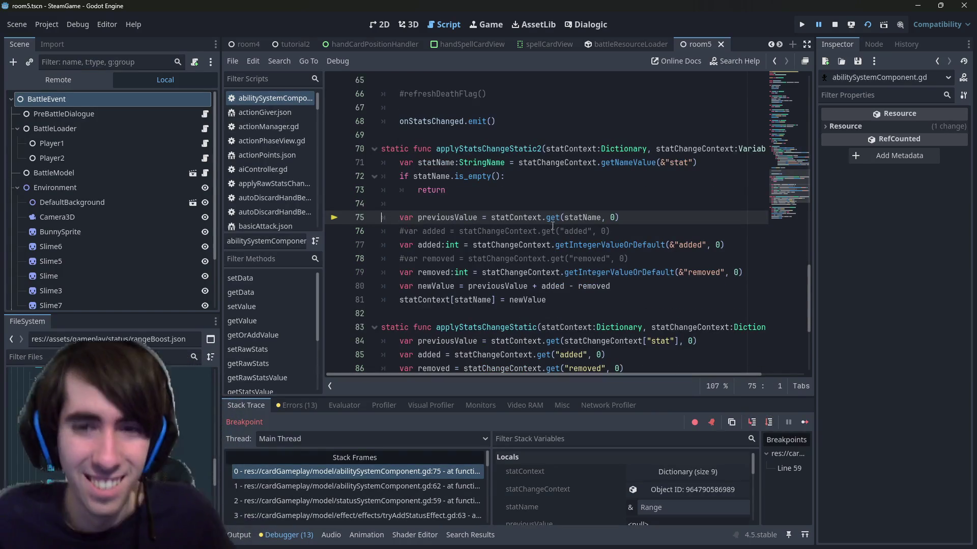
pyautogui.click(768, 422)
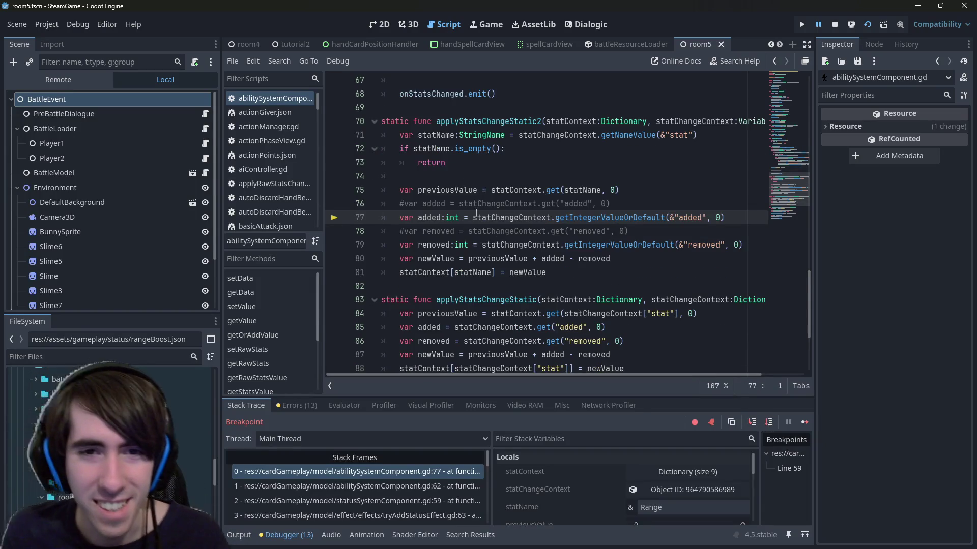
pyautogui.moveTo(451, 192)
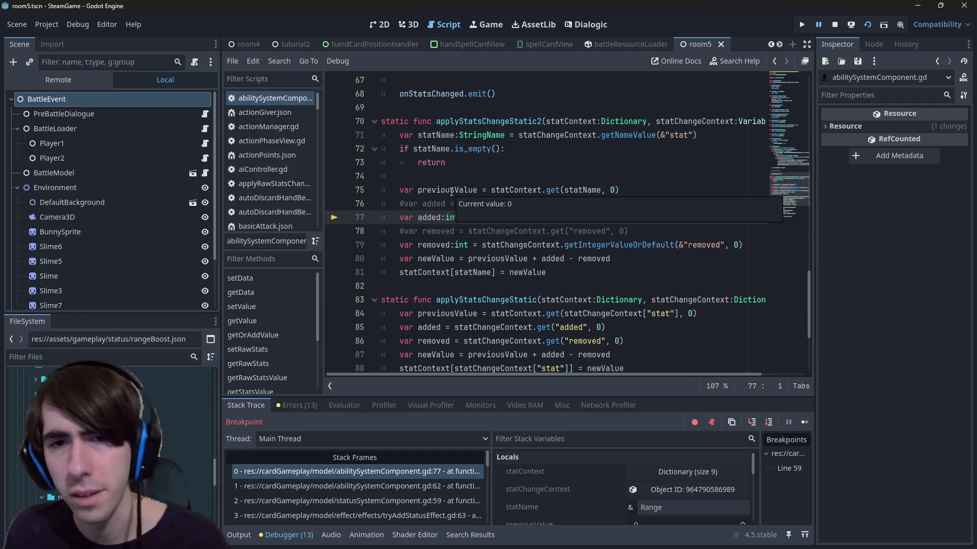
pyautogui.click(591, 173)
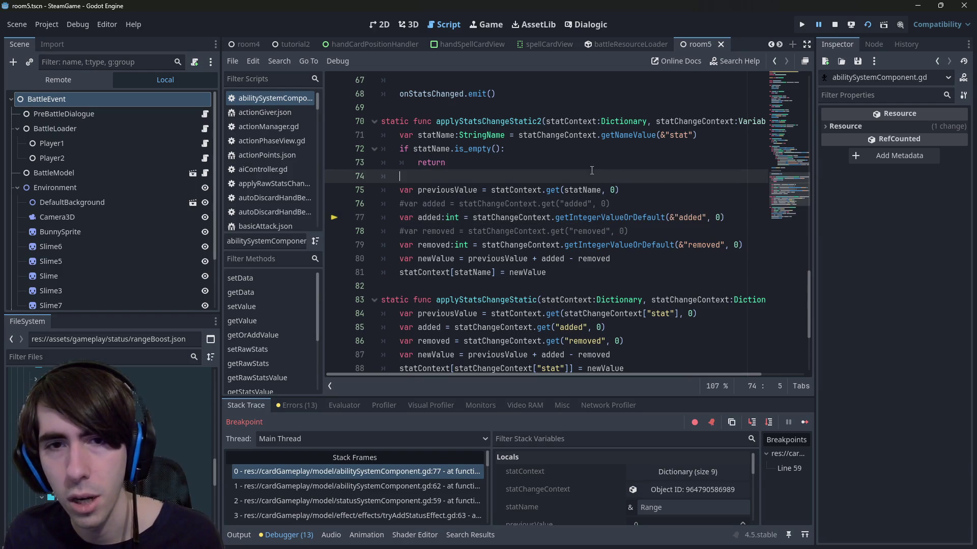
pyautogui.moveTo(510, 189)
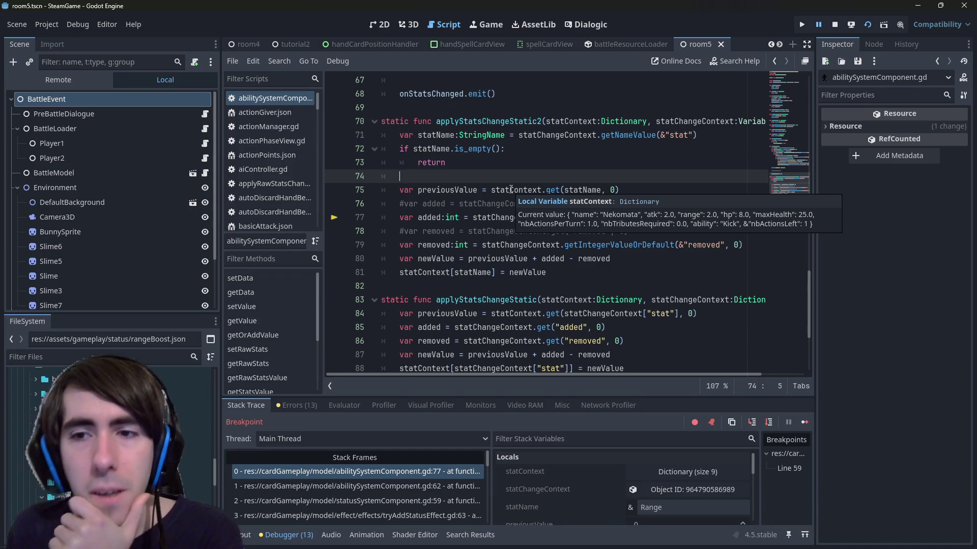
pyautogui.doubleClick(576, 186)
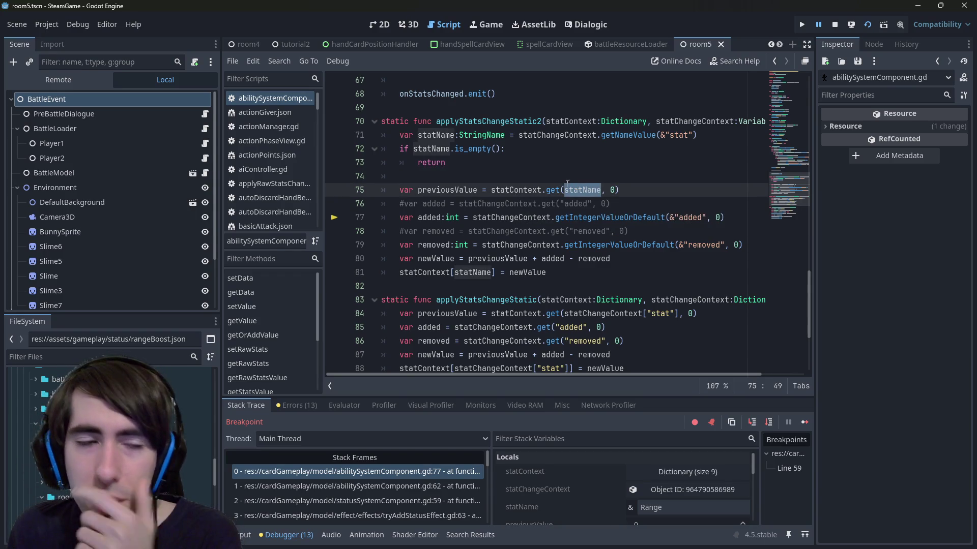
pyautogui.click(836, 26)
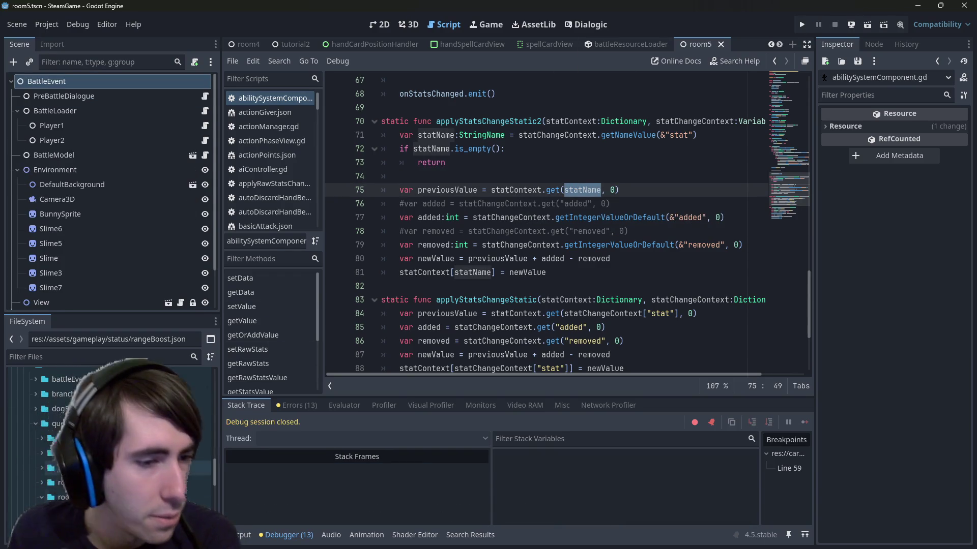
# Lowercase rangeBoost.json's stat value to "range", save, and run the current scene.
pyautogui.click(774, 61)
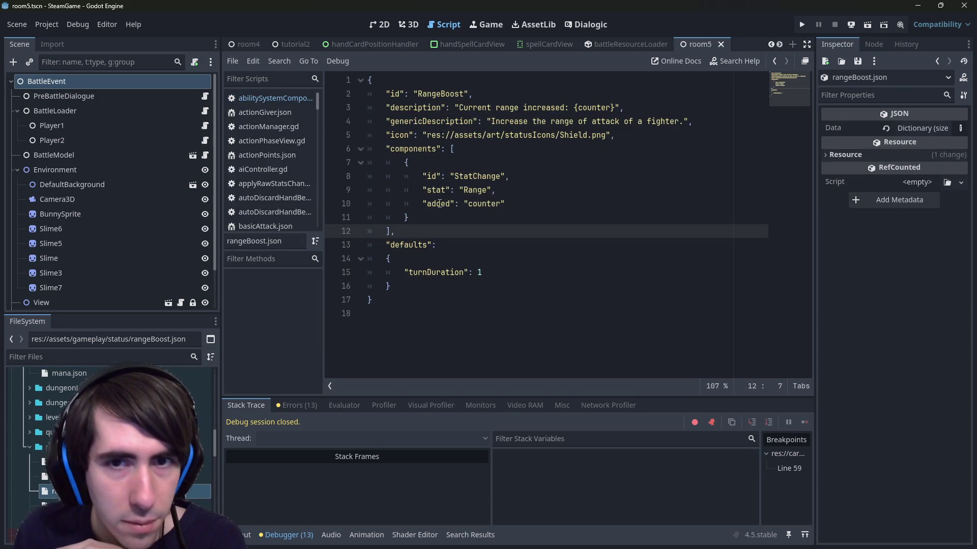
pyautogui.click(469, 190)
pyautogui.press('BackSpace')
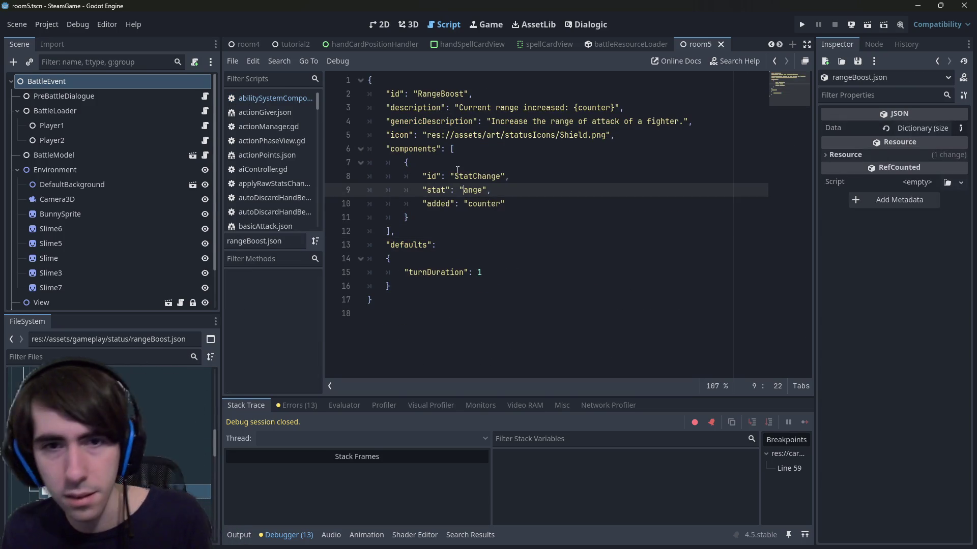
pyautogui.write('r')
pyautogui.click(520, 177)
pyautogui.hotkey('ctrl', 's')
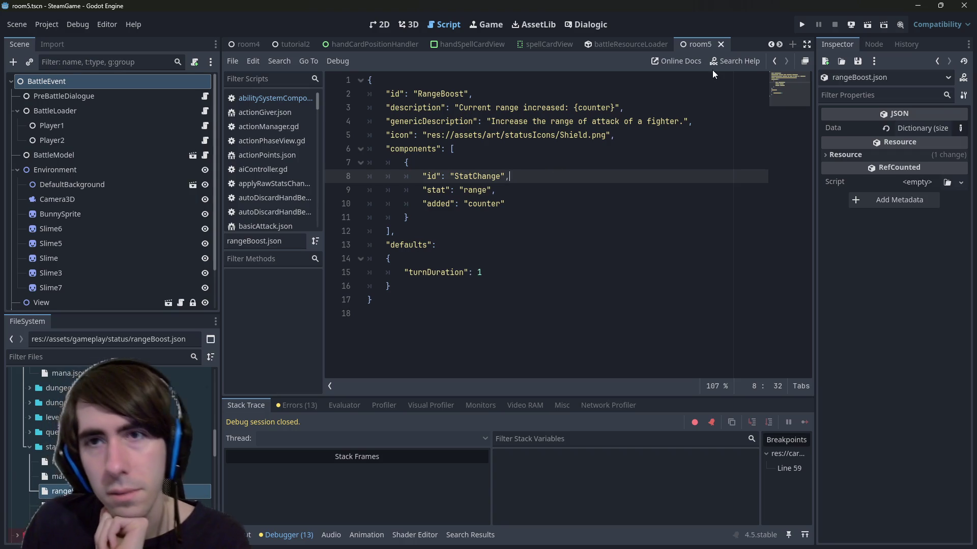
pyautogui.click(868, 24)
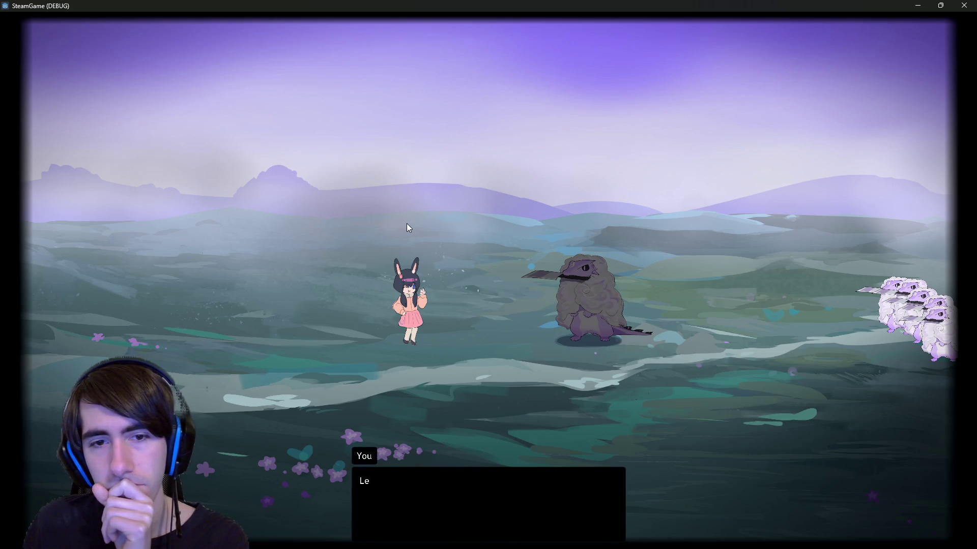
# Place the fox-girl, play Give Mana on her and Guard on the middle ninja, then end the turn.
pyautogui.click(407, 228)
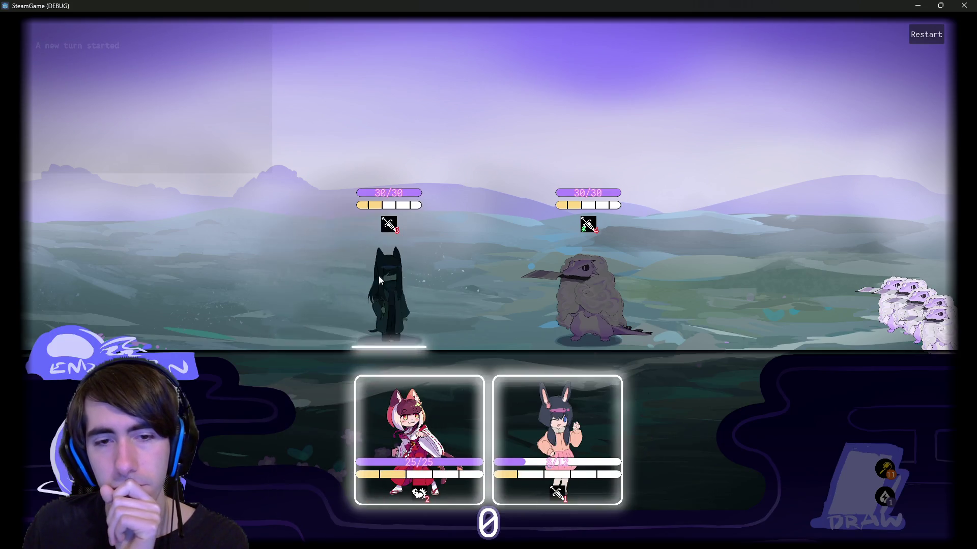
pyautogui.moveTo(417, 437)
pyautogui.mouseDown()
pyautogui.moveTo(250, 273)
pyautogui.moveTo(237, 280)
pyautogui.mouseUp()
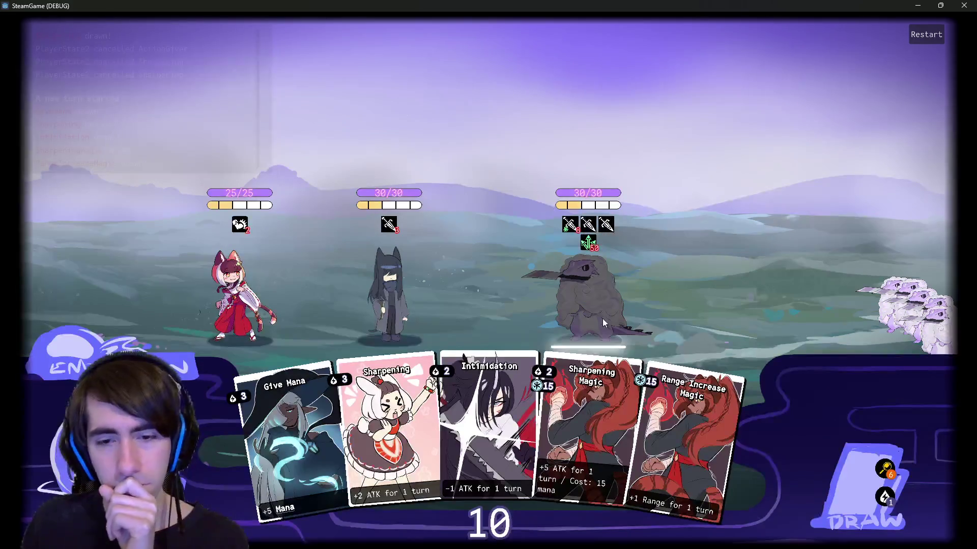
pyautogui.moveTo(285, 432); pyautogui.dragTo(340, 318)
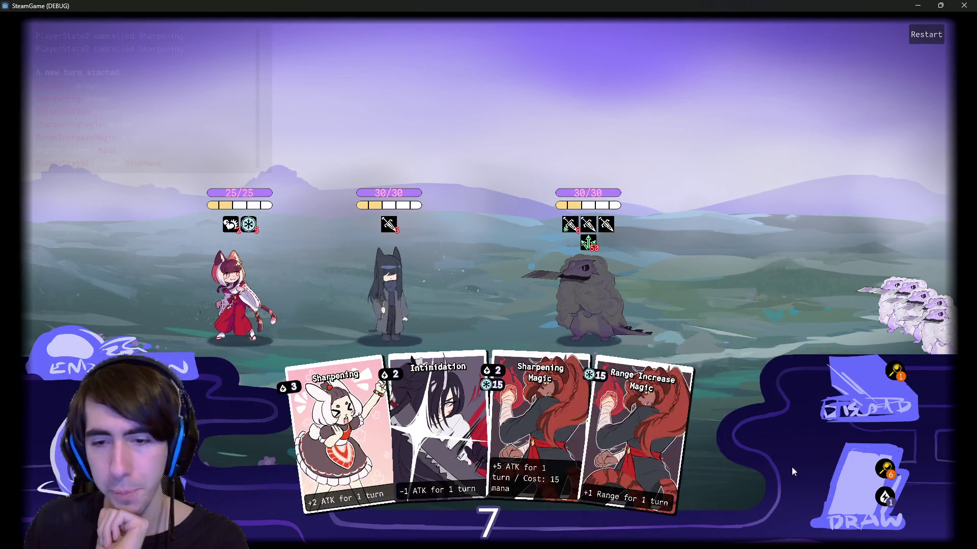
pyautogui.click(859, 486)
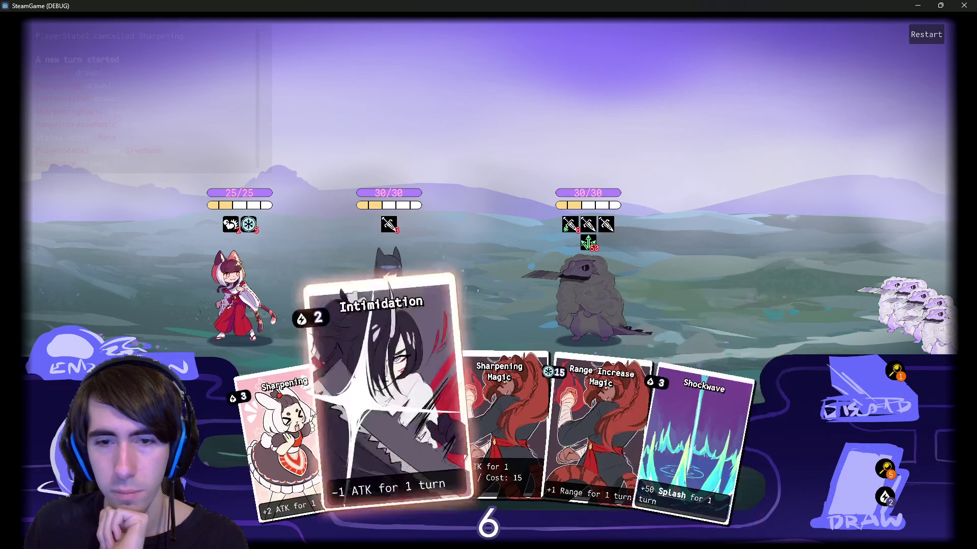
pyautogui.click(860, 486)
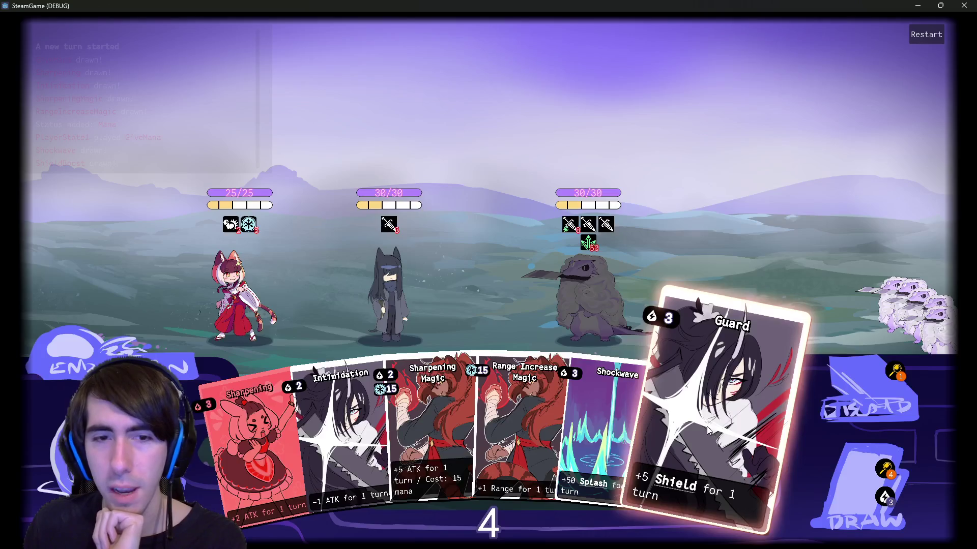
pyautogui.moveTo(765, 437); pyautogui.dragTo(390, 307)
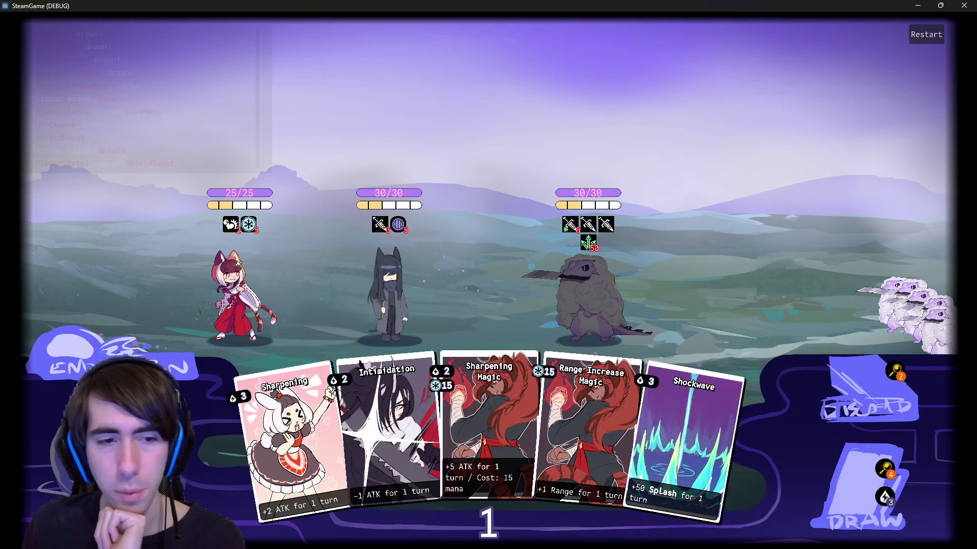
pyautogui.click(153, 369)
pyautogui.click(152, 368)
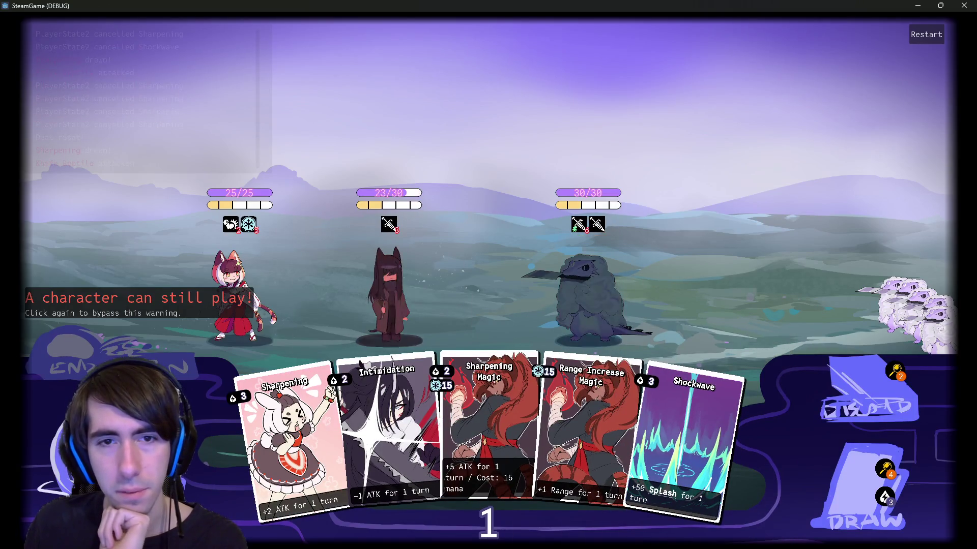
# Play Give Mana on the left girl, draw three cards, and end the second turn.
pyautogui.moveTo(270, 266); pyautogui.dragTo(270, 268)
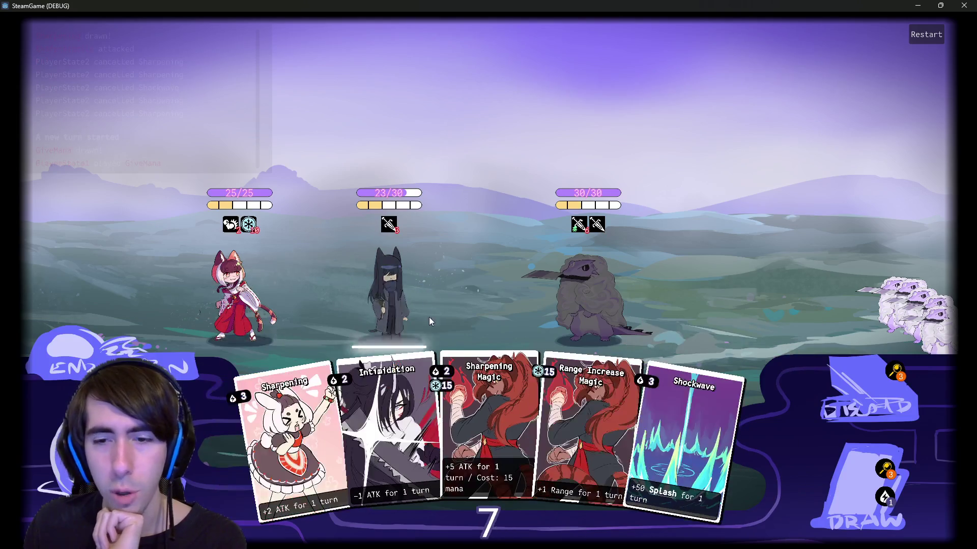
pyautogui.click(829, 467)
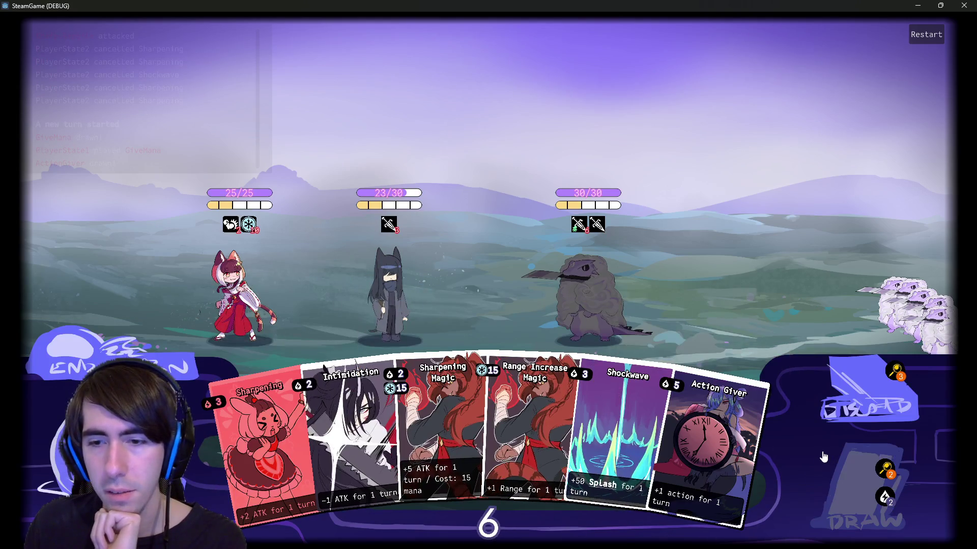
pyautogui.click(846, 473)
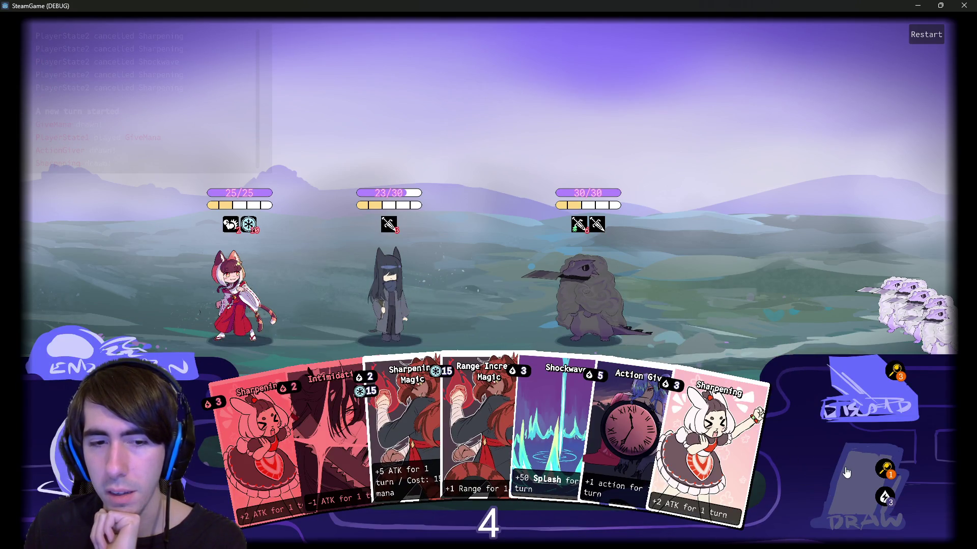
pyautogui.click(846, 473)
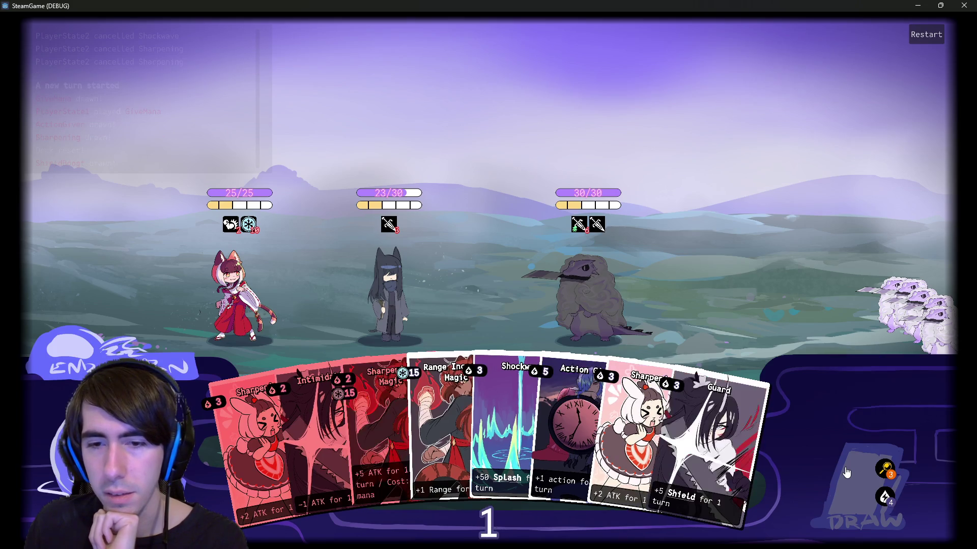
pyautogui.click(117, 354)
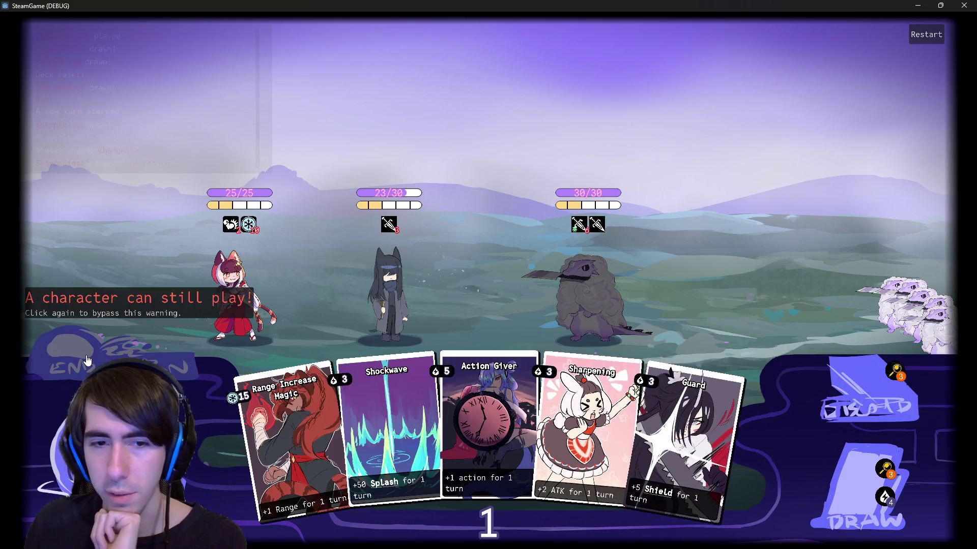
pyautogui.click(117, 354)
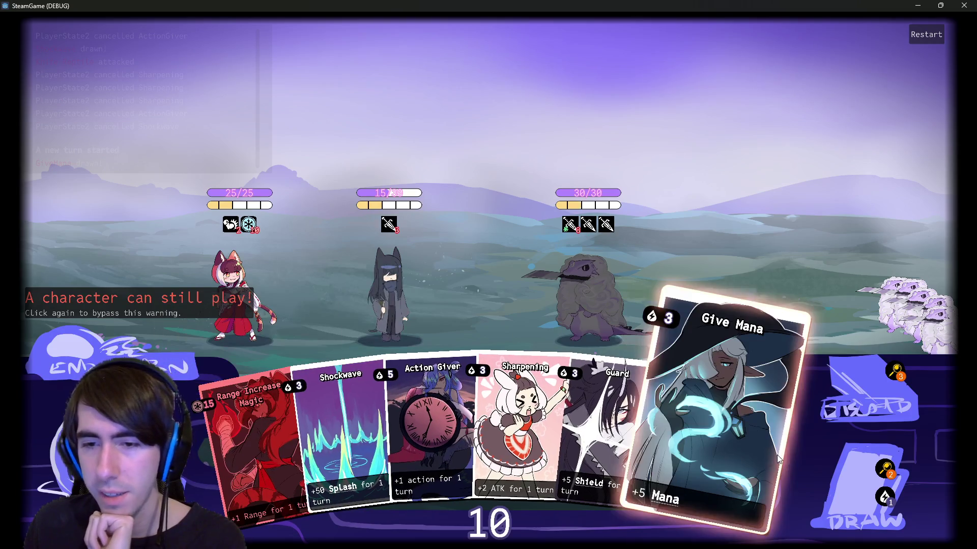
# Make the first character active and cast Range Increase Magic on the fox character.
pyautogui.click(236, 284)
pyautogui.moveTo(249, 225)
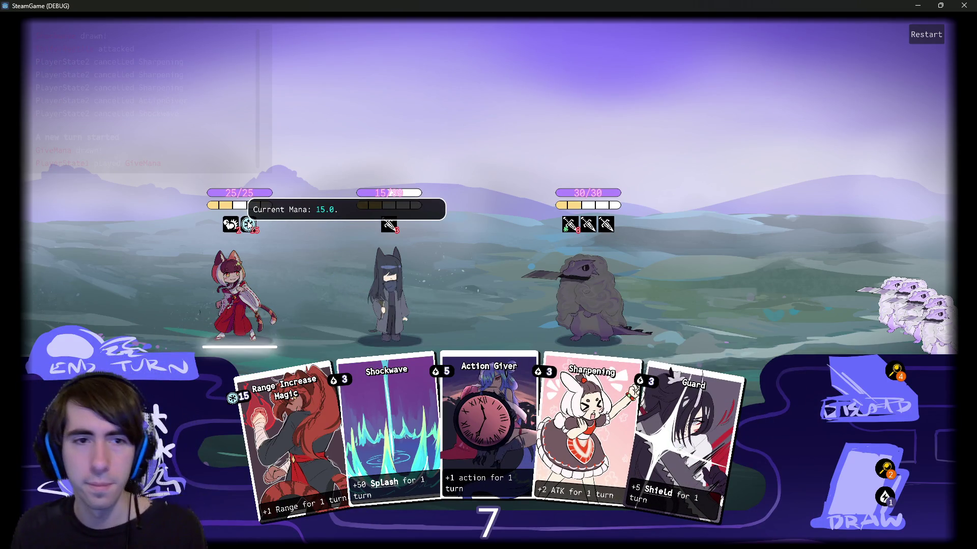
pyautogui.moveTo(230, 113)
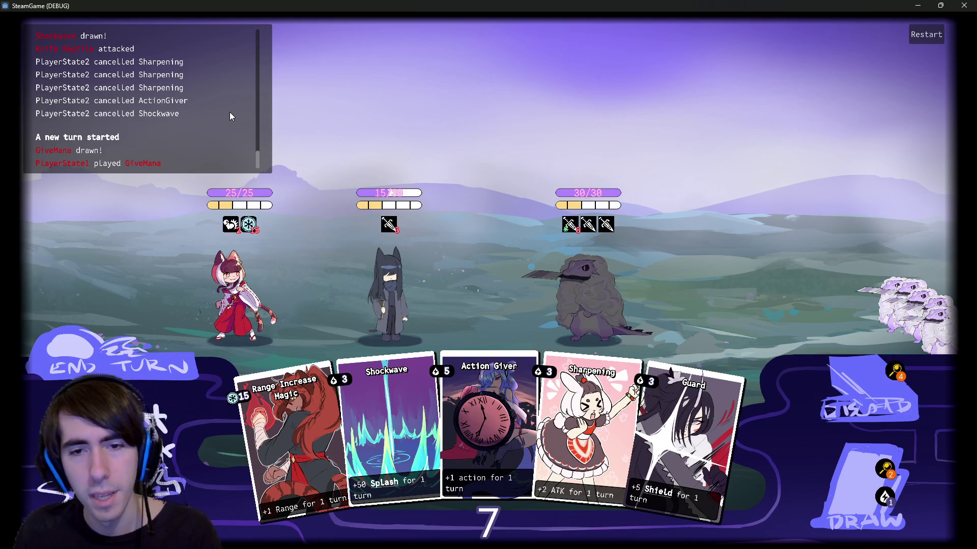
pyautogui.moveTo(452, 408)
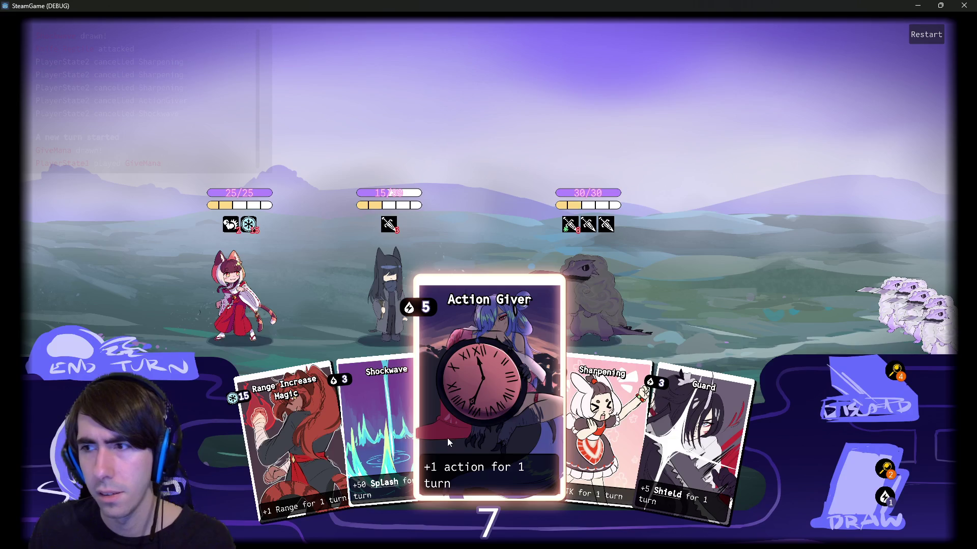
pyautogui.moveTo(300, 450)
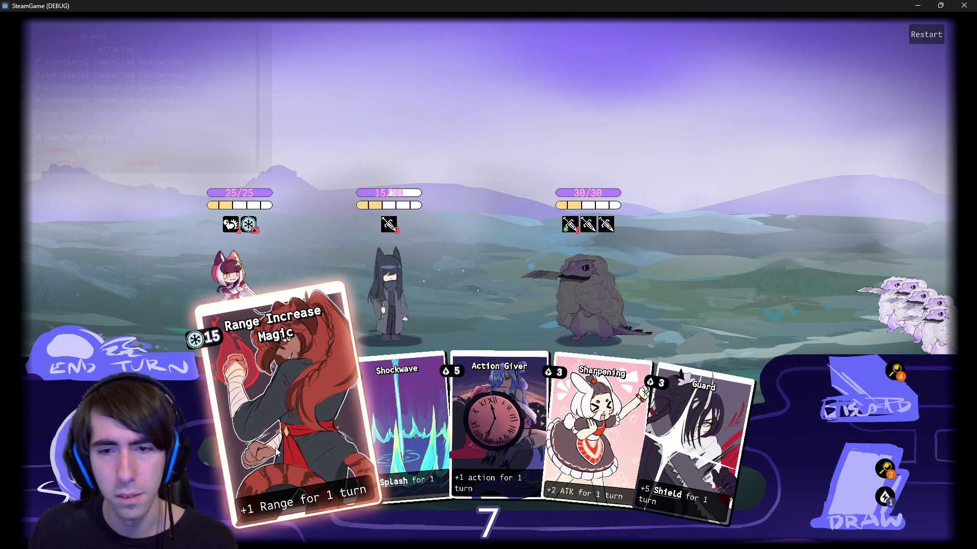
pyautogui.click(275, 451)
pyautogui.click(239, 303)
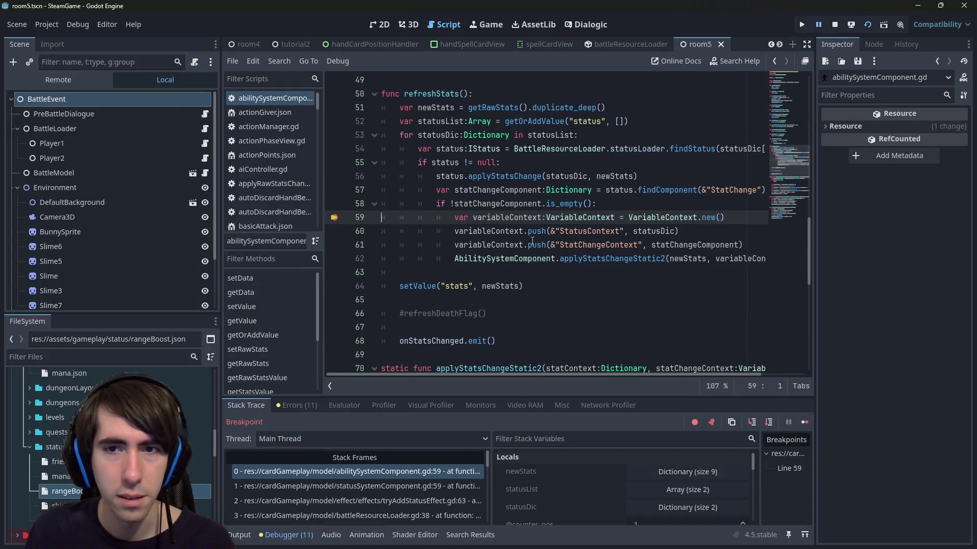
# Step into applyStatsChangeStatic2 and past the empty stat name check to the added value line.
pyautogui.click(771, 423)
pyautogui.click(770, 423)
pyautogui.click(770, 424)
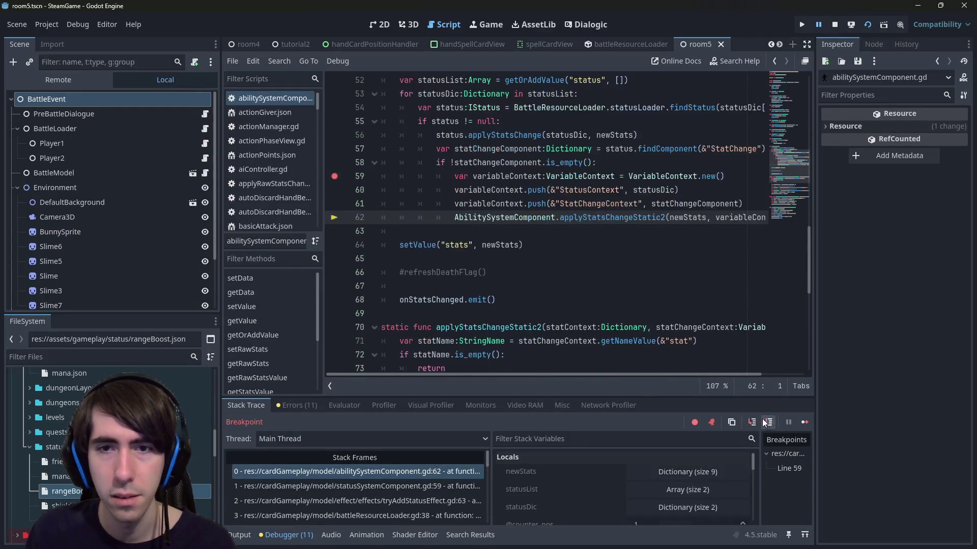
pyautogui.click(752, 422)
pyautogui.click(769, 423)
pyautogui.click(768, 424)
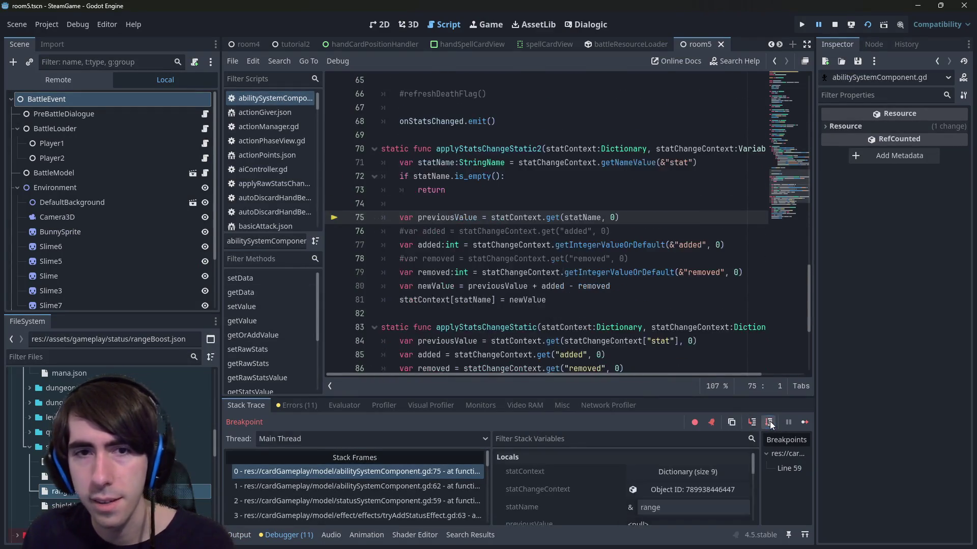
pyautogui.moveTo(427, 166)
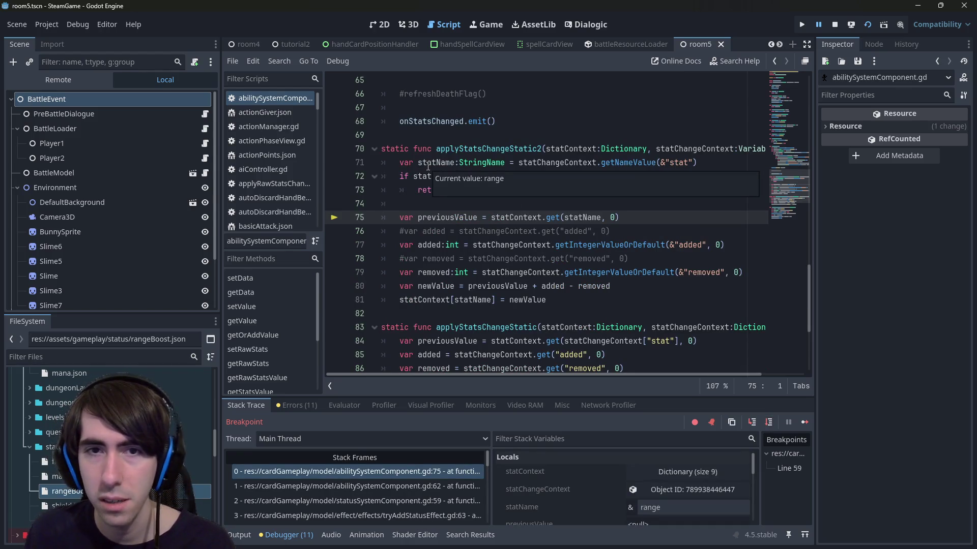
pyautogui.click(768, 423)
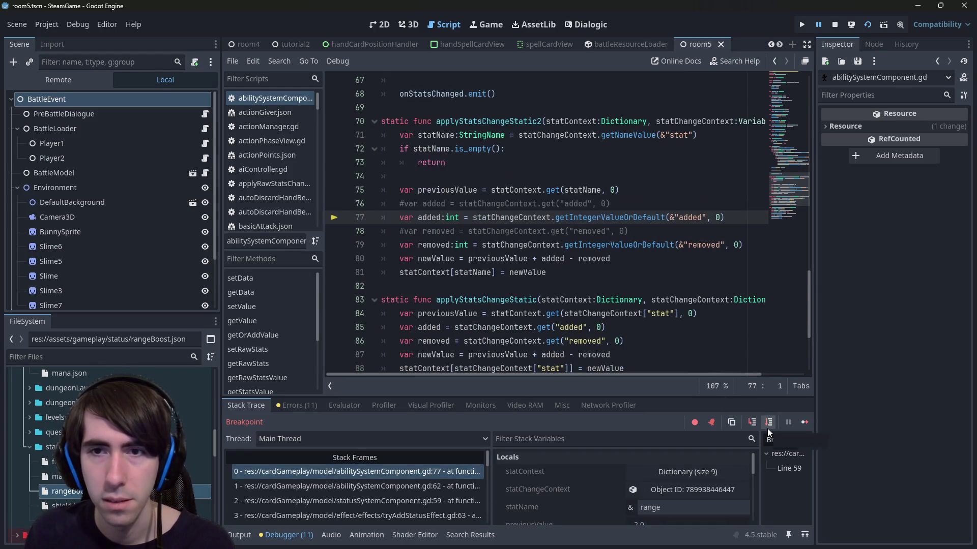
pyautogui.moveTo(438, 189)
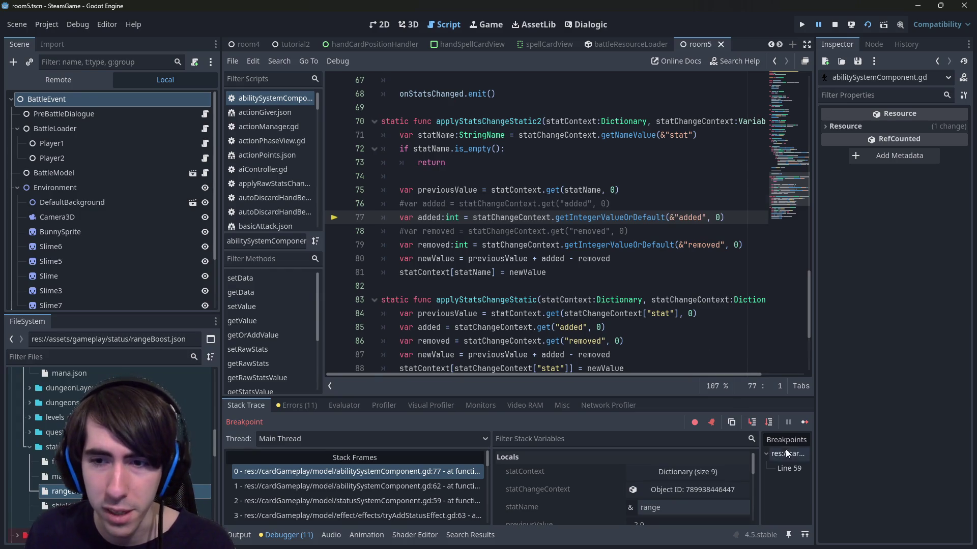
# Step through the removed and new value lines, confirming both resolve to 0, then resume the game.
pyautogui.press('F10')
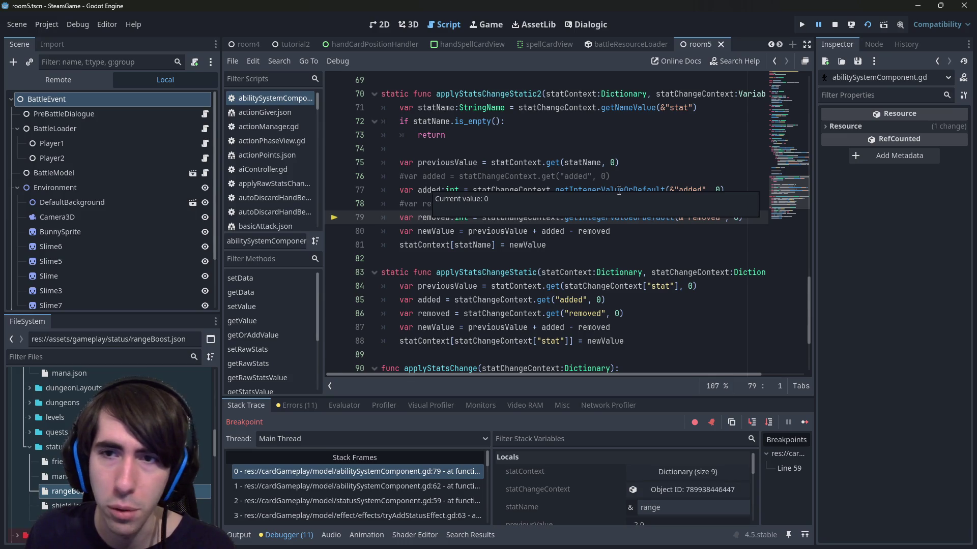
pyautogui.doubleClick(689, 190)
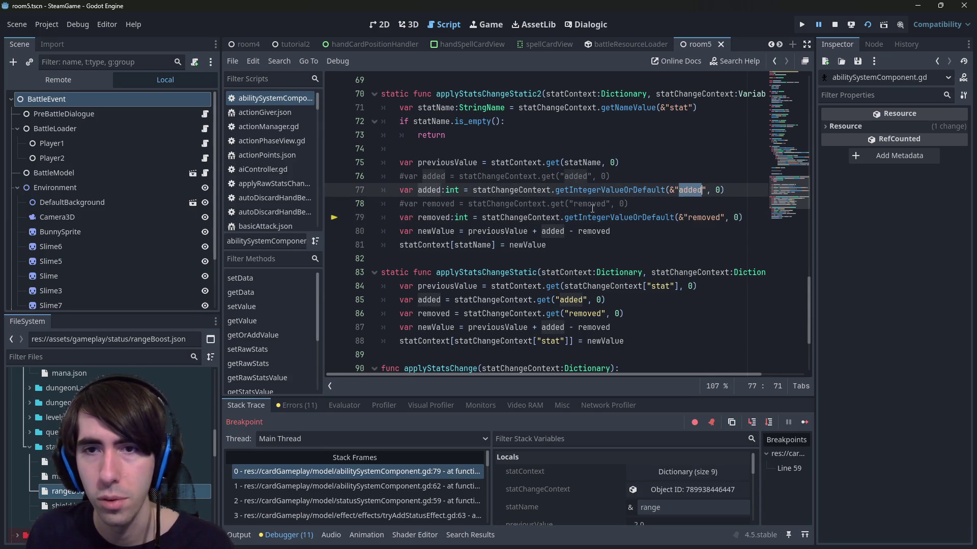
pyautogui.click(598, 191)
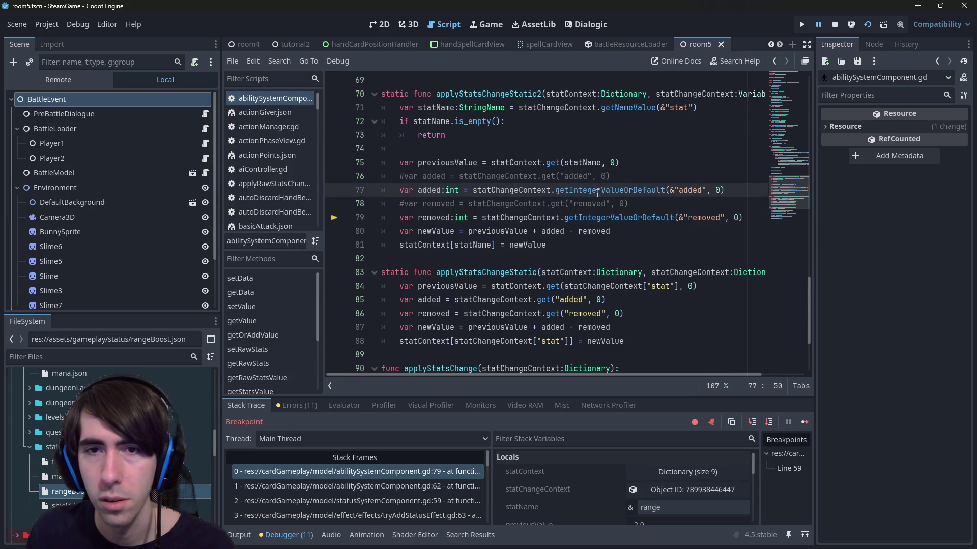
pyautogui.click(768, 423)
pyautogui.moveTo(425, 207)
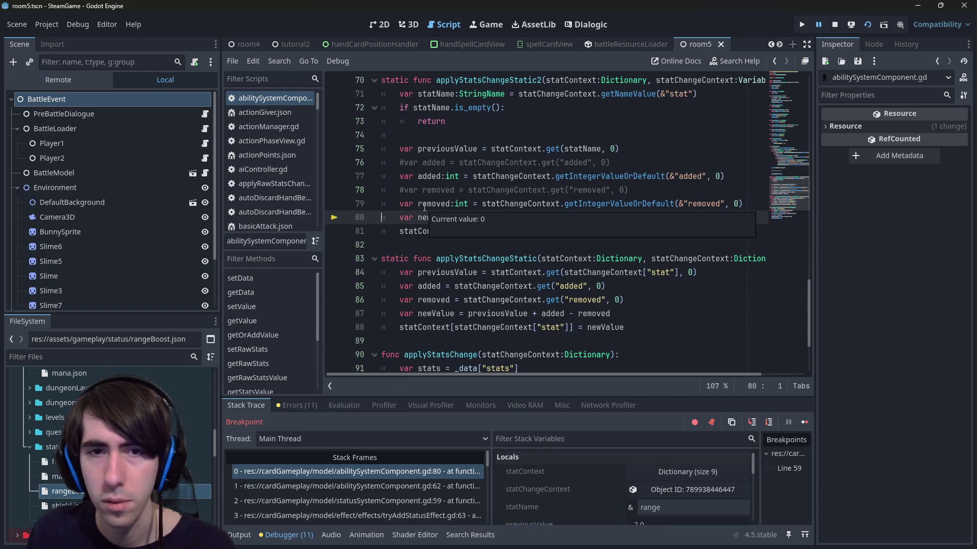
pyautogui.click(768, 422)
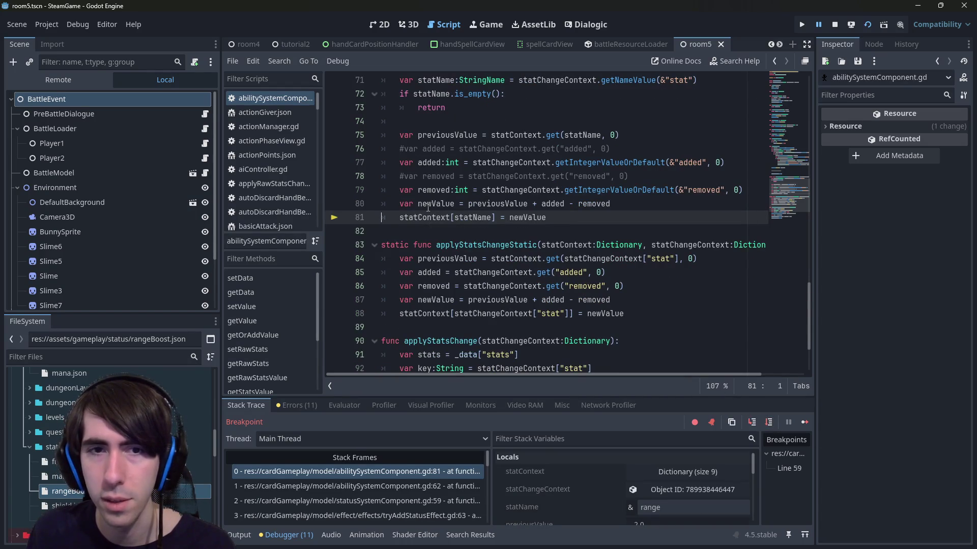
pyautogui.click(803, 423)
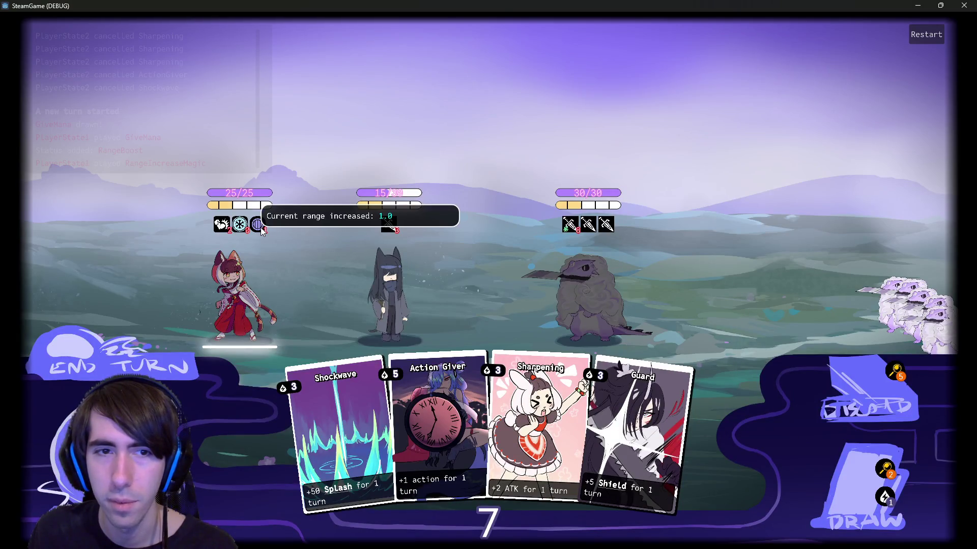
# Add a breakpoint on line 77, then play the Sharpening card on the cat character in the game.
pyautogui.click(918, 5)
pyautogui.click(334, 162)
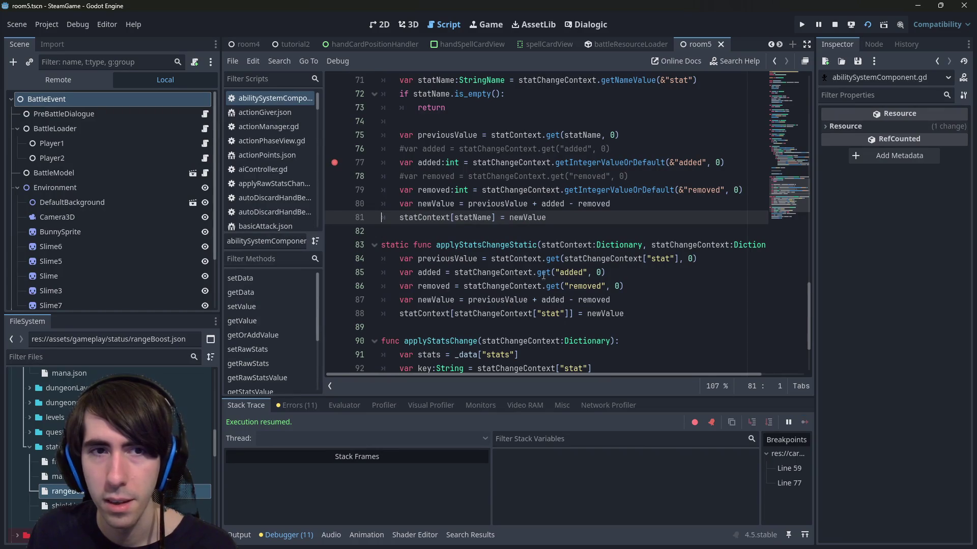
pyautogui.hotkey('alt', 'Tab')
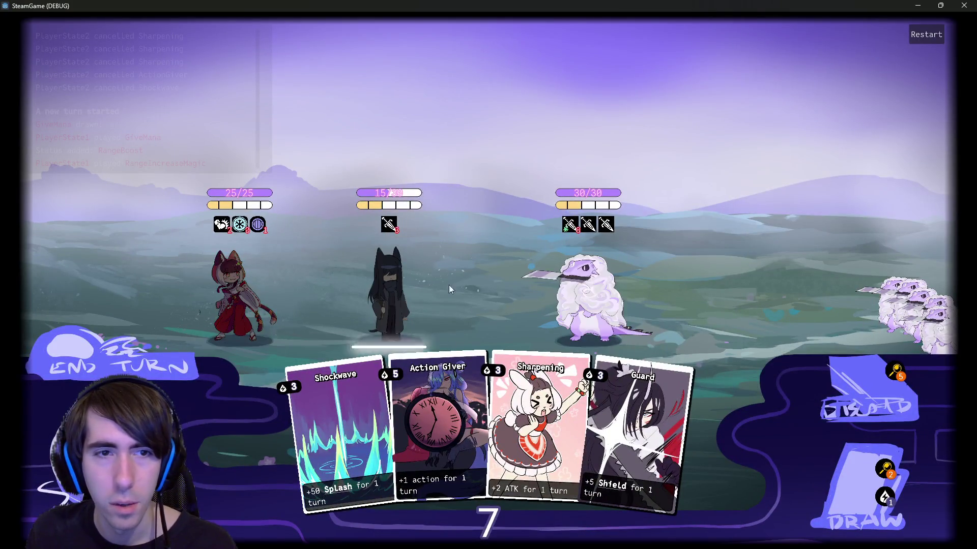
pyautogui.moveTo(539, 407); pyautogui.dragTo(223, 214)
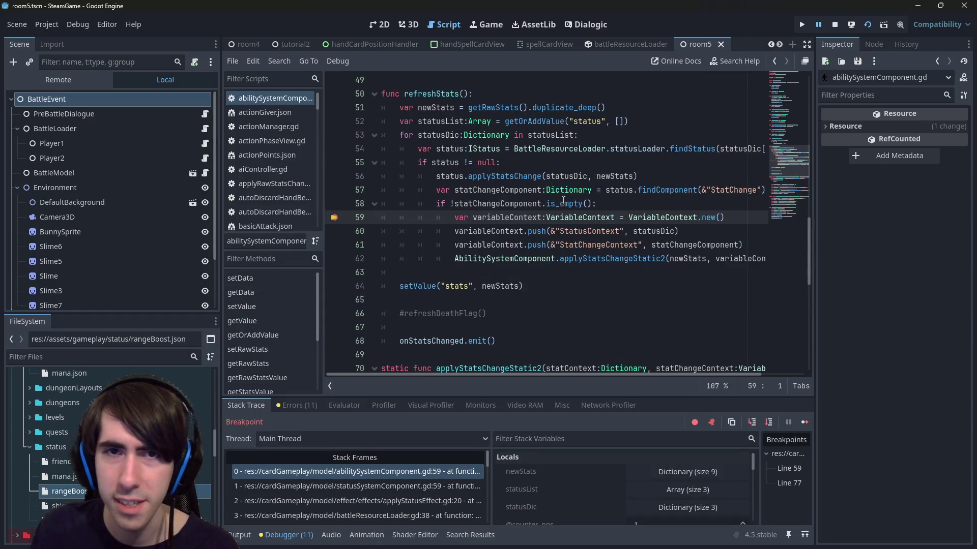
pyautogui.moveTo(563, 200)
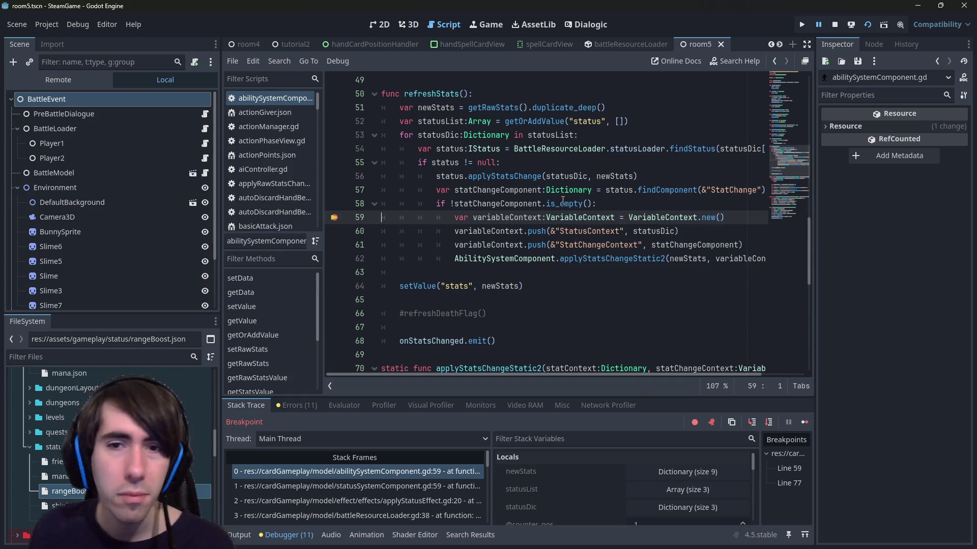
# Step into applyStatsChangeStatic2, continue to the line 77 breakpoint, and step into getIntegerValueOrDefault.
pyautogui.click(769, 422)
pyautogui.click(769, 423)
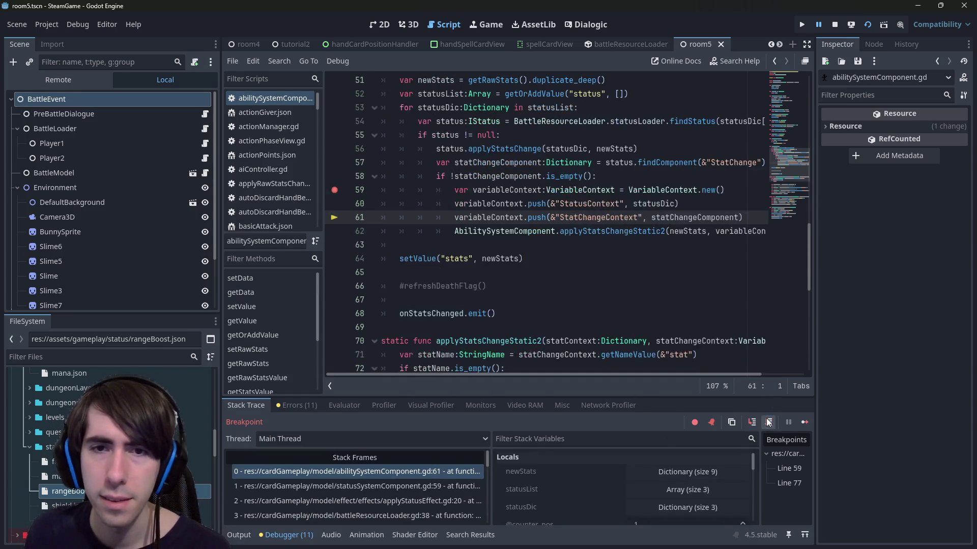
pyautogui.click(768, 422)
pyautogui.click(745, 422)
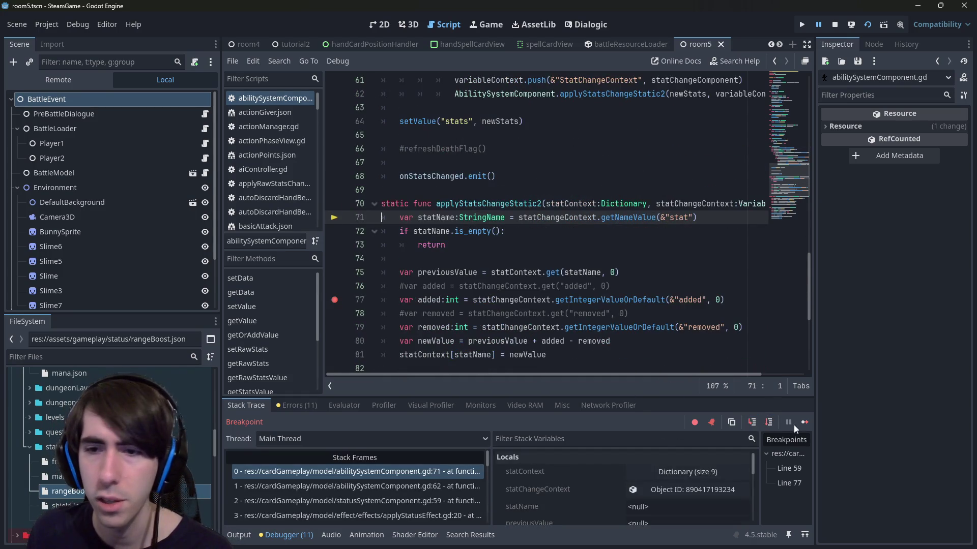
pyautogui.click(799, 426)
pyautogui.click(752, 422)
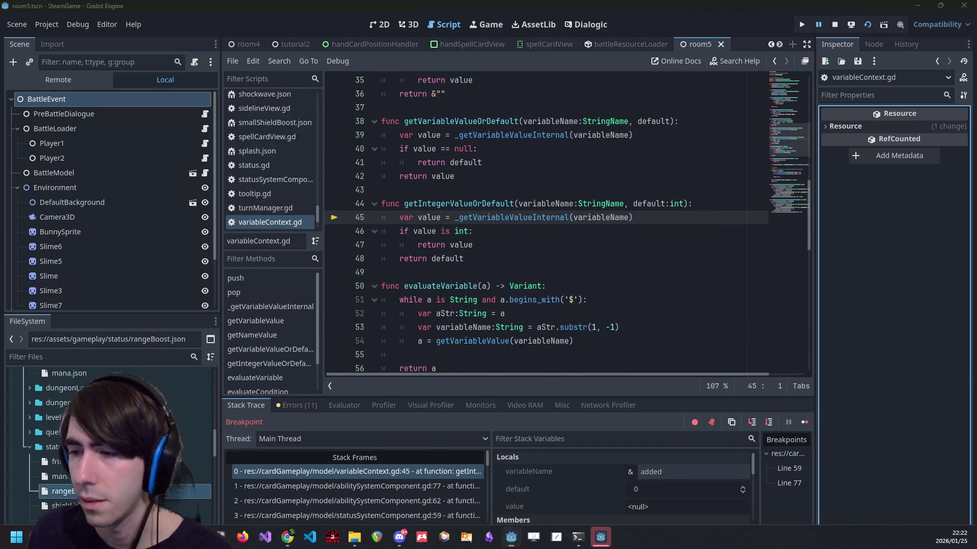
pyautogui.click(601, 538)
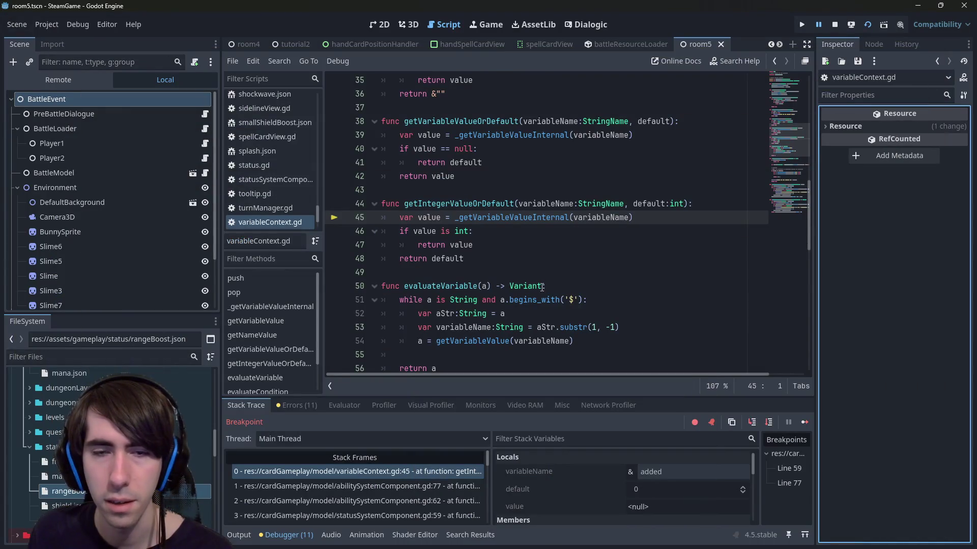
# Step into _getVariableValueInternal, through lines 19 to 22, and back to line 46.
pyautogui.click(751, 422)
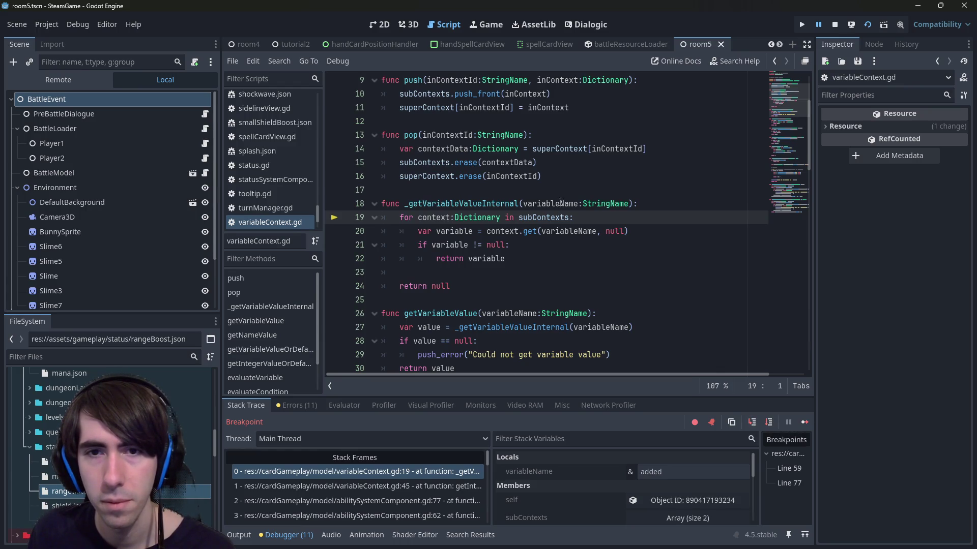
pyautogui.moveTo(562, 205)
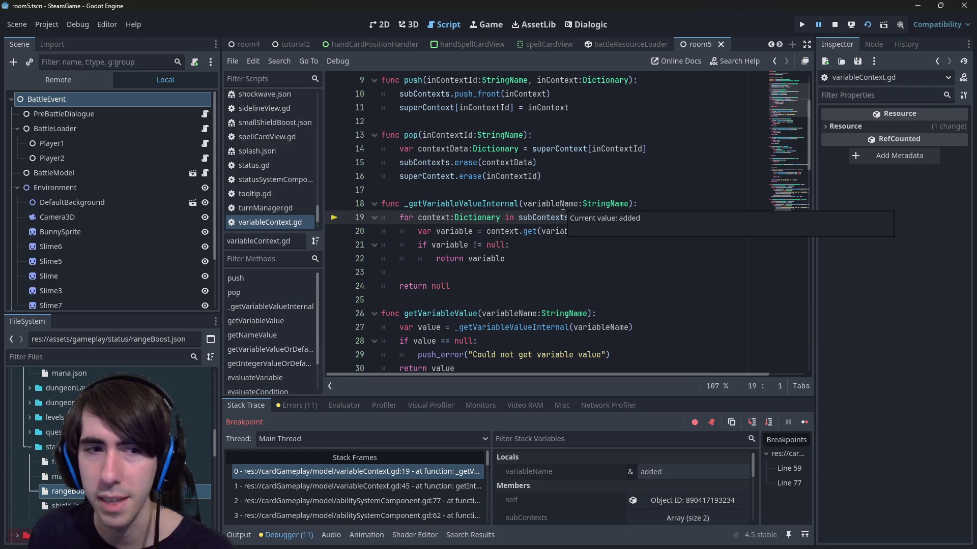
pyautogui.scroll(2, 184, 394)
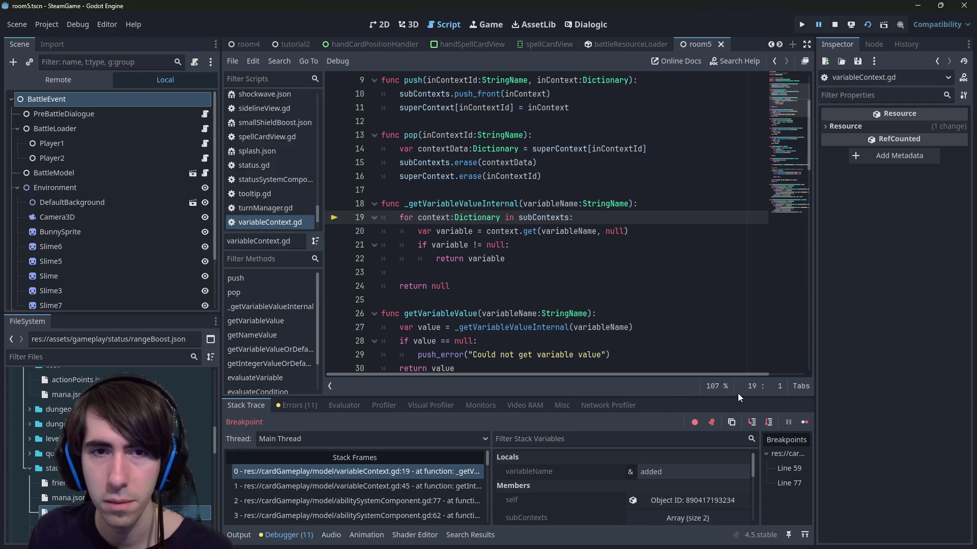
pyautogui.click(767, 422)
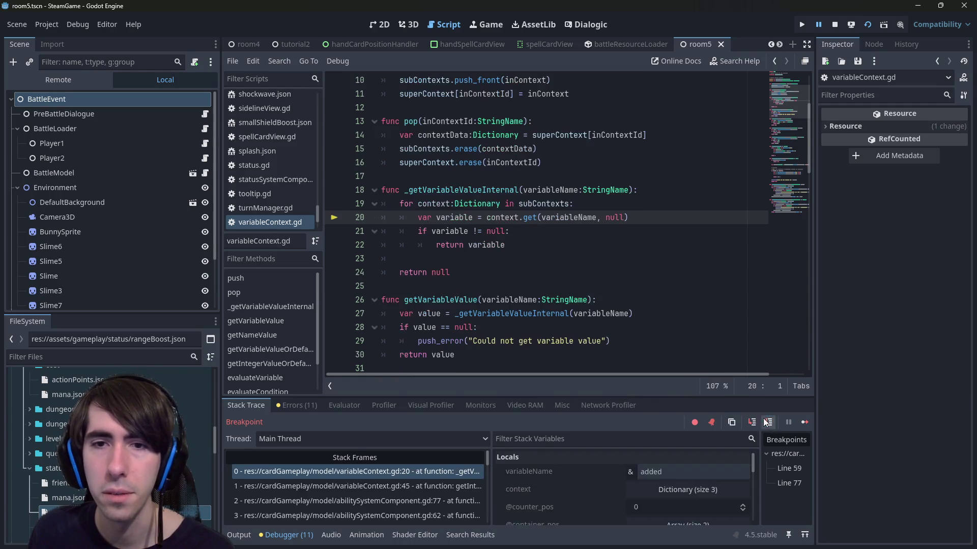
pyautogui.moveTo(505, 220)
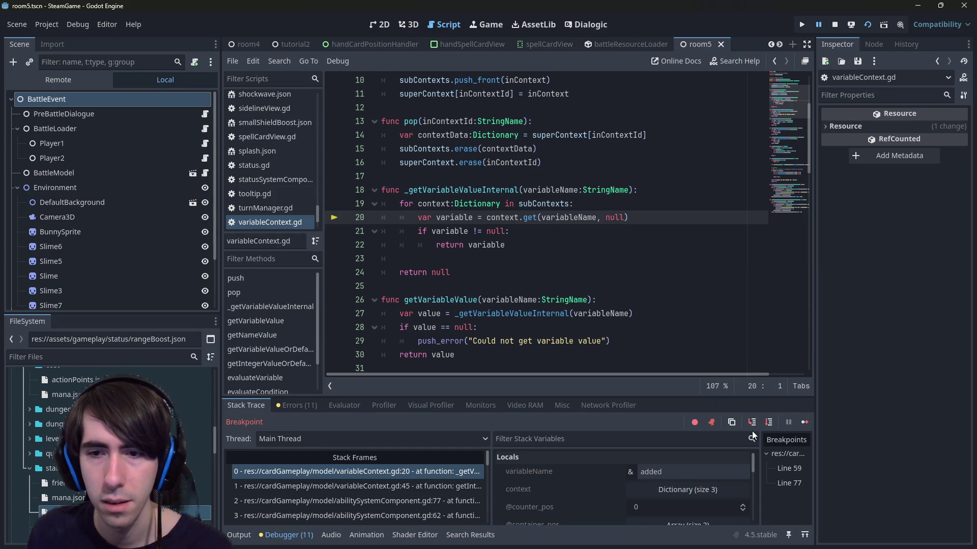
pyautogui.click(767, 423)
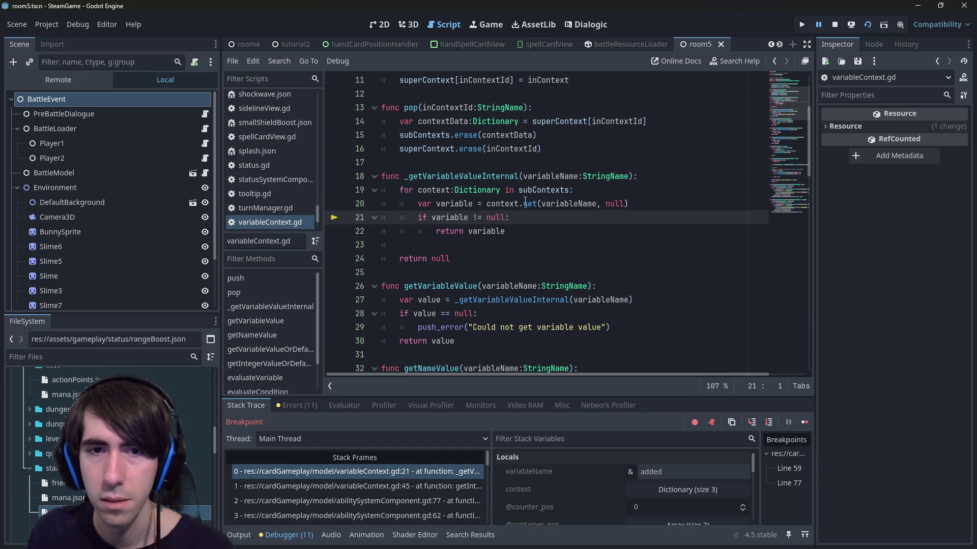
pyautogui.click(765, 424)
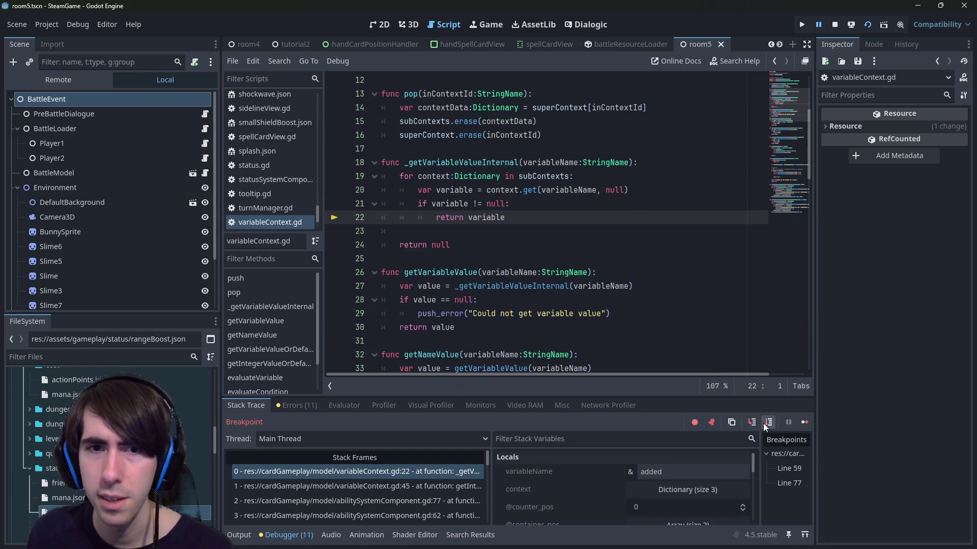
pyautogui.click(766, 423)
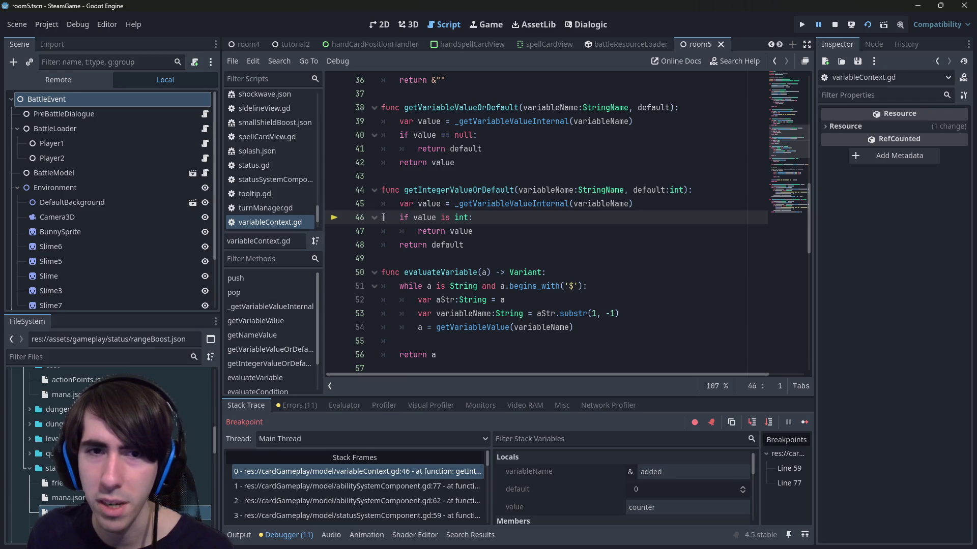
pyautogui.moveTo(402, 217)
pyautogui.mouseDown()
pyautogui.moveTo(502, 232)
pyautogui.moveTo(331, 217)
pyautogui.mouseUp()
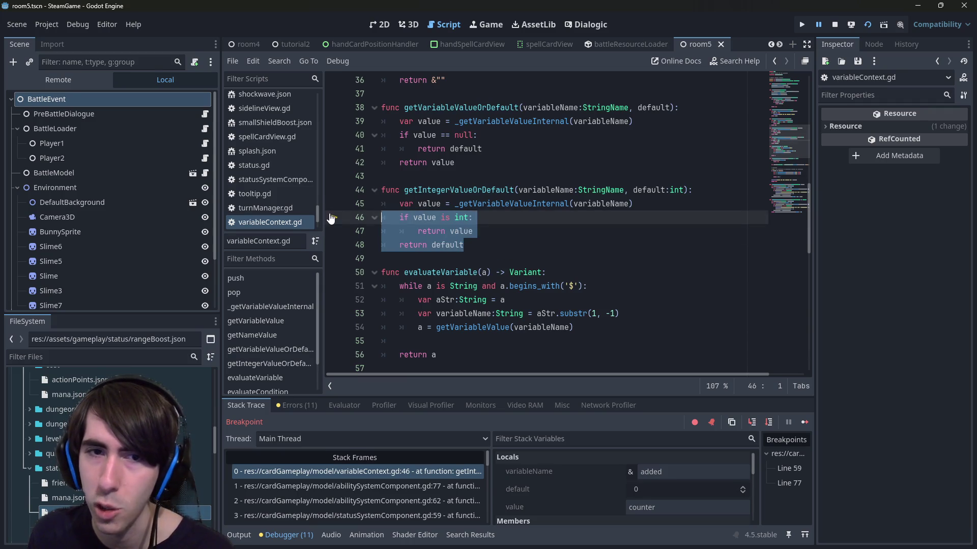
pyautogui.doubleClick(465, 189)
pyautogui.scroll(-2, 465, 190)
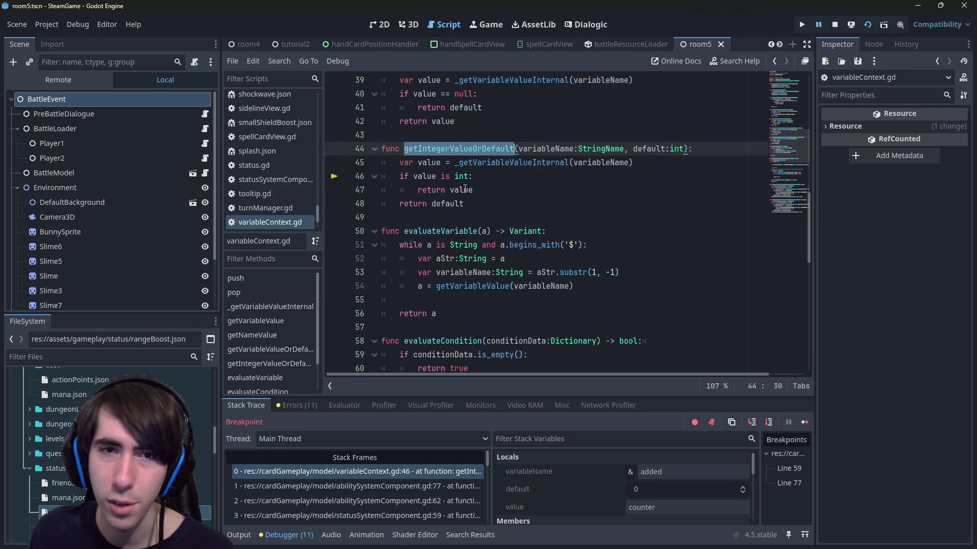
pyautogui.scroll(-4, 465, 188)
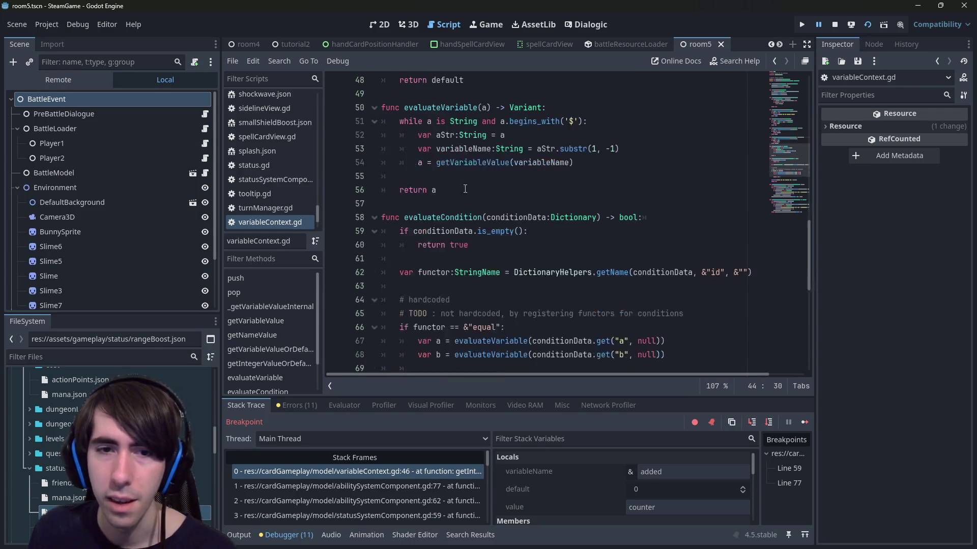
pyautogui.scroll(2, 465, 189)
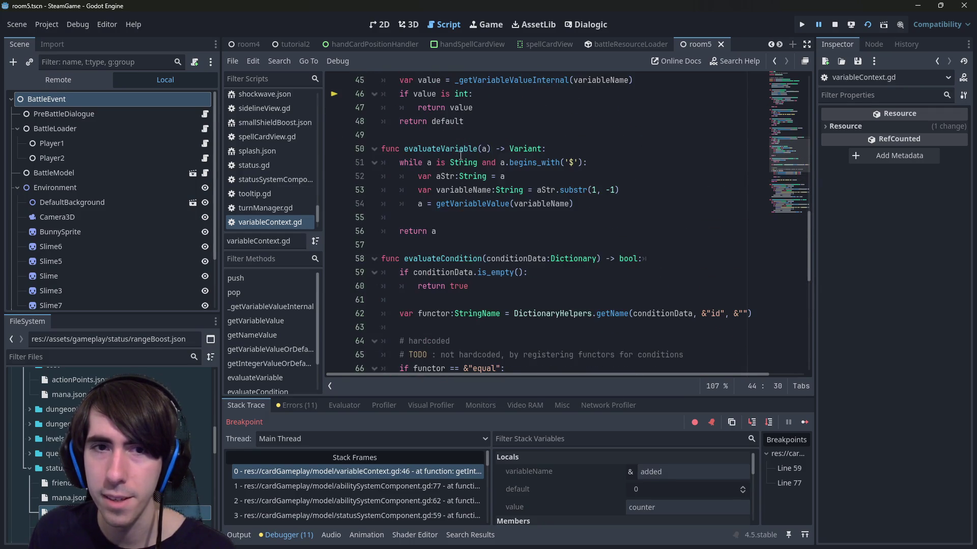
pyautogui.doubleClick(440, 148)
pyautogui.scroll(2, 551, 277)
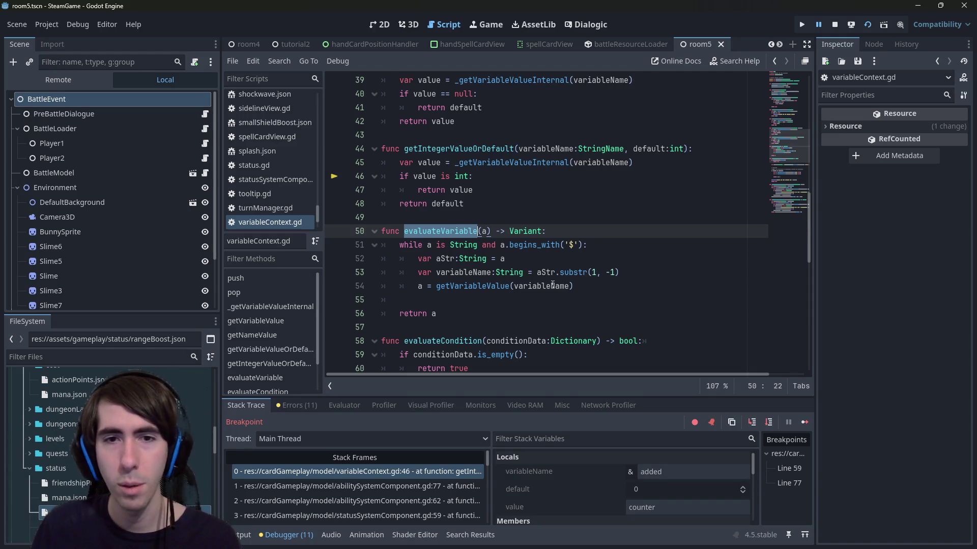
pyautogui.doubleClick(483, 286)
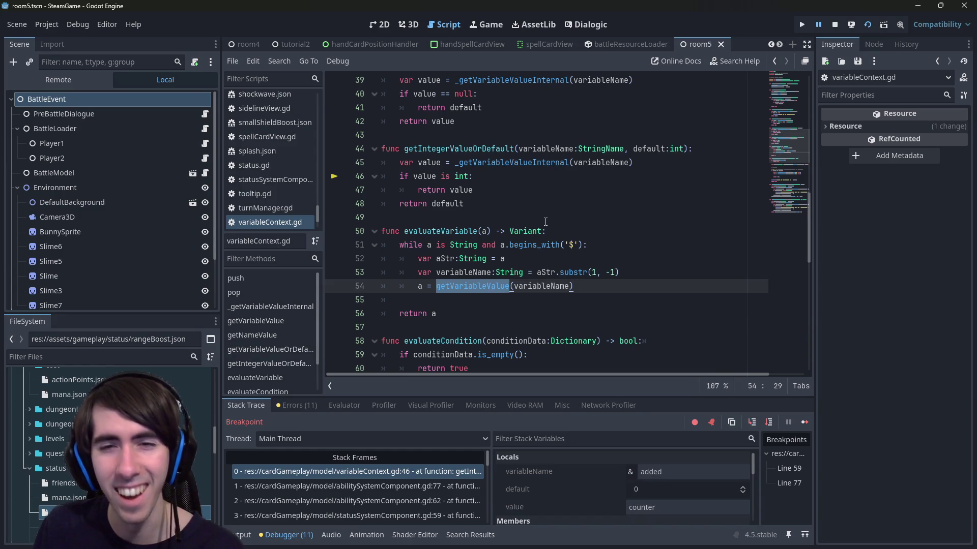
pyautogui.scroll(-9, 546, 221)
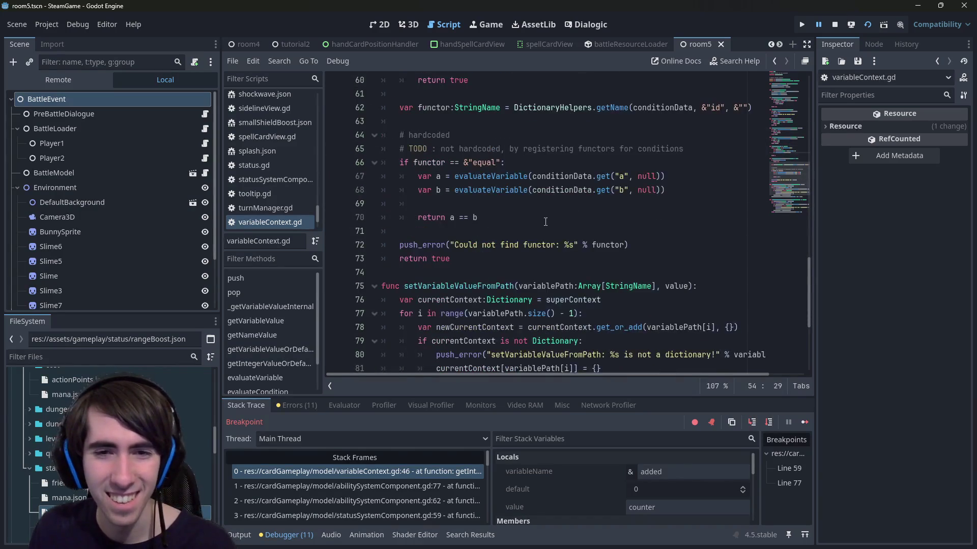
pyautogui.scroll(-3, 545, 222)
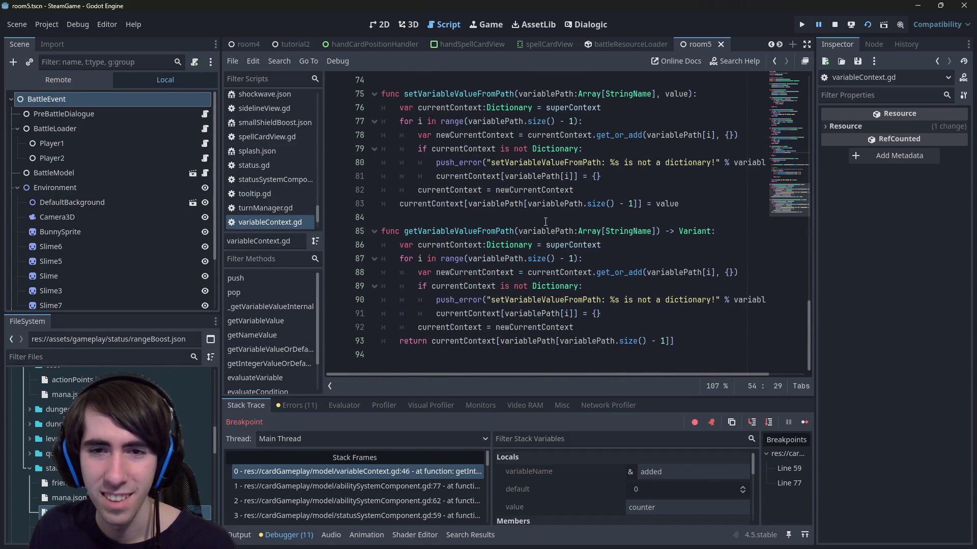
pyautogui.doubleClick(493, 231)
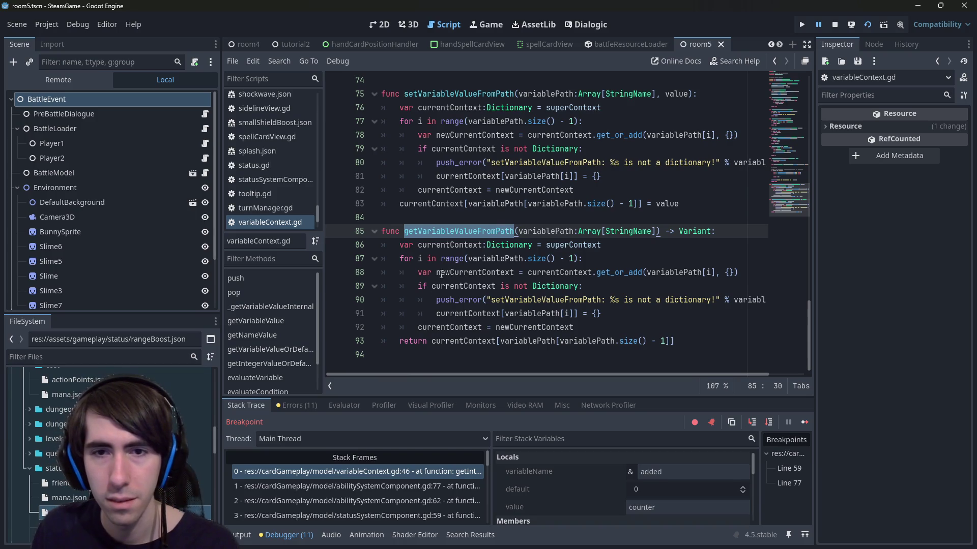
pyautogui.moveTo(496, 272); pyautogui.dragTo(507, 284)
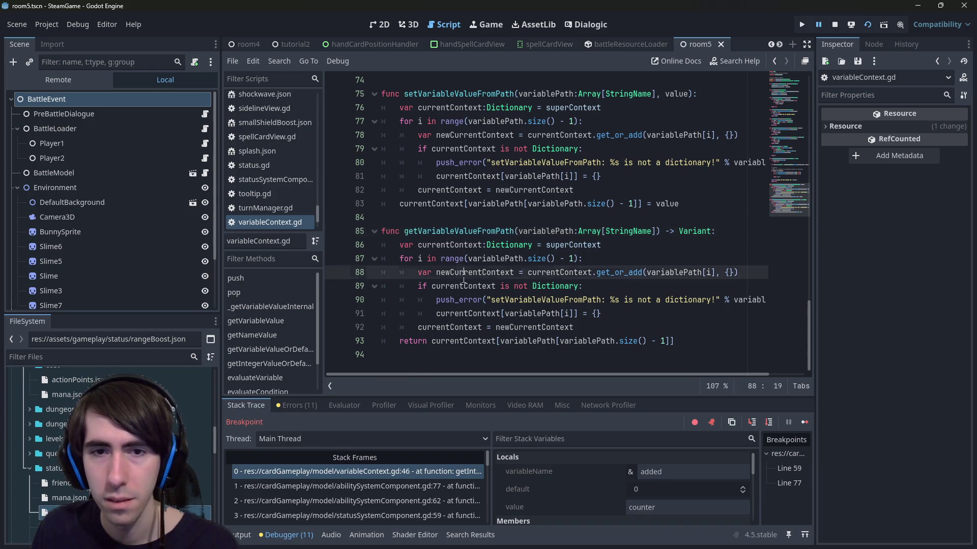
pyautogui.click(509, 283)
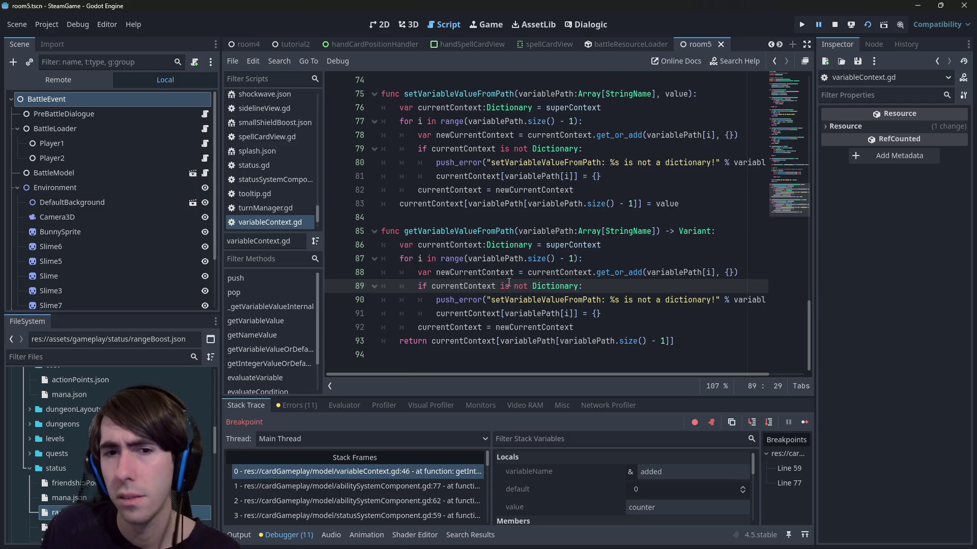
pyautogui.scroll(8, 508, 282)
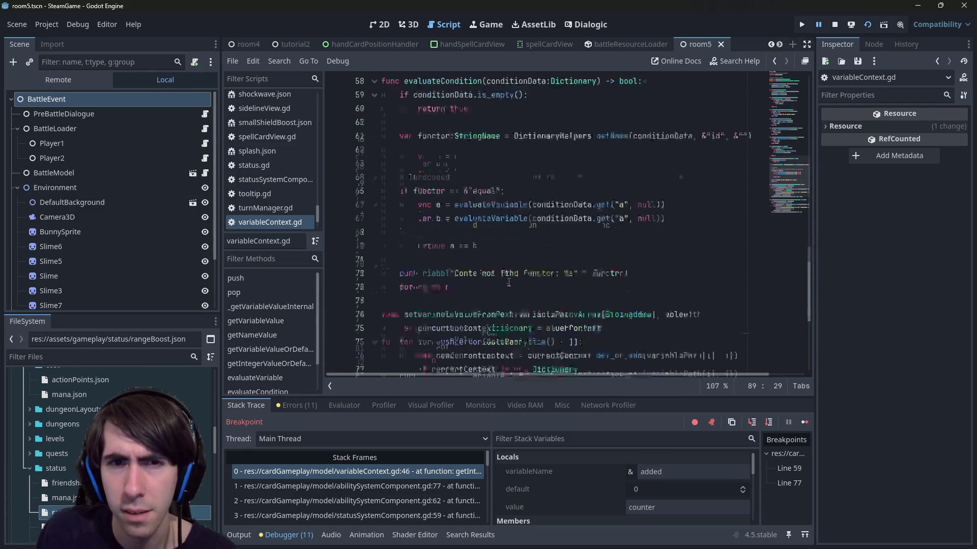
# Inspect setVariableValueFromPath and the body of evaluateVariable, including its getVariableValue call.
pyautogui.scroll(-4, 508, 283)
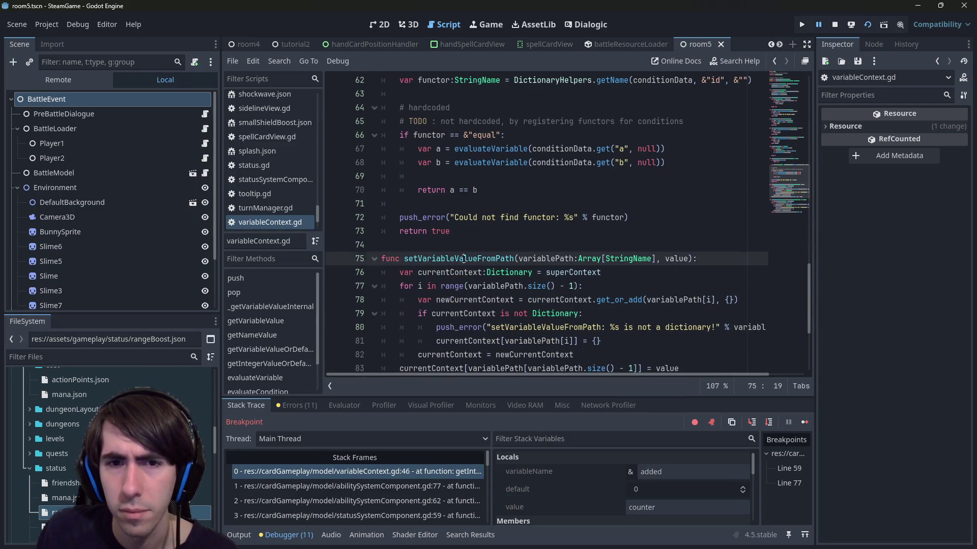
pyautogui.doubleClick(485, 258)
pyautogui.scroll(6, 464, 258)
pyautogui.scroll(2, 463, 259)
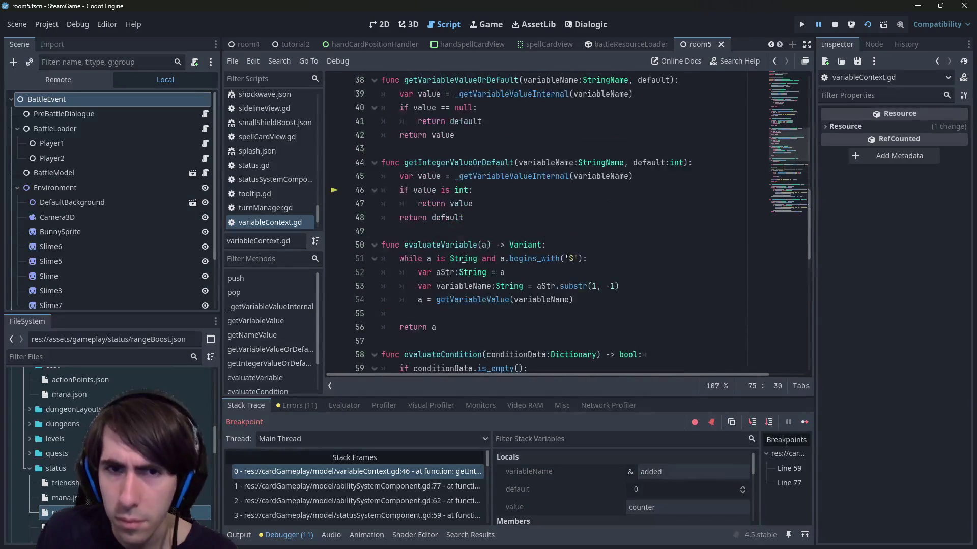
pyautogui.click(445, 239)
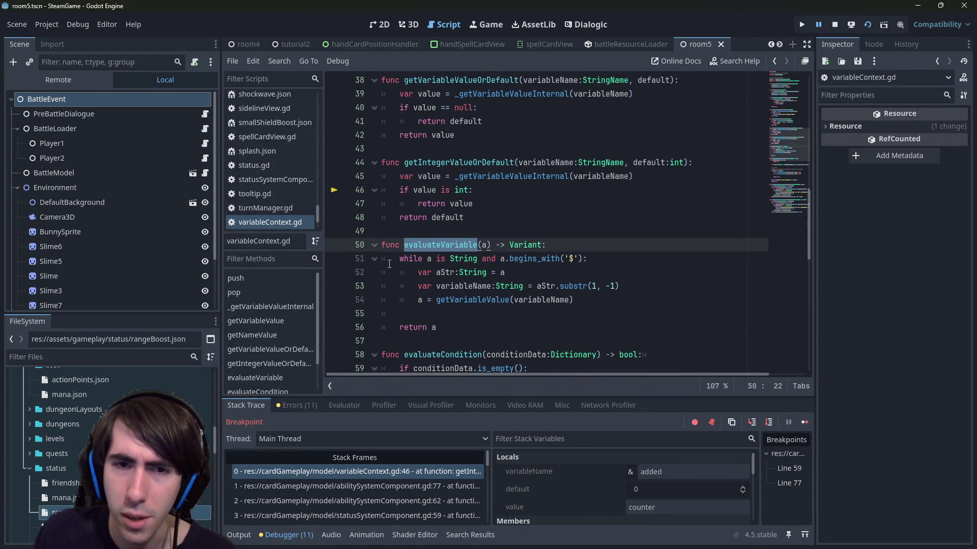
pyautogui.moveTo(389, 264)
pyautogui.mouseDown()
pyautogui.moveTo(585, 259)
pyautogui.moveTo(386, 325)
pyautogui.moveTo(574, 300)
pyautogui.mouseUp()
pyautogui.click(564, 301)
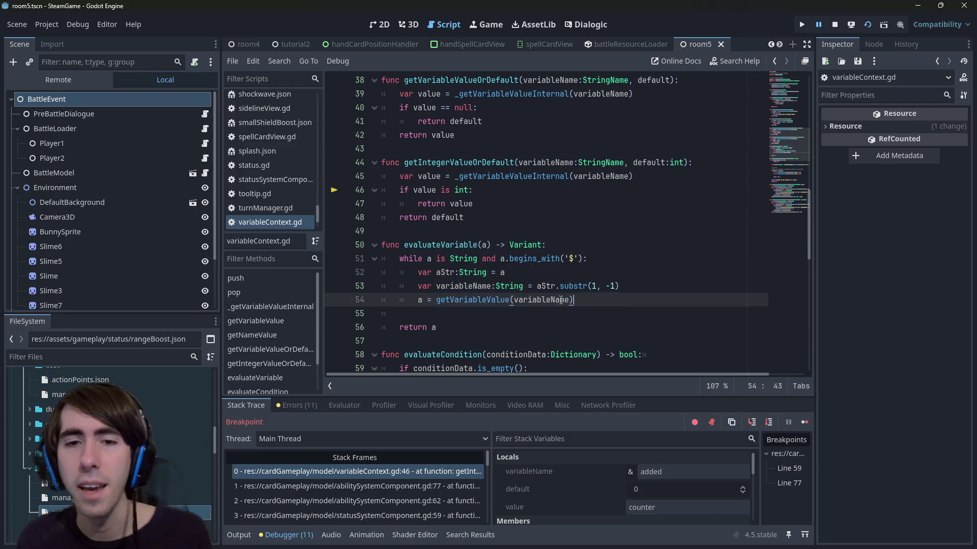
pyautogui.doubleClick(475, 301)
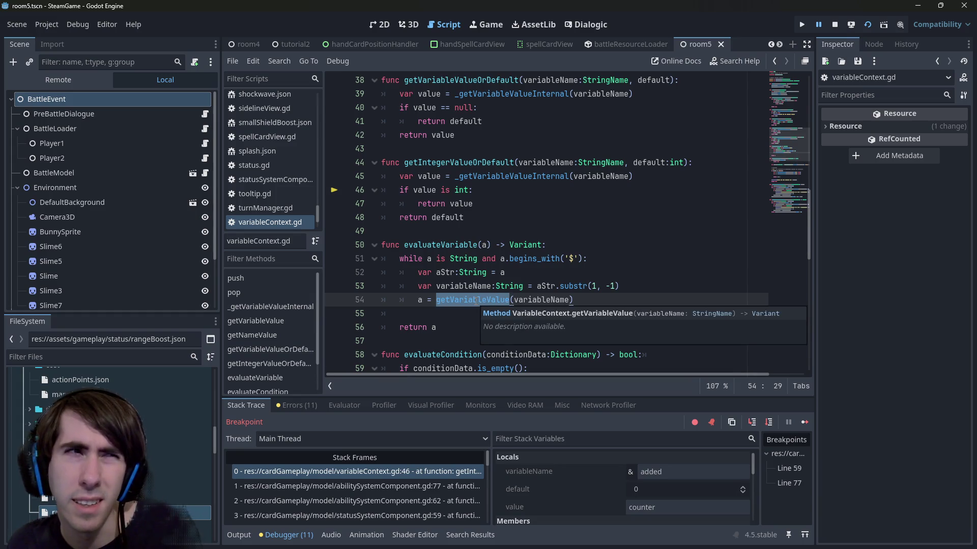
# Review evaluateVariable's begins_with check on line 51, then open rangeBoost.json from the status folder.
pyautogui.doubleClick(448, 246)
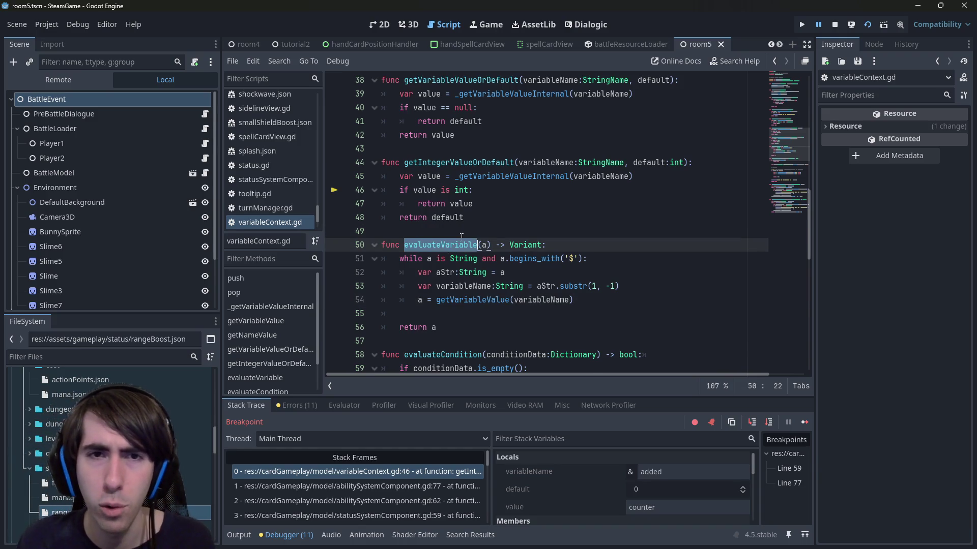
pyautogui.scroll(2, 461, 238)
pyautogui.scroll(1, 445, 198)
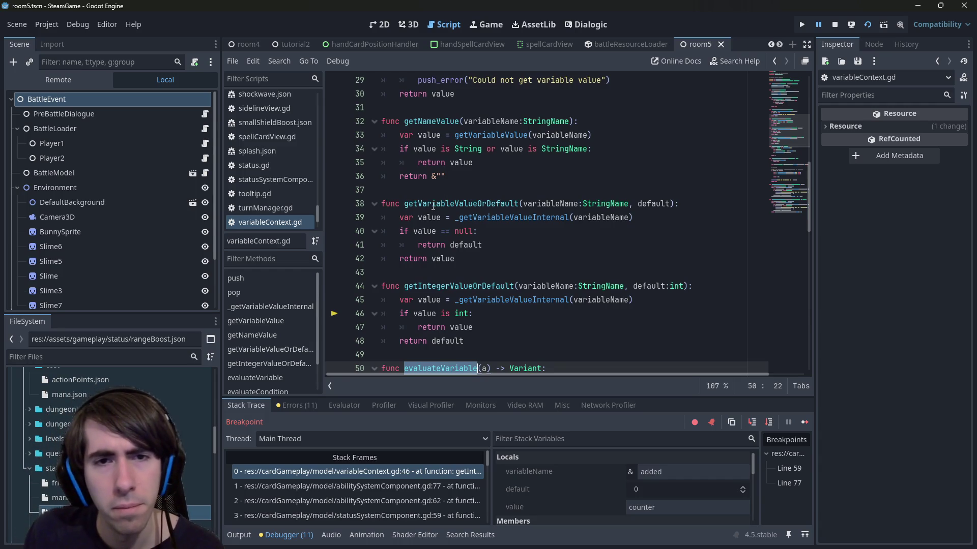
pyautogui.scroll(-1, 433, 206)
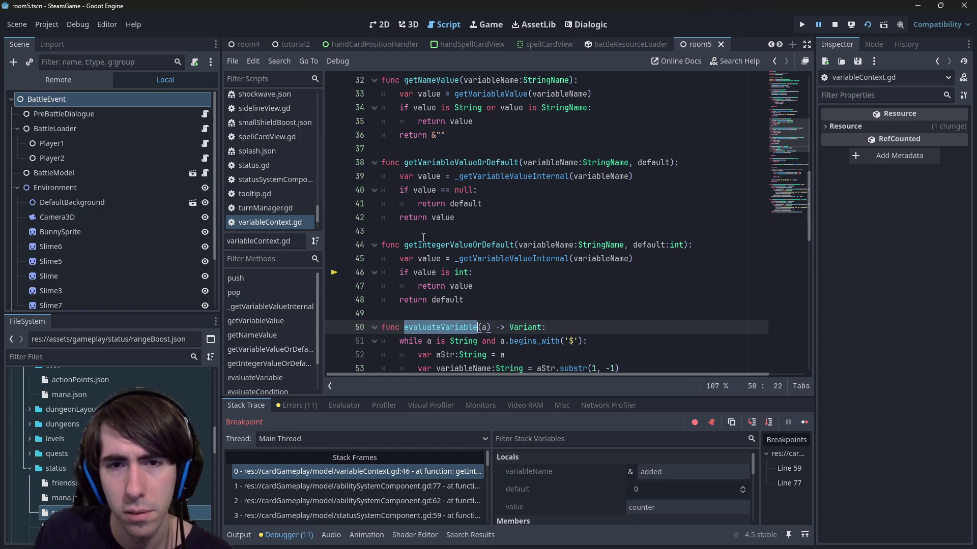
pyautogui.scroll(-1, 423, 238)
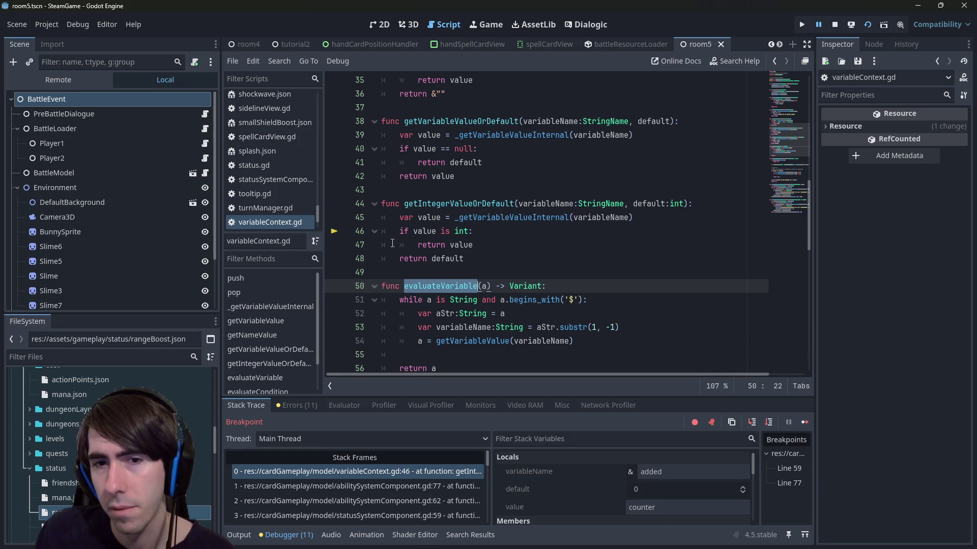
pyautogui.moveTo(494, 302); pyautogui.dragTo(632, 296)
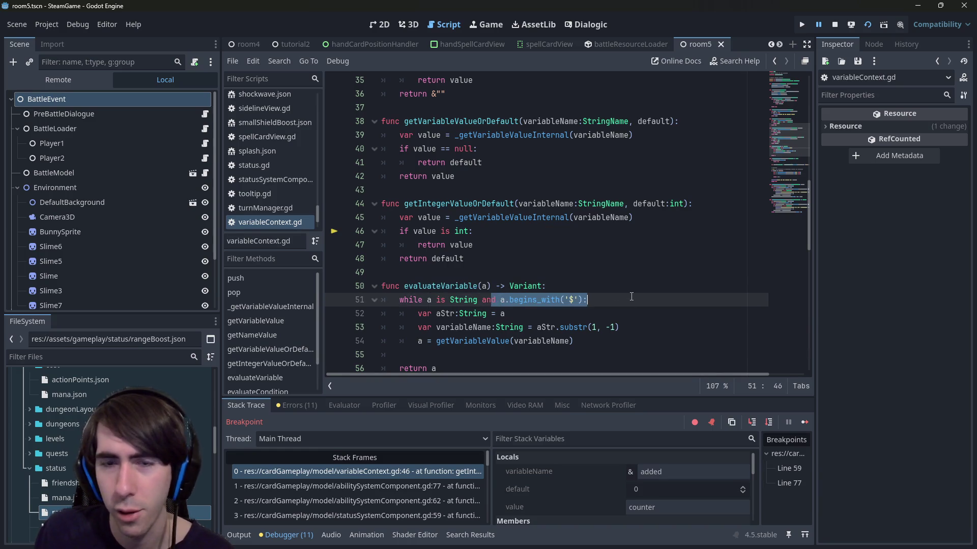
pyautogui.scroll(4, 76, 443)
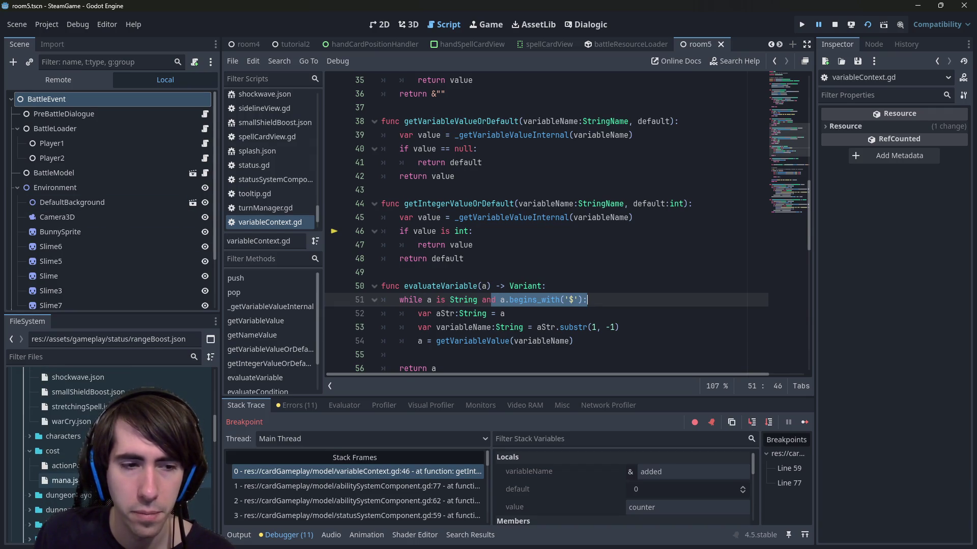
pyautogui.scroll(2, 76, 480)
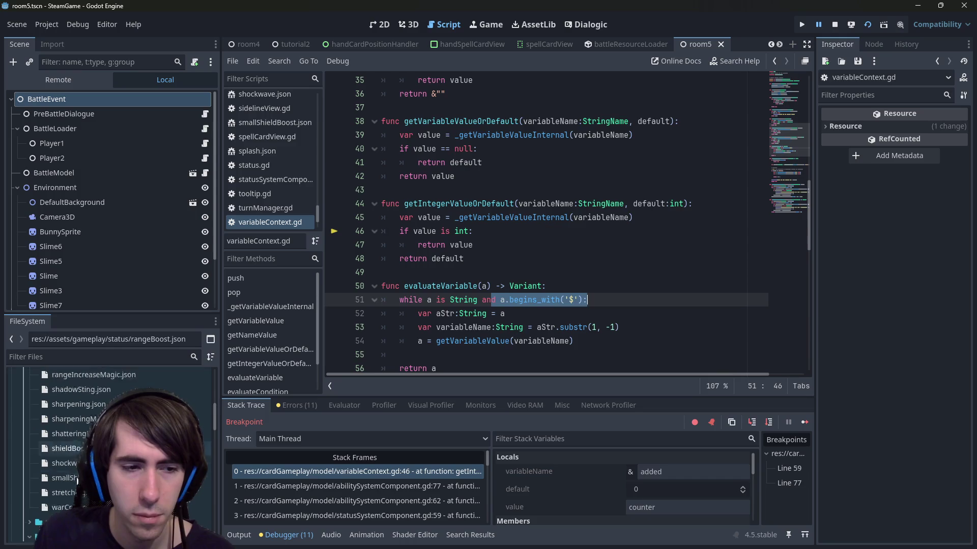
pyautogui.scroll(5, 77, 480)
pyautogui.doubleClick(69, 491)
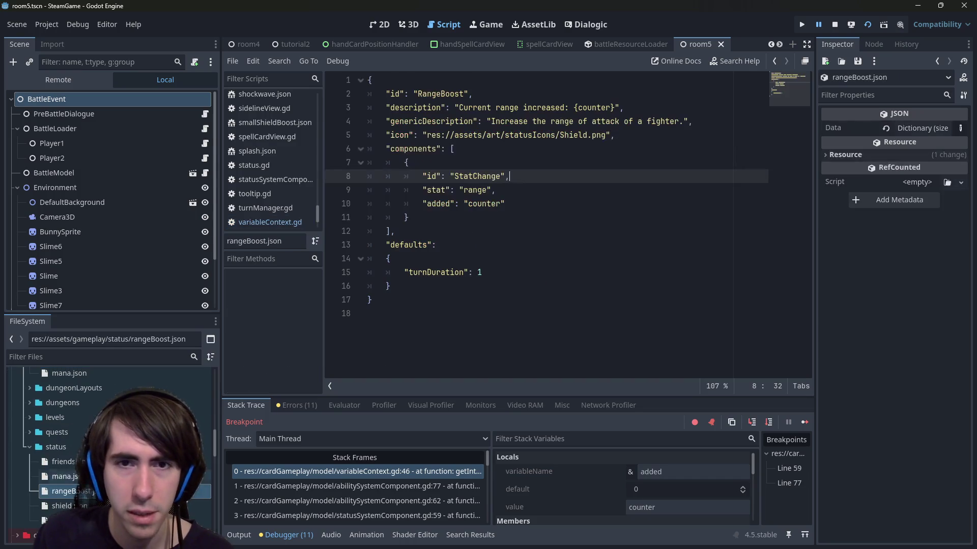
# Change the added value on line 10 from counter to $counter, save, and return to variableContext.gd.
pyautogui.click(464, 191)
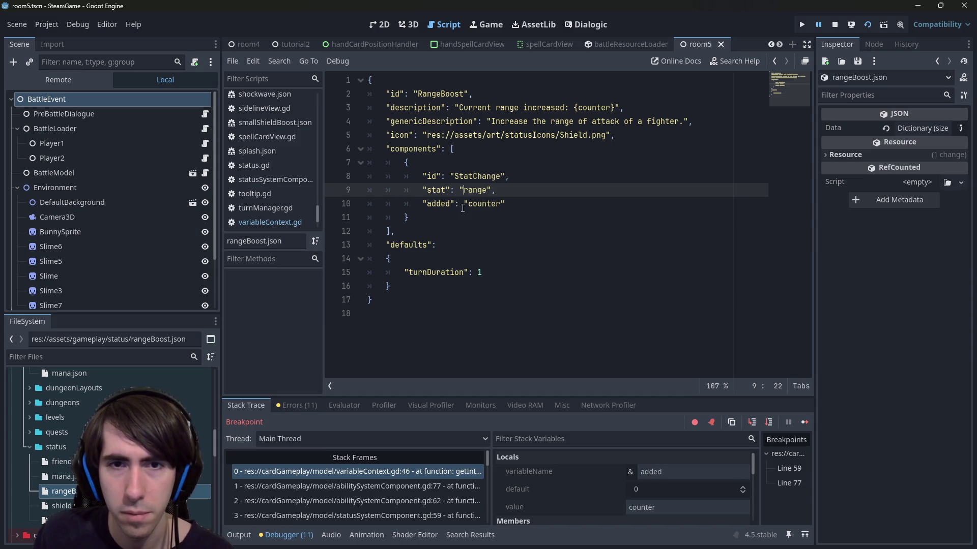
pyautogui.click(464, 204)
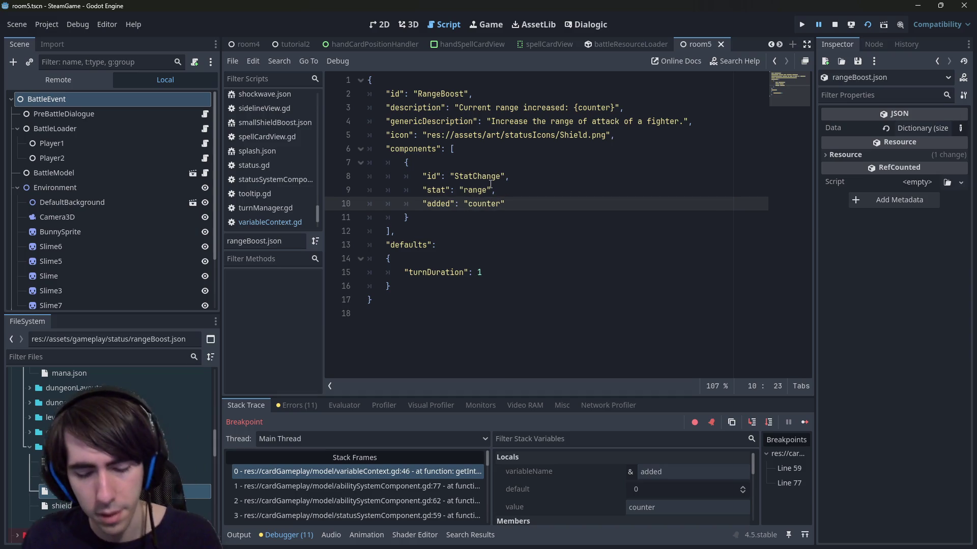
pyautogui.write('^')
pyautogui.press('BackSpace')
pyautogui.write('$')
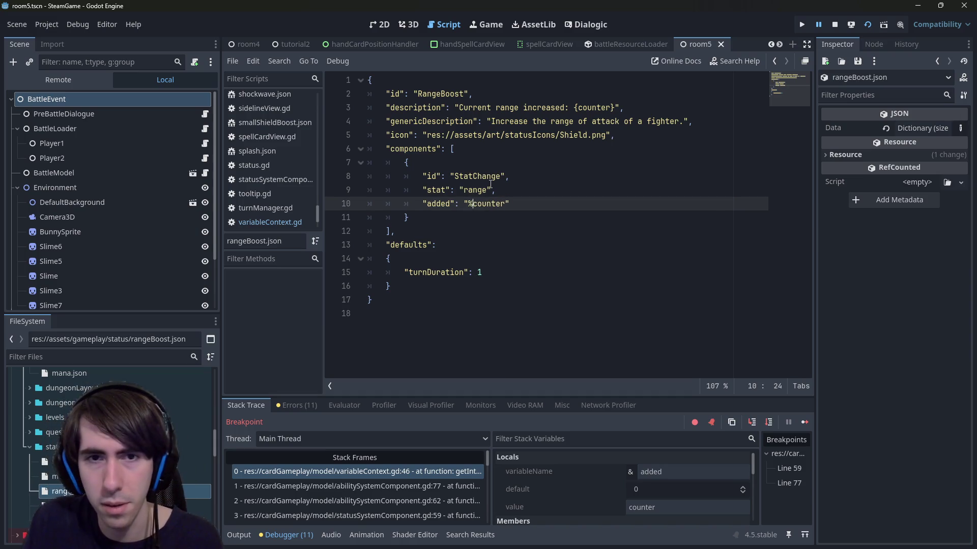
pyautogui.hotkey('ctrl', 's')
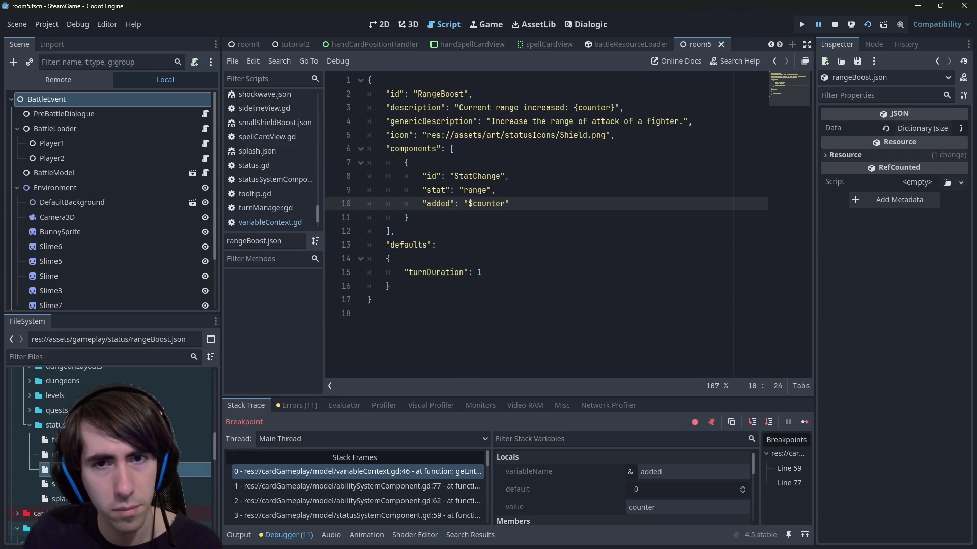
pyautogui.click(436, 289)
pyautogui.hotkey('alt', 'Left')
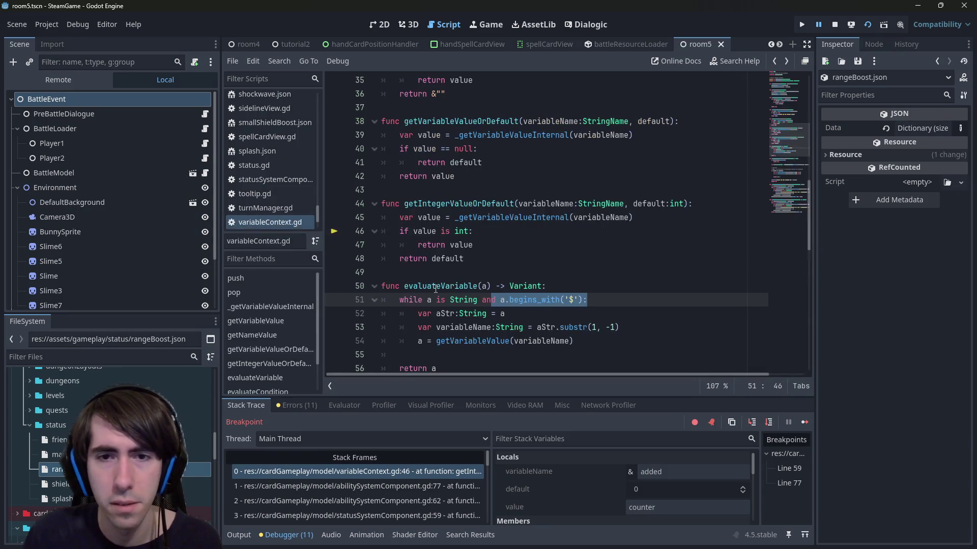
# Select and cut the getIntegerValueOrDefault function out of variableContext.gd.
pyautogui.doubleClick(435, 287)
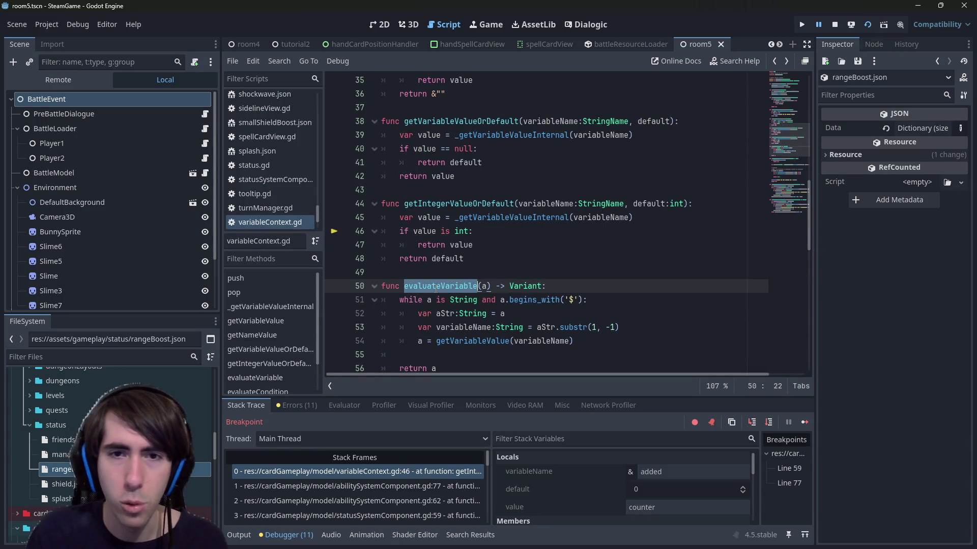
pyautogui.scroll(-1, 458, 255)
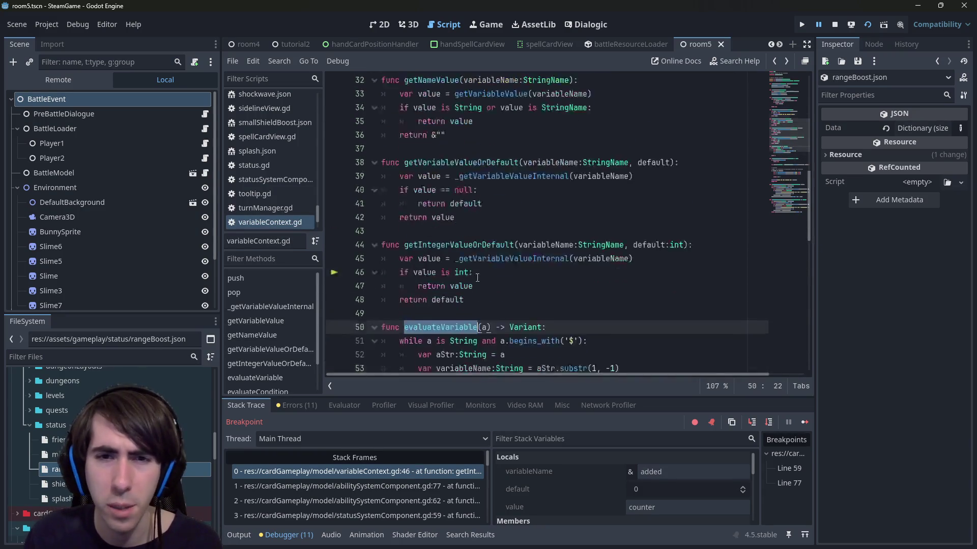
pyautogui.scroll(1, 478, 234)
pyautogui.scroll(-3, 487, 231)
pyautogui.scroll(2, 478, 224)
pyautogui.moveTo(465, 217); pyautogui.dragTo(342, 158)
pyautogui.hotkey('ctrl', 'c')
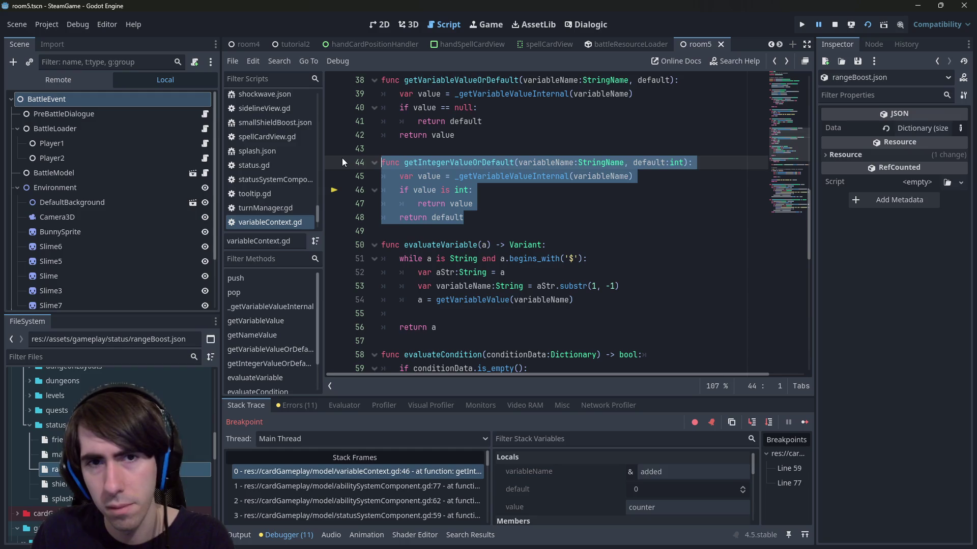
pyautogui.press('BackSpace')
pyautogui.press('BackSpace')
pyautogui.press('BackSpace')
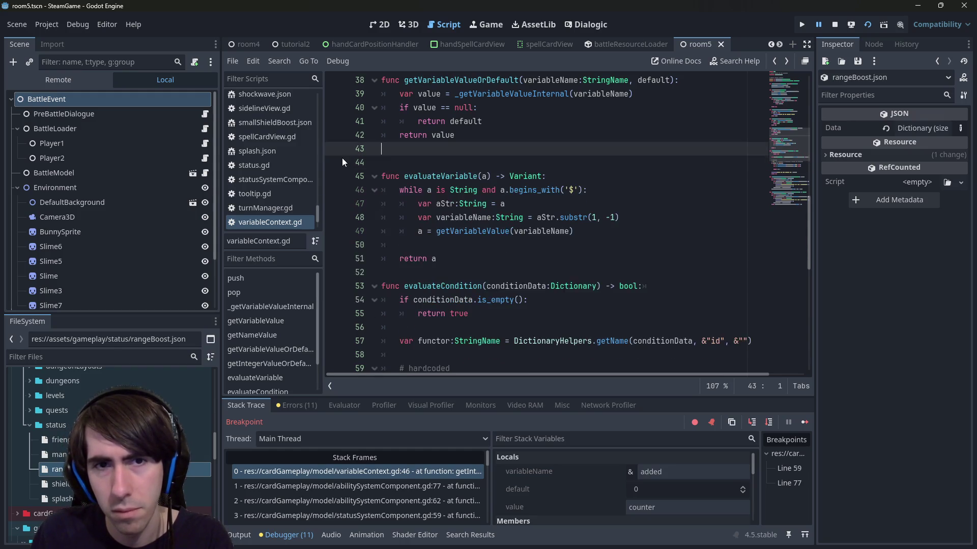
# Paste the function below evaluateVariable, rename it to evaluateIntegerOrDefault, and save.
pyautogui.click(422, 261)
pyautogui.press('Return')
pyautogui.hotkey('ctrl', 'v')
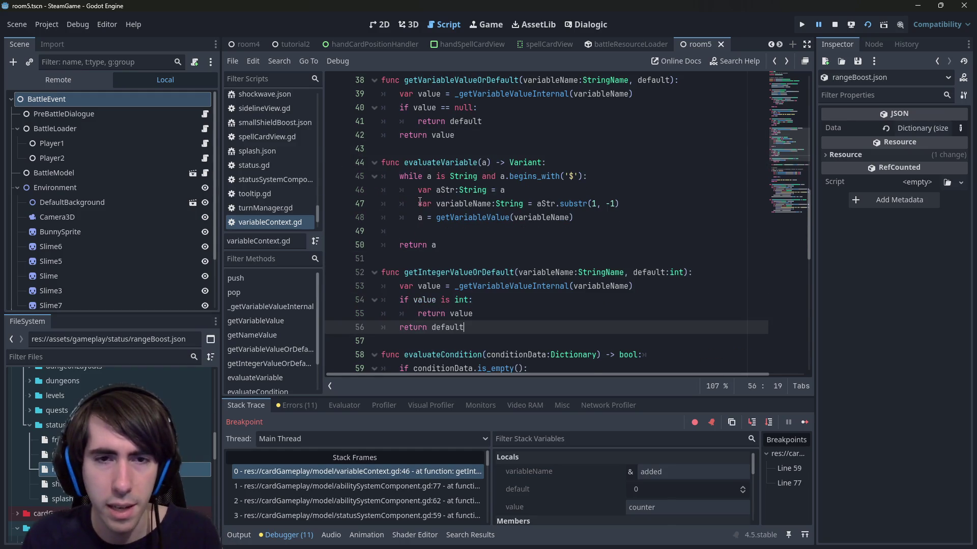
pyautogui.click(415, 273)
pyautogui.press('BackSpace')
pyautogui.press('BackSpace')
pyautogui.press('BackSpace')
pyautogui.write('evaluat')
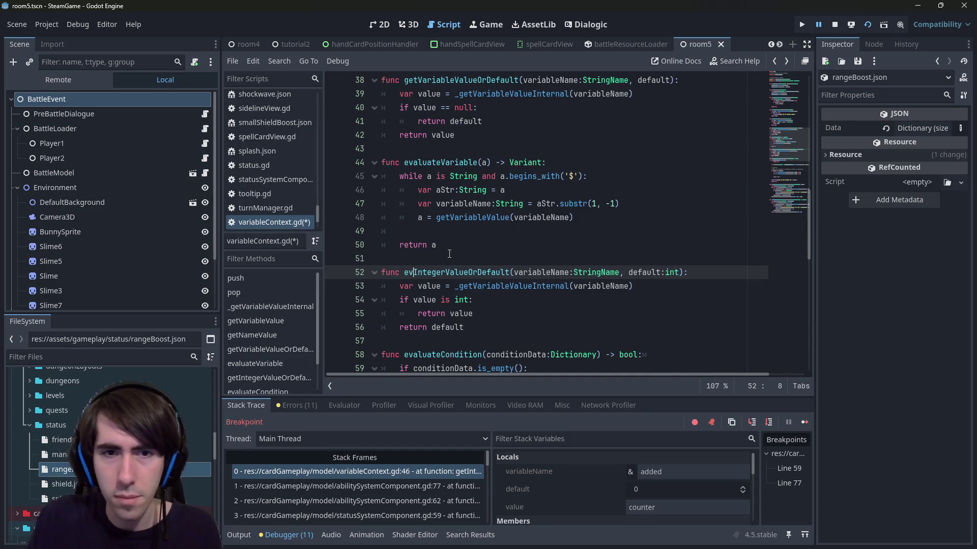
pyautogui.write('e')
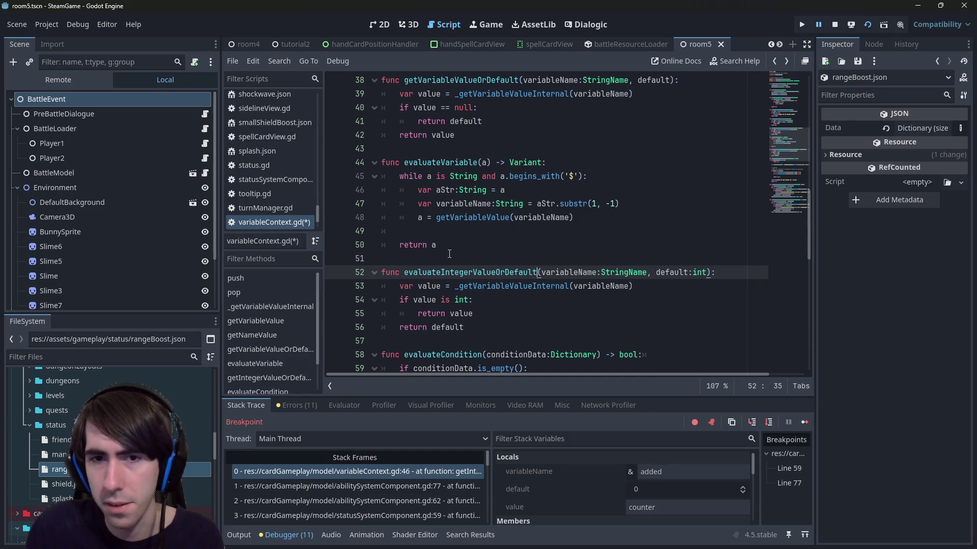
pyautogui.hotkey('ctrl', 'shift', 'Left')
pyautogui.press('Right')
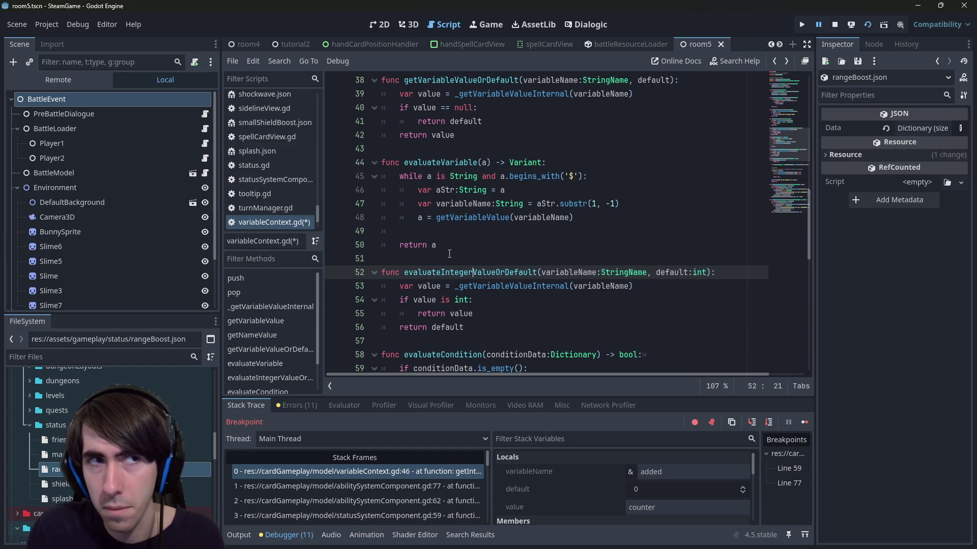
pyautogui.hotkey('ctrl', 'shift', 'Right')
pyautogui.write('OrDefault')
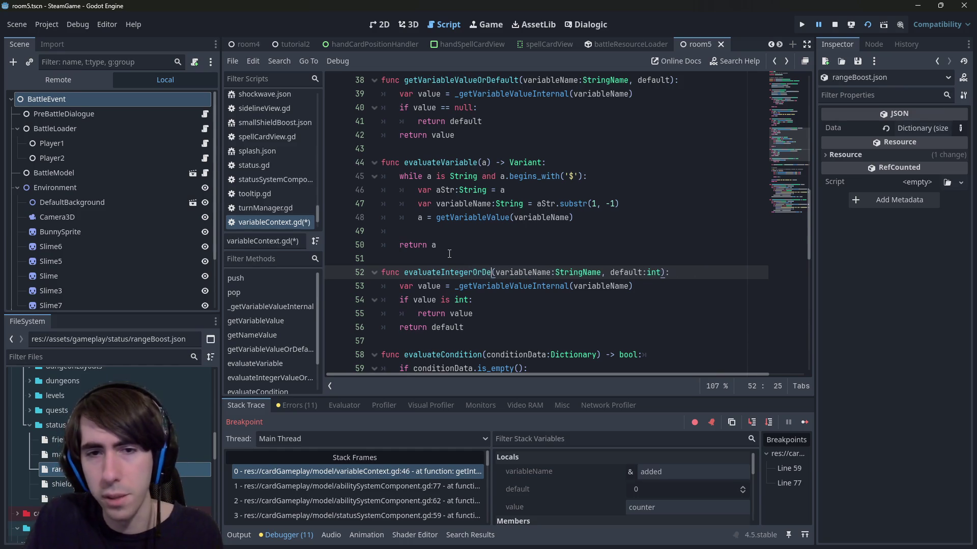
pyautogui.hotkey('ctrl', 's')
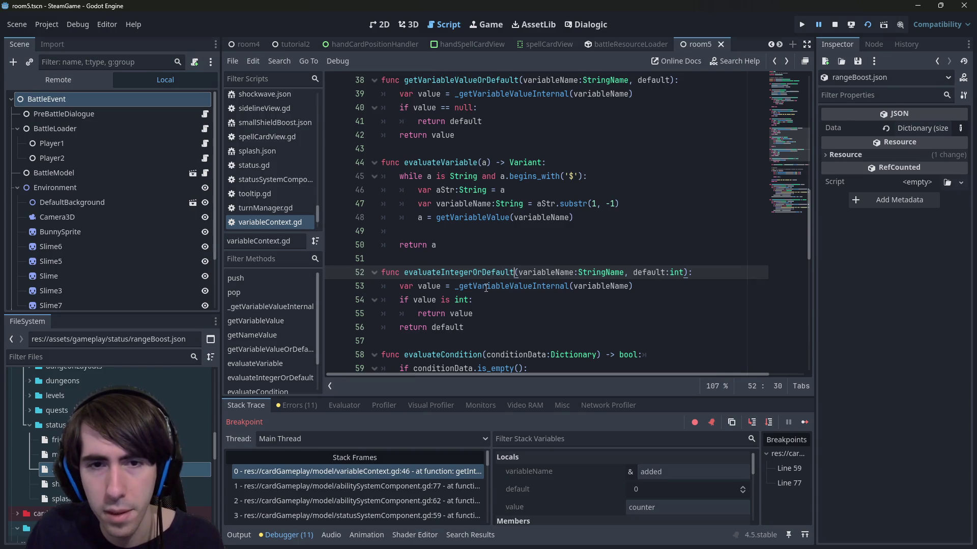
# Undo the rename, then paste a copy of getIntegerValueOrDefault after evaluateVariable at line 58.
pyautogui.click(482, 134)
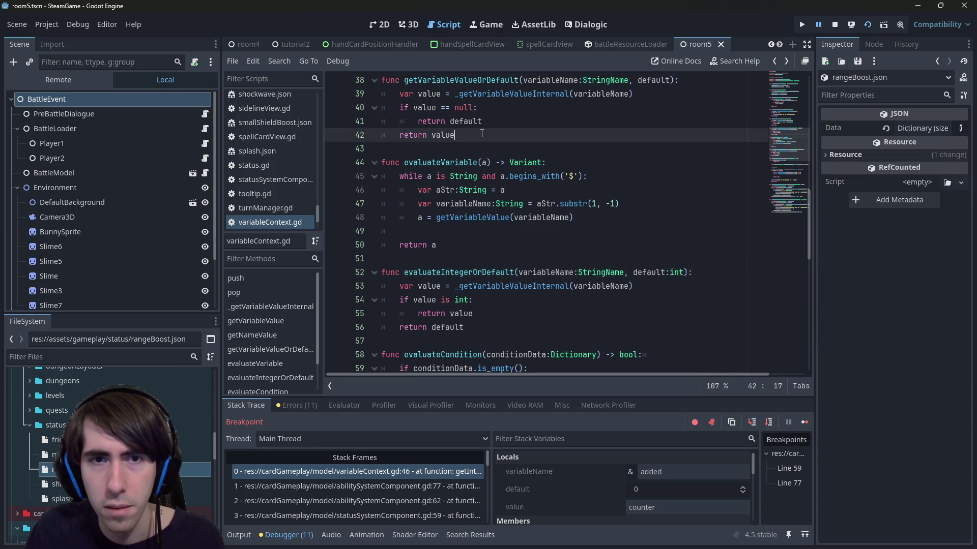
pyautogui.hotkey('ctrl', 'z')
pyautogui.hotkey('ctrl', 'z')
pyautogui.hotkey('ctrl', 'z')
pyautogui.hotkey('ctrl', 'z')
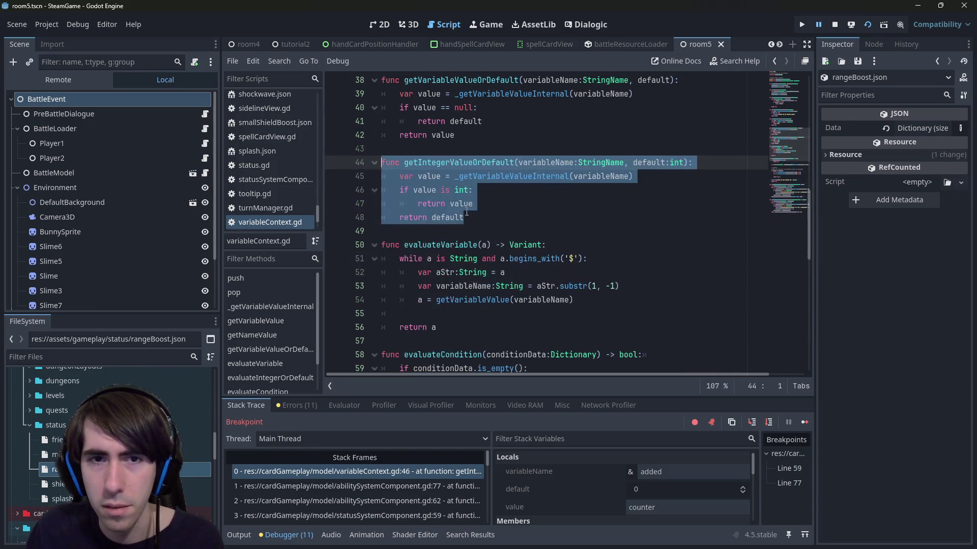
pyautogui.click(441, 339)
pyautogui.press('Return')
pyautogui.press('Return')
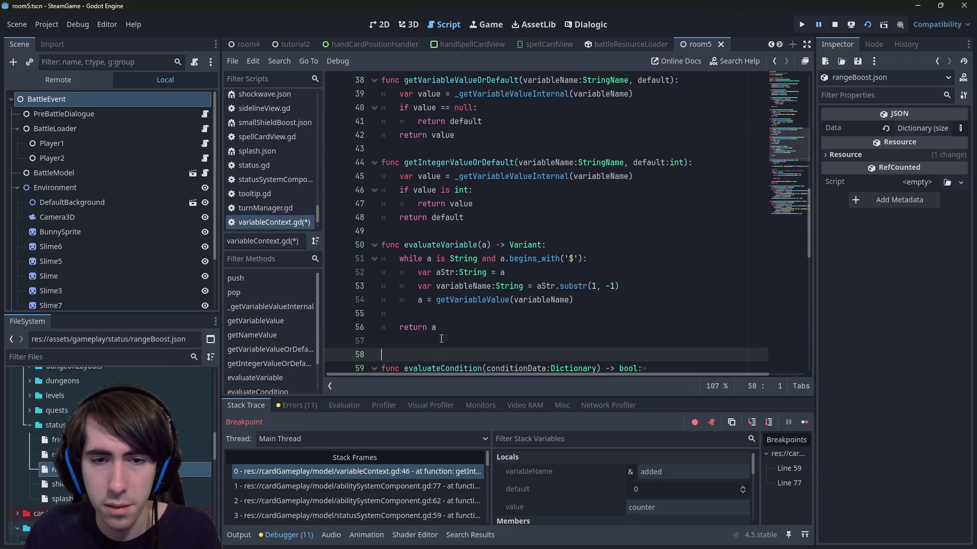
pyautogui.press('Up')
pyautogui.hotkey('ctrl', 'v')
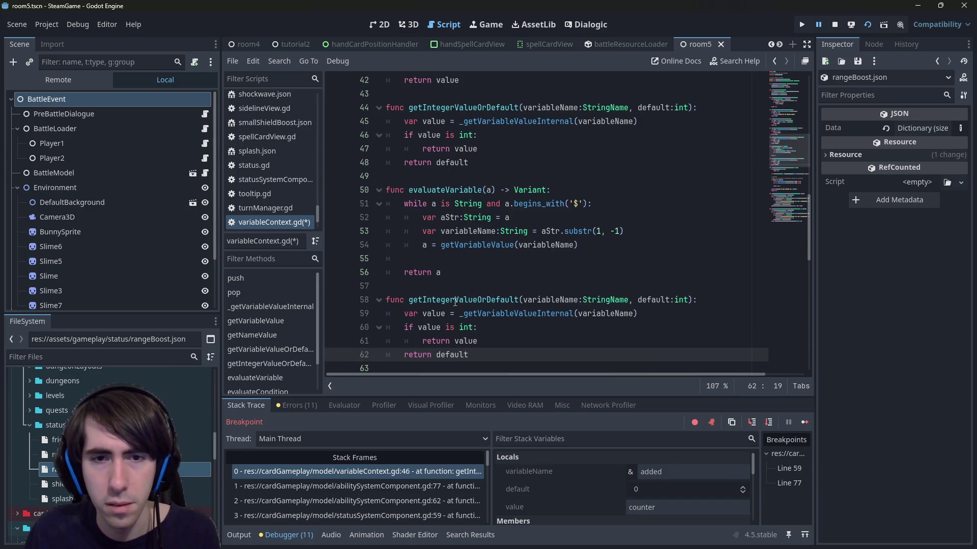
# Rename the copied function to evaluateIntegerOrDefault.
pyautogui.click(456, 302)
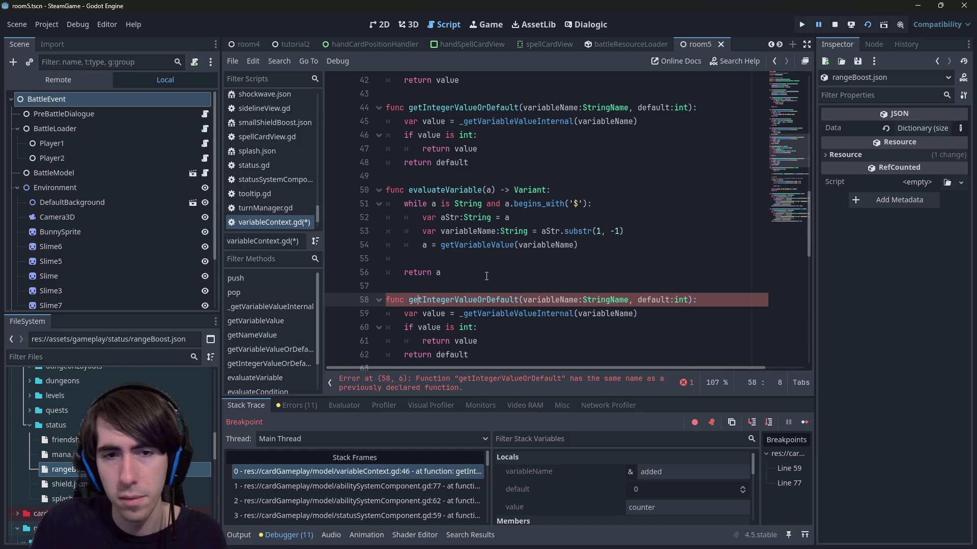
pyautogui.press('BackSpace')
pyautogui.press('BackSpace')
pyautogui.press('Delete')
pyautogui.write('eval')
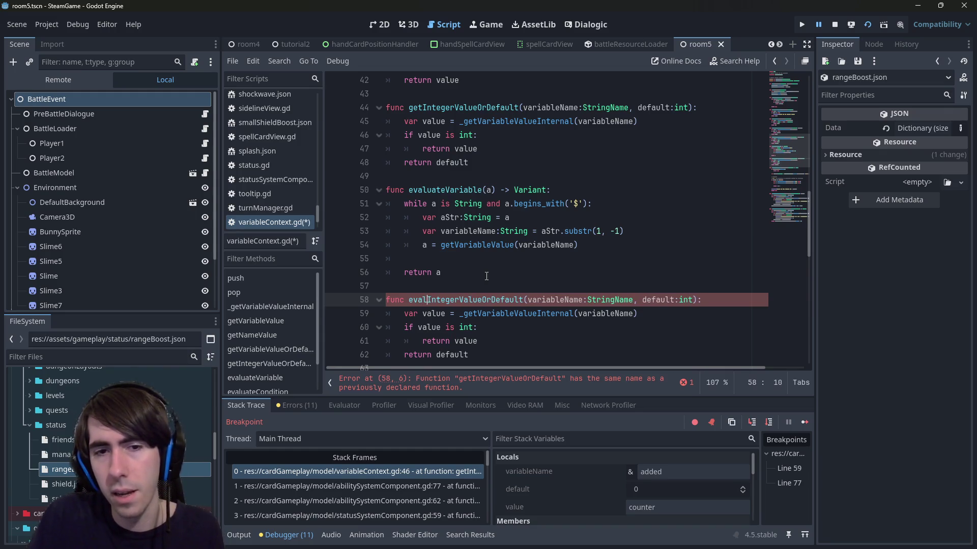
pyautogui.write('uate')
pyautogui.press('Escape')
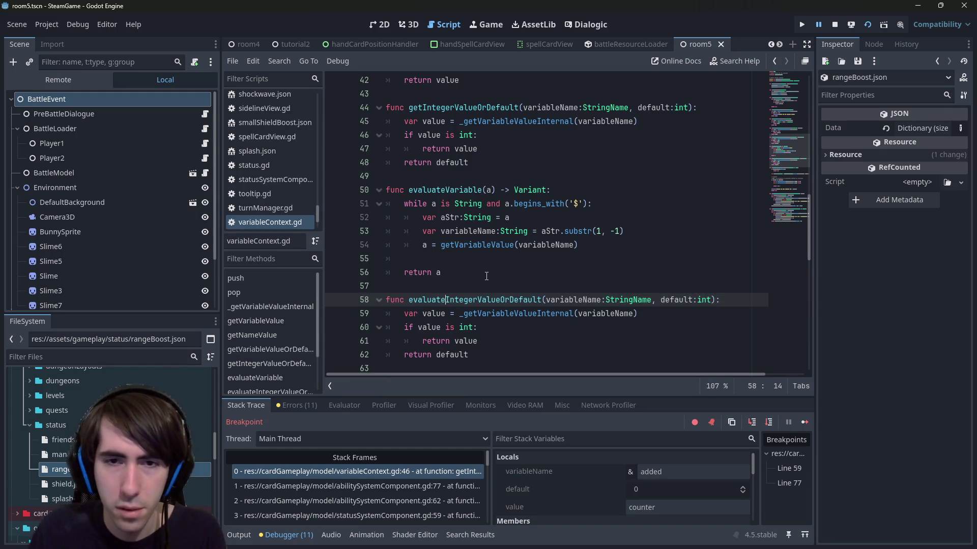
pyautogui.click(500, 300)
pyautogui.press('BackSpace')
pyautogui.press('BackSpace')
pyautogui.press('BackSpace')
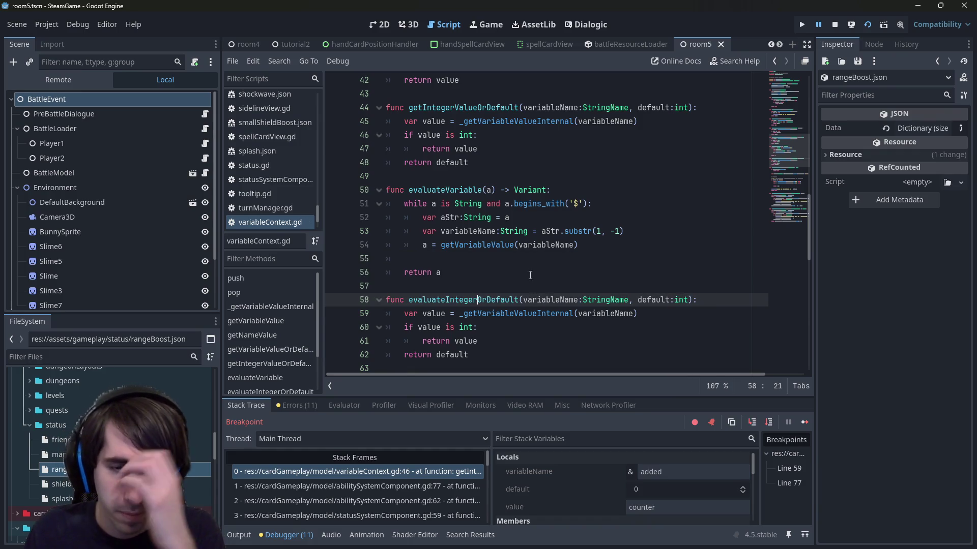
# Replace the _getVariableValueInternal call on line 59 with evaluateVariable.
pyautogui.doubleClick(451, 189)
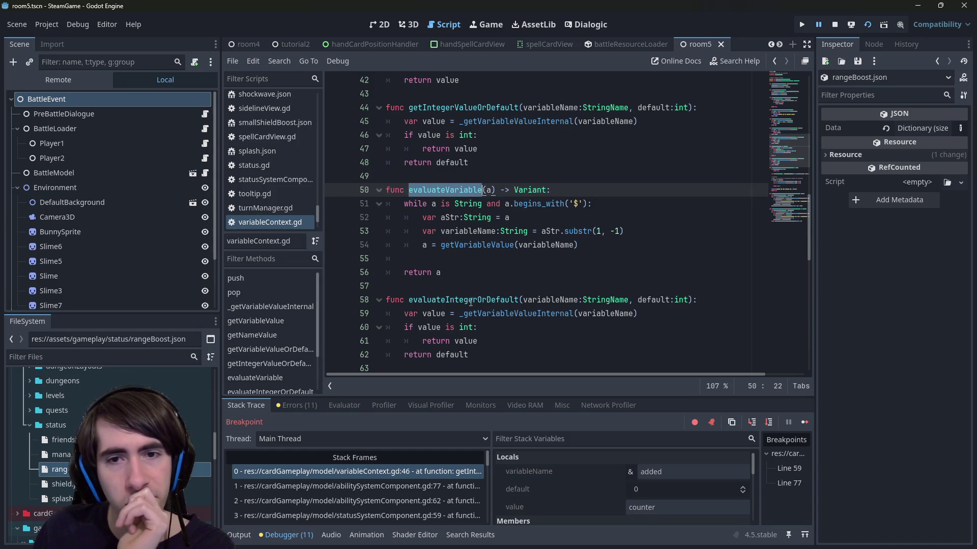
pyautogui.click(489, 353)
pyautogui.click(519, 300)
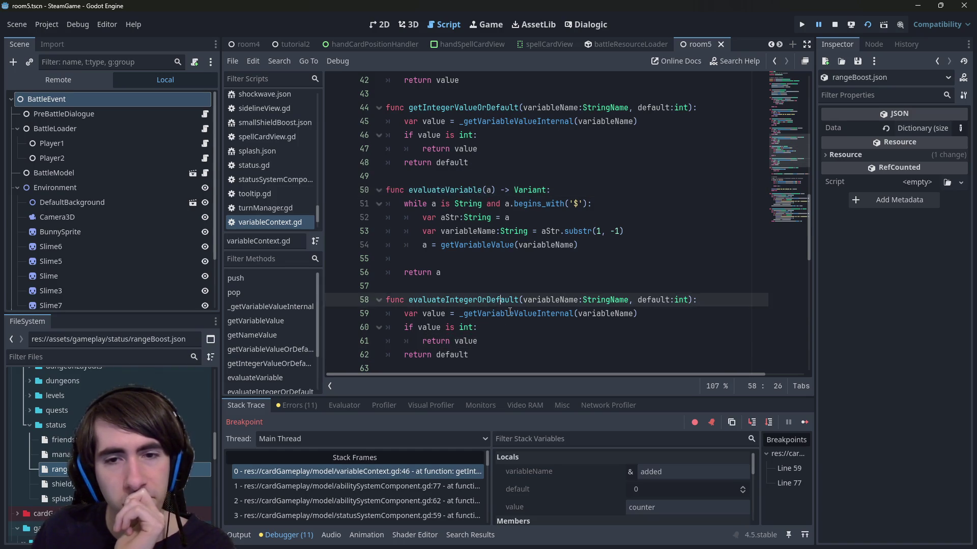
pyautogui.doubleClick(516, 313)
pyautogui.scroll(-1, 519, 295)
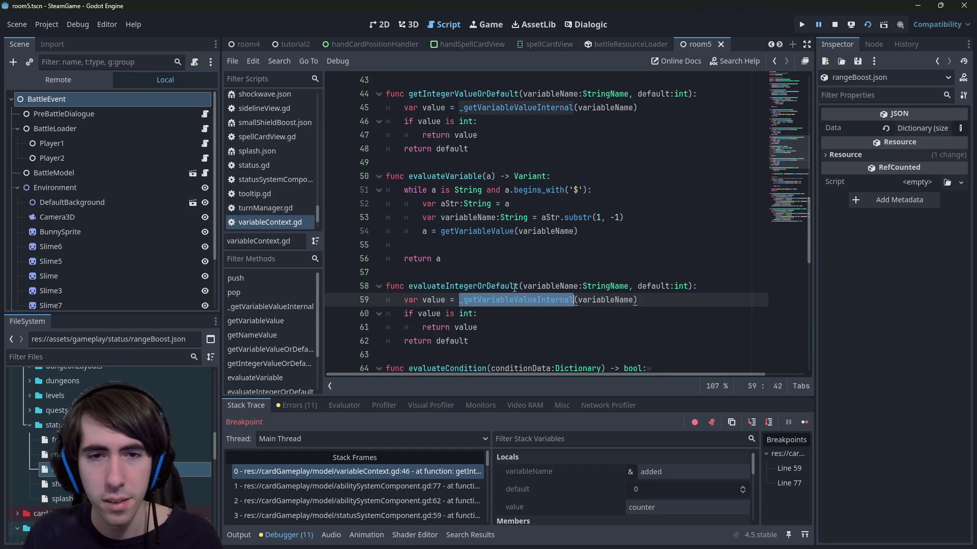
pyautogui.doubleClick(455, 176)
pyautogui.hotkey('ctrl', 'c')
pyautogui.doubleClick(534, 300)
pyautogui.hotkey('ctrl', 'v')
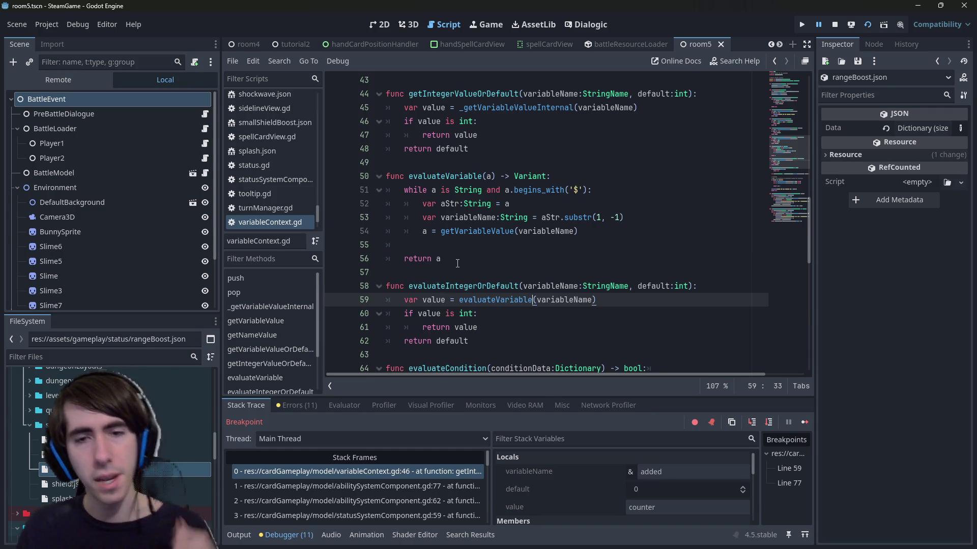
# Review the new evaluateIntegerOrDefault function and jump back to the paused execution line 46.
pyautogui.click(475, 309)
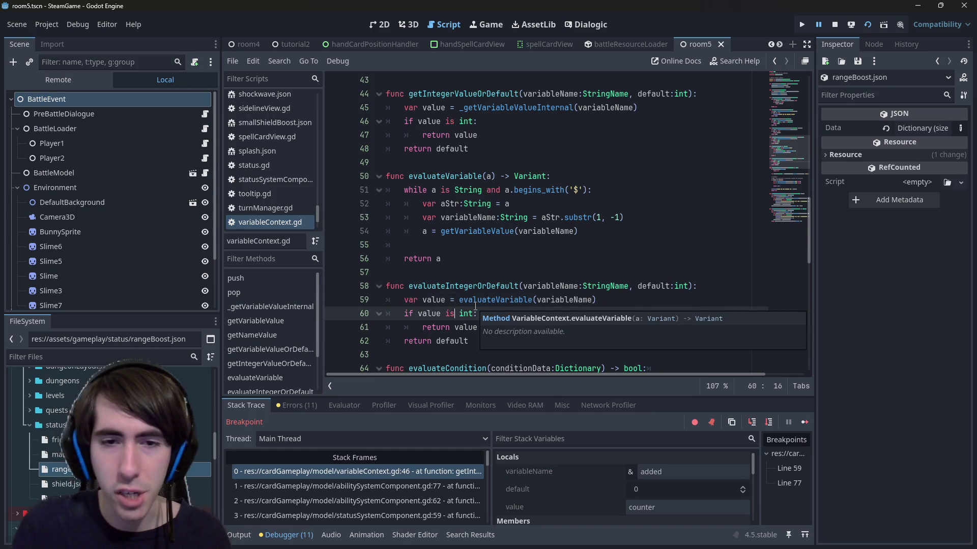
pyautogui.press('Down')
pyautogui.press('End')
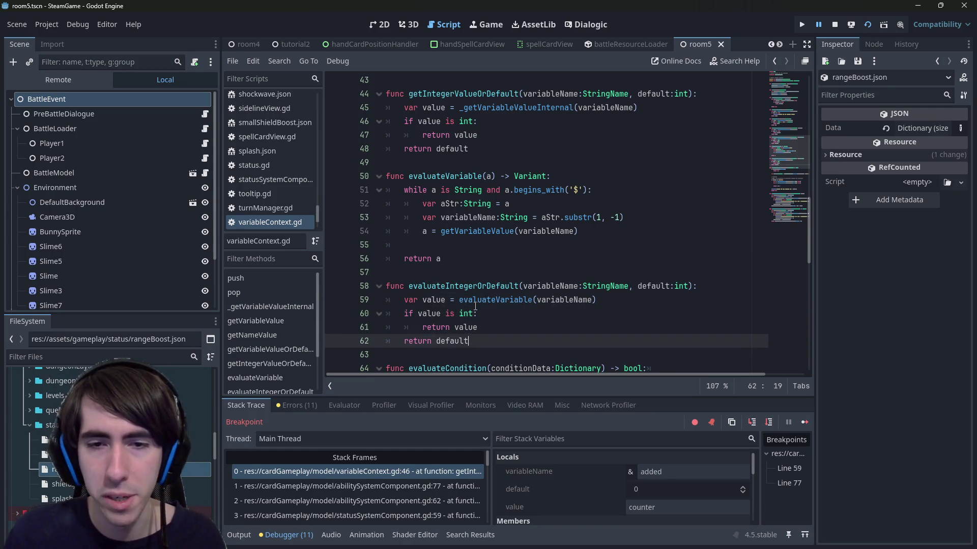
pyautogui.doubleClick(486, 286)
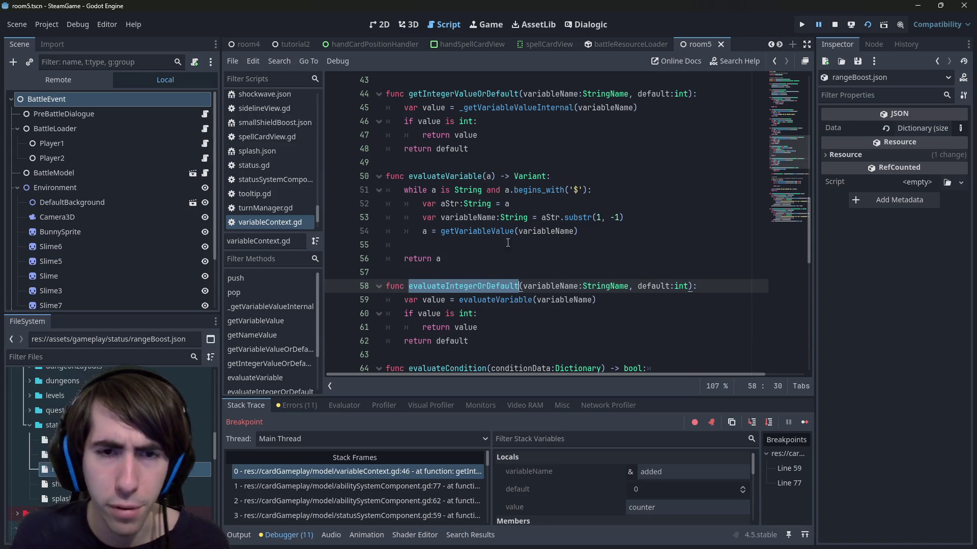
pyautogui.doubleClick(474, 289)
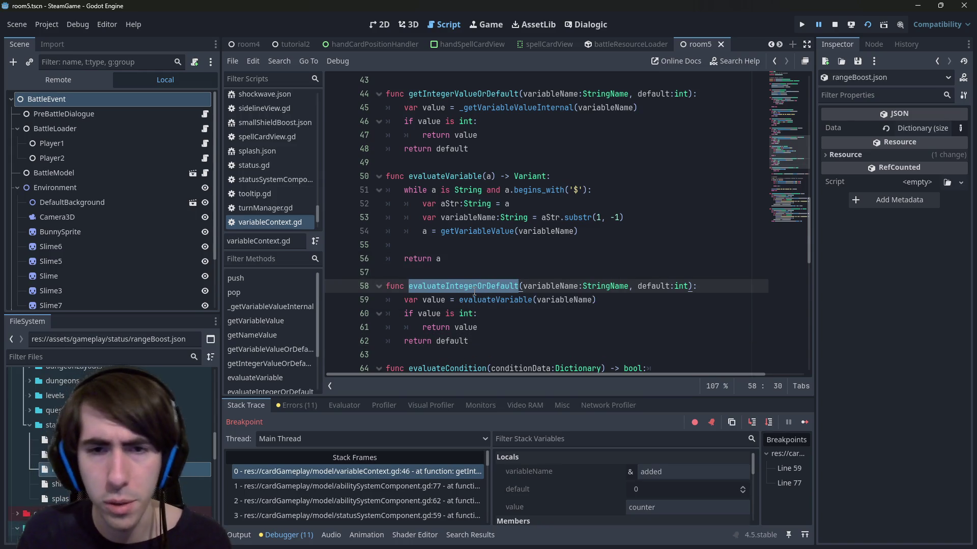
pyautogui.scroll(4, 474, 292)
pyautogui.scroll(-5, 484, 291)
pyautogui.scroll(1, 484, 291)
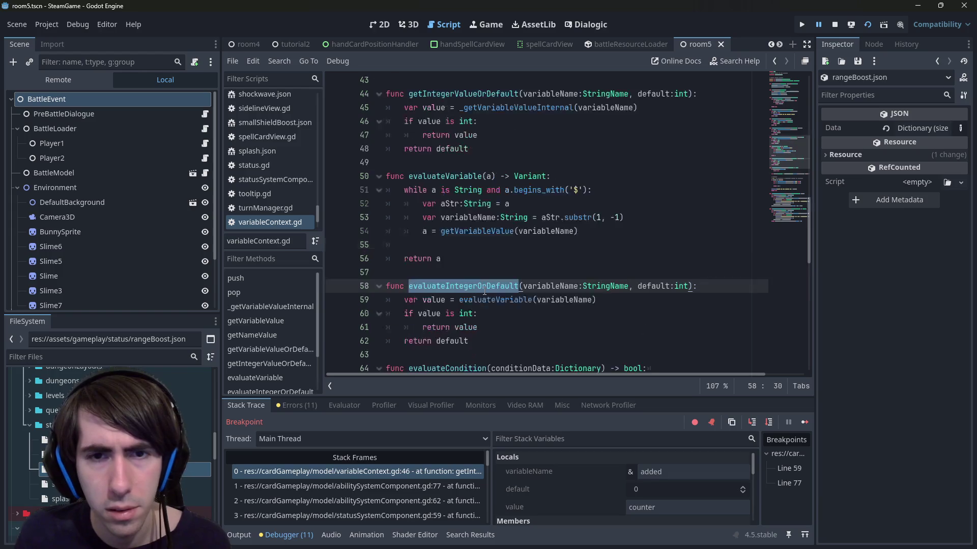
pyautogui.click(354, 473)
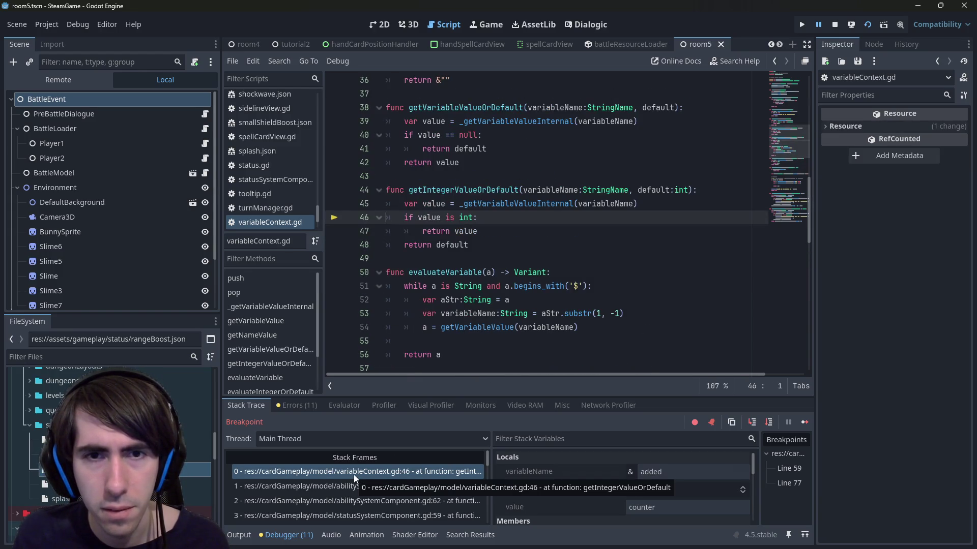
pyautogui.click(432, 259)
pyautogui.scroll(3, 247, 144)
pyautogui.scroll(15, 248, 145)
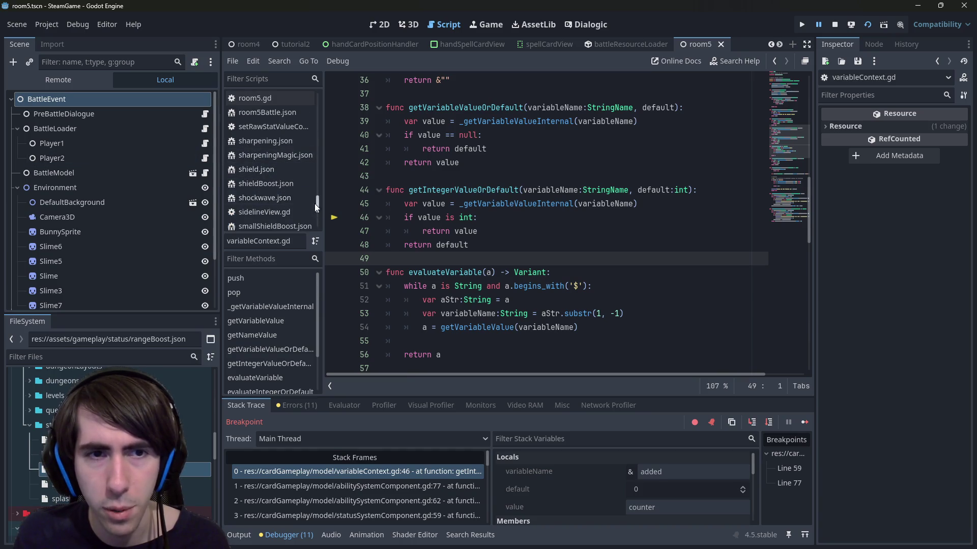
# In abilitySystemComponent, switch lines 77 and 79 from getIntegerValueOrDefault to evaluateIntegerOrDefault.
pyautogui.click(280, 100)
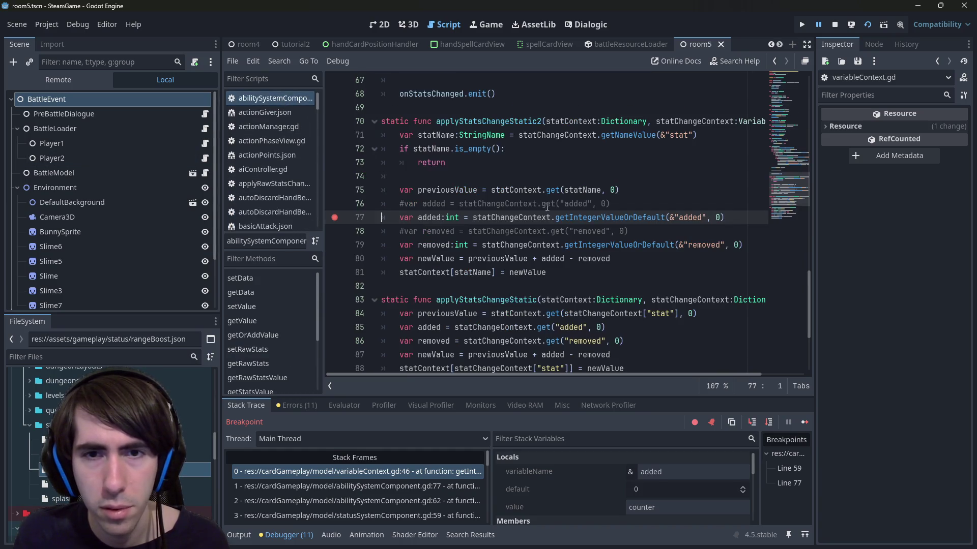
pyautogui.doubleClick(628, 217)
pyautogui.hotkey('ctrl', 'd')
pyautogui.hotkey('ctrl', 'v')
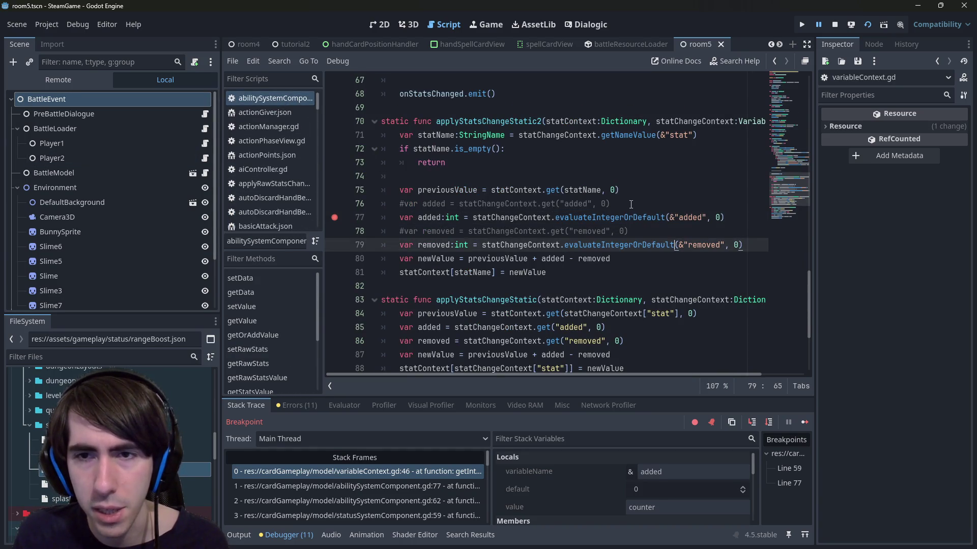
pyautogui.click(621, 199)
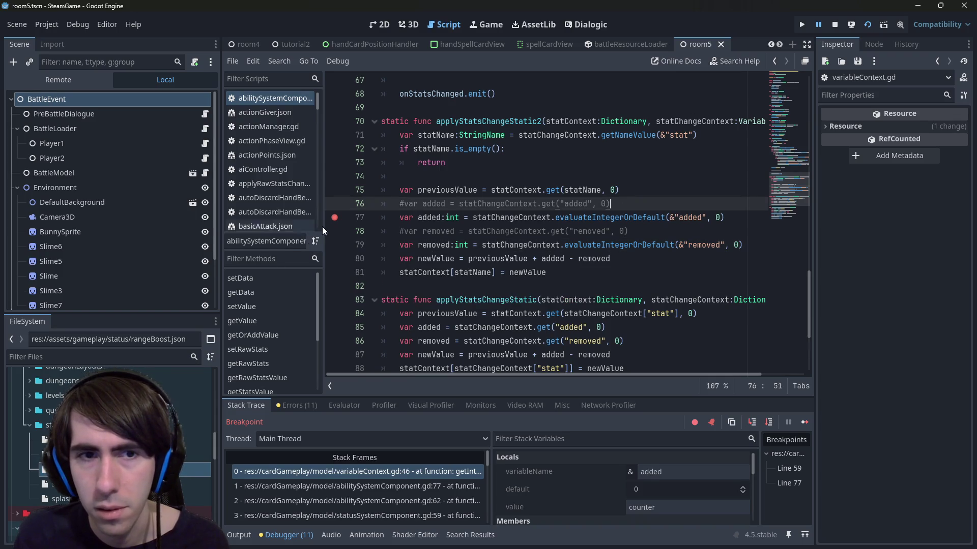
# Clear the line 77 breakpoint, stop the running game and relaunch it with F5.
pyautogui.click(334, 217)
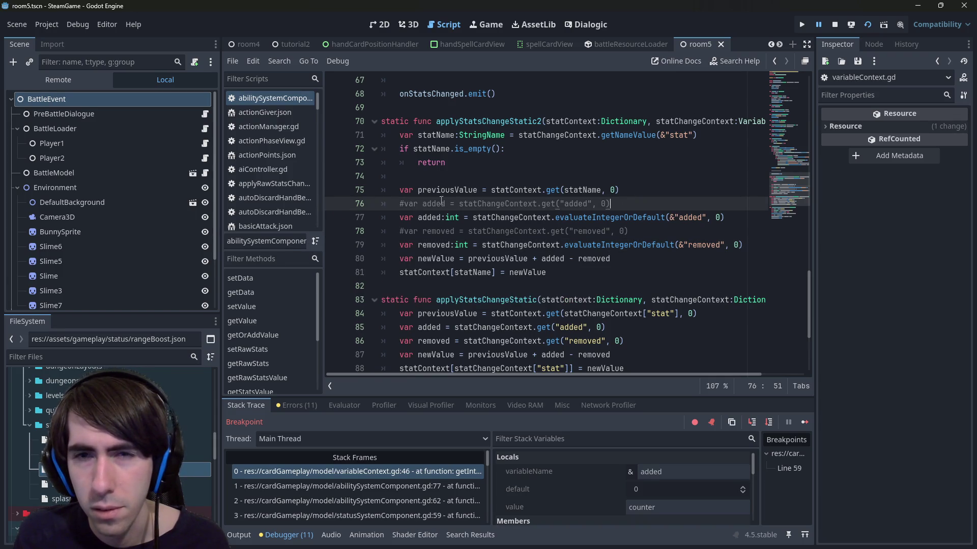
pyautogui.click(834, 24)
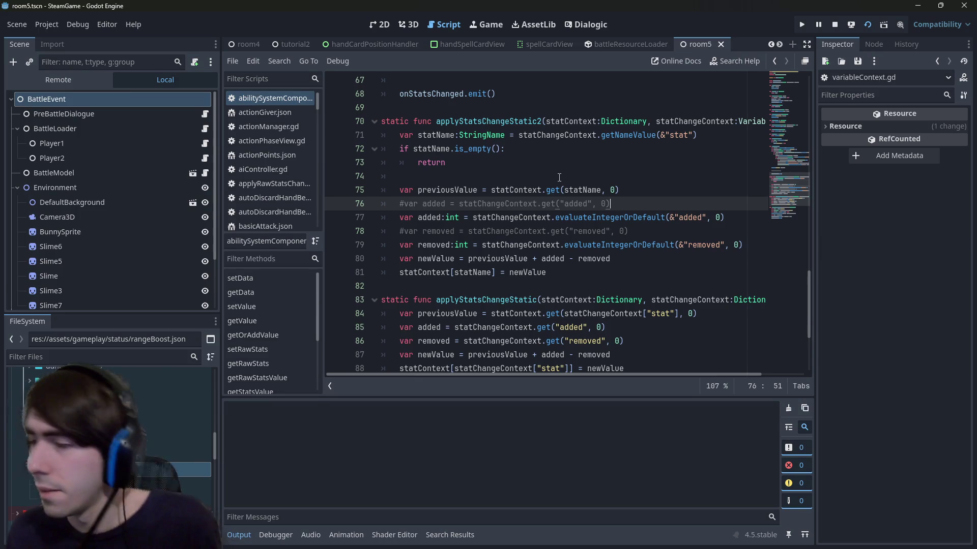
pyautogui.press('F5')
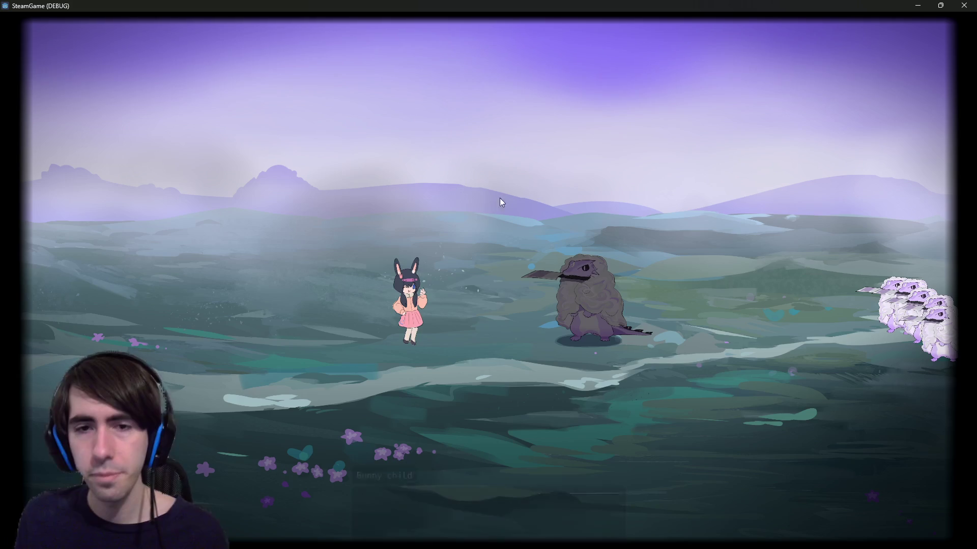
# Skip the opening dialogue and place the fox and bunny characters on the battlefield.
pyautogui.press('space')
pyautogui.press('space')
pyautogui.press('space')
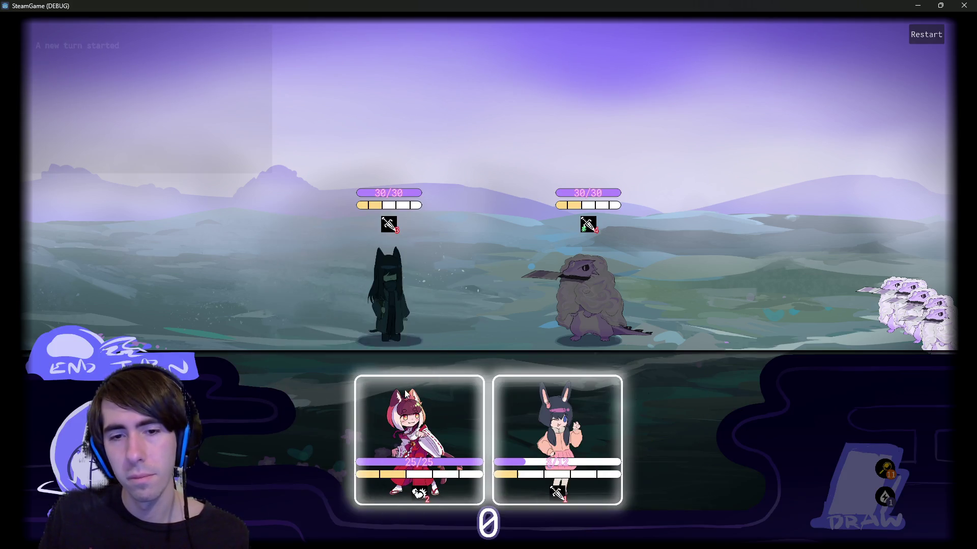
pyautogui.moveTo(406, 394); pyautogui.dragTo(301, 237)
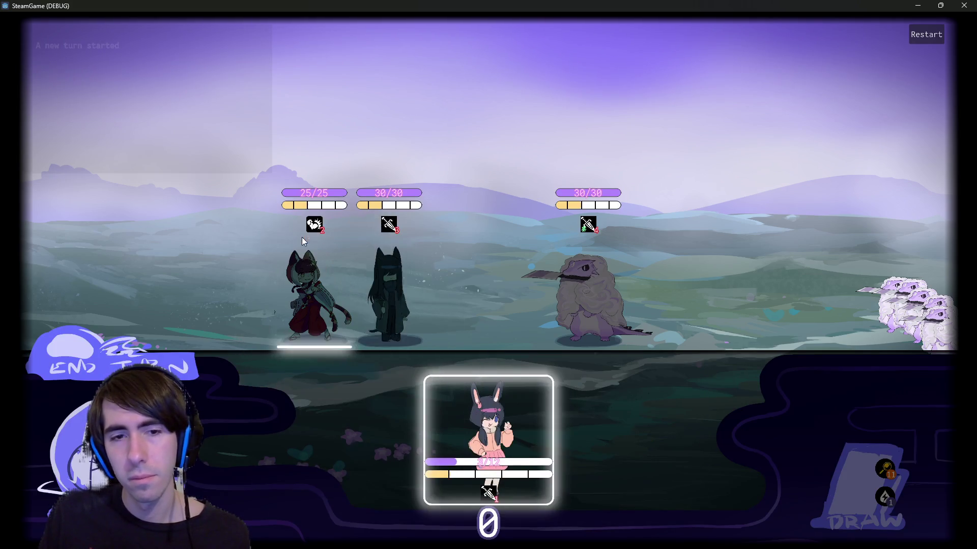
pyautogui.moveTo(556, 406)
pyautogui.mouseDown()
pyautogui.moveTo(168, 254)
pyautogui.moveTo(165, 264)
pyautogui.mouseUp()
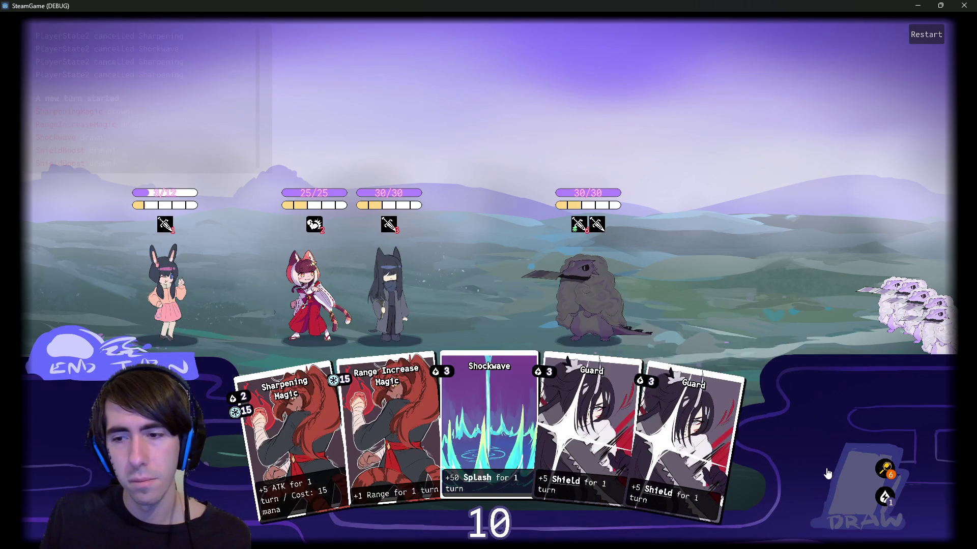
# Draw cards, play two Guard cards on allies, and end the turn despite the warning.
pyautogui.click(827, 473)
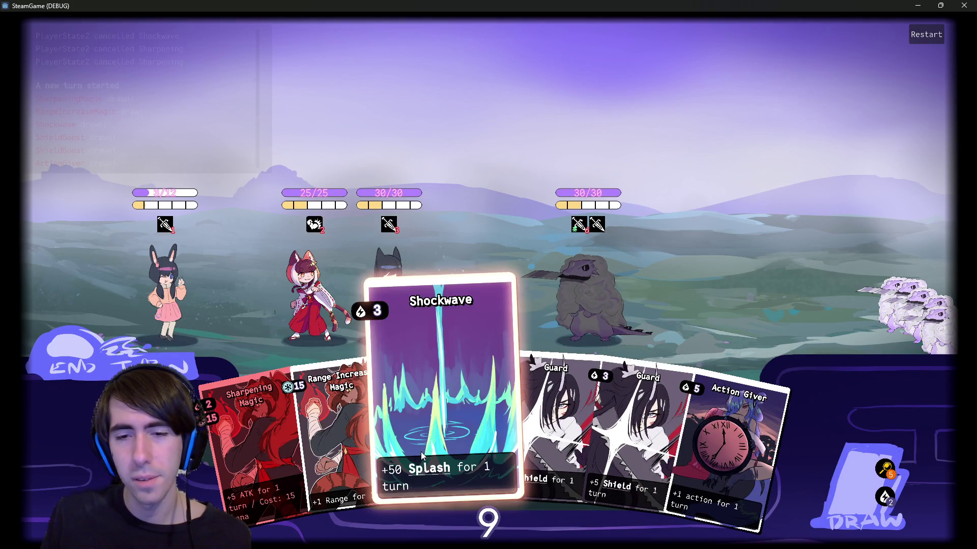
pyautogui.moveTo(538, 450); pyautogui.dragTo(417, 326)
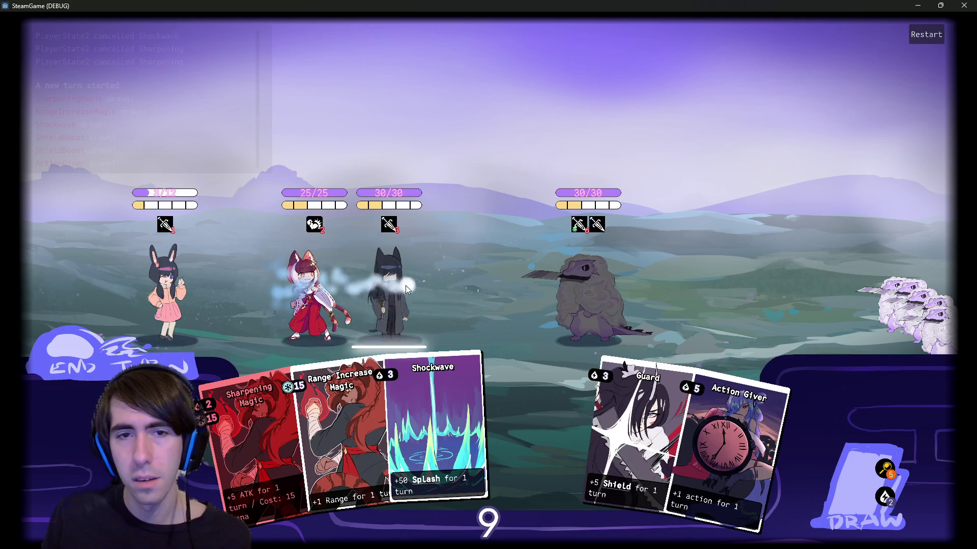
pyautogui.moveTo(631, 437); pyautogui.dragTo(313, 295)
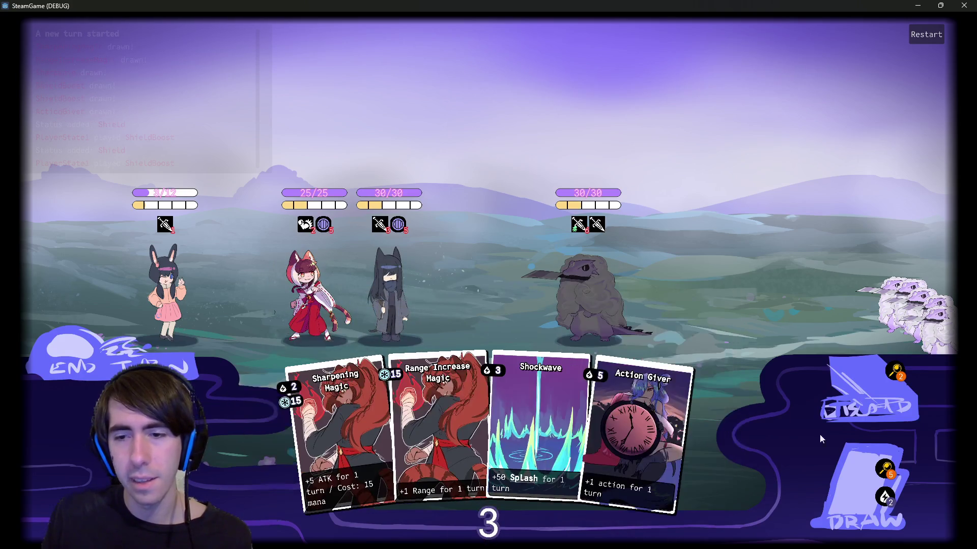
pyautogui.click(860, 478)
pyautogui.click(102, 373)
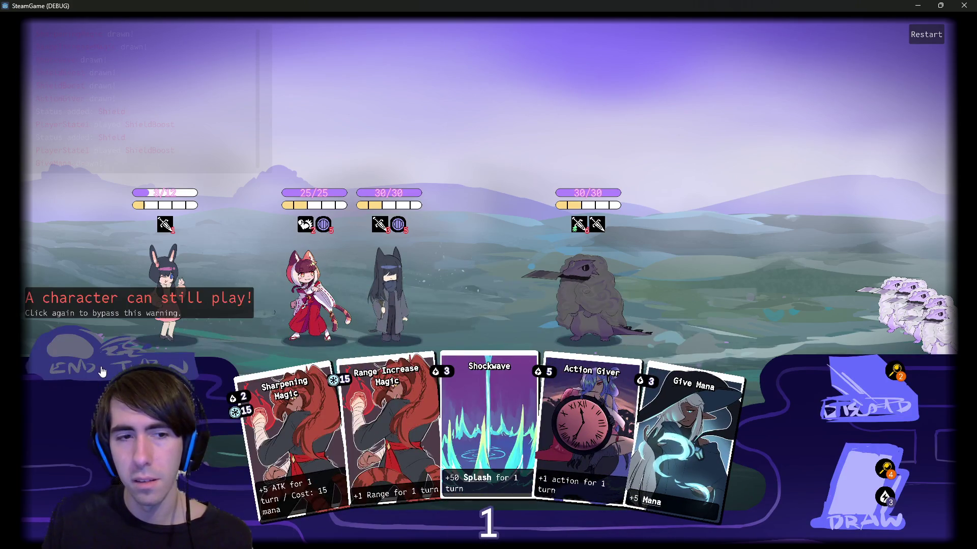
pyautogui.click(102, 371)
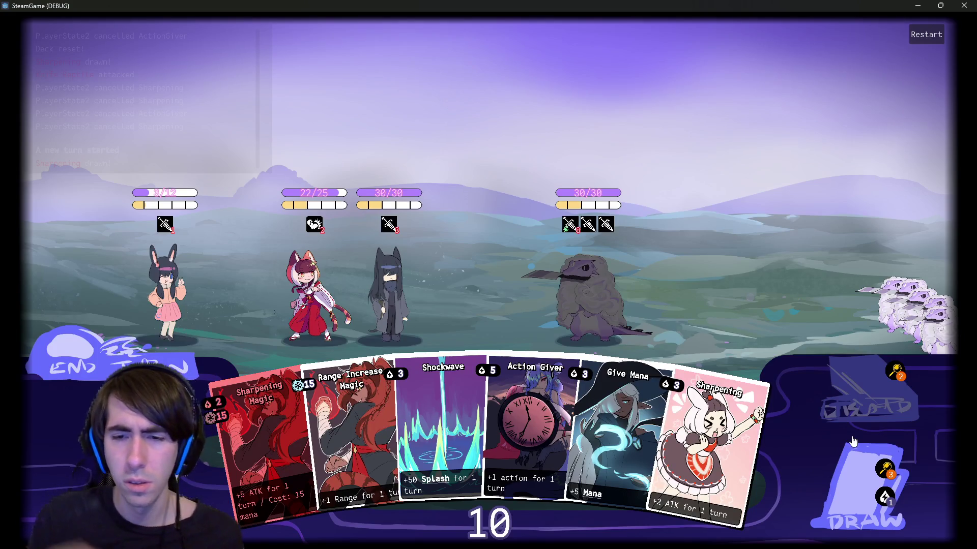
# Play Sharpening and Give Mana on the cat-girl, a card on the dark-haired girl, draw Intimidation, and end the turn.
pyautogui.moveTo(238, 126)
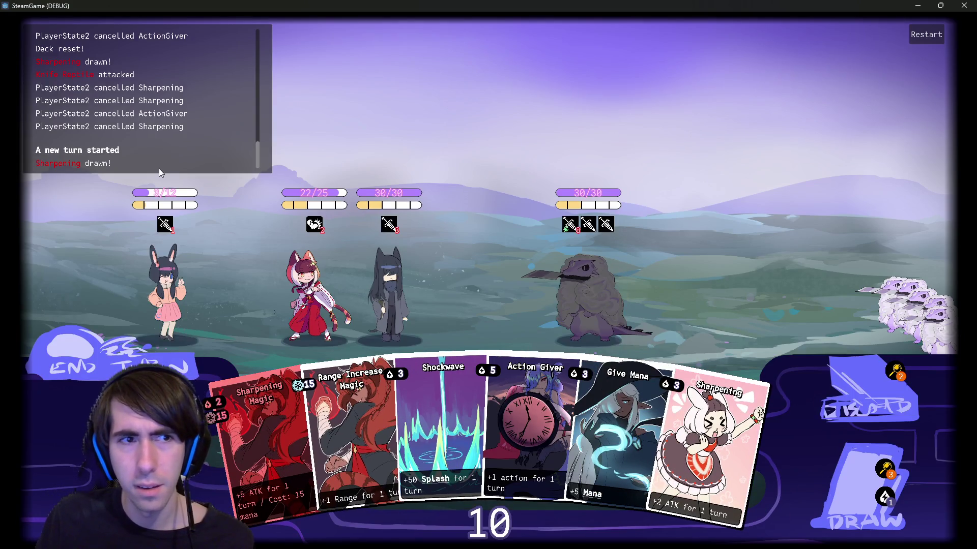
pyautogui.moveTo(712, 407); pyautogui.dragTo(309, 273)
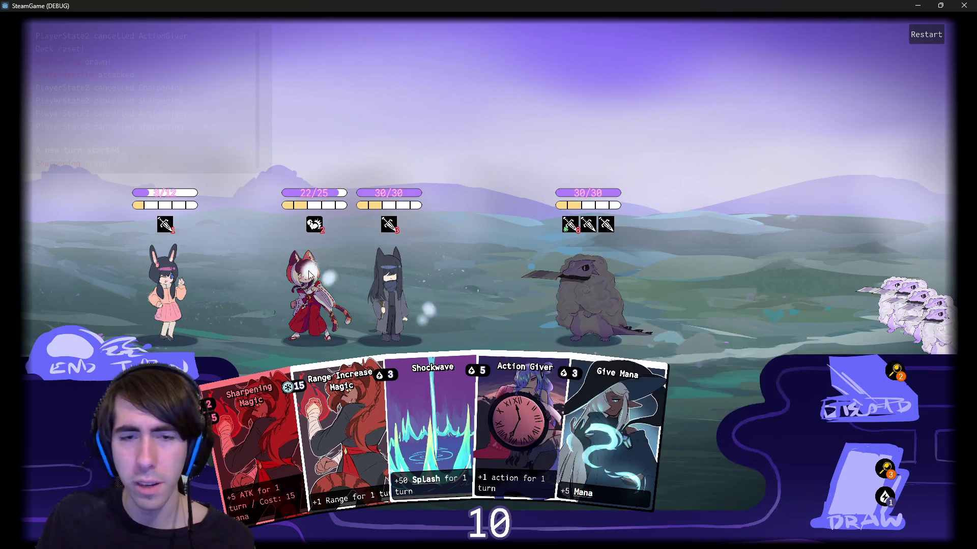
pyautogui.moveTo(599, 427); pyautogui.dragTo(309, 250)
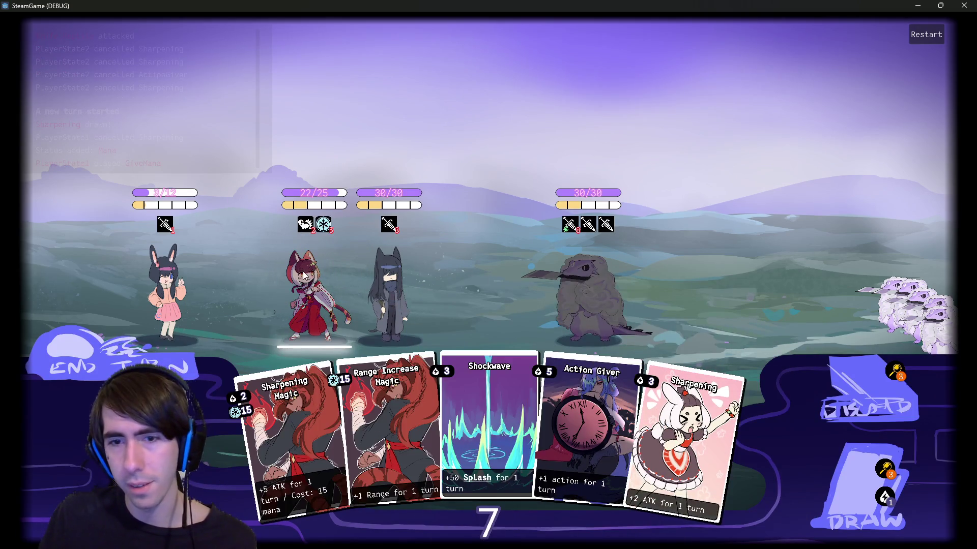
pyautogui.click(864, 503)
pyautogui.moveTo(722, 438)
pyautogui.mouseDown()
pyautogui.moveTo(356, 275)
pyautogui.moveTo(298, 301)
pyautogui.mouseUp()
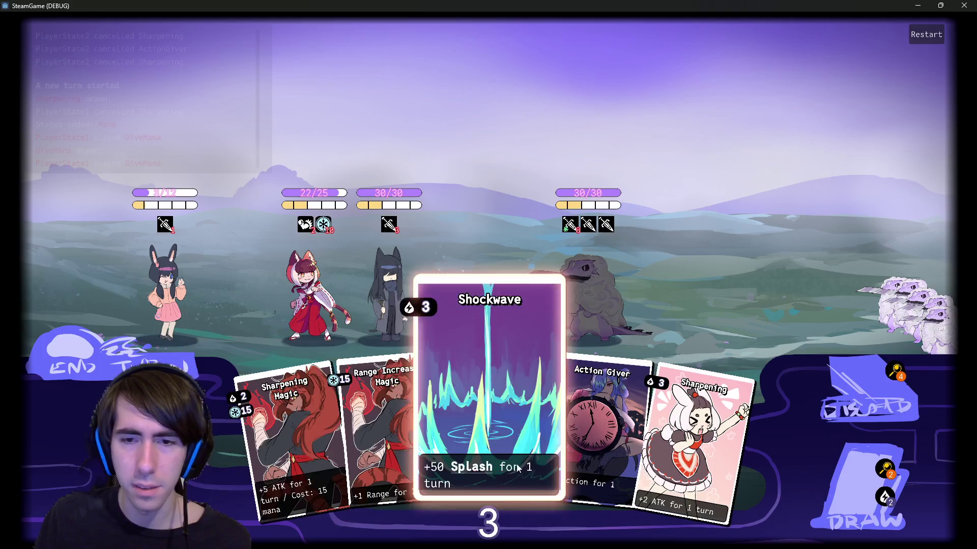
pyautogui.click(850, 485)
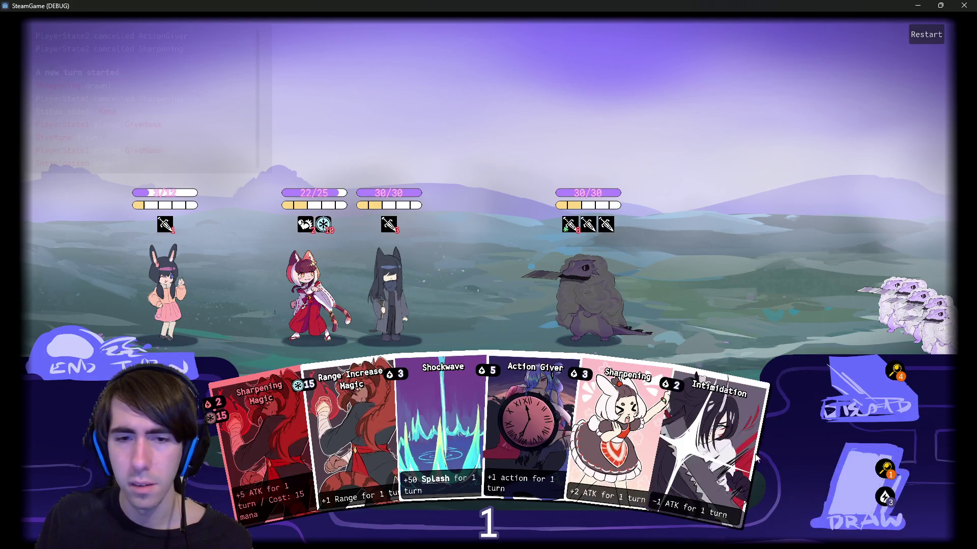
pyautogui.click(118, 345)
pyautogui.click(118, 345)
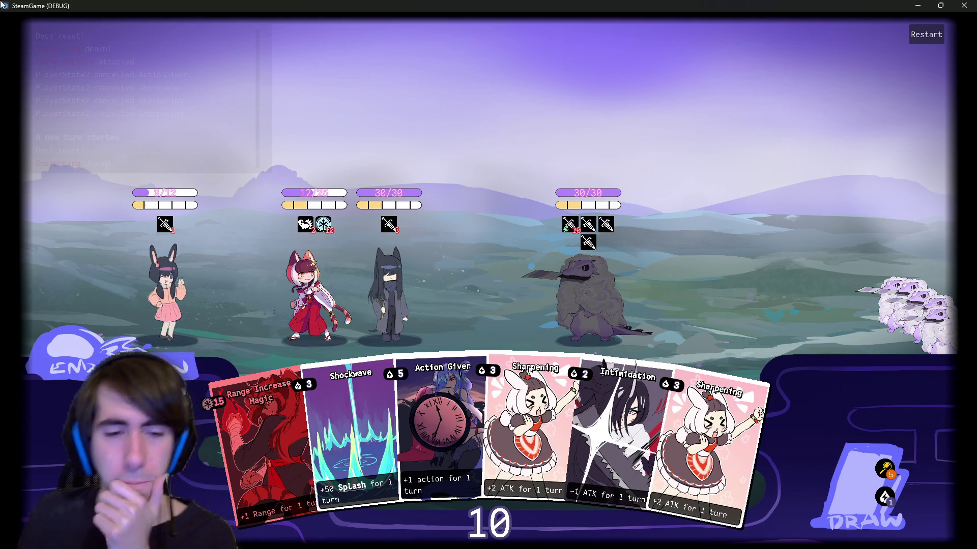
# Draw another card and check the remaining cards in the draw pile view.
pyautogui.moveTo(283, 375)
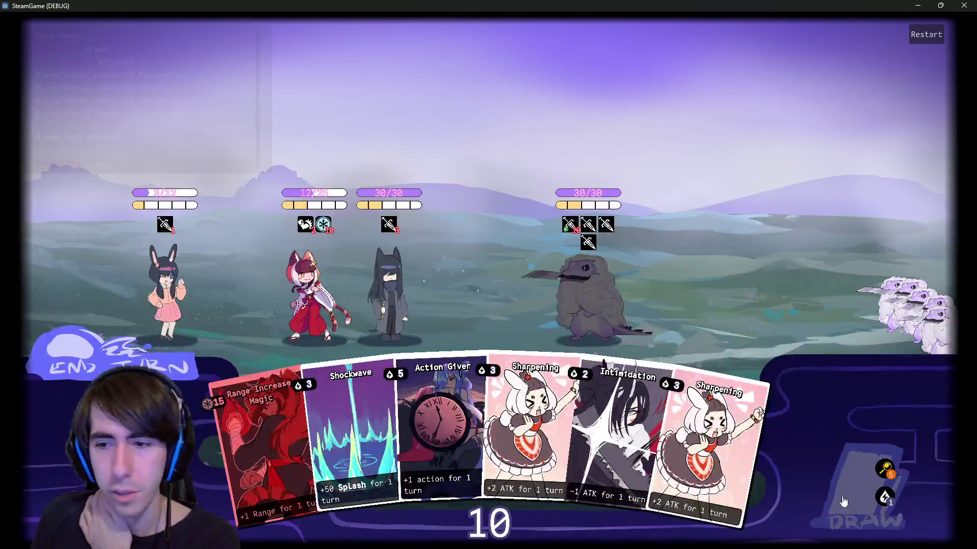
pyautogui.click(881, 497)
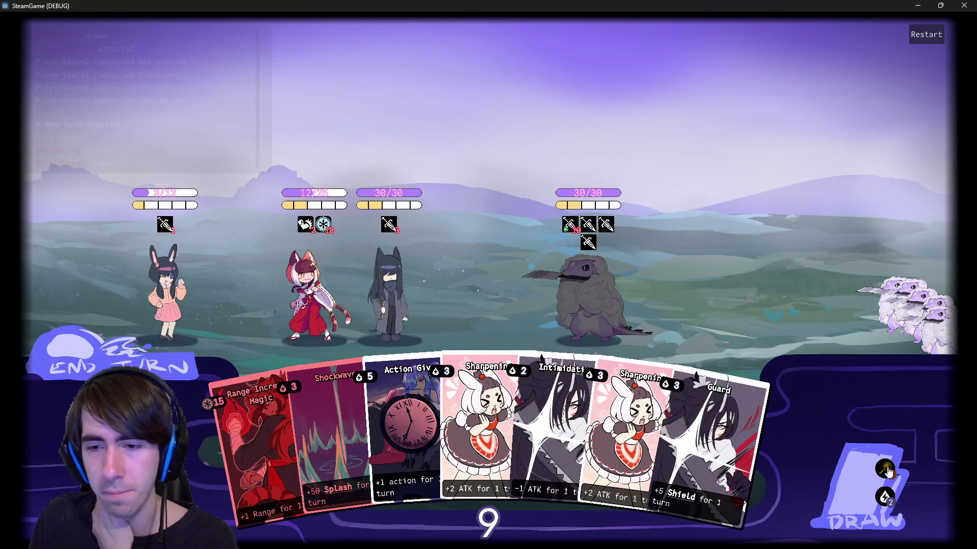
pyautogui.click(885, 469)
pyautogui.click(926, 518)
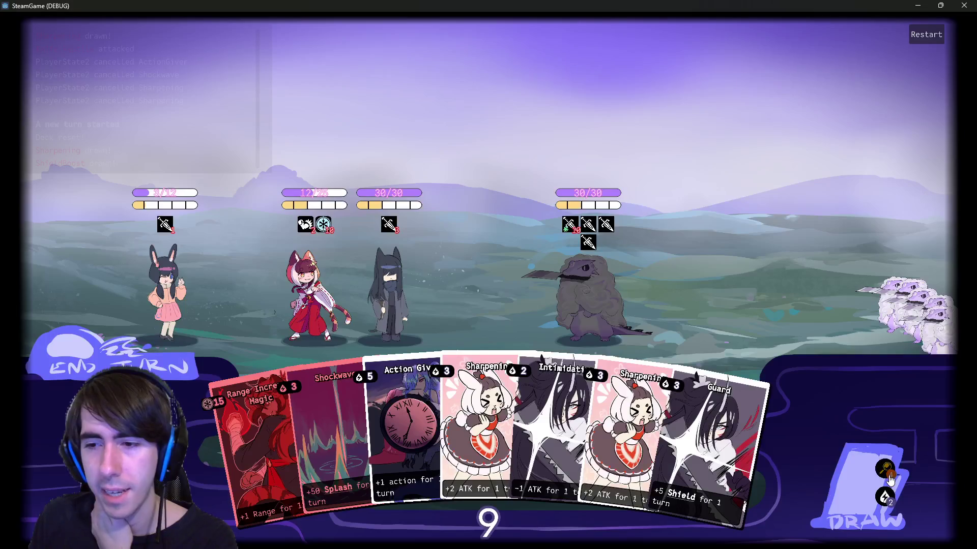
pyautogui.click(891, 473)
pyautogui.click(927, 518)
# Draw Guard and Give Mana, then play Give Mana and Range Increase Magic on the cat girl.
pyautogui.click(844, 496)
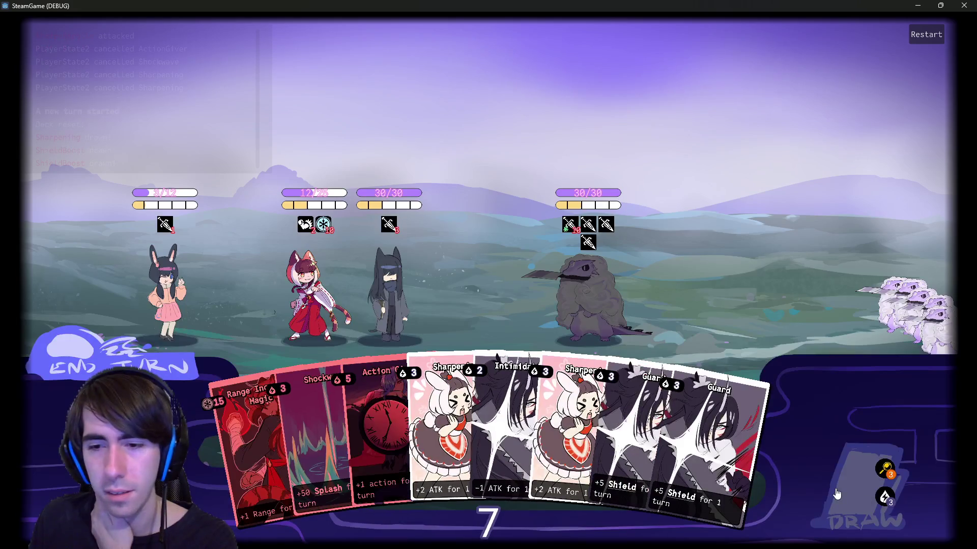
pyautogui.click(853, 496)
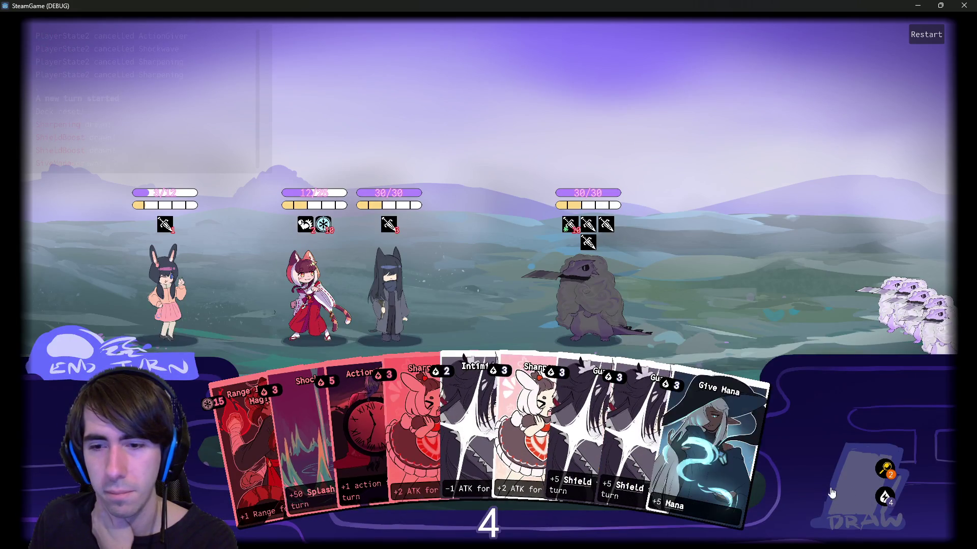
pyautogui.moveTo(605, 443)
pyautogui.mouseDown()
pyautogui.moveTo(254, 275)
pyautogui.moveTo(322, 284)
pyautogui.mouseUp()
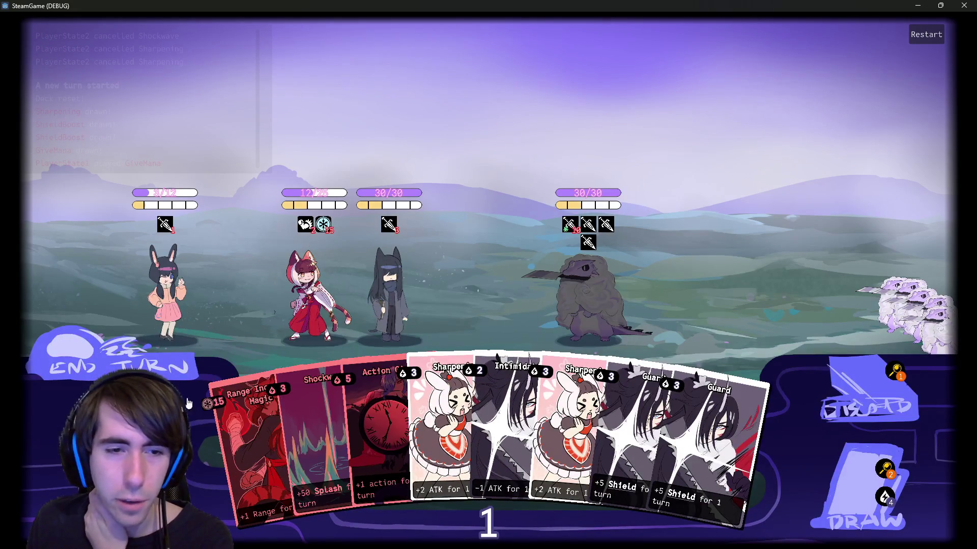
pyautogui.moveTo(237, 431); pyautogui.dragTo(312, 279)
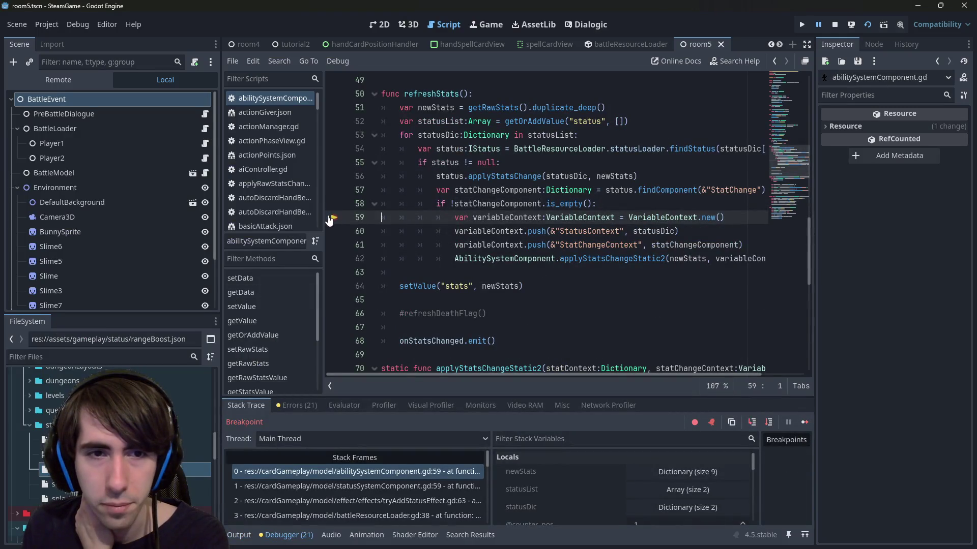
# Clear the line 59 breakpoint and step into applyStatsChangeStatic2 through the added and removed calculations.
pyautogui.click(334, 217)
pyautogui.click(769, 422)
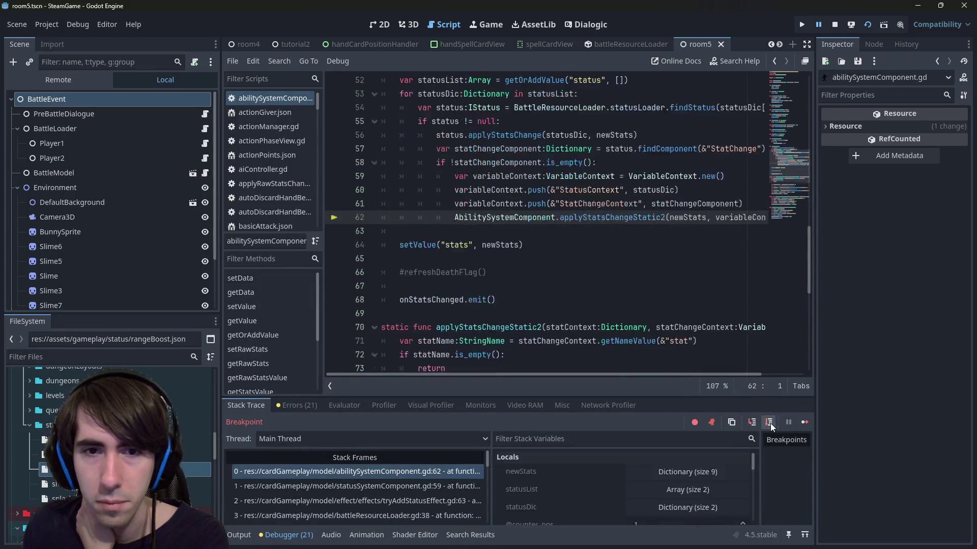
pyautogui.click(768, 423)
pyautogui.click(768, 423)
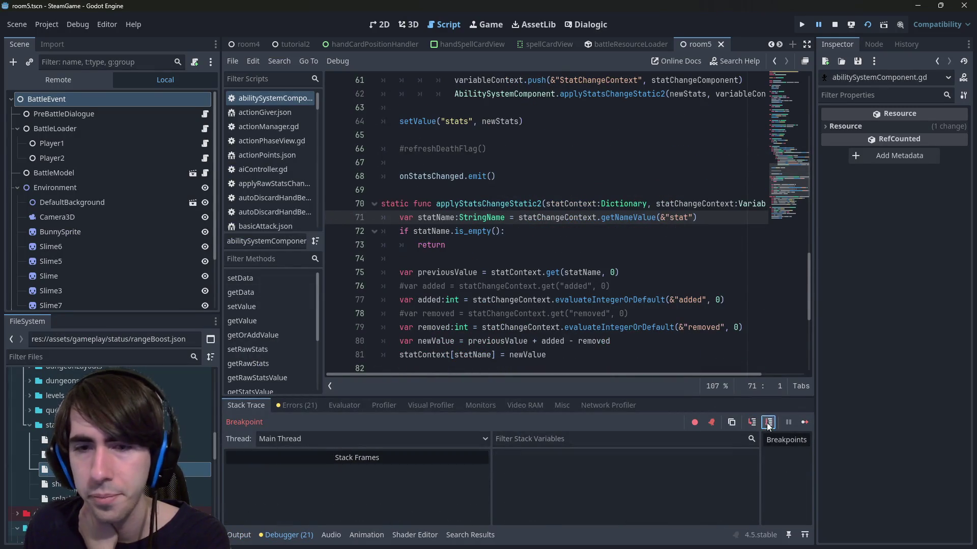
pyautogui.click(769, 423)
pyautogui.click(769, 422)
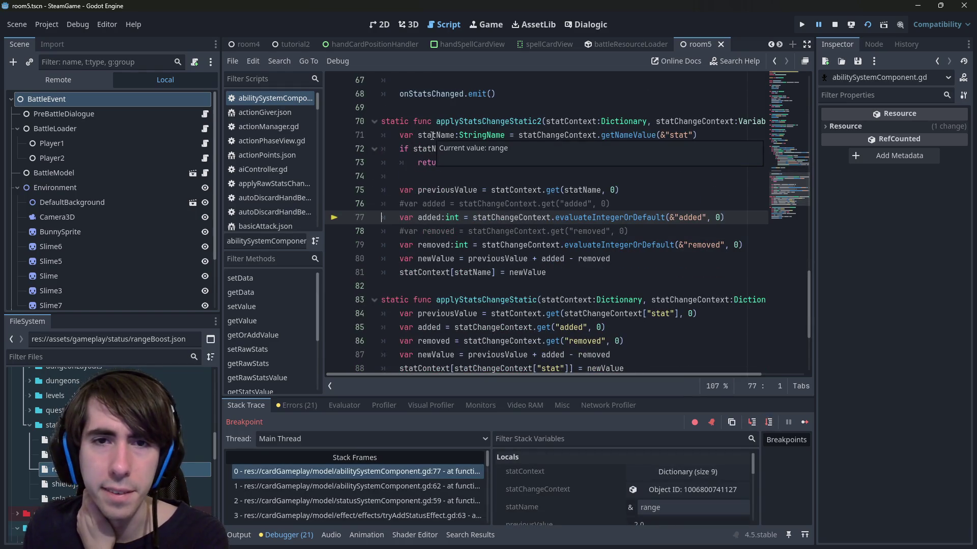
pyautogui.click(774, 424)
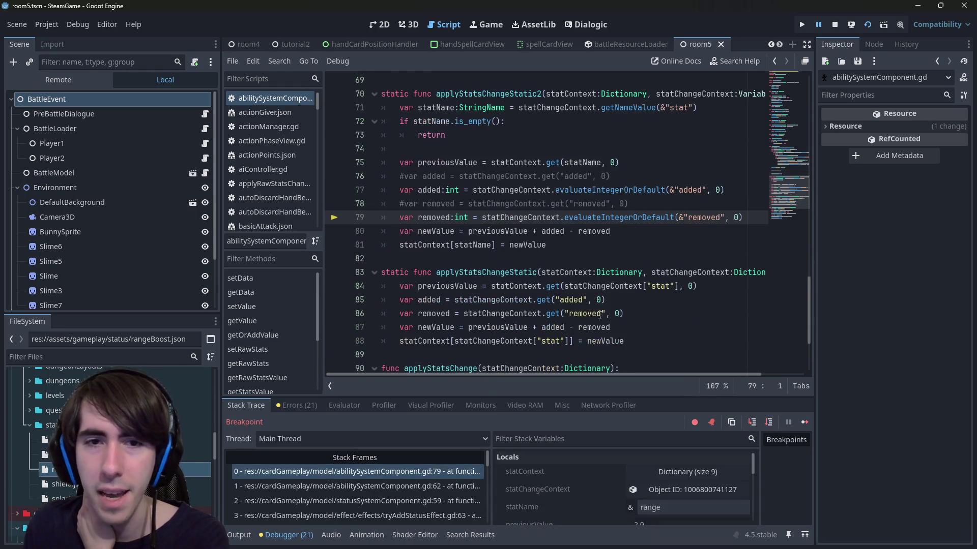
# Break at line 77, resume, and step into evaluateIntegerOrDefault and evaluateVariable.
pyautogui.moveTo(428, 191)
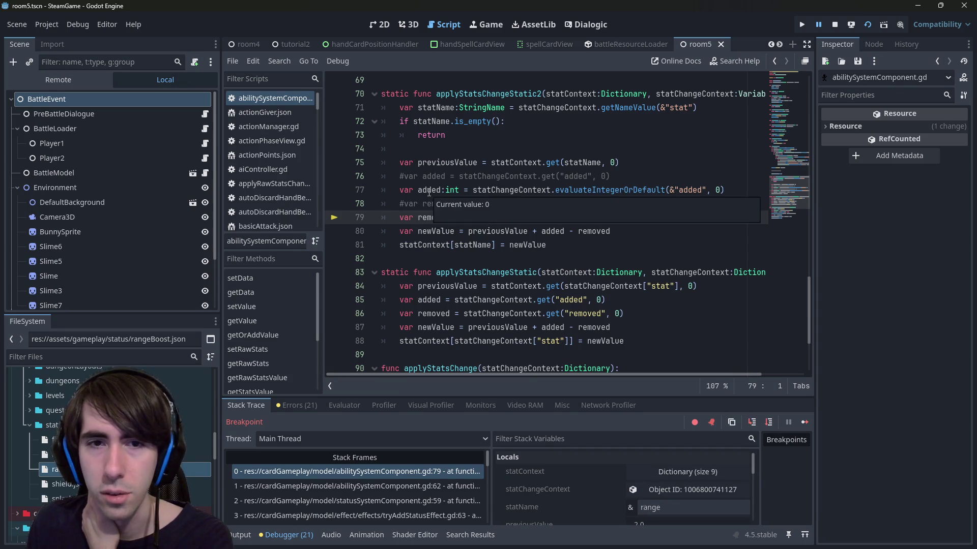
pyautogui.click(334, 192)
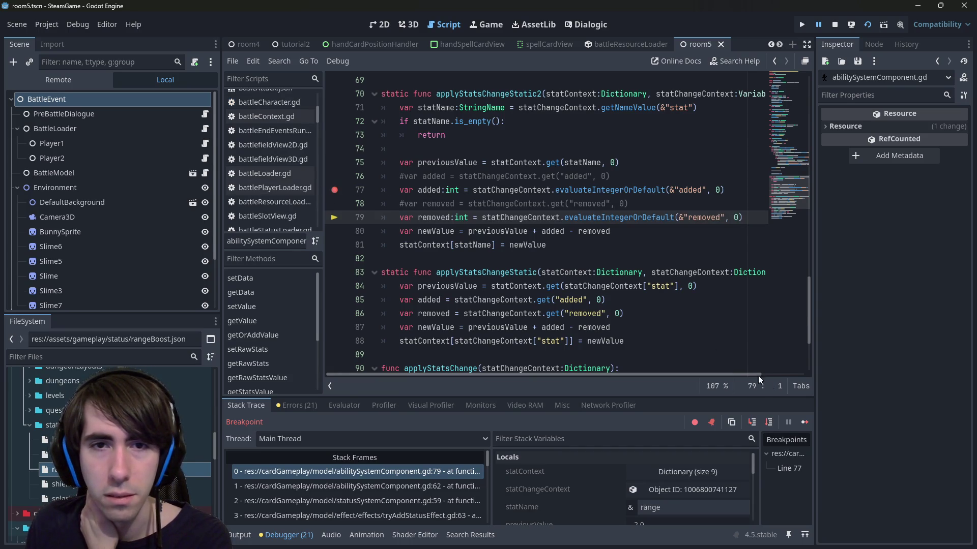
pyautogui.click(807, 423)
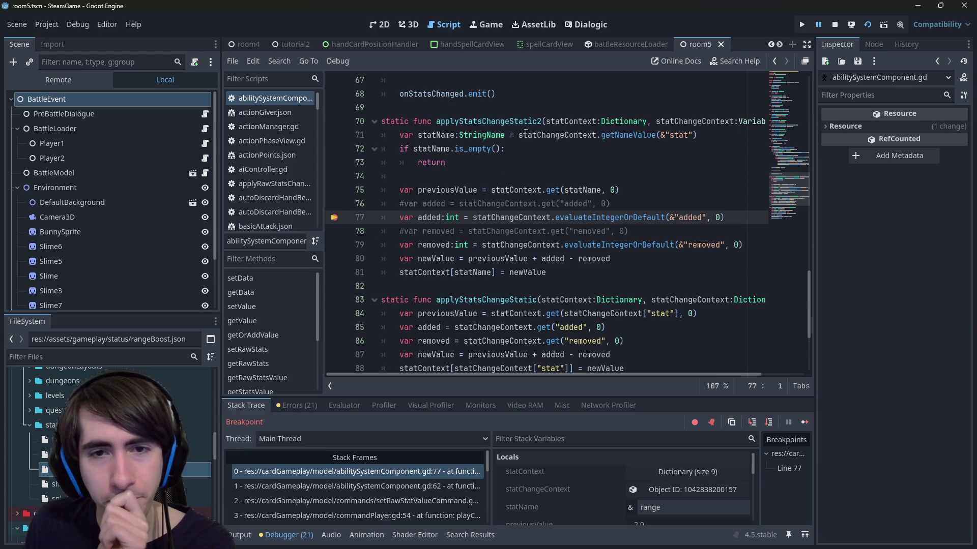
pyautogui.click(750, 424)
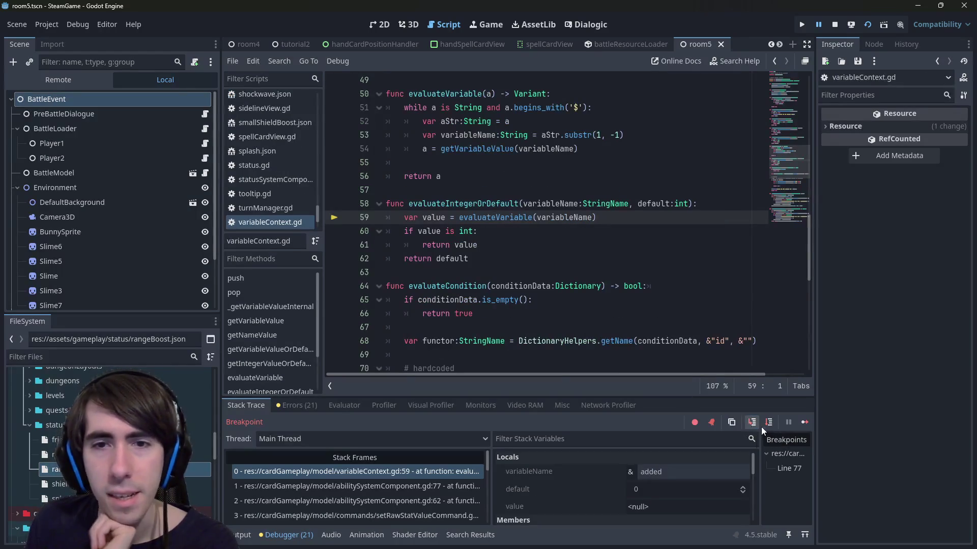
pyautogui.click(751, 424)
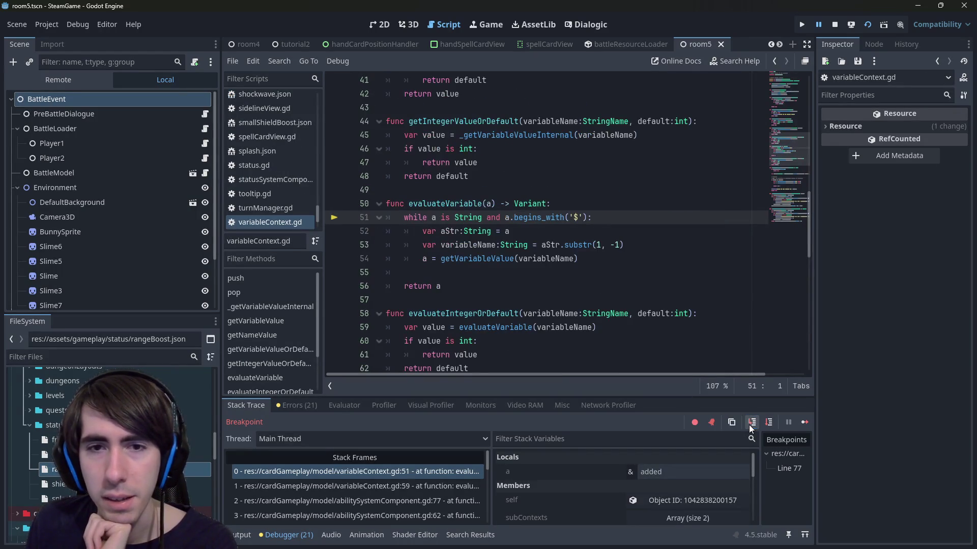
# Review evaluateVariable's parameter and default return near line 49, then stop debugging with F8.
pyautogui.moveTo(489, 205)
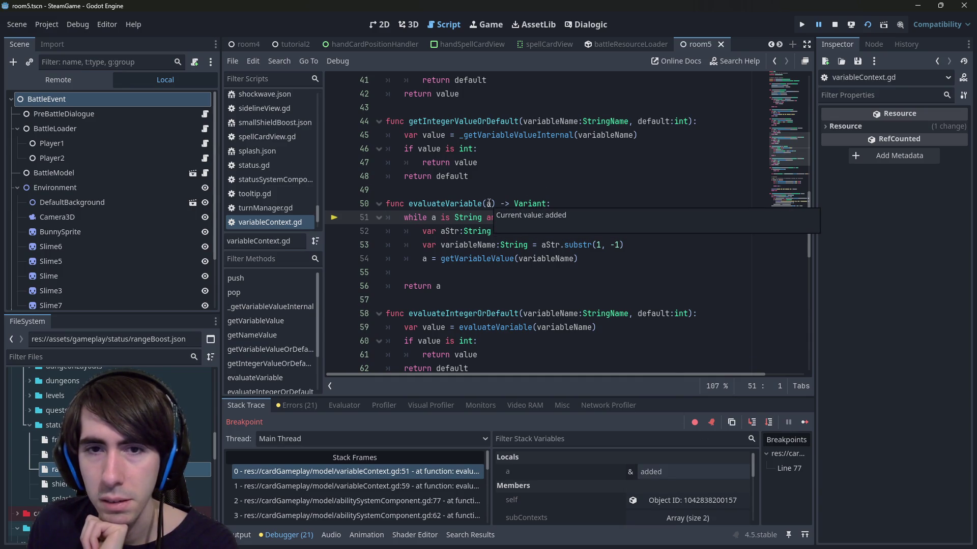
pyautogui.click(488, 203)
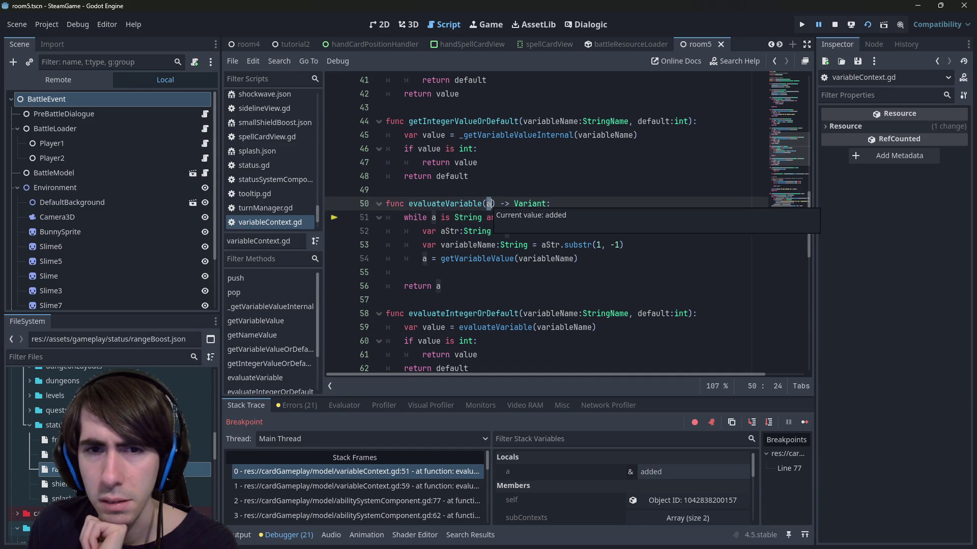
pyautogui.click(528, 182)
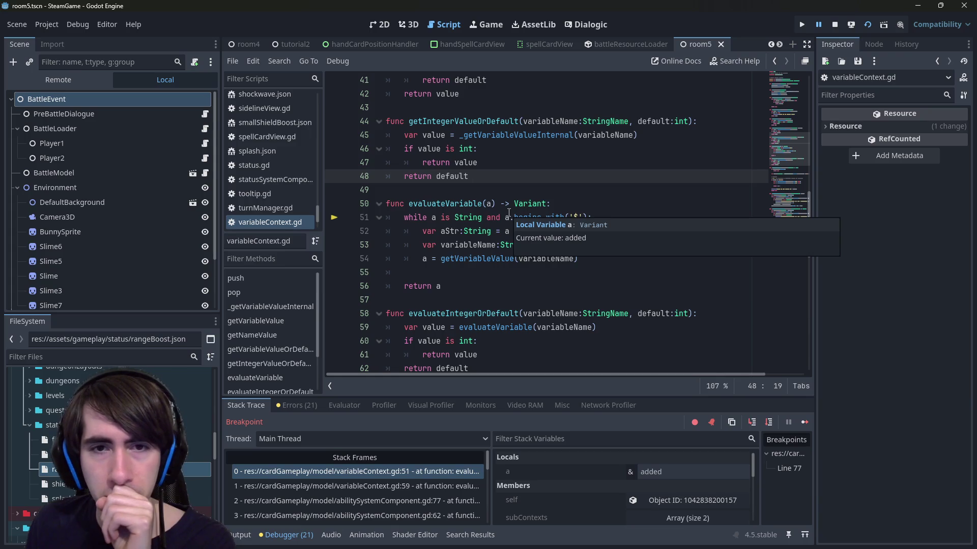
pyautogui.click(537, 188)
pyautogui.press('F8')
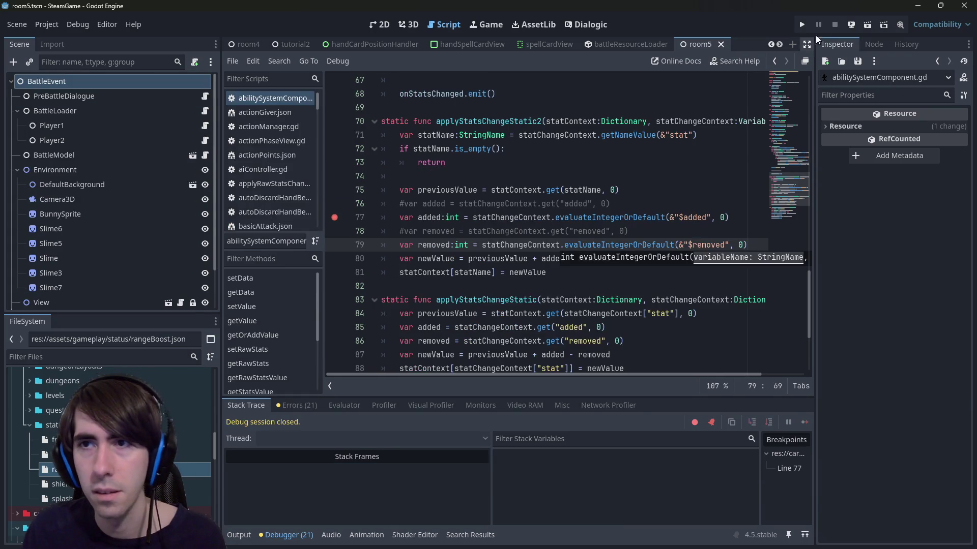
# Rerun the game, check the "$added" argument on line 77, and advance the battle dialogue.
pyautogui.click(871, 22)
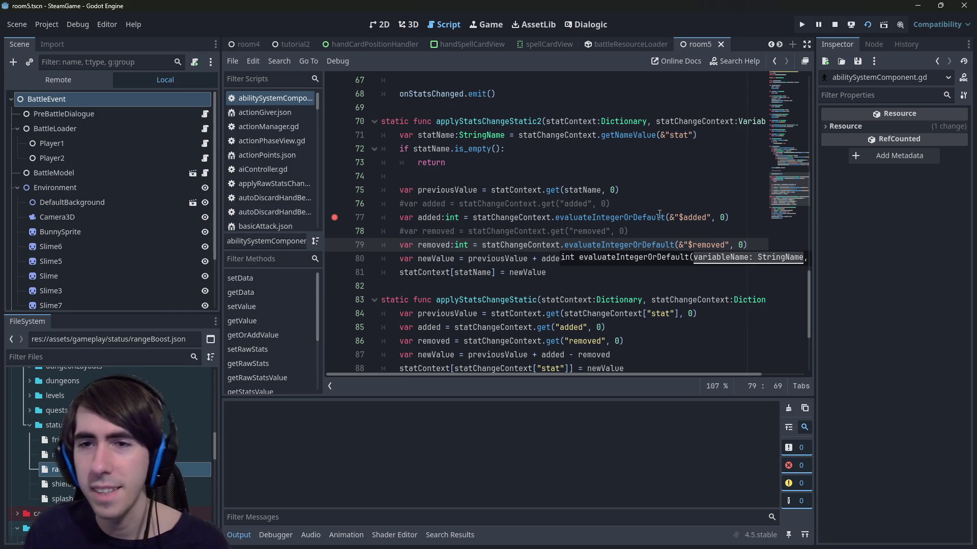
pyautogui.moveTo(679, 214); pyautogui.dragTo(711, 217)
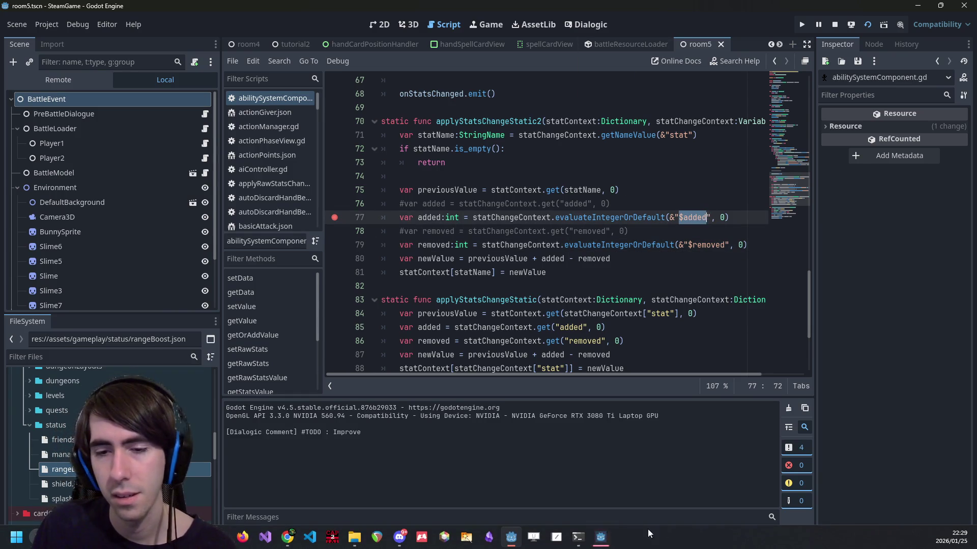
pyautogui.click(604, 531)
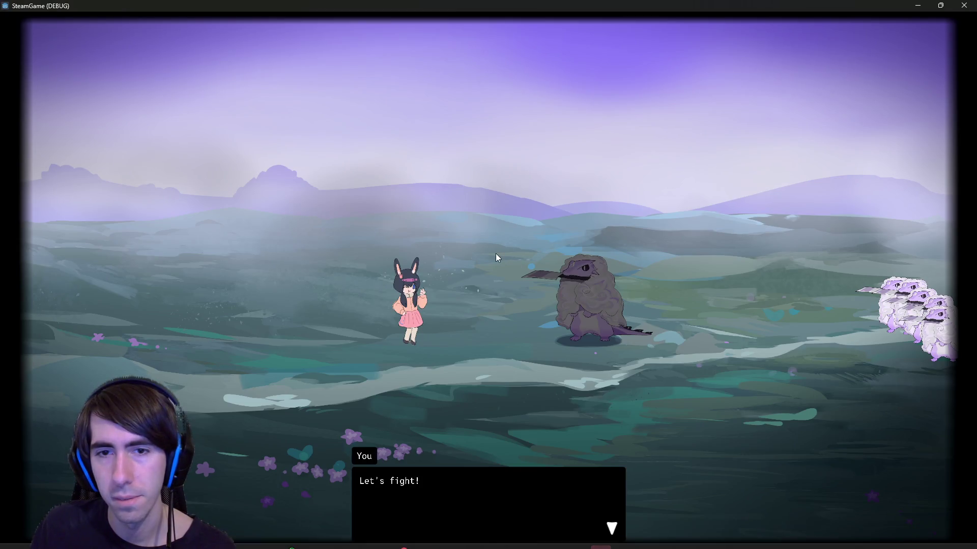
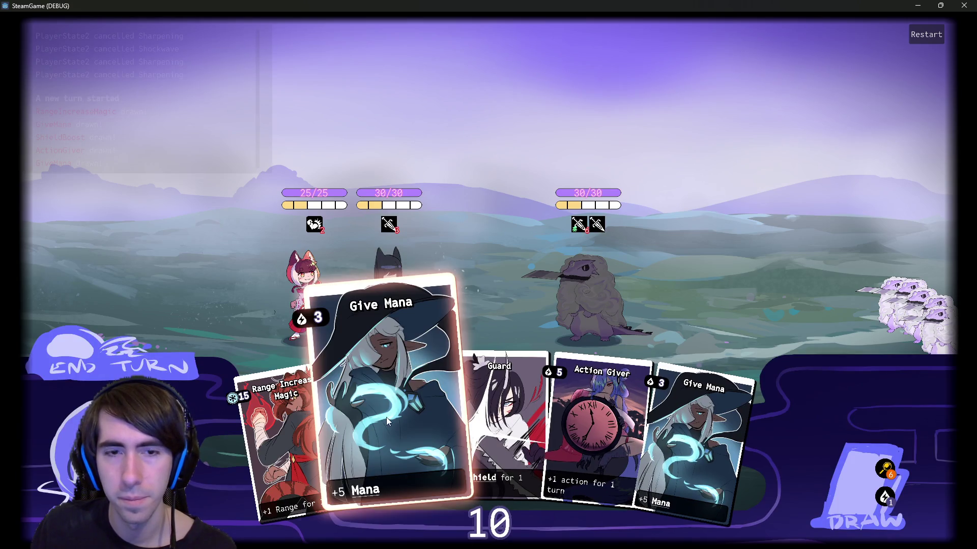
# Play two Give Mana cards on the left character, end the turn and draw a card.
pyautogui.moveTo(386, 417); pyautogui.dragTo(298, 292)
pyautogui.moveTo(620, 413); pyautogui.dragTo(343, 314)
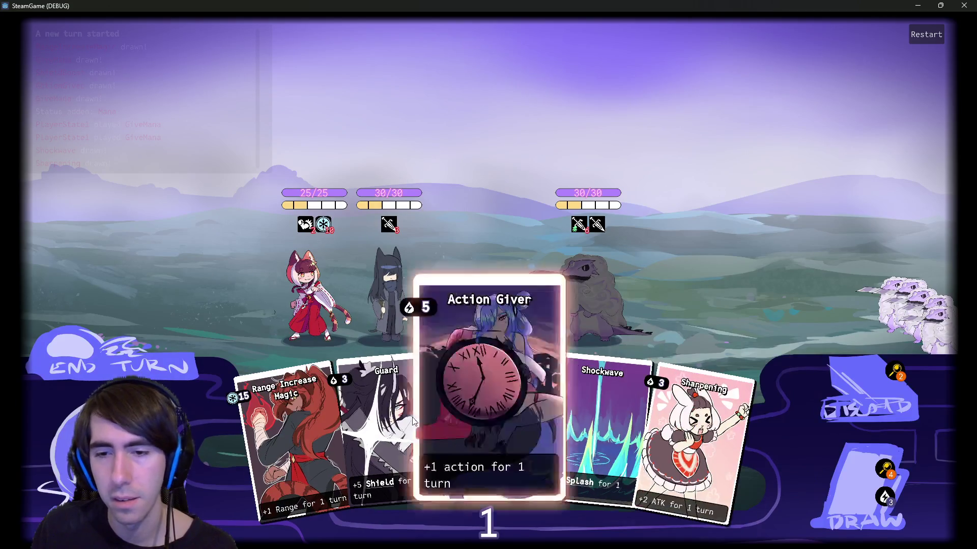
pyautogui.click(112, 362)
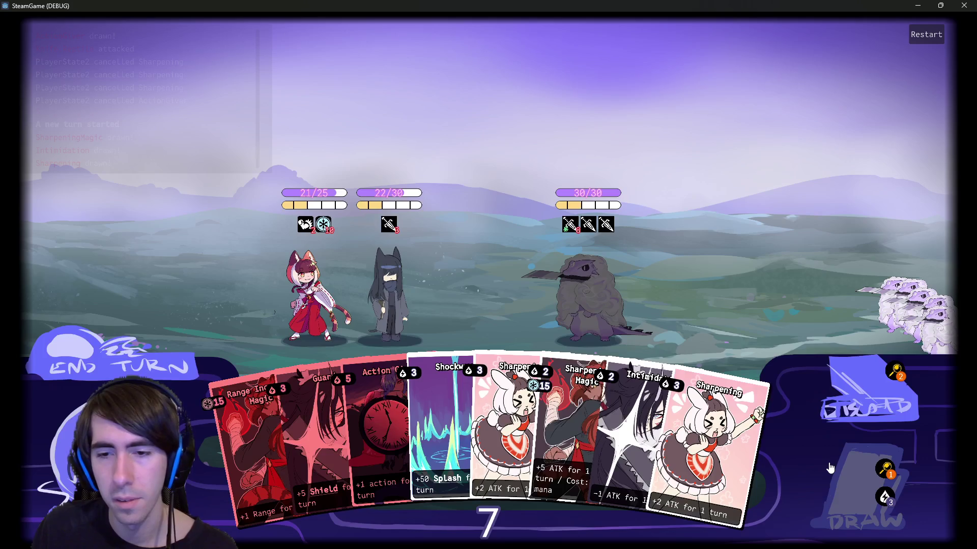
pyautogui.click(830, 467)
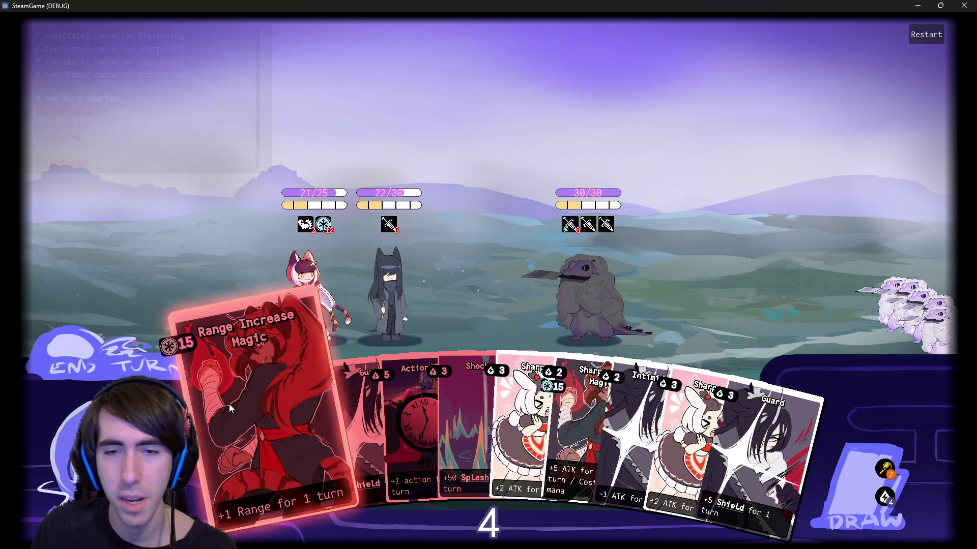
# Play Guard and Give Mana on the cat-girl, draw three cards and end the turn past the warning.
pyautogui.moveTo(711, 461)
pyautogui.mouseDown()
pyautogui.moveTo(452, 458)
pyautogui.moveTo(307, 292)
pyautogui.mouseUp()
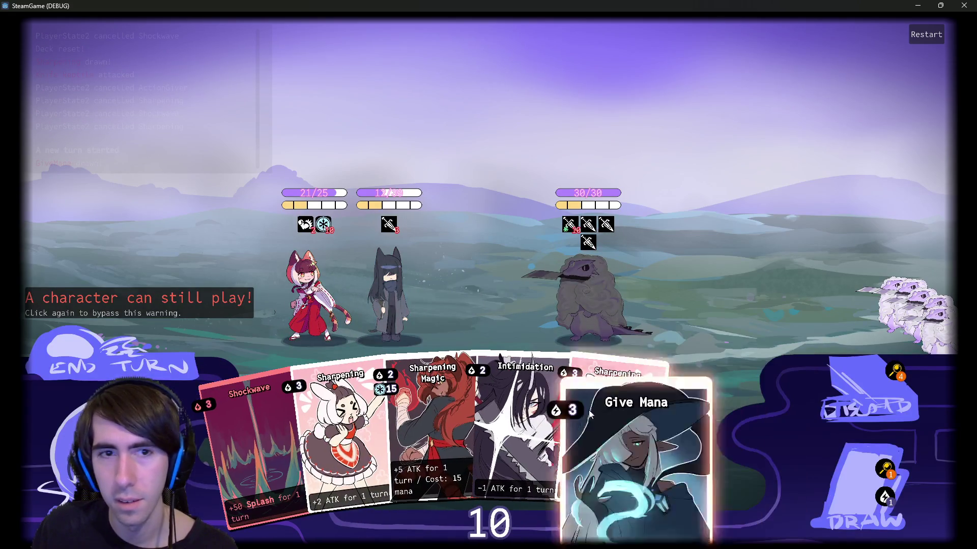
pyautogui.moveTo(661, 437); pyautogui.dragTo(306, 292)
pyautogui.click(839, 454)
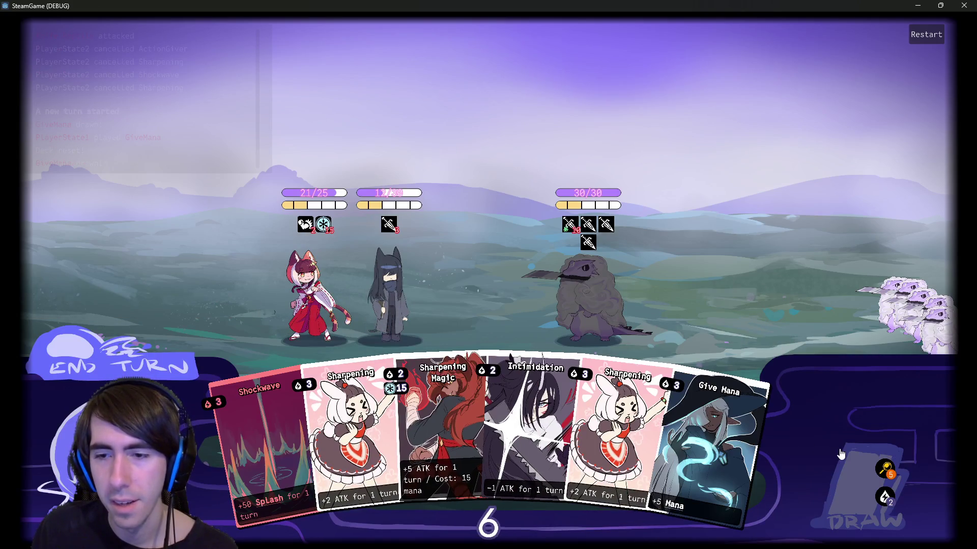
pyautogui.click(840, 454)
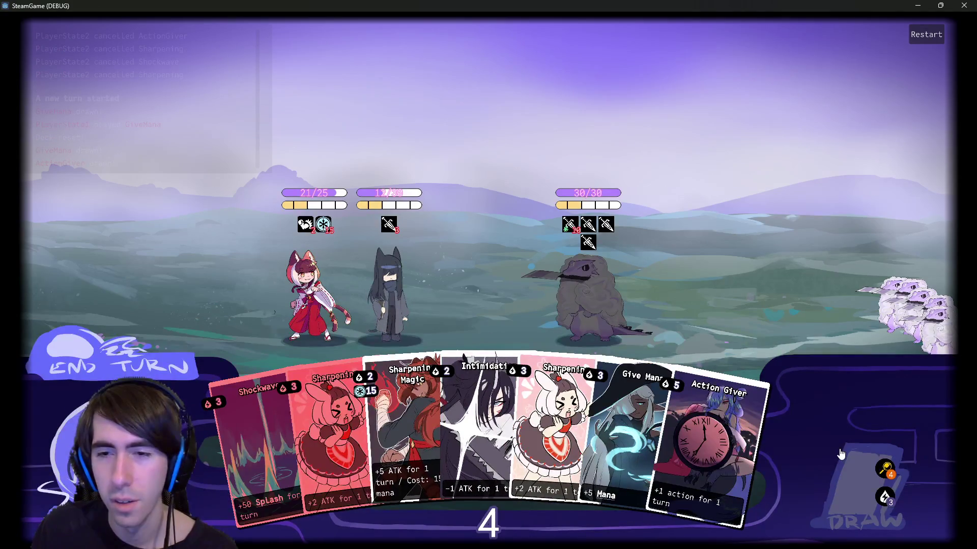
pyautogui.click(841, 454)
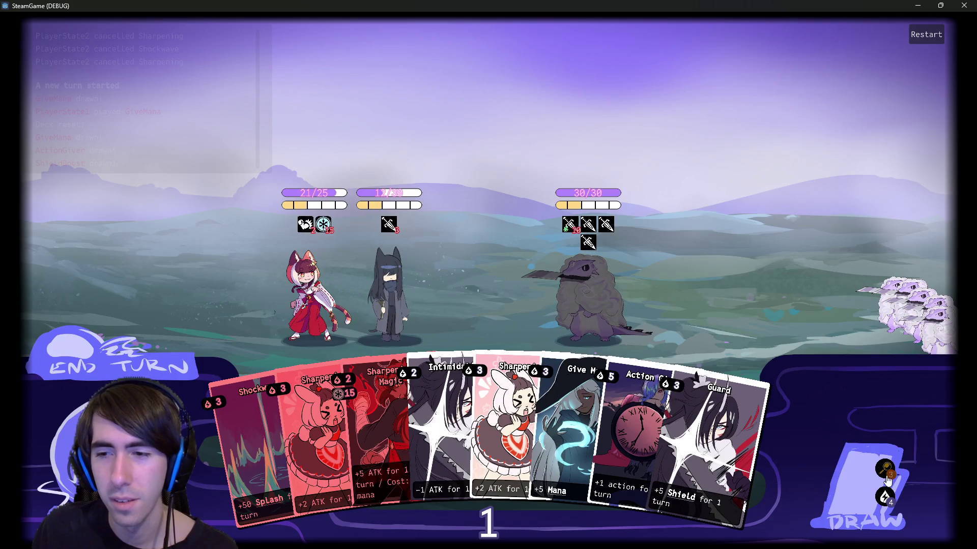
pyautogui.click(71, 362)
pyautogui.click(71, 362)
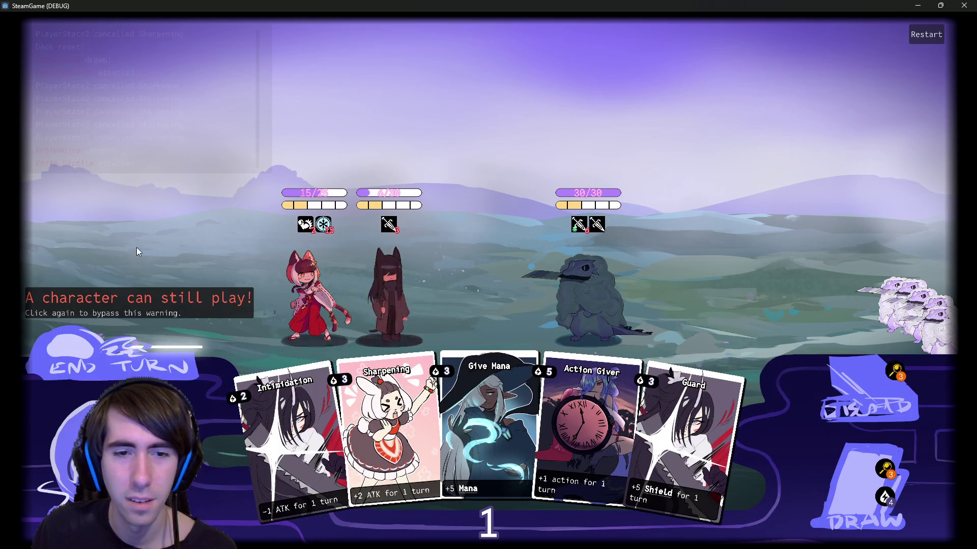
# Draw two cards and cast Range Increase Magic on the cat to hit the line 77 breakpoint.
pyautogui.click(857, 470)
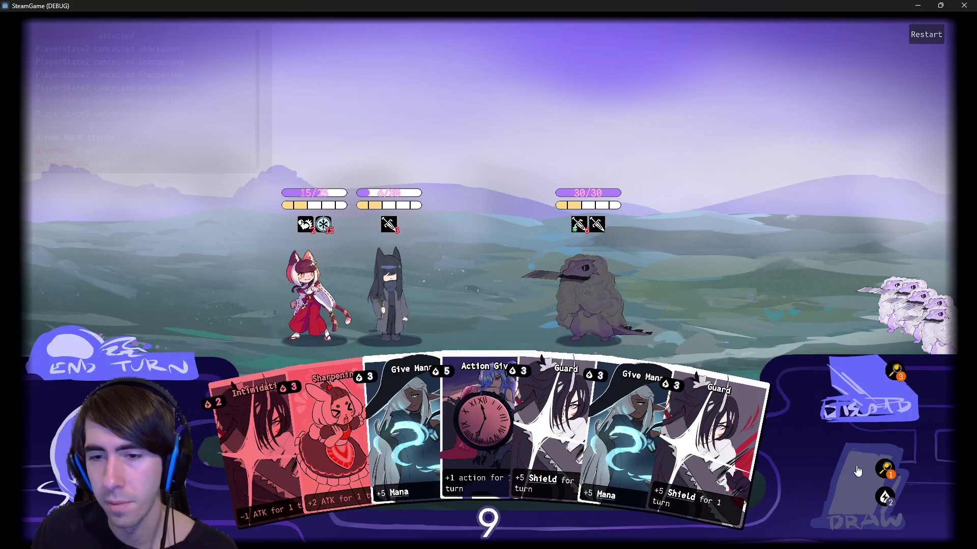
pyautogui.click(857, 471)
pyautogui.moveTo(733, 457); pyautogui.dragTo(268, 261)
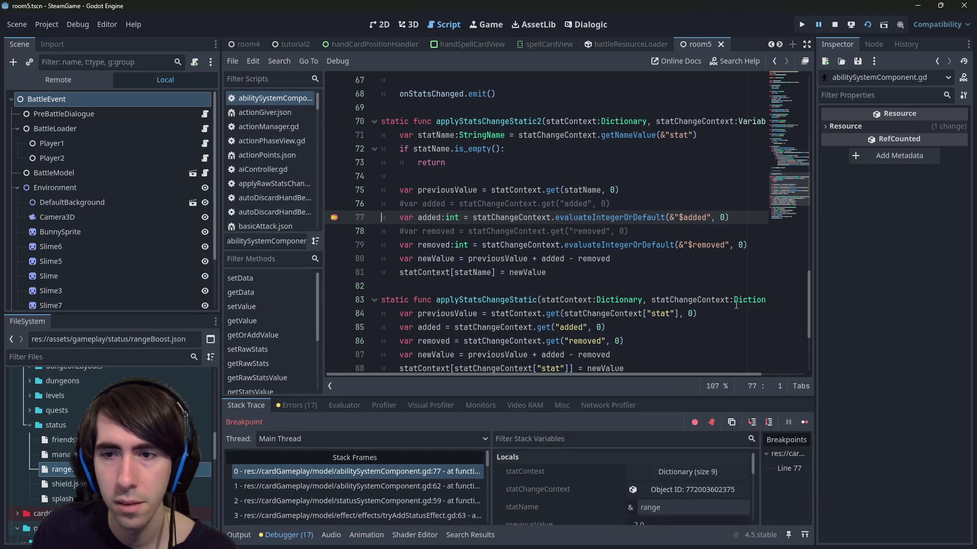
# Step into evaluateVariable in variableContext.gd and inspect parameter a holding $added.
pyautogui.click(752, 423)
pyautogui.click(754, 424)
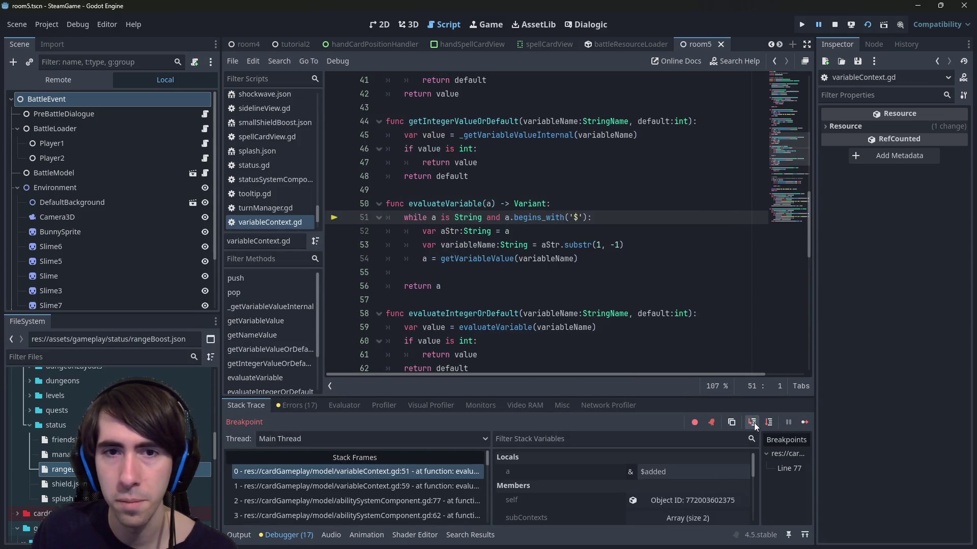
pyautogui.click(772, 427)
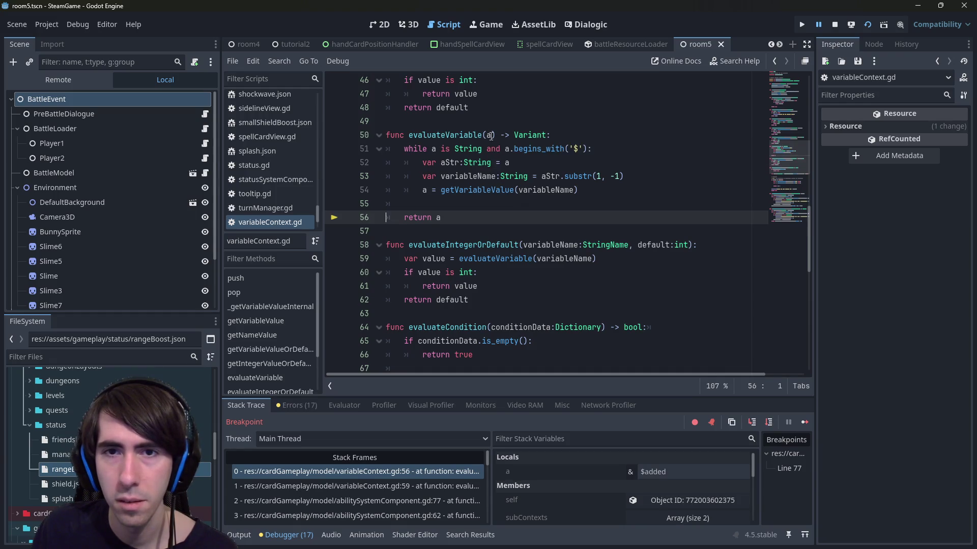
pyautogui.moveTo(491, 135)
pyautogui.click(570, 135)
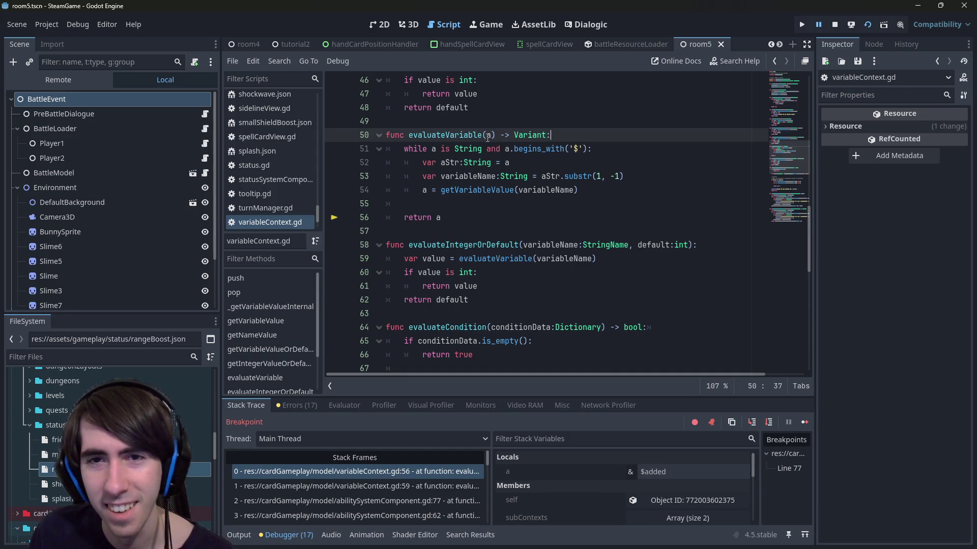
pyautogui.moveTo(488, 137)
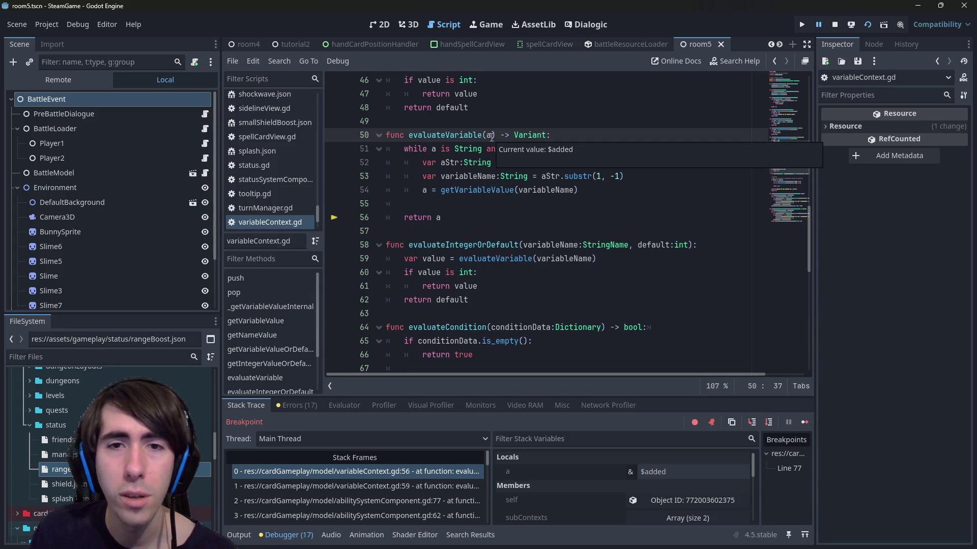
# Change line 51 to '(a is String or a is StringName)', save variableContext.gd and stop the game.
pyautogui.click(483, 150)
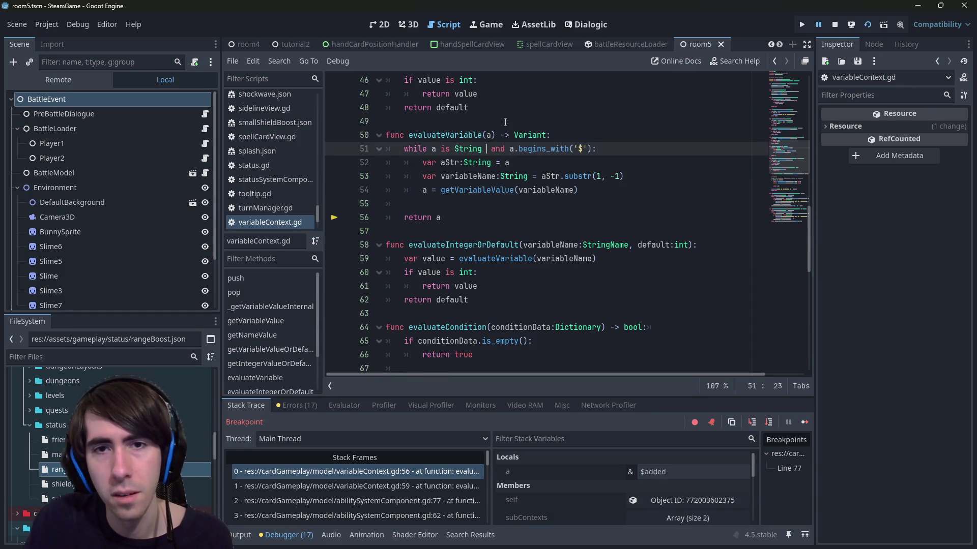
pyautogui.write("('$'")
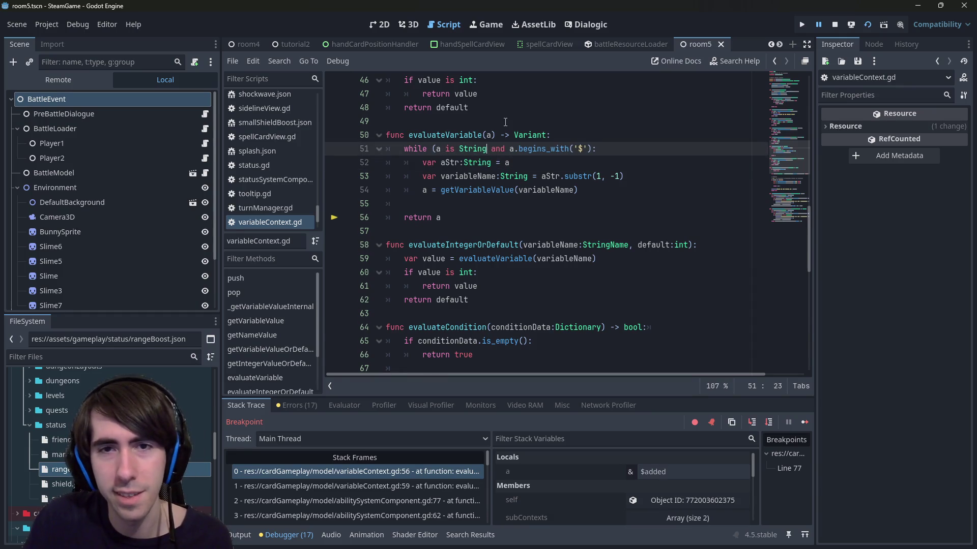
pyautogui.write(')')
pyautogui.press('Left')
pyautogui.write('or a is St')
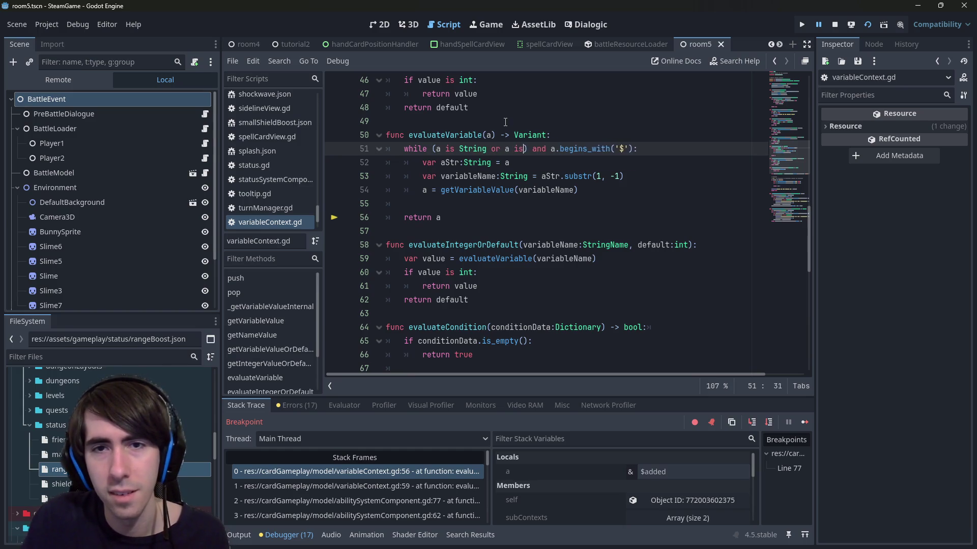
pyautogui.write('ringName')
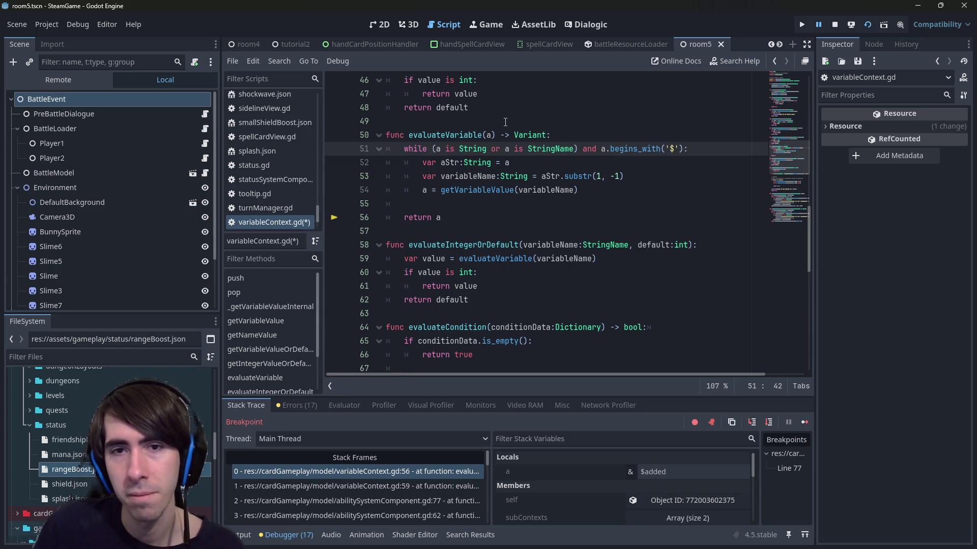
pyautogui.hotkey('ctrl', 's')
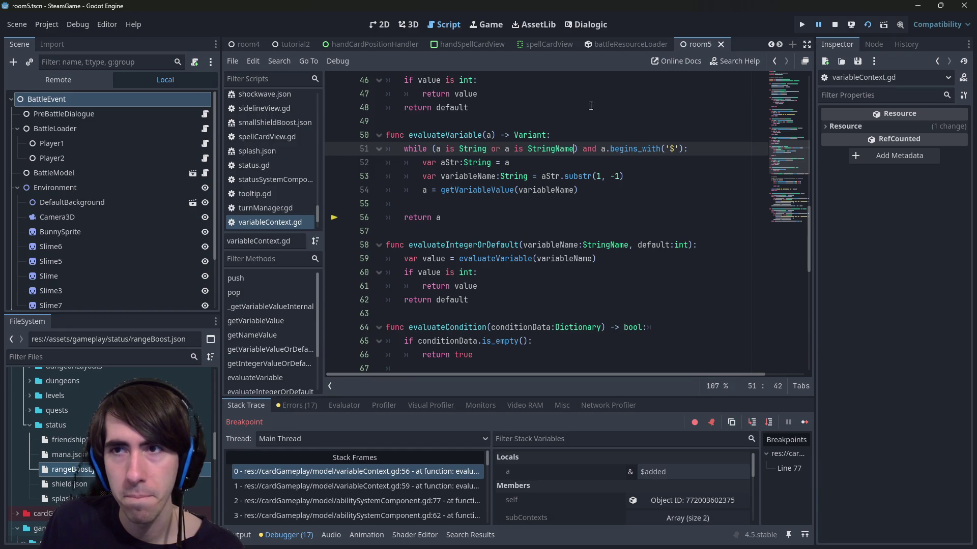
pyautogui.click(835, 25)
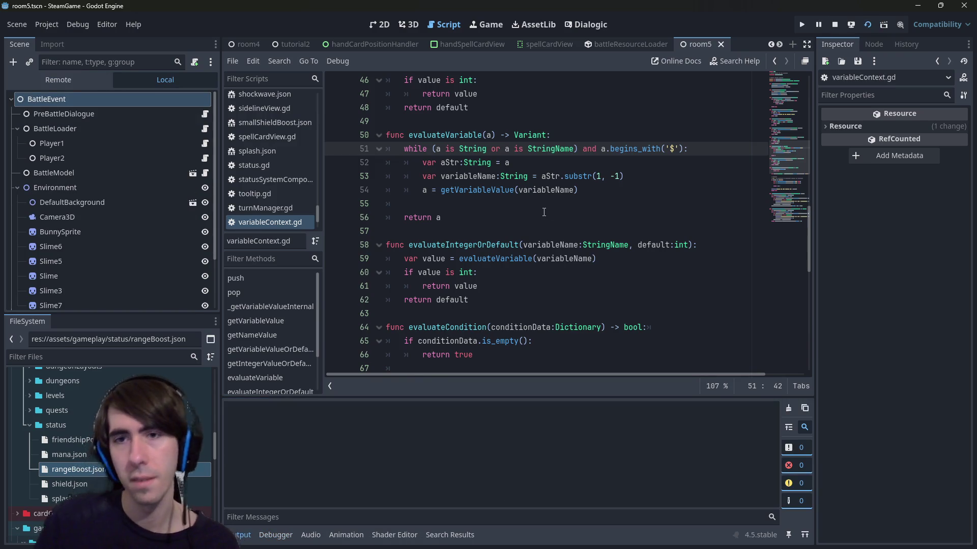
# Test-launch the game, close it, then revert the line 51 edit and save the script.
pyautogui.press('F5')
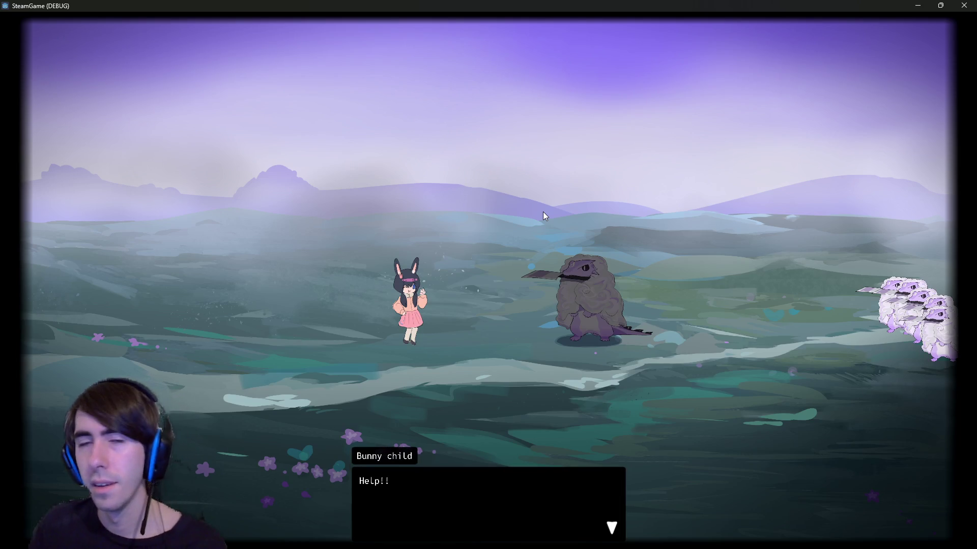
pyautogui.press('Return')
pyautogui.press('Return')
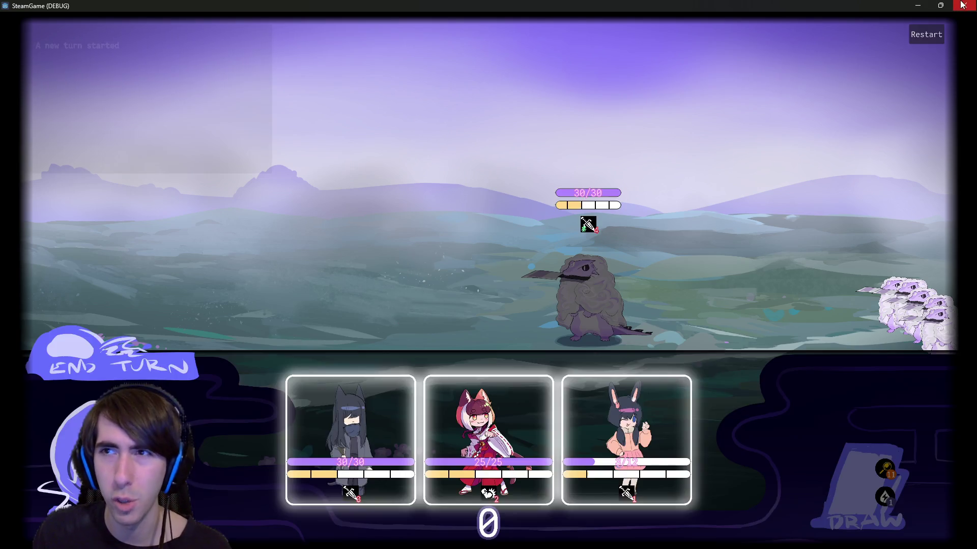
pyautogui.click(961, 5)
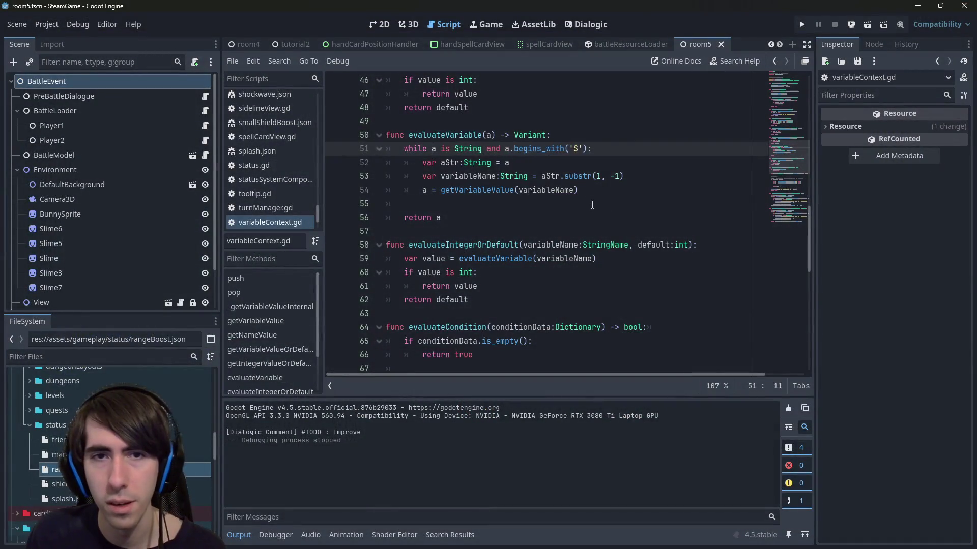
pyautogui.press('BackSpace')
pyautogui.hotkey('ctrl', 's')
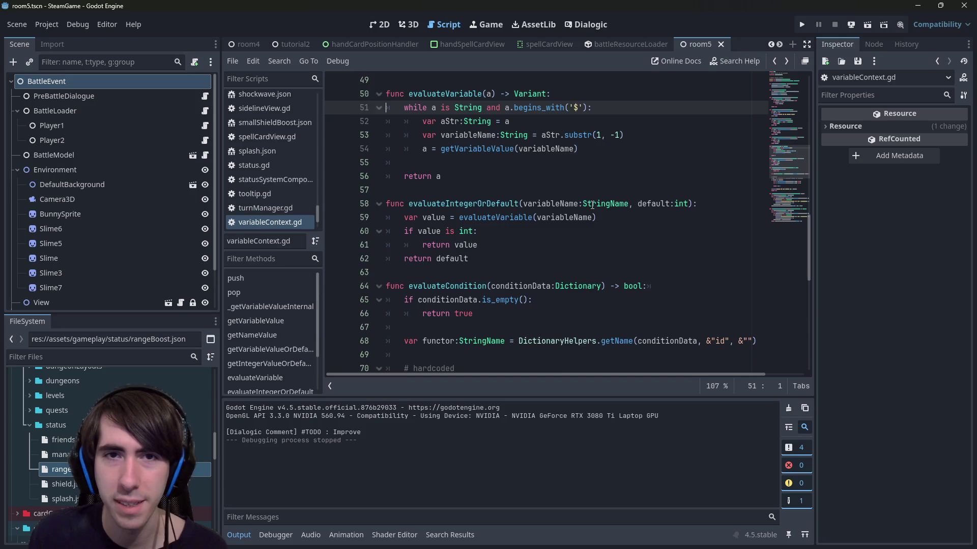
# Remove the & before "$added" and "$removed" at abilitySystemComponent line 77, then rerun the scene.
pyautogui.hotkey('alt', 'Left')
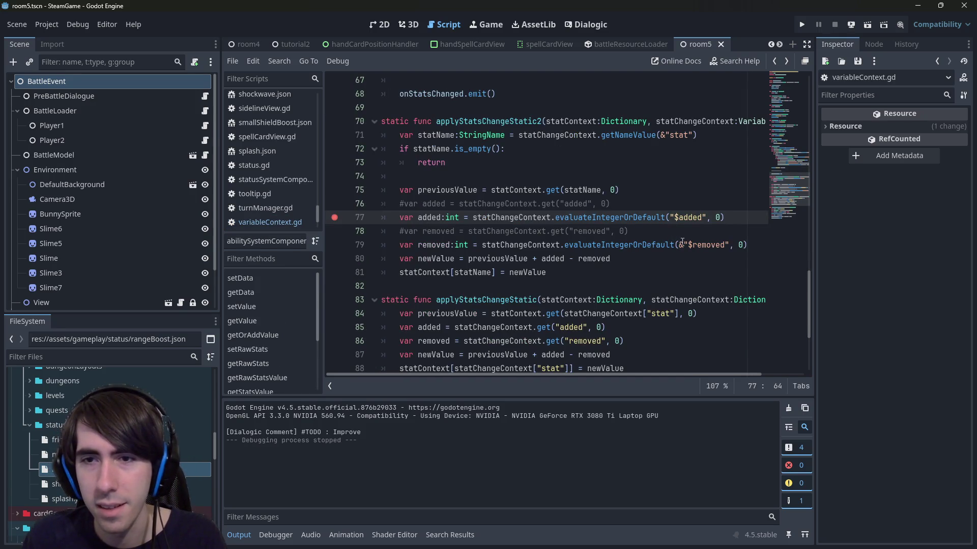
pyautogui.click(684, 244)
pyautogui.press('BackSpace')
pyautogui.press('Up')
pyautogui.press('Up')
pyautogui.press('Up')
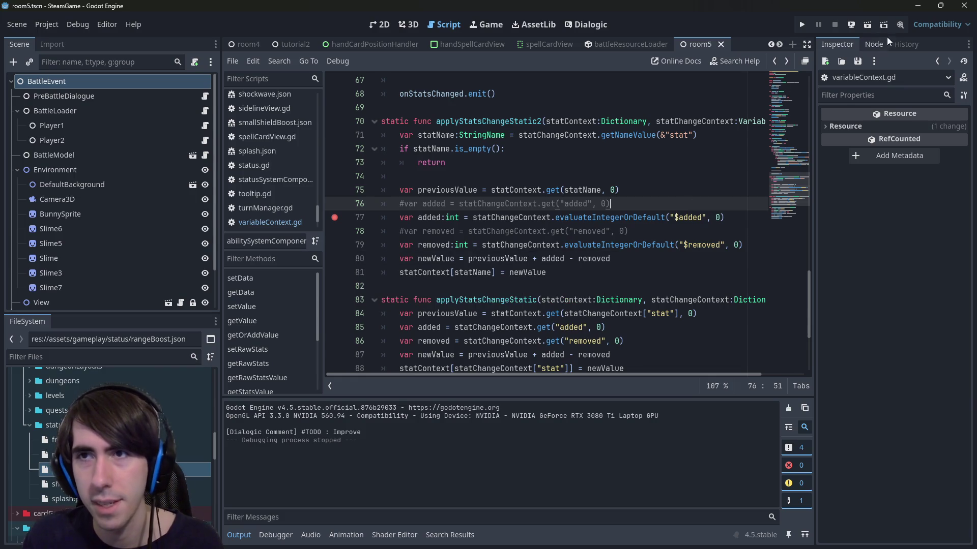
pyautogui.click(868, 25)
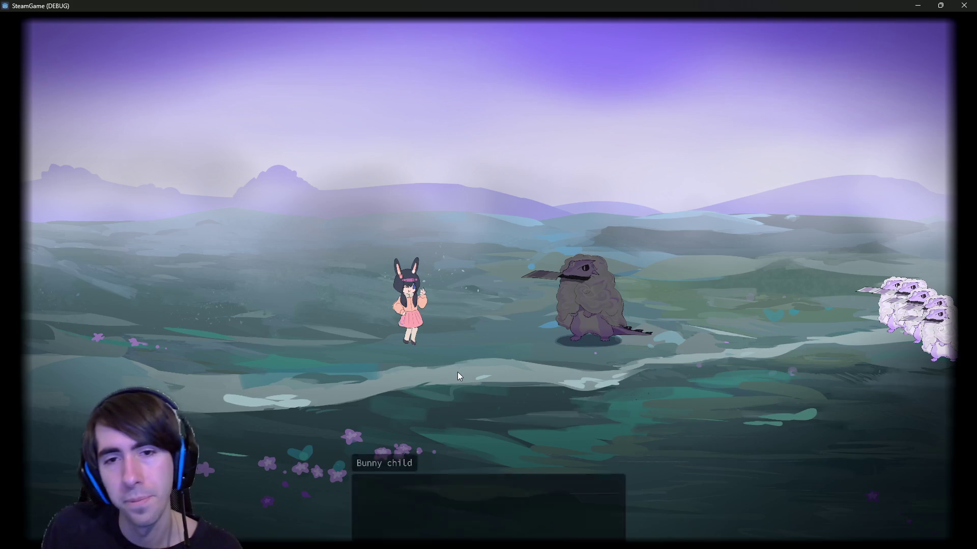
# Dismiss the intro dialogue, place the cat, fox and bunny, and start the first turn.
pyautogui.click(467, 309)
pyautogui.click(467, 310)
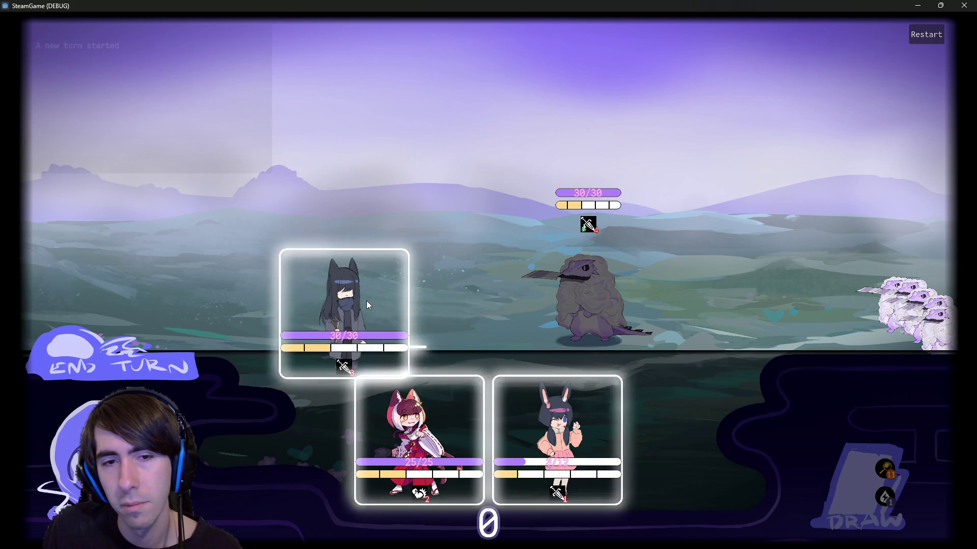
pyautogui.click(367, 305)
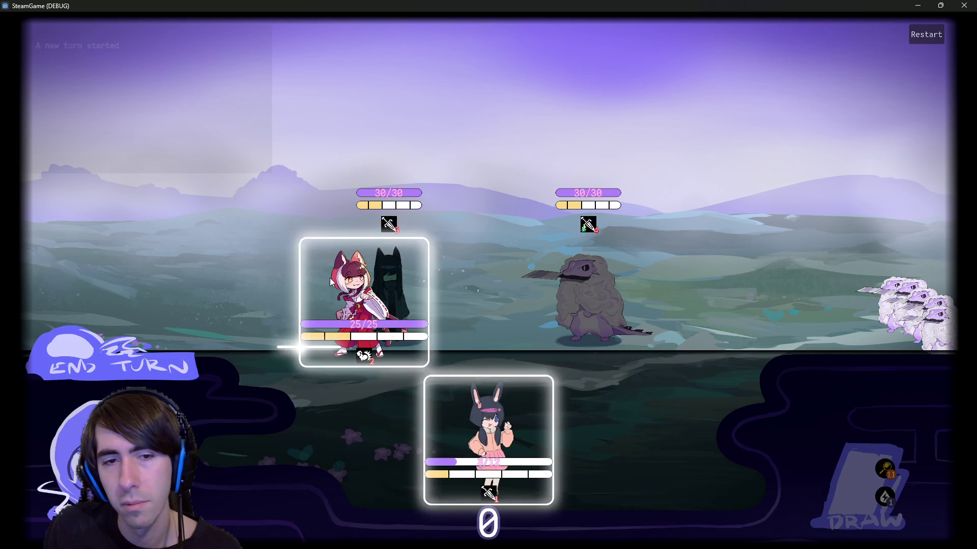
pyautogui.moveTo(331, 282); pyautogui.dragTo(320, 285)
pyautogui.moveTo(448, 419)
pyautogui.mouseDown()
pyautogui.moveTo(179, 282)
pyautogui.moveTo(157, 346)
pyautogui.mouseUp()
pyautogui.click(151, 359)
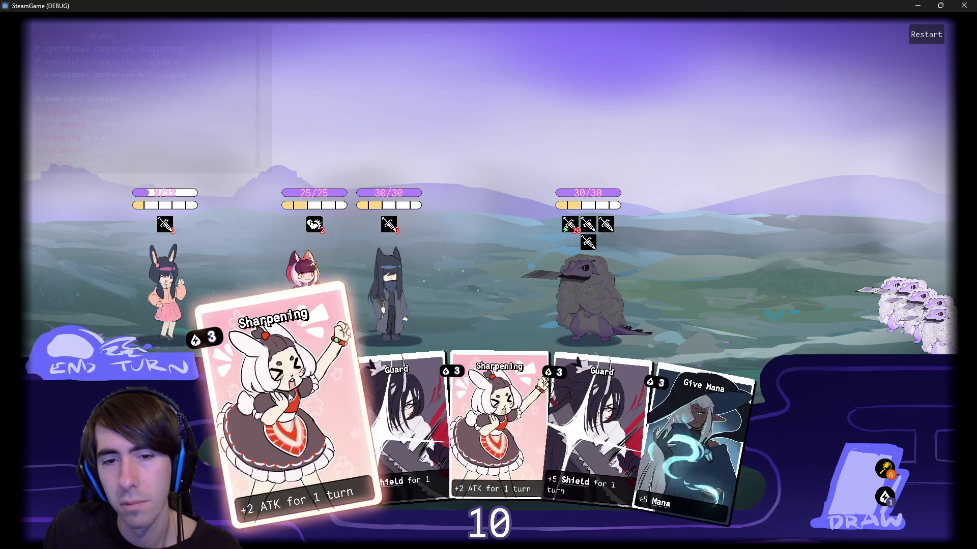
# Give Mana to the fox, draw two cards, Guard the dark-haired ally and end the turn.
pyautogui.moveTo(709, 454); pyautogui.dragTo(316, 313)
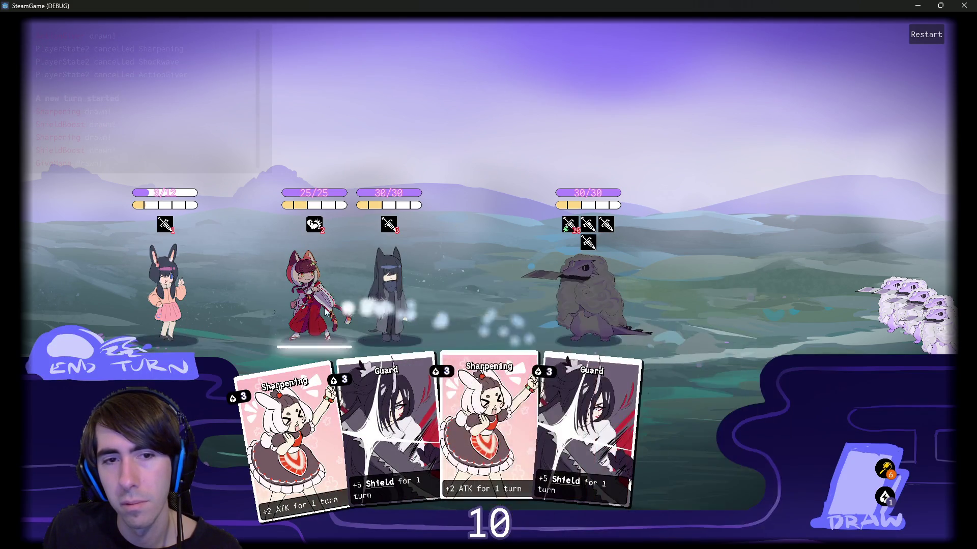
pyautogui.click(830, 453)
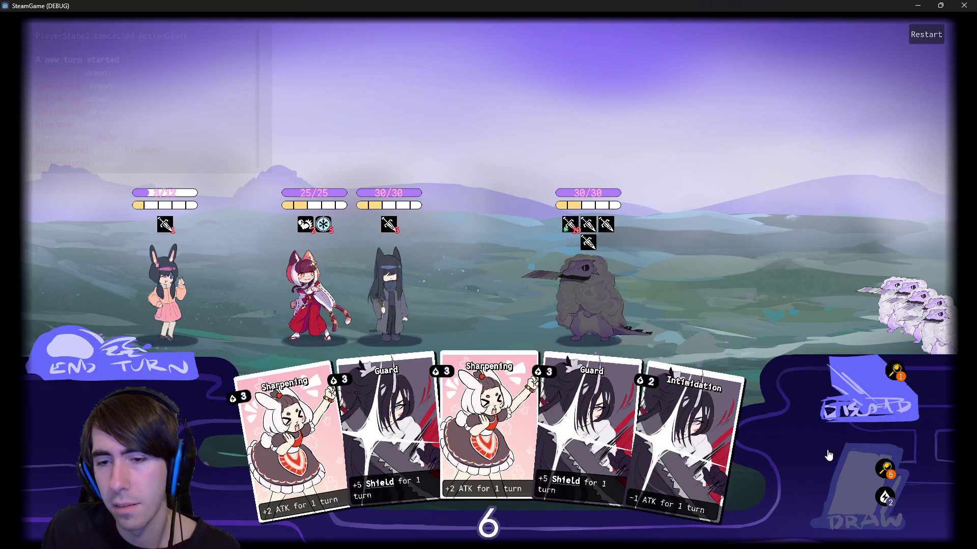
pyautogui.click(849, 472)
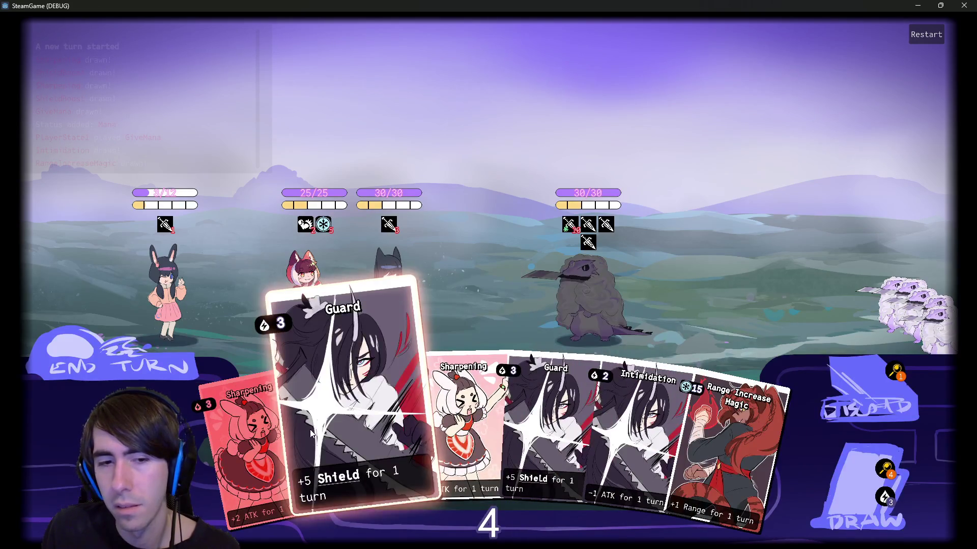
pyautogui.moveTo(310, 430); pyautogui.dragTo(362, 301)
pyautogui.click(147, 361)
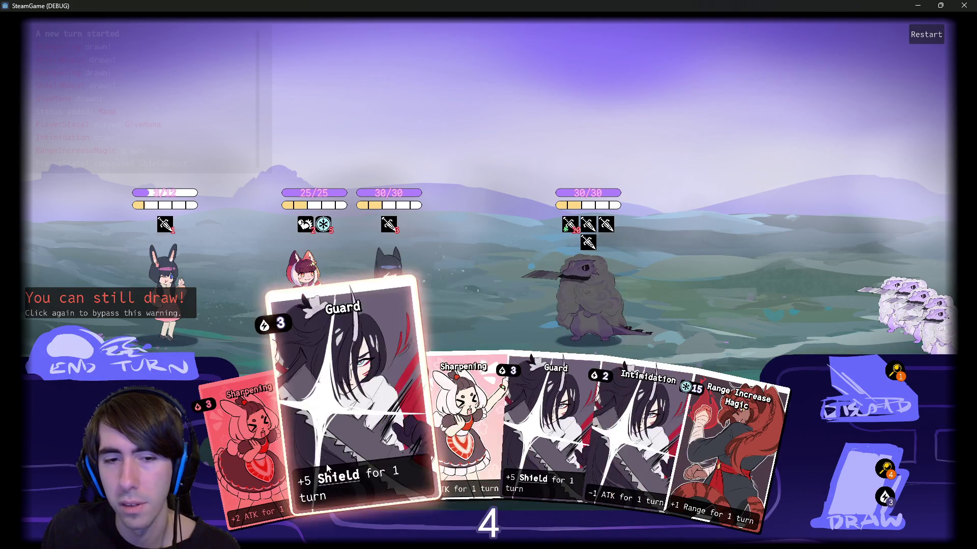
pyautogui.moveTo(325, 463); pyautogui.dragTo(382, 293)
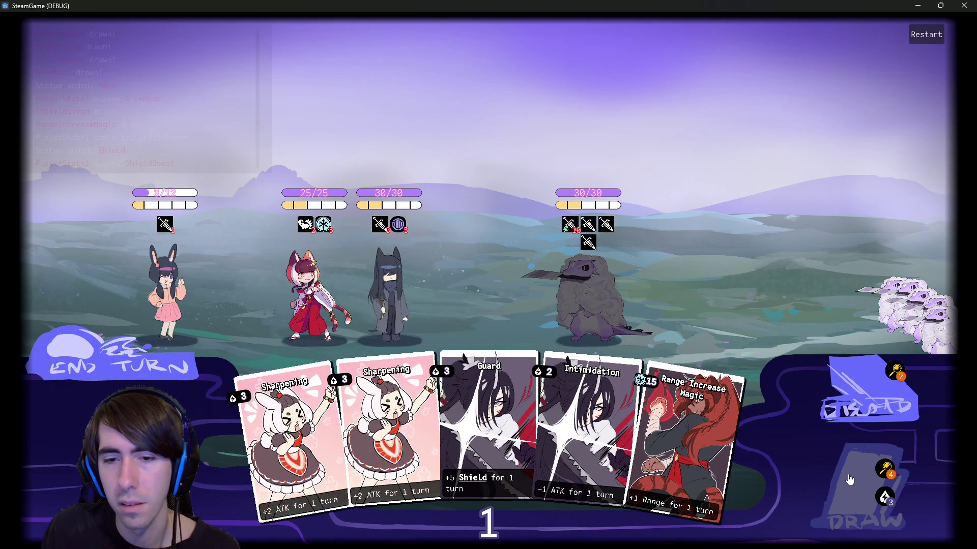
pyautogui.click(95, 373)
pyautogui.click(95, 373)
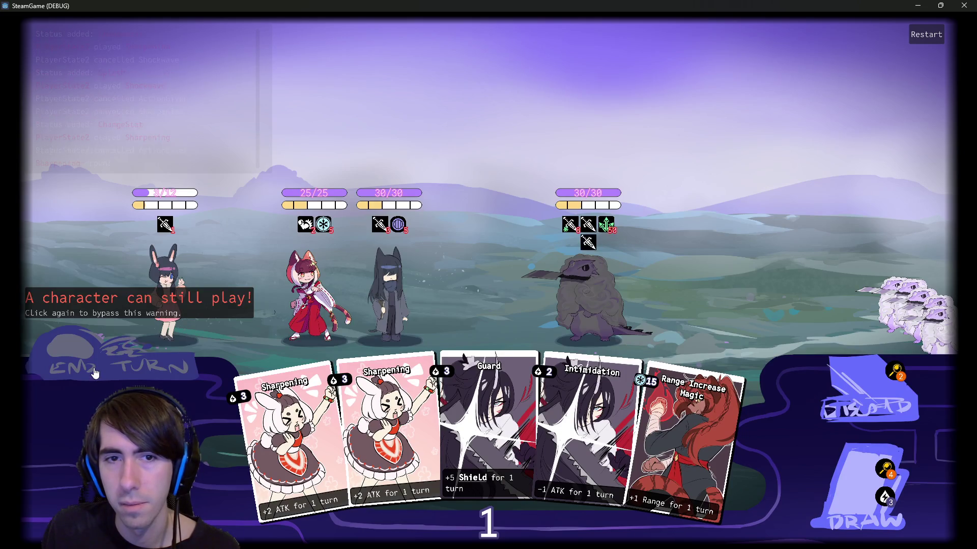
# Draw three cards, give mana to both fighters, and cast Range Increase Magic on the red-clad fighter.
pyautogui.click(857, 479)
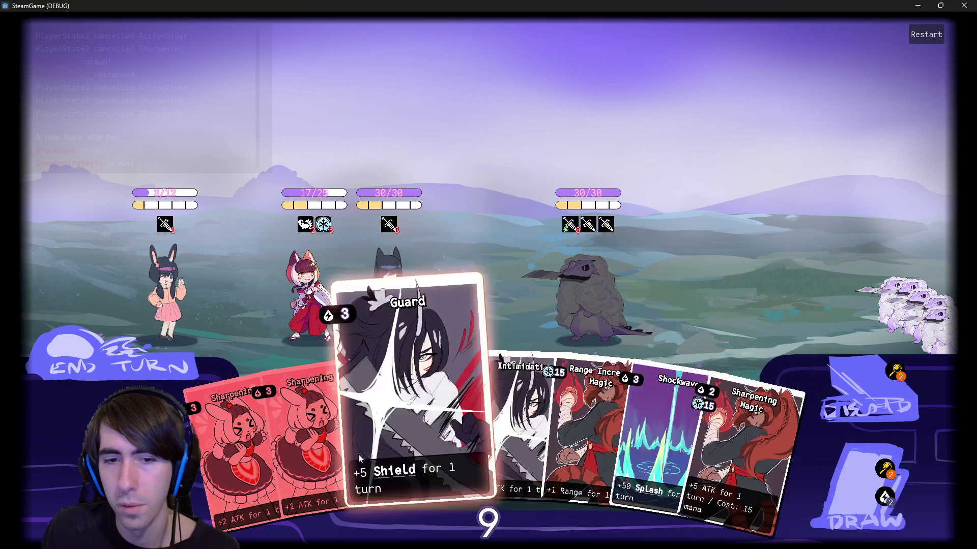
pyautogui.click(860, 489)
pyautogui.click(861, 496)
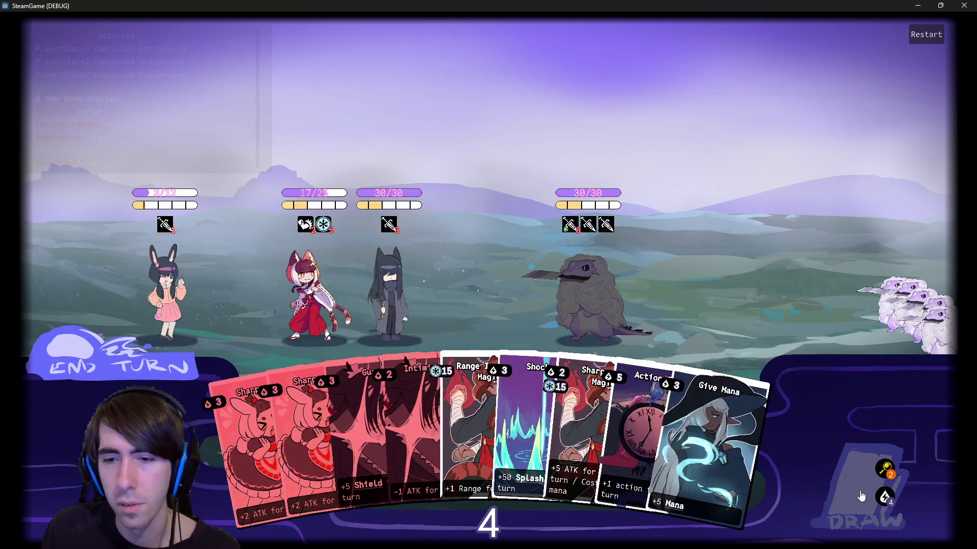
pyautogui.moveTo(629, 429); pyautogui.dragTo(297, 310)
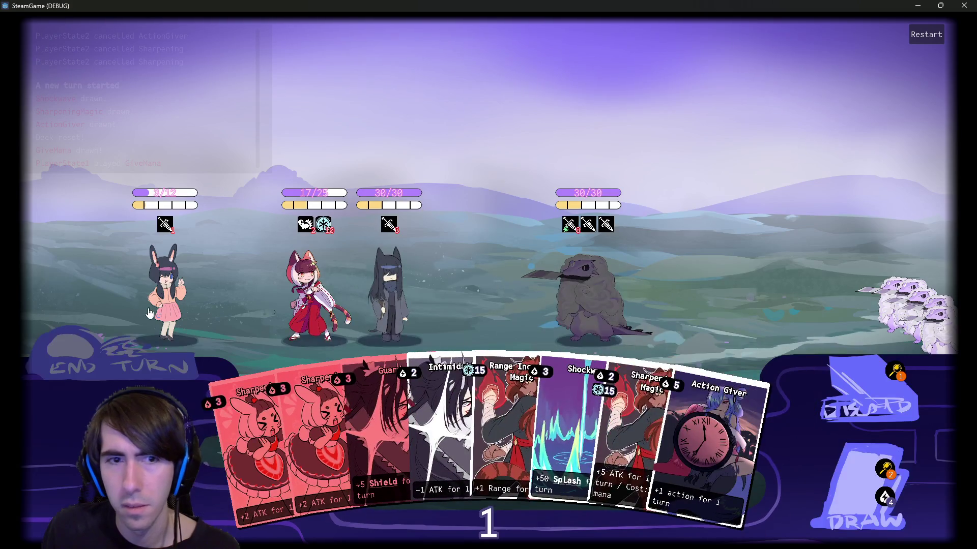
pyautogui.doubleClick(193, 354)
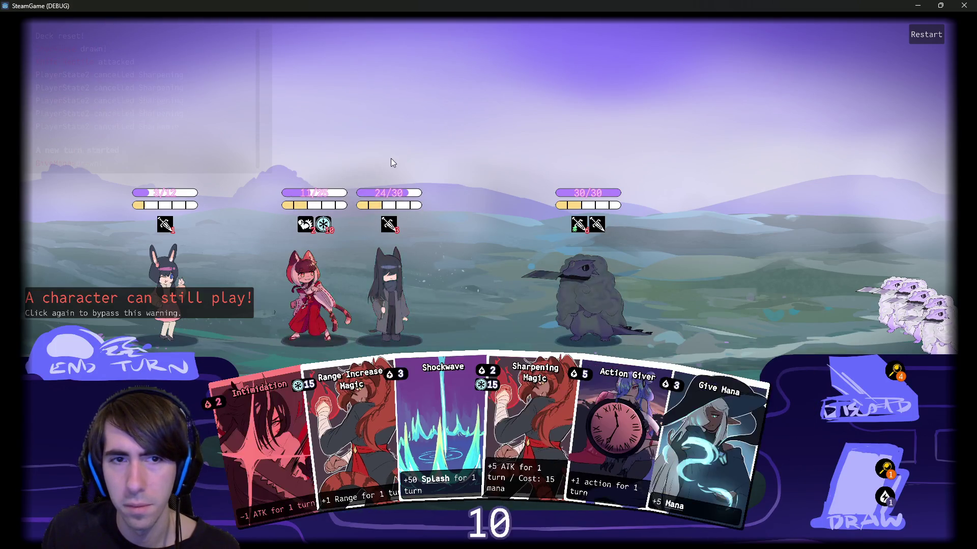
pyautogui.moveTo(734, 448); pyautogui.dragTo(389, 295)
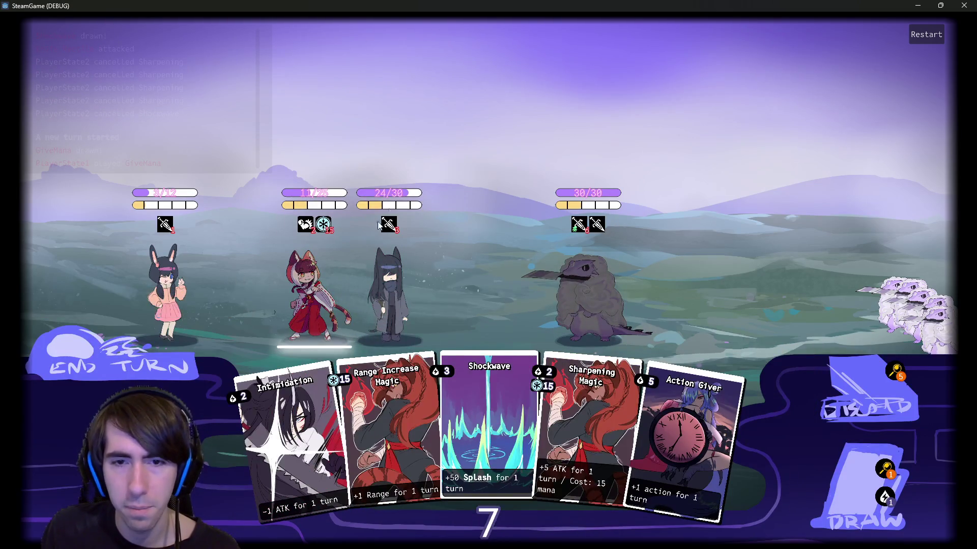
pyautogui.moveTo(387, 432); pyautogui.dragTo(314, 301)
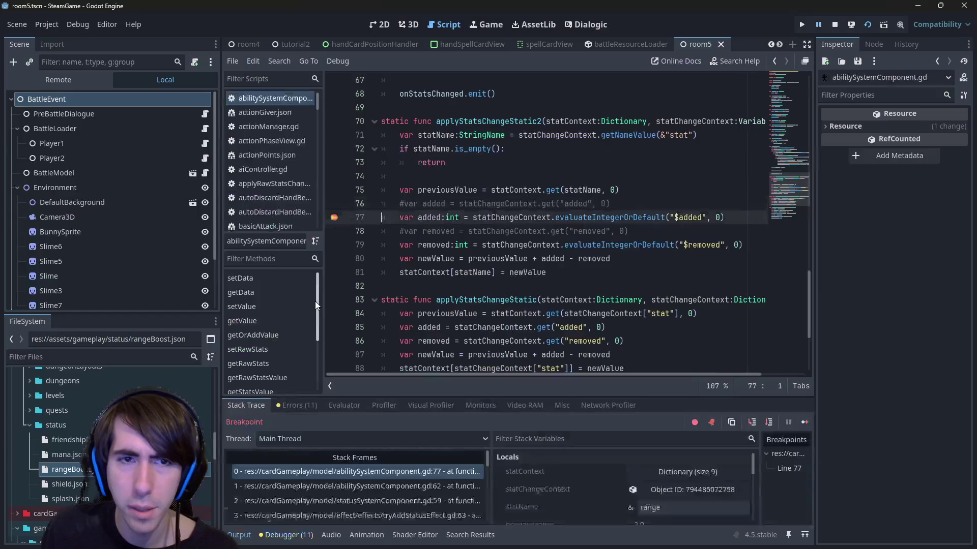
# Step into evaluateVariable and advance to its return statement.
pyautogui.click(752, 422)
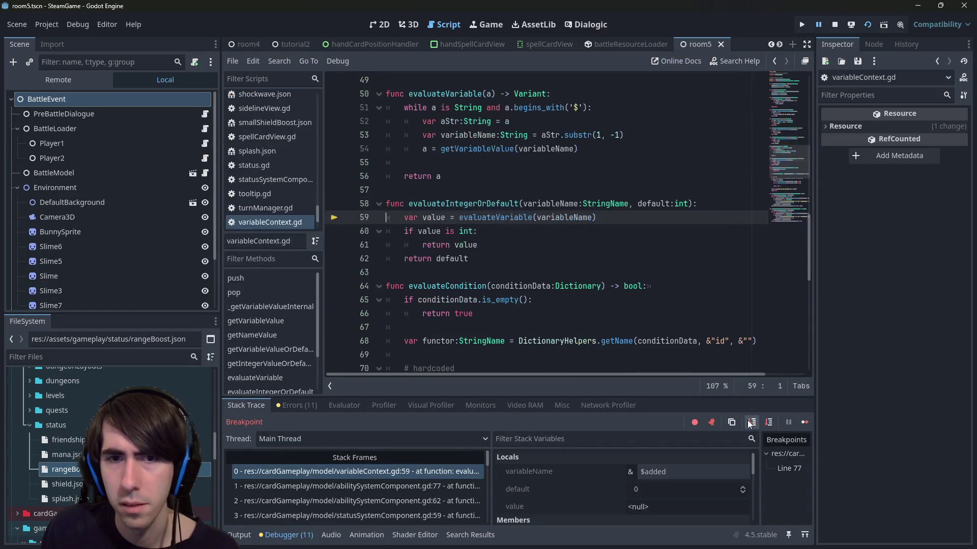
pyautogui.click(752, 422)
pyautogui.click(768, 422)
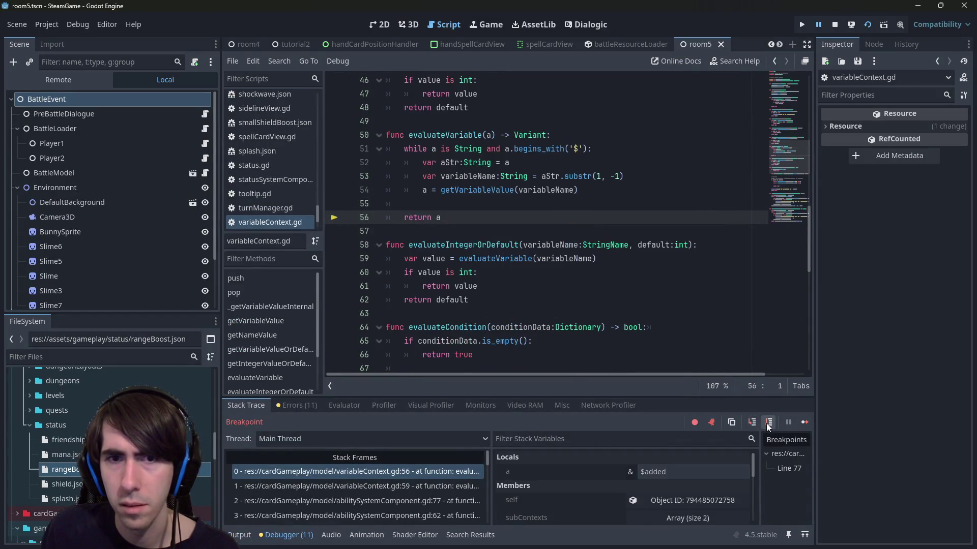
pyautogui.moveTo(491, 134)
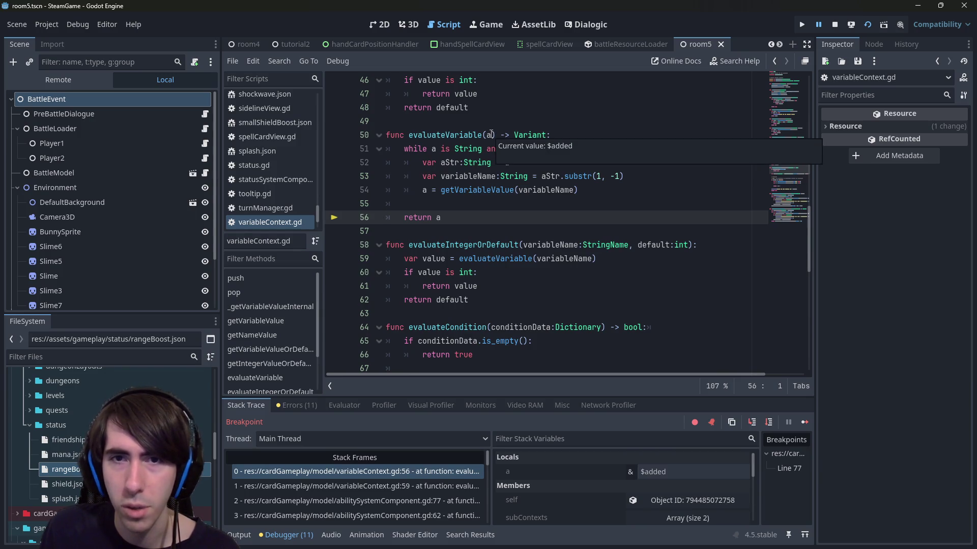
# Inspect local a ($added) and the calling stack frame, then stop and rerun the project.
pyautogui.scroll(2, 529, 126)
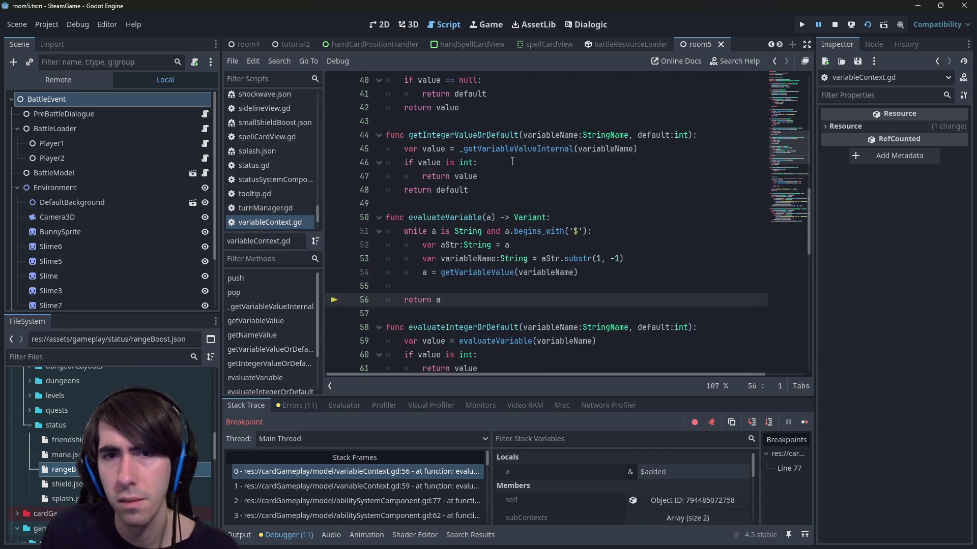
pyautogui.click(551, 273)
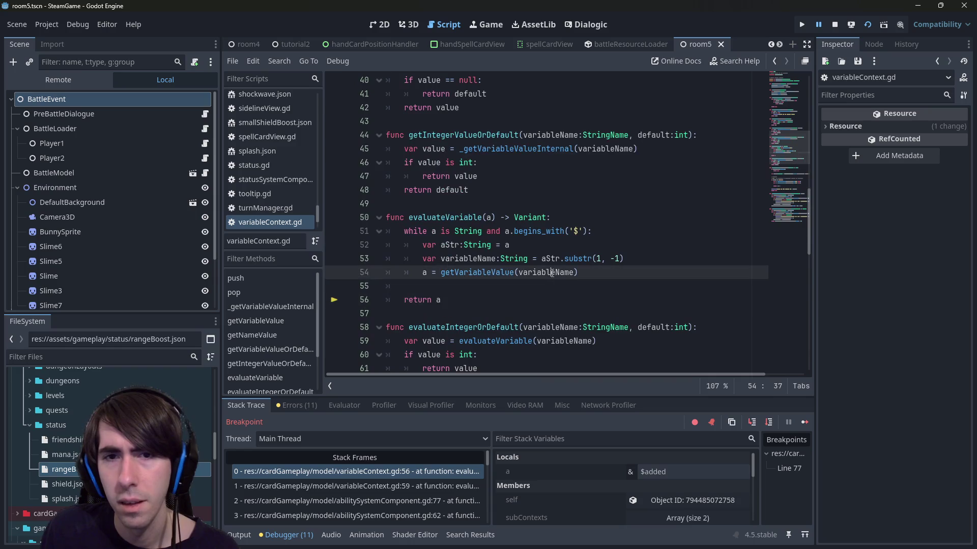
pyautogui.click(488, 218)
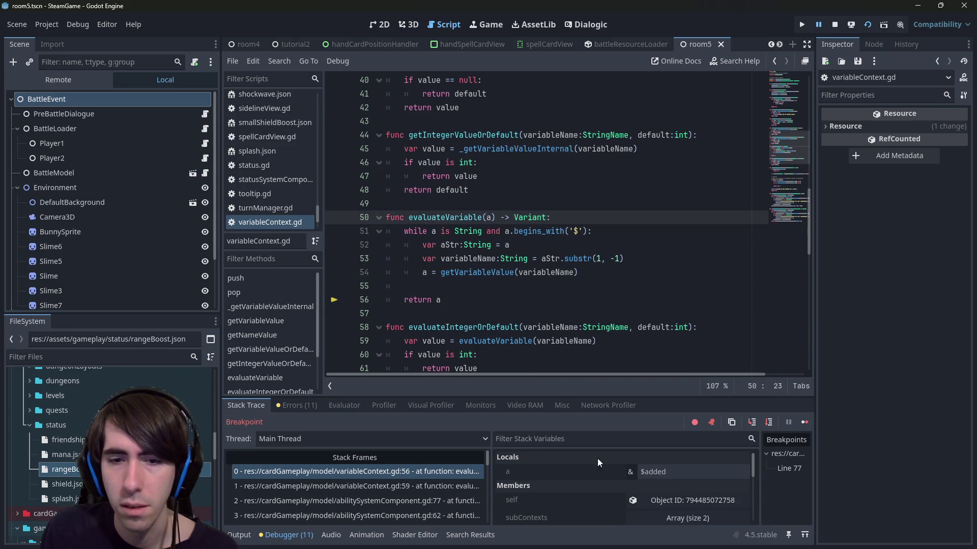
pyautogui.click(680, 477)
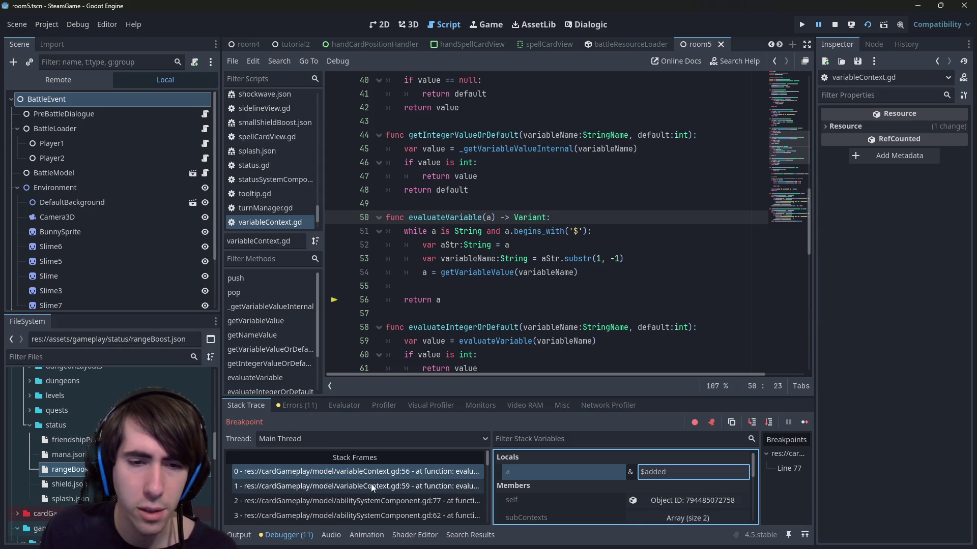
pyautogui.click(386, 483)
pyautogui.press('F5')
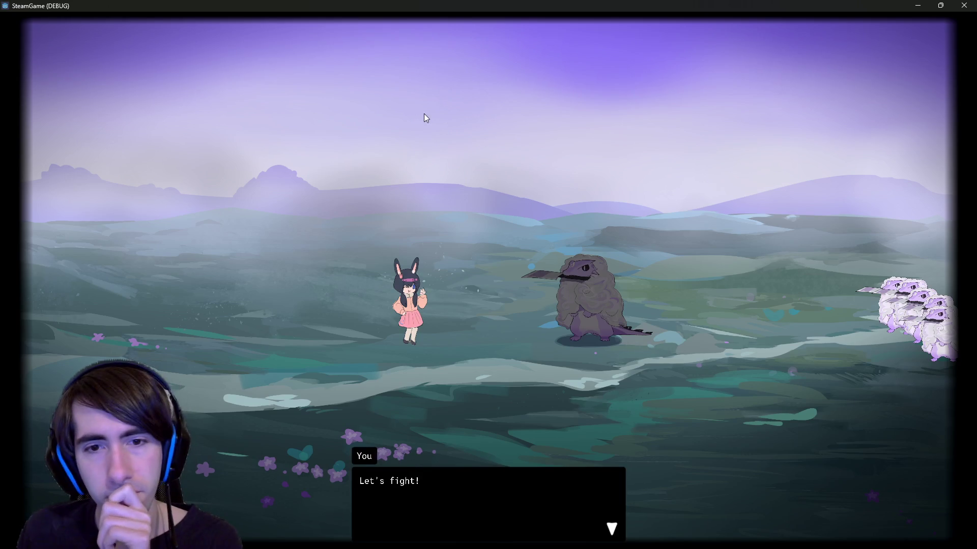
# Start the battle, deploy the red-clad fighter with two Give Mana, draw two cards and end the turn.
pyautogui.click(408, 385)
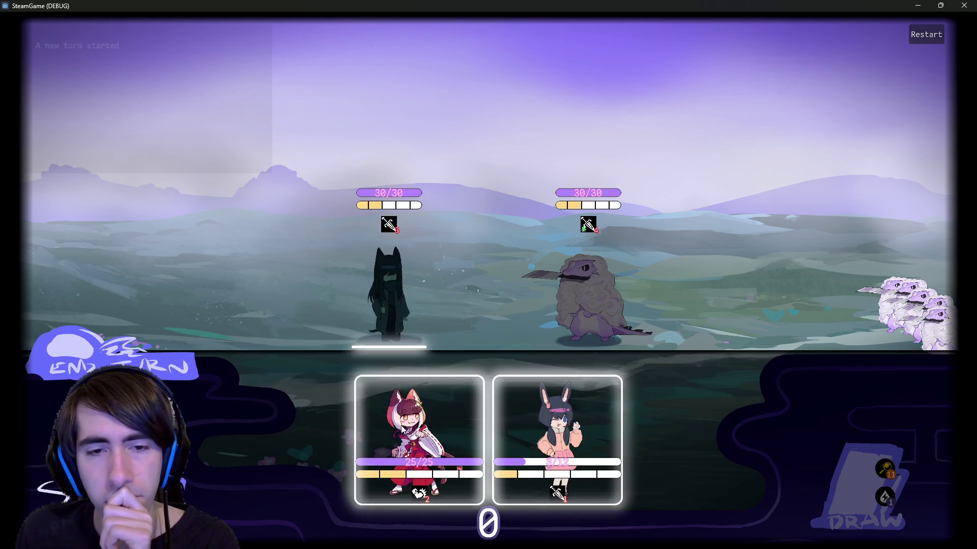
pyautogui.moveTo(402, 429)
pyautogui.mouseDown()
pyautogui.moveTo(299, 279)
pyautogui.moveTo(559, 438)
pyautogui.moveTo(539, 437)
pyautogui.moveTo(337, 263)
pyautogui.mouseUp()
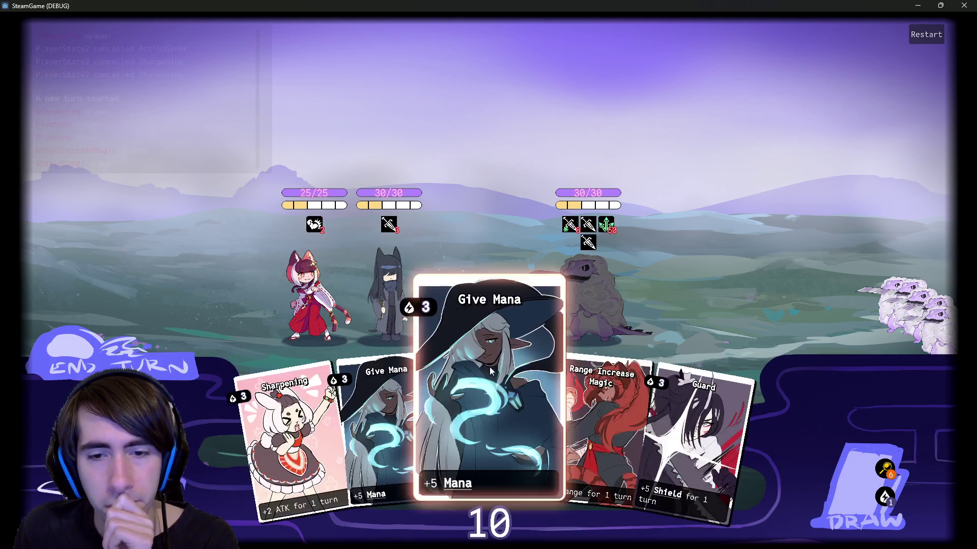
pyautogui.moveTo(496, 360); pyautogui.dragTo(305, 285)
pyautogui.moveTo(448, 417)
pyautogui.mouseDown()
pyautogui.moveTo(292, 279)
pyautogui.moveTo(310, 280)
pyautogui.mouseUp()
pyautogui.click(864, 488)
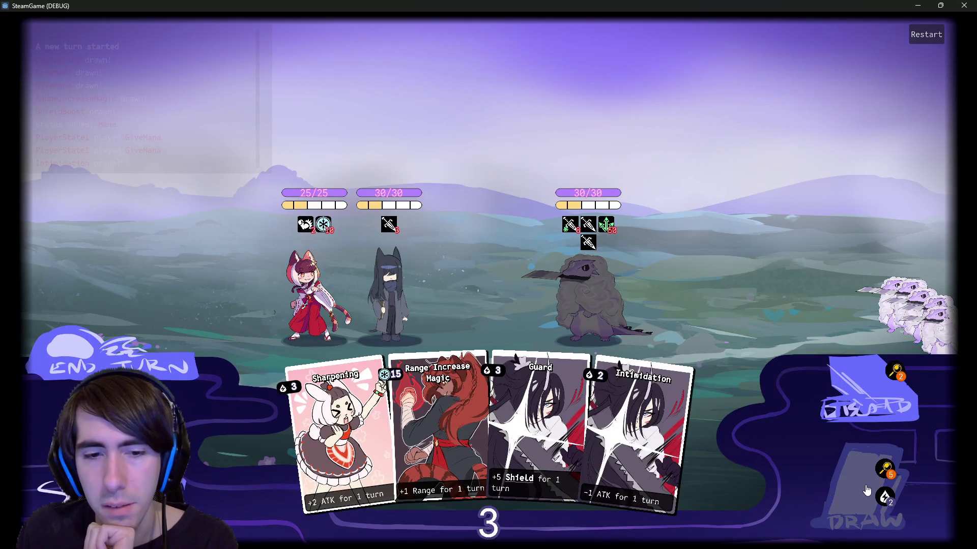
pyautogui.click(865, 488)
pyautogui.click(109, 358)
pyautogui.click(110, 358)
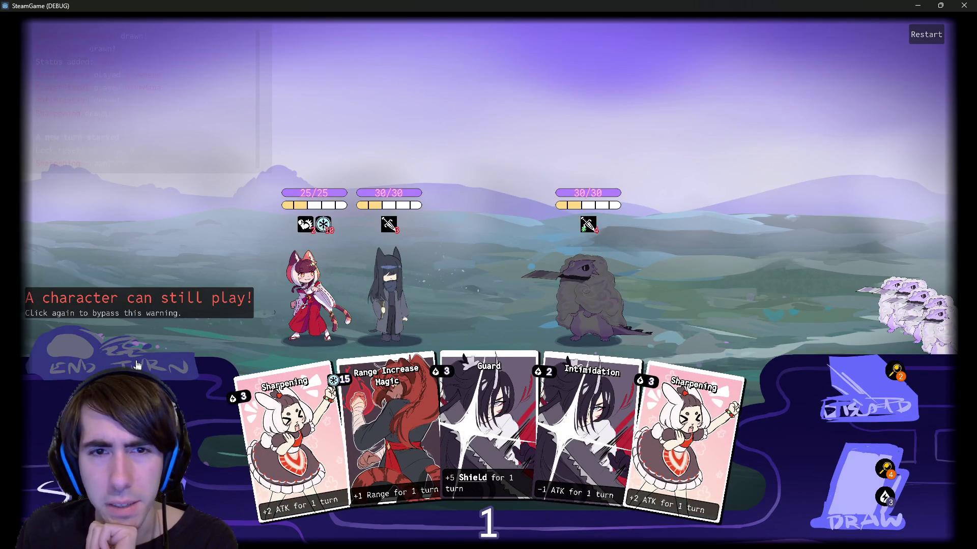
# Draw cards, Guard the dark-haired and red-clad fighters, and end the turn past the warning.
pyautogui.click(844, 471)
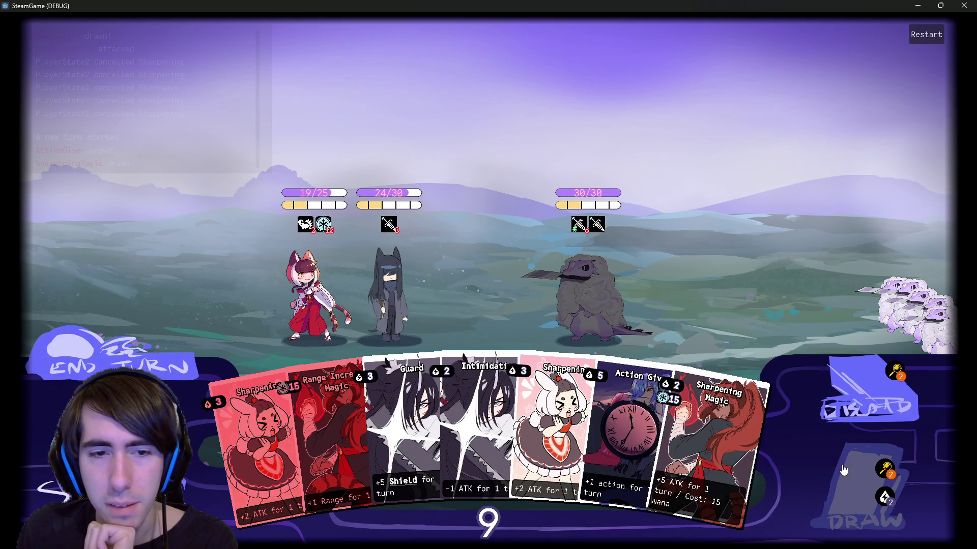
pyautogui.moveTo(412, 432); pyautogui.dragTo(389, 295)
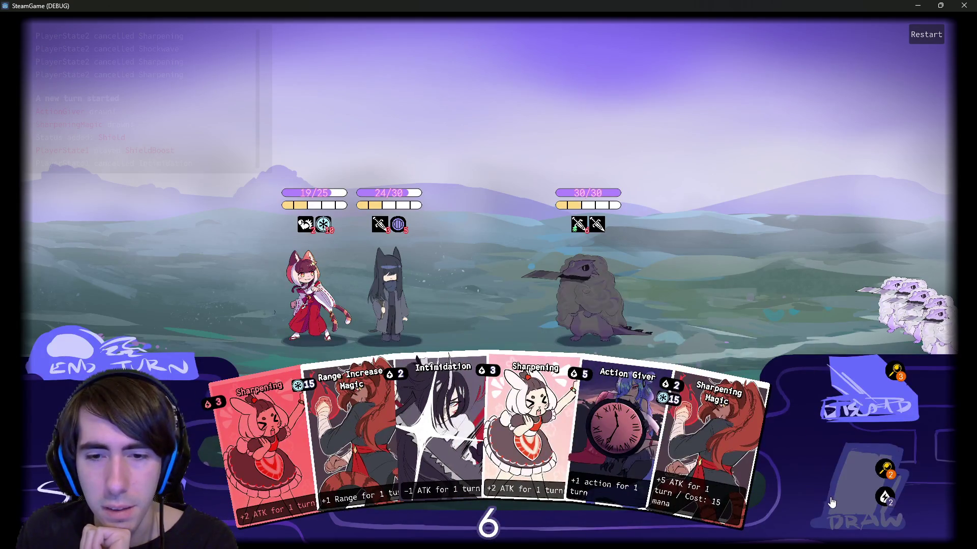
pyautogui.click(836, 497)
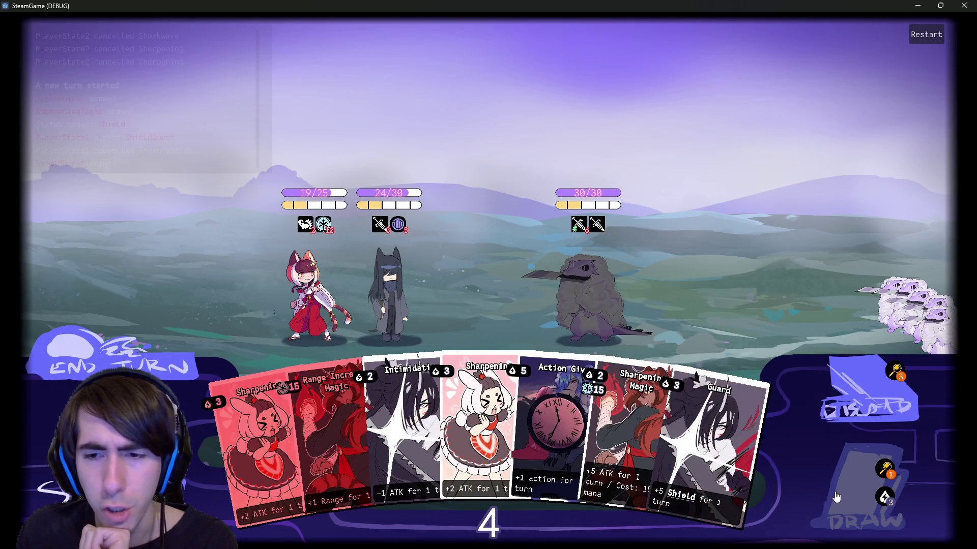
pyautogui.moveTo(722, 432)
pyautogui.mouseDown()
pyautogui.moveTo(343, 316)
pyautogui.moveTo(349, 294)
pyautogui.moveTo(310, 292)
pyautogui.mouseUp()
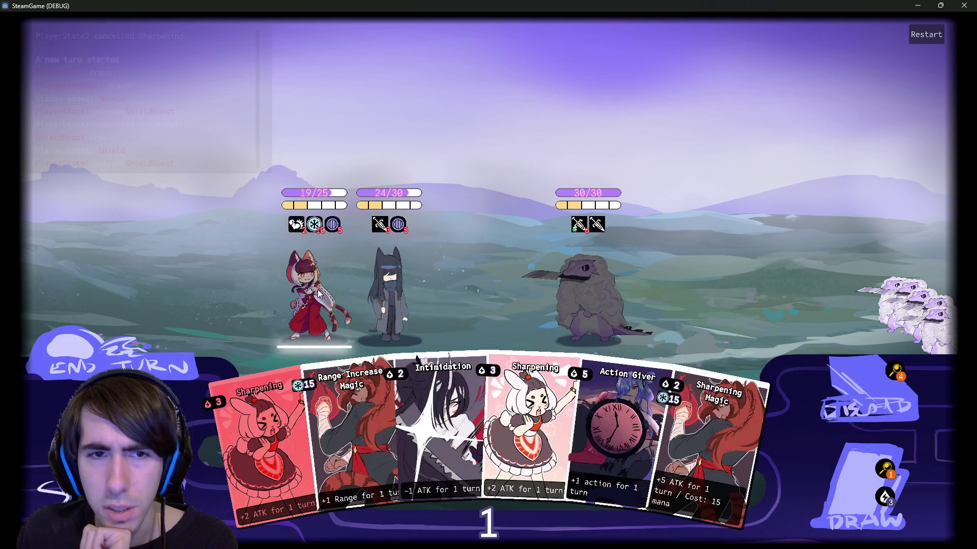
pyautogui.click(124, 366)
pyautogui.click(125, 366)
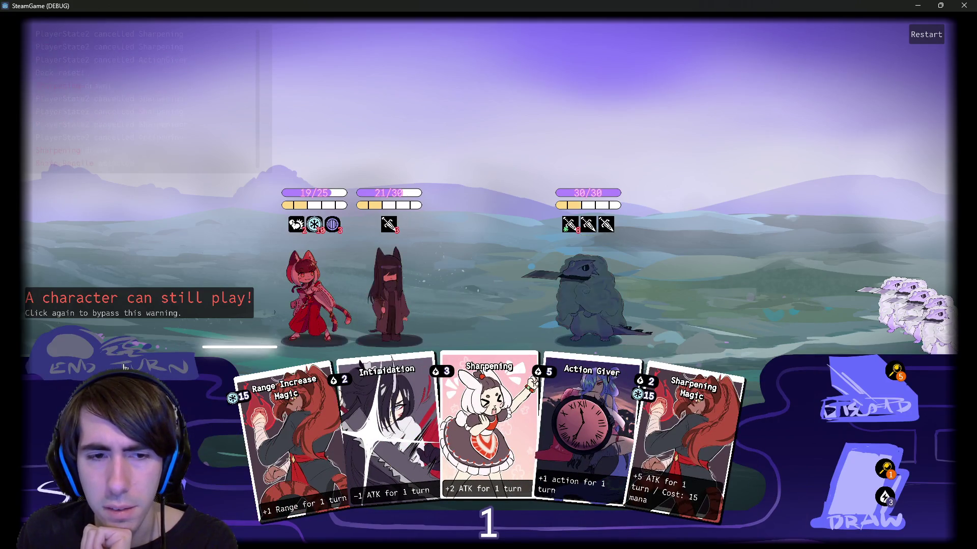
# Give the red-clad fighter Guard and Sharpening, attack the enemy creature, draw, and end the turn.
pyautogui.click(857, 514)
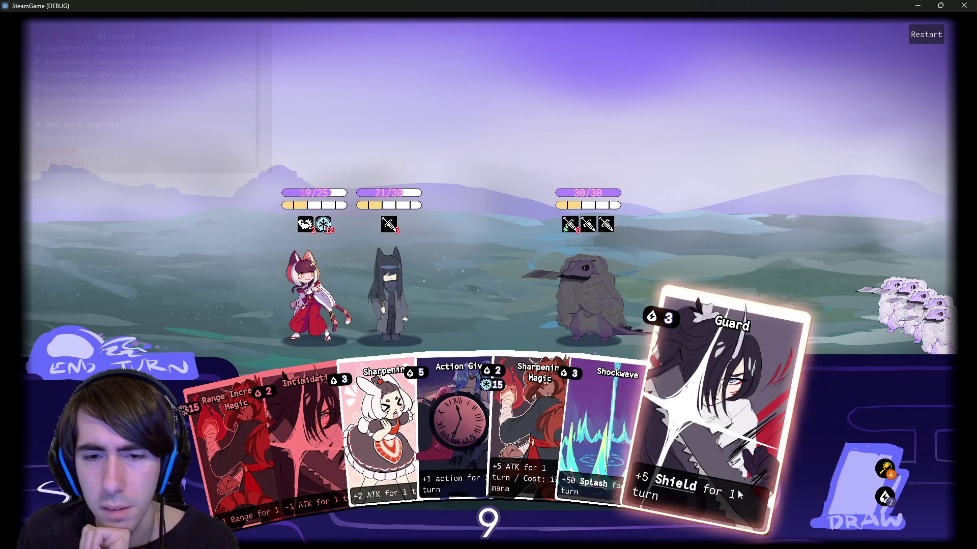
pyautogui.moveTo(739, 495); pyautogui.dragTo(314, 300)
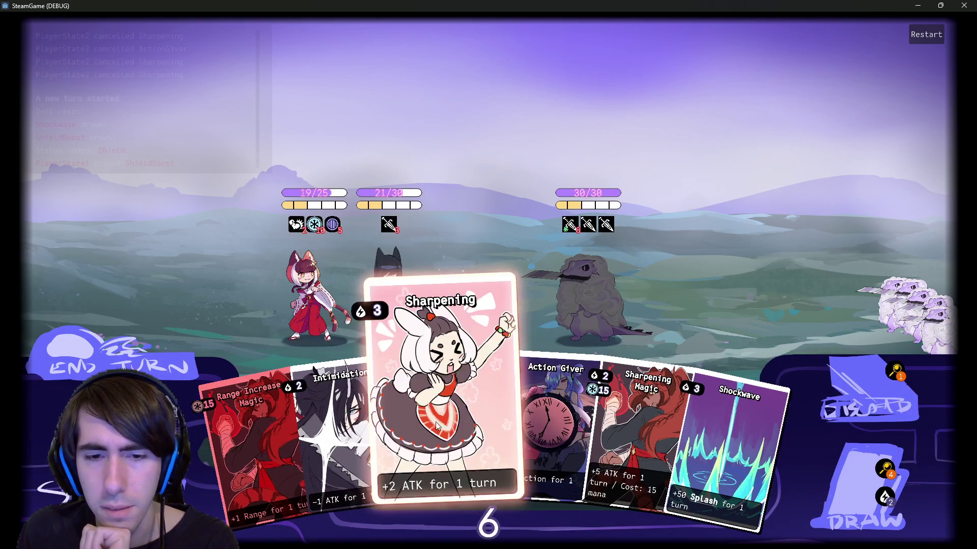
pyautogui.moveTo(442, 432); pyautogui.dragTo(314, 300)
pyautogui.click(566, 294)
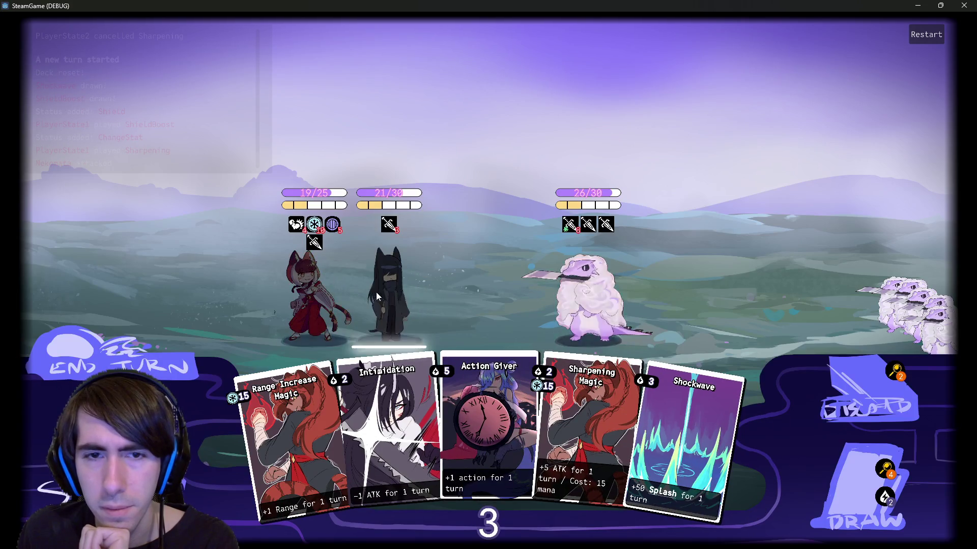
pyautogui.click(852, 476)
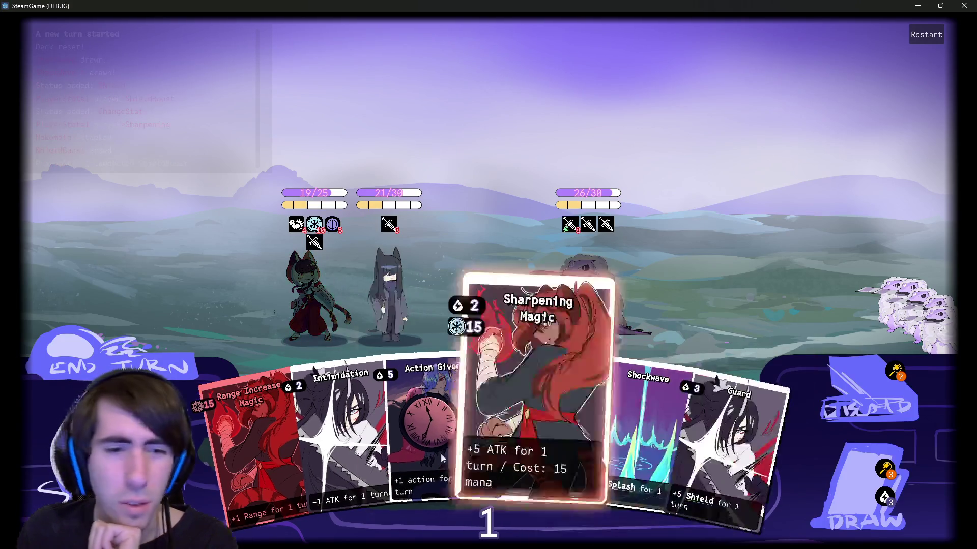
pyautogui.click(135, 353)
pyautogui.click(135, 353)
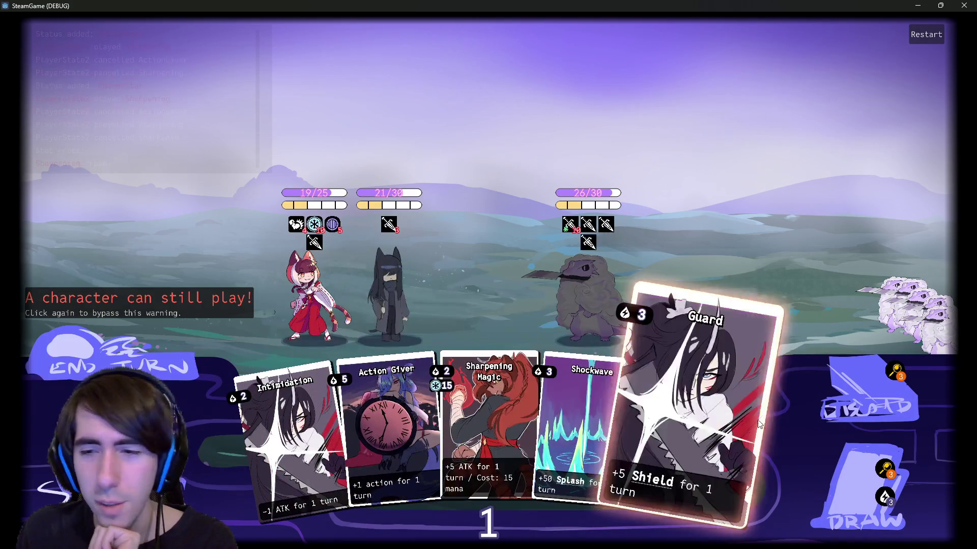
pyautogui.click(852, 476)
# Play Give Mana, cycle a turn drawing Range Increase Magic and Sharpening, and cast Range Increase Magic on the player character.
pyautogui.moveTo(707, 437)
pyautogui.mouseDown()
pyautogui.moveTo(466, 363)
pyautogui.moveTo(383, 324)
pyautogui.mouseUp()
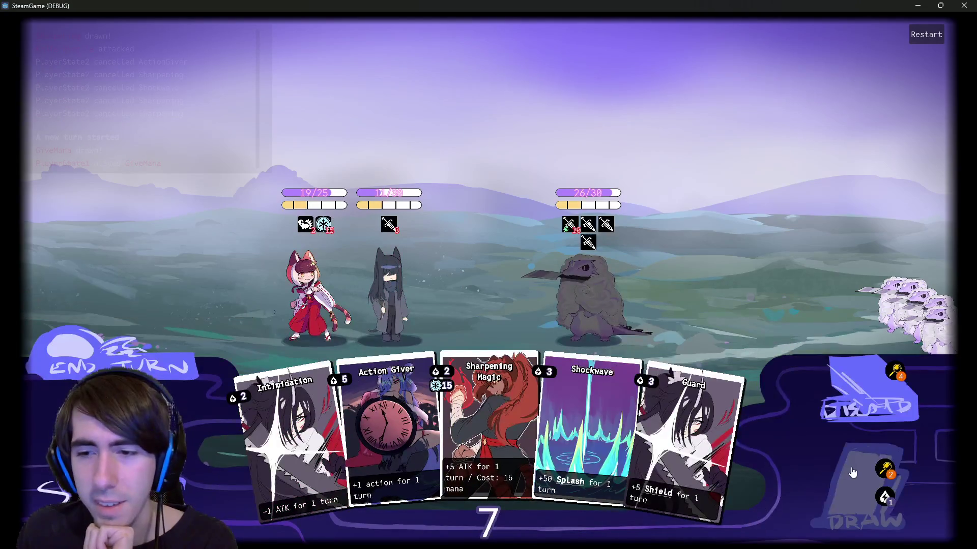
pyautogui.click(852, 477)
pyautogui.click(852, 477)
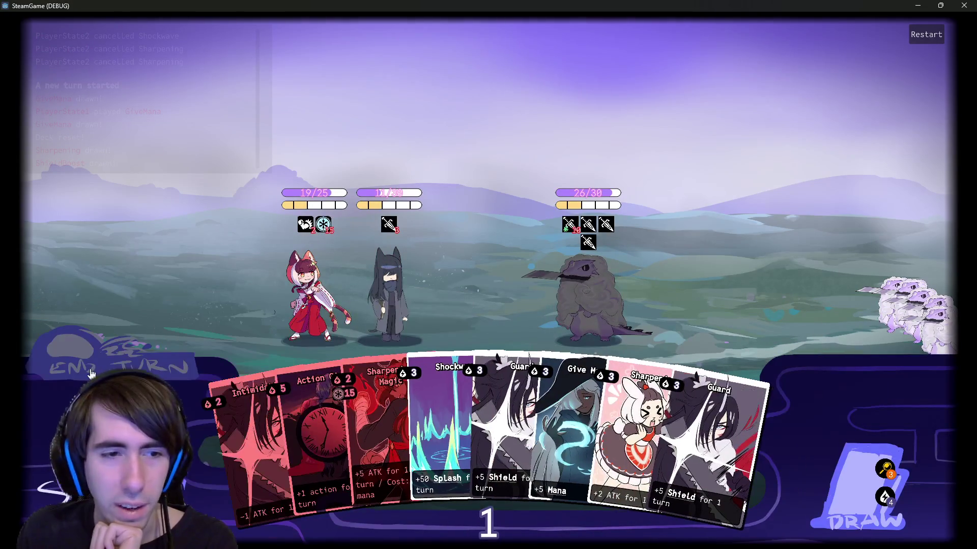
pyautogui.click(135, 352)
pyautogui.click(830, 475)
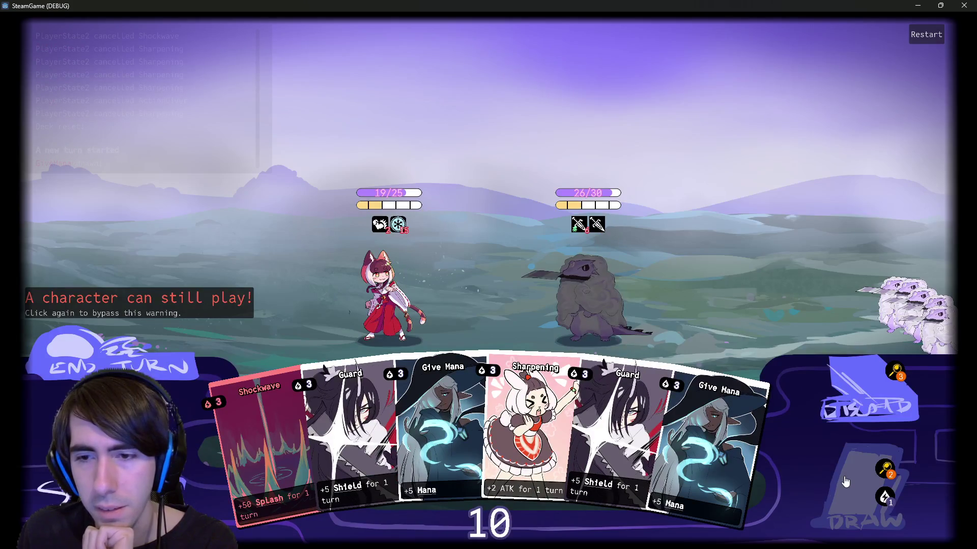
pyautogui.click(834, 477)
pyautogui.click(841, 479)
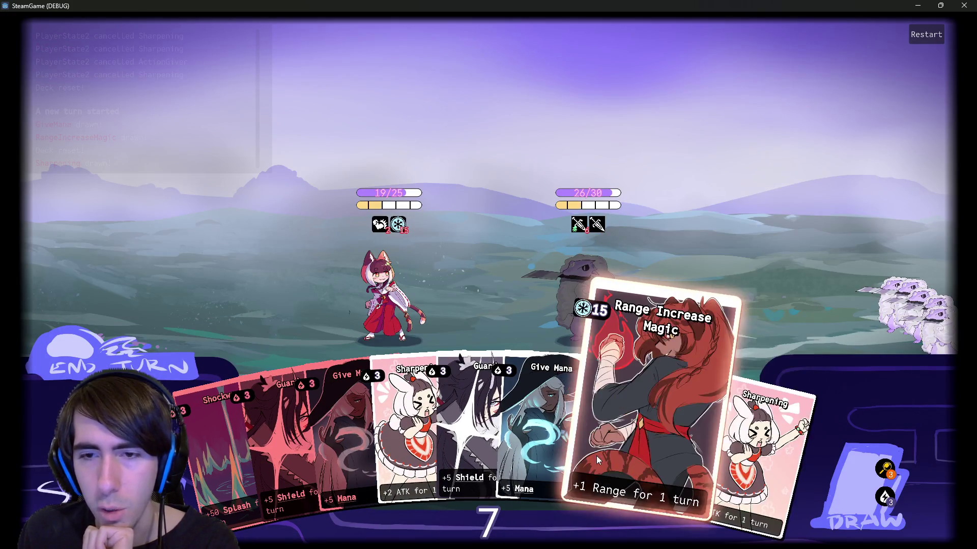
pyautogui.moveTo(596, 456); pyautogui.dragTo(370, 287)
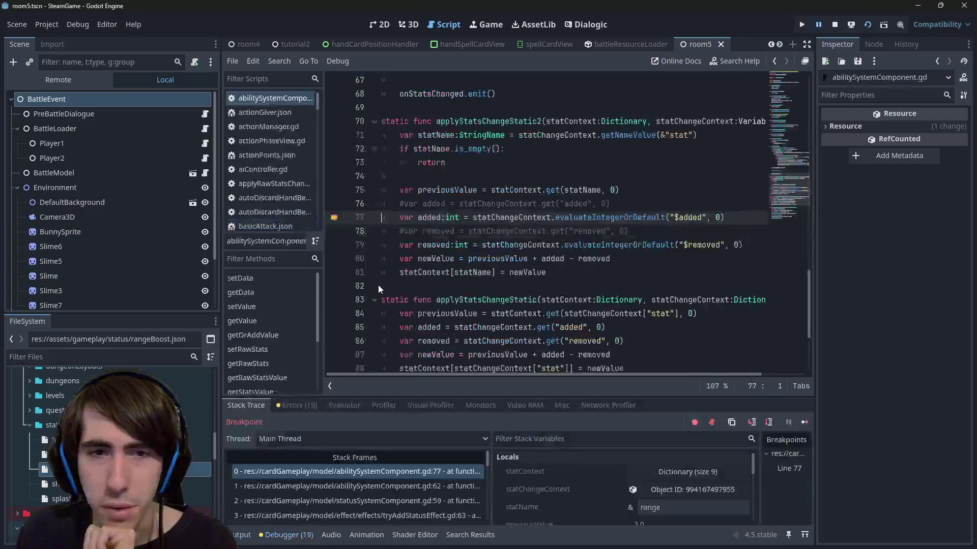
# Step into evaluateIntegerOrDefault and evaluateVariable, then through its while loop.
pyautogui.click(753, 423)
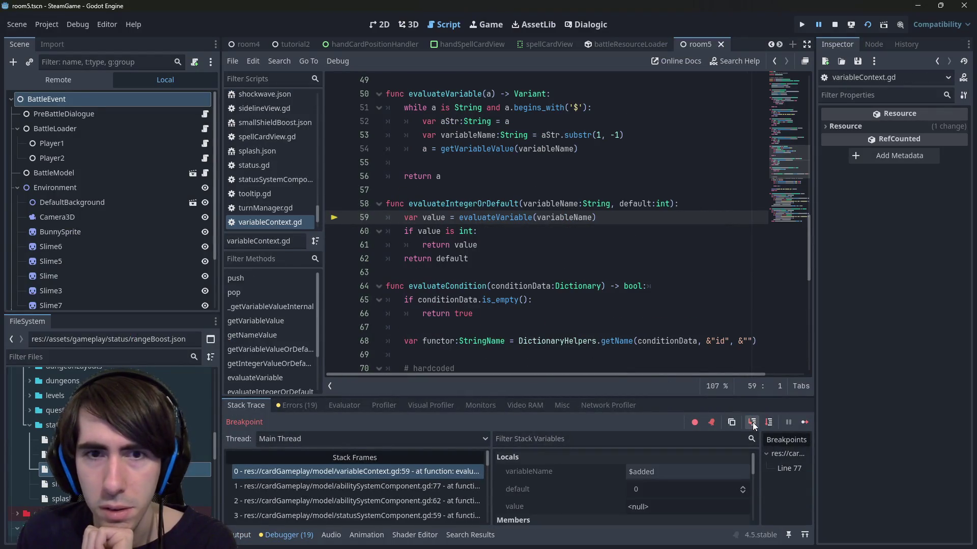
pyautogui.click(752, 423)
pyautogui.click(772, 424)
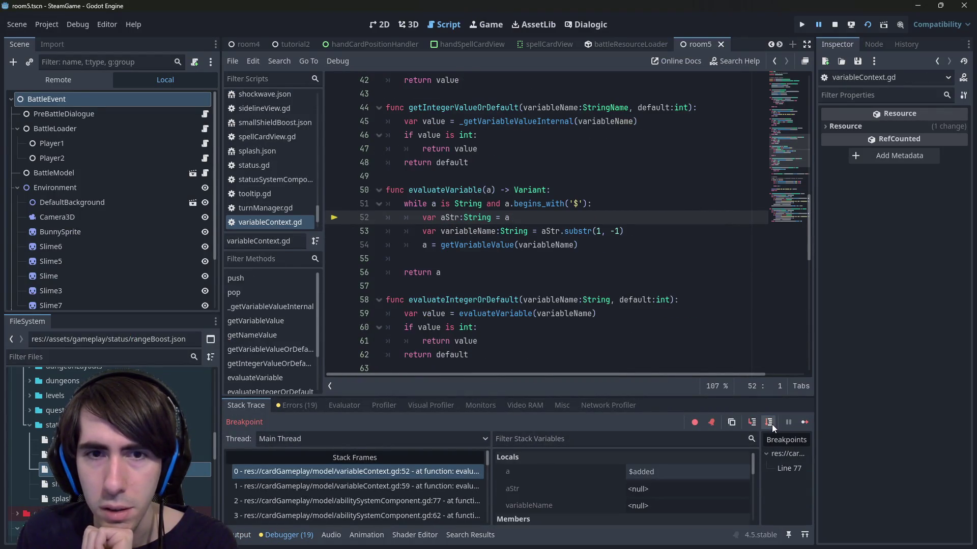
pyautogui.click(771, 425)
pyautogui.click(771, 425)
pyautogui.click(771, 424)
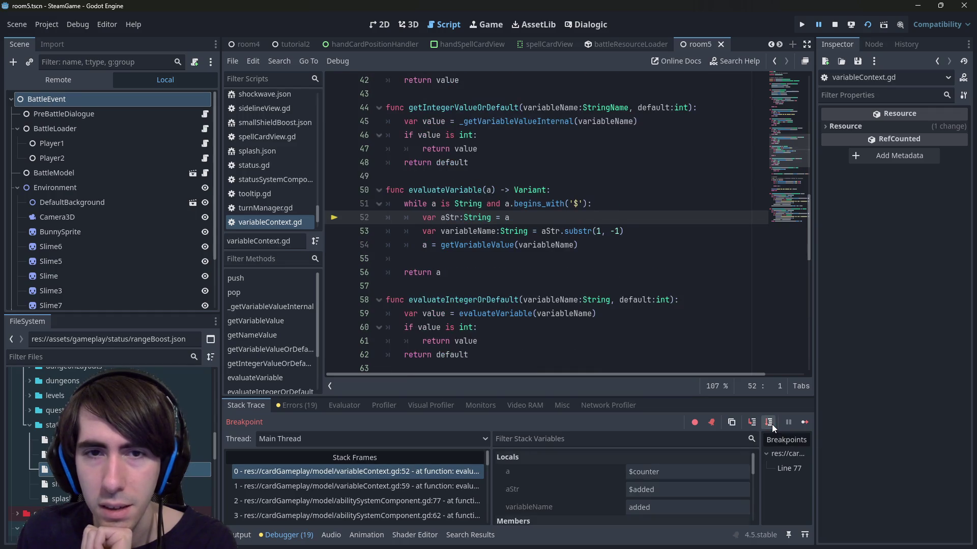
pyautogui.click(771, 425)
# Check aStr, step to the return on line 56, examine the line 54 getVariableValue call, and resume.
pyautogui.moveTo(443, 202)
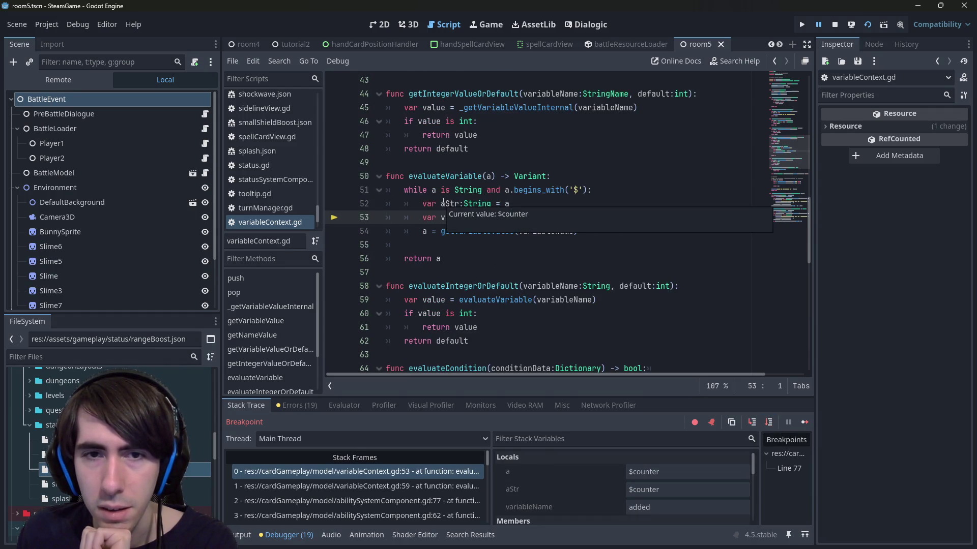
pyautogui.click(770, 426)
pyautogui.click(770, 426)
pyautogui.click(770, 427)
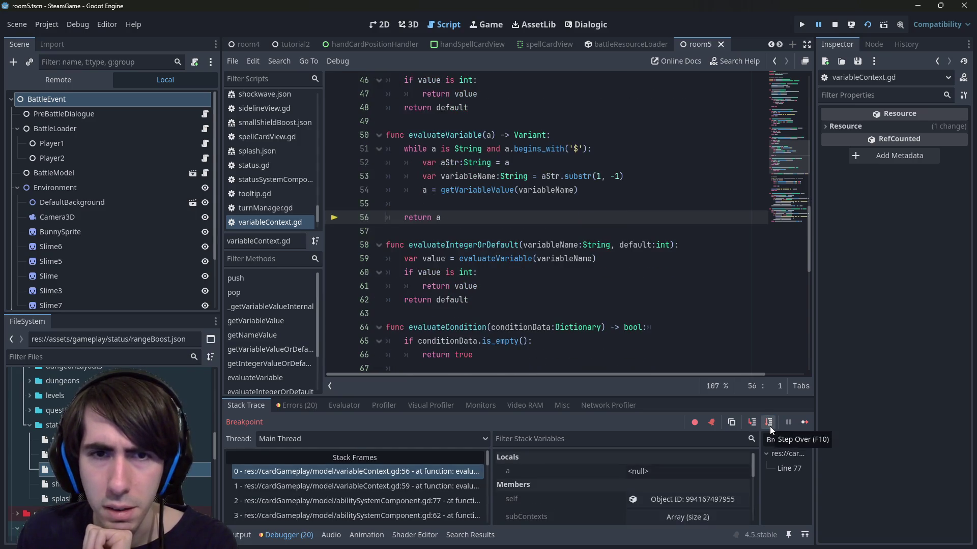
pyautogui.click(426, 192)
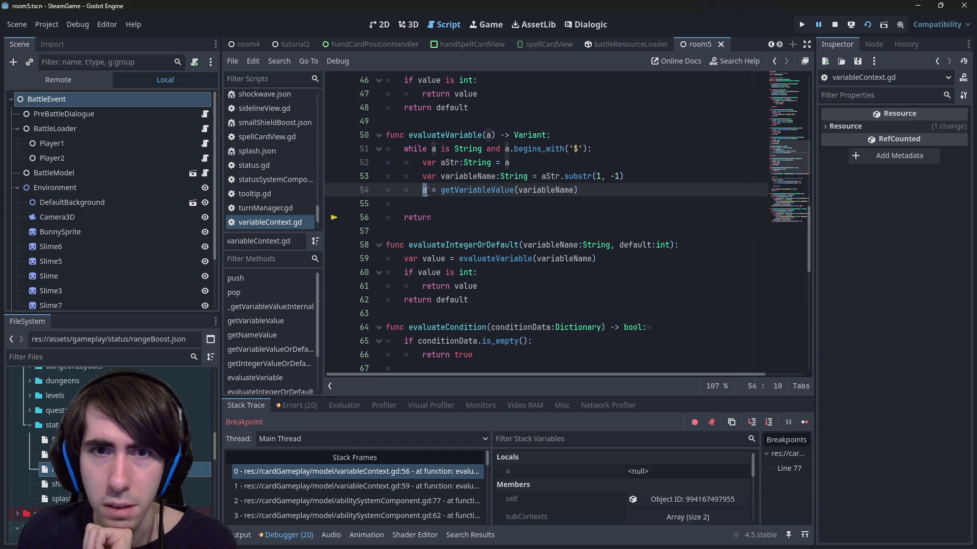
pyautogui.write('a')
pyautogui.doubleClick(456, 192)
pyautogui.moveTo(456, 194)
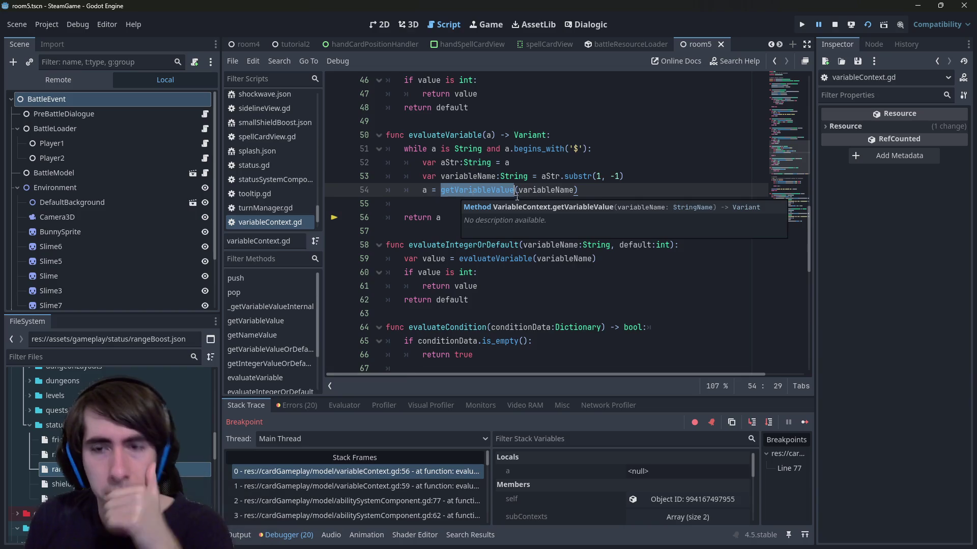
pyautogui.click(807, 425)
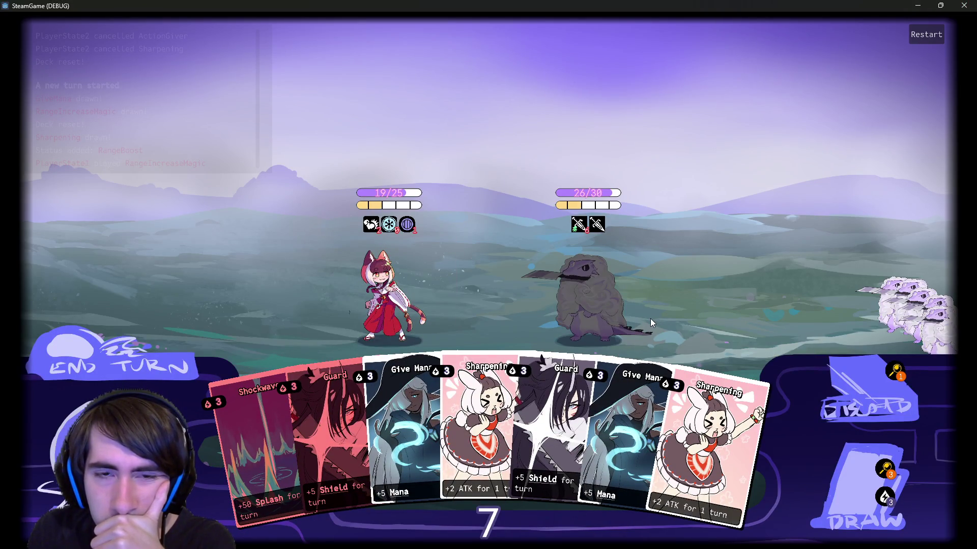
# Play Sharpening on the player character and step into evaluateVariable's while loop.
pyautogui.moveTo(456, 432); pyautogui.dragTo(407, 278)
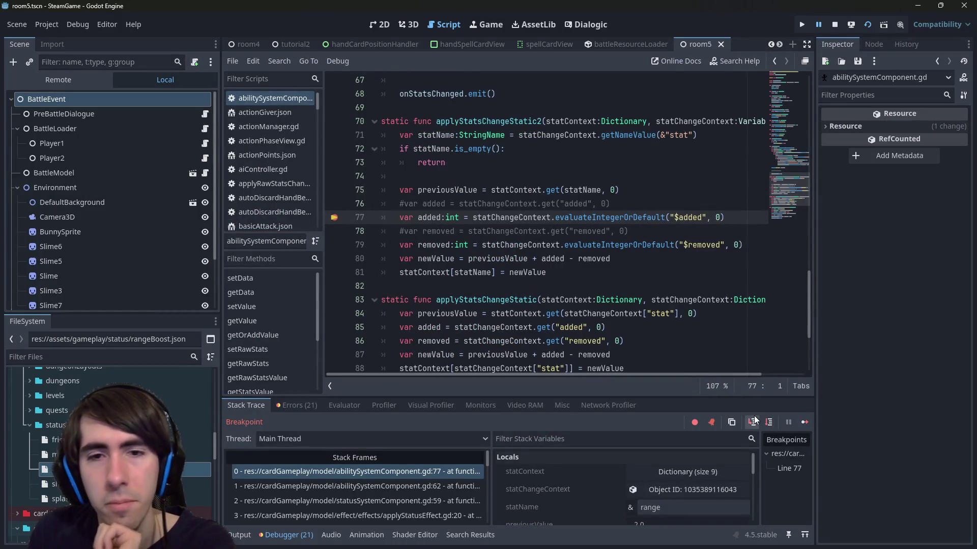
pyautogui.click(752, 423)
pyautogui.click(752, 422)
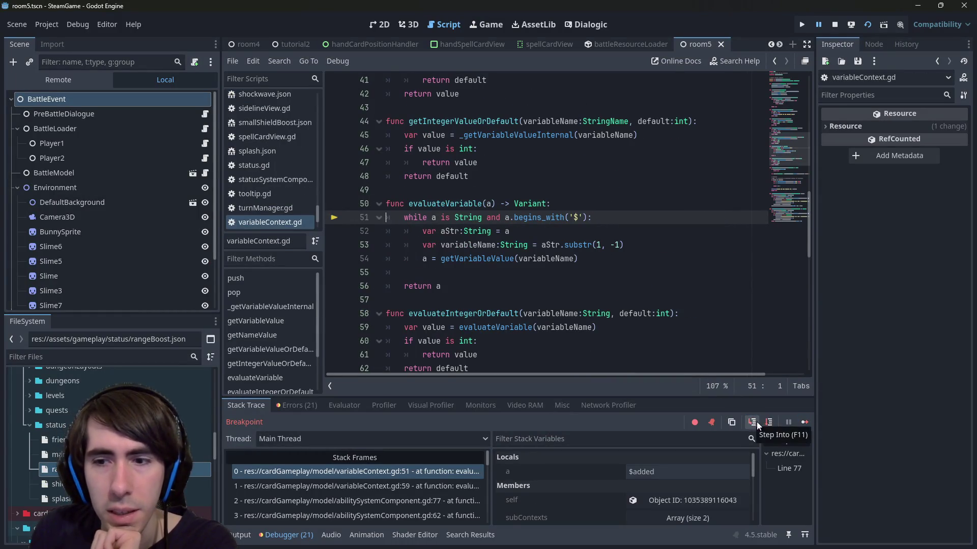
pyautogui.click(756, 422)
pyautogui.click(761, 422)
pyautogui.click(762, 423)
pyautogui.click(762, 423)
# Step as $added resolves to $counter, then into the getVariableValue lookup for counter.
pyautogui.click(762, 422)
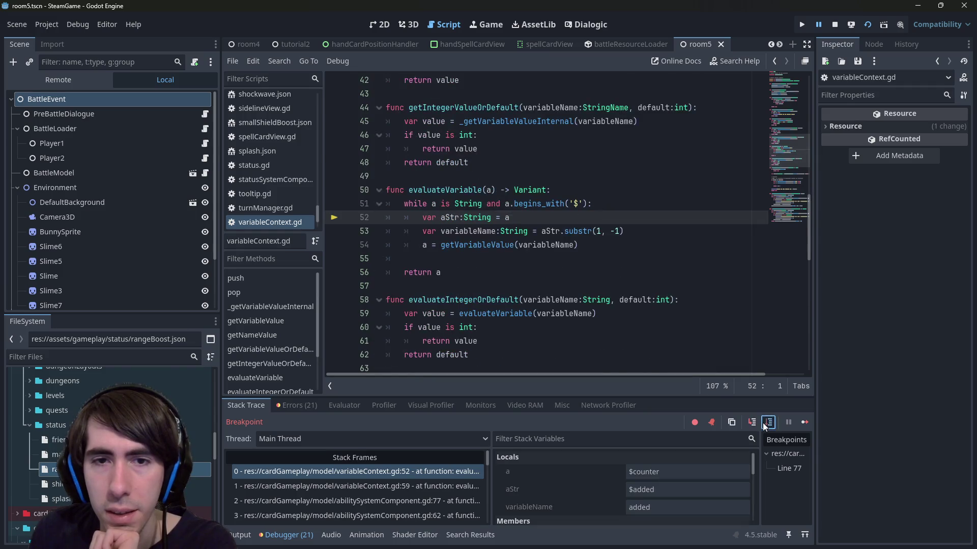
pyautogui.click(762, 422)
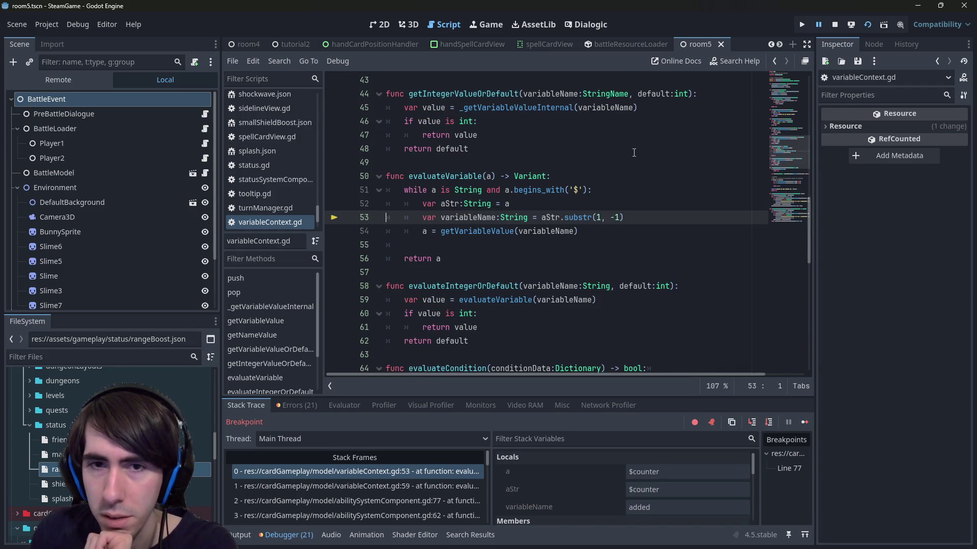
pyautogui.click(768, 423)
pyautogui.moveTo(489, 205)
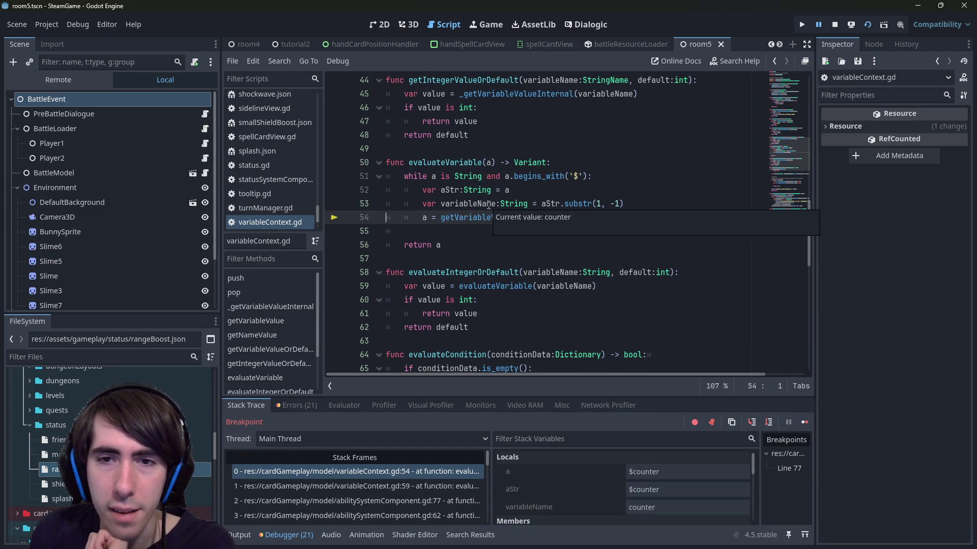
pyautogui.click(752, 422)
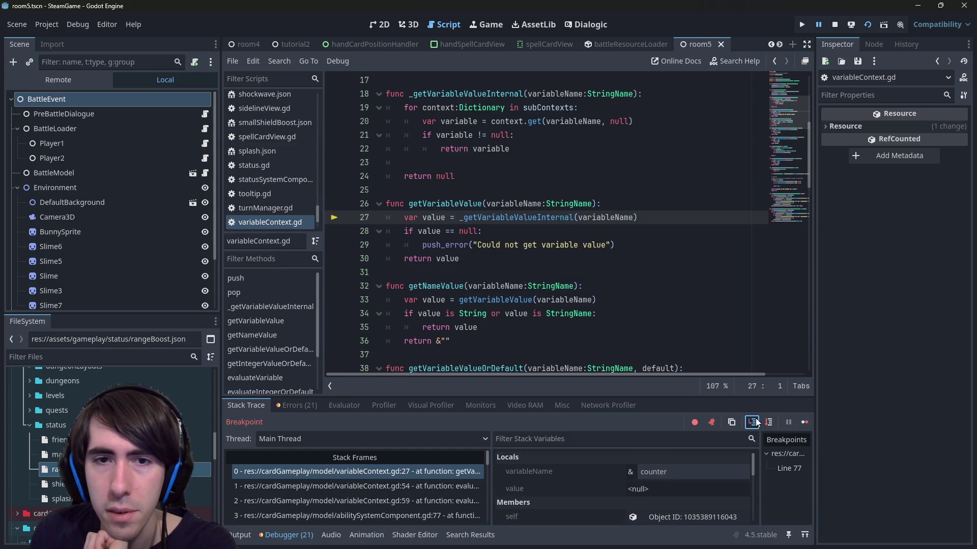
# Step into _getVariableValueInternal and check subContexts on line 19, including the RangeBoost context with counter 1.0.
pyautogui.click(755, 422)
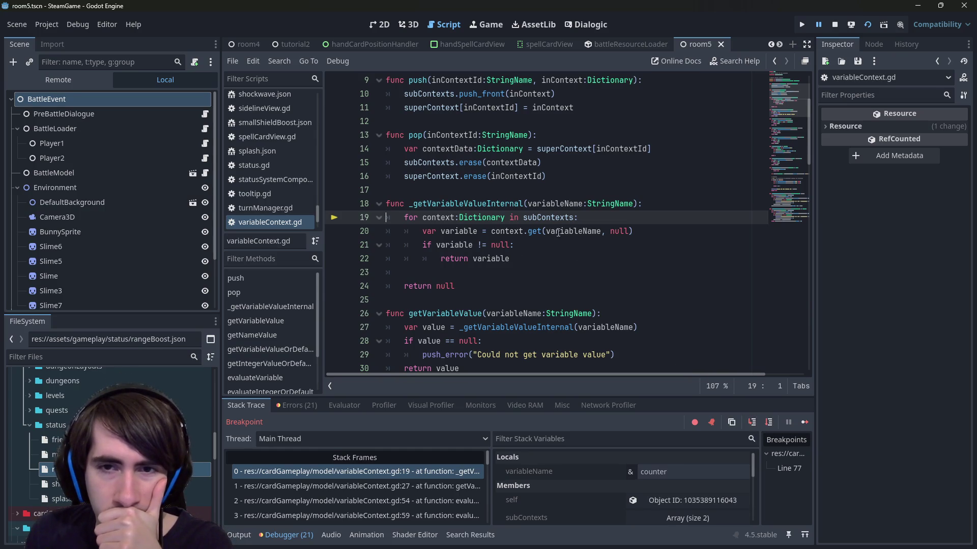
pyautogui.moveTo(550, 218)
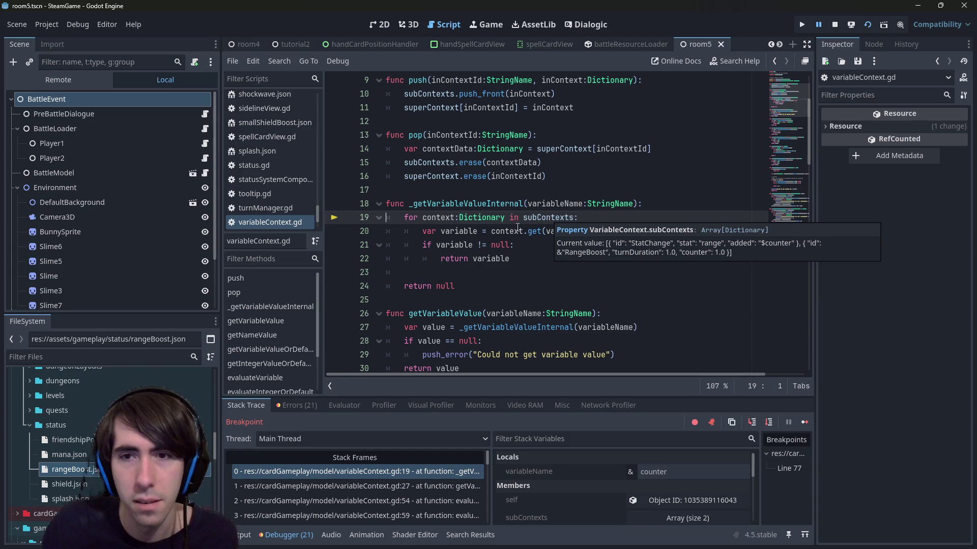
# Step from line 19 through the line 21 null check into the next subcontext iteration.
pyautogui.moveTo(543, 220)
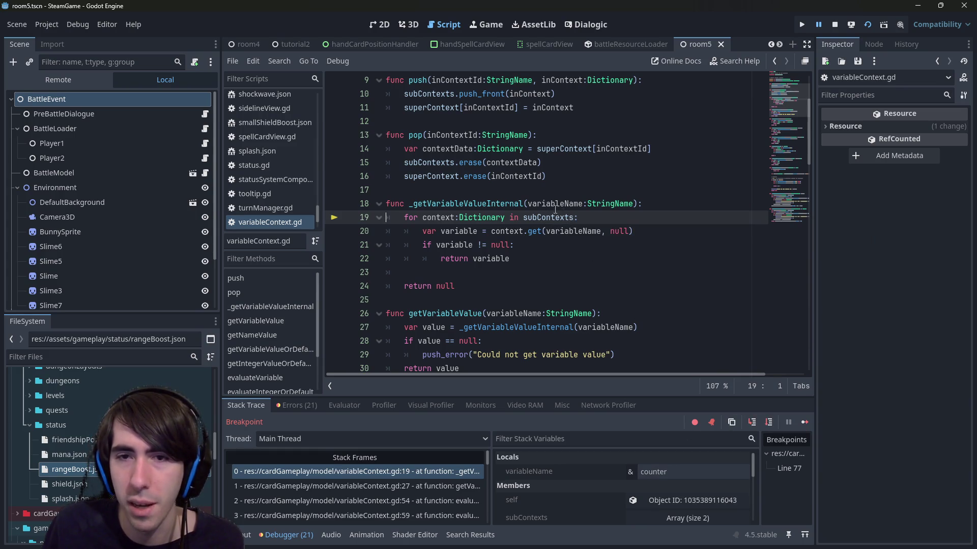
pyautogui.click(558, 166)
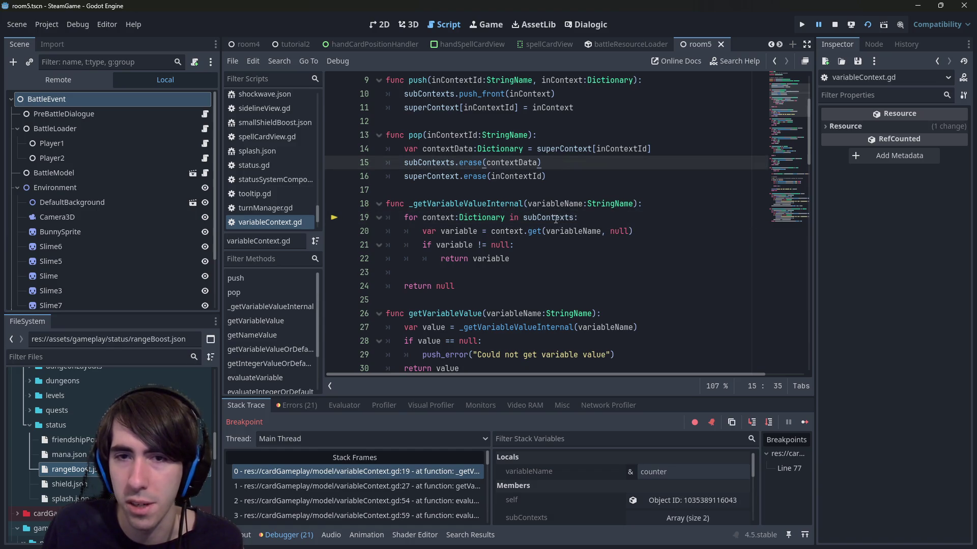
pyautogui.moveTo(555, 218)
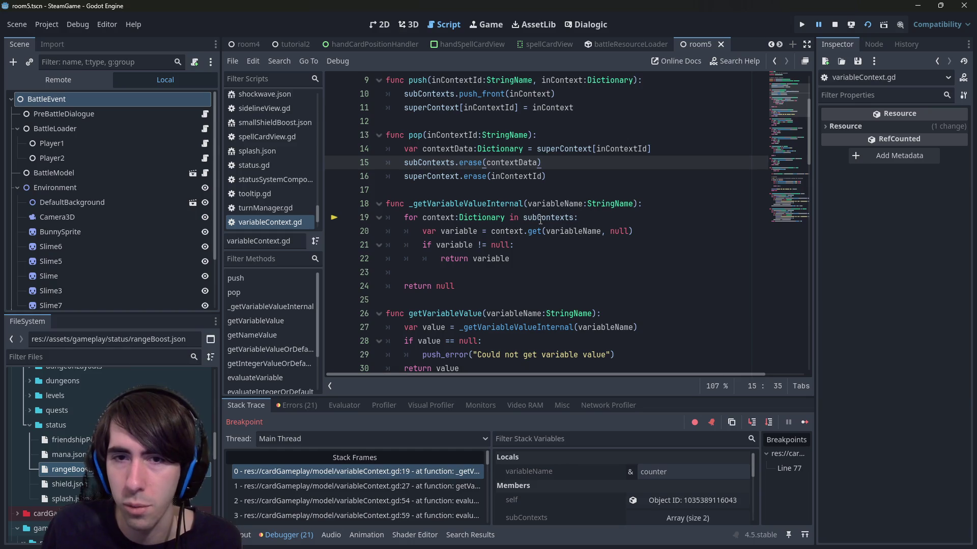
pyautogui.moveTo(561, 199)
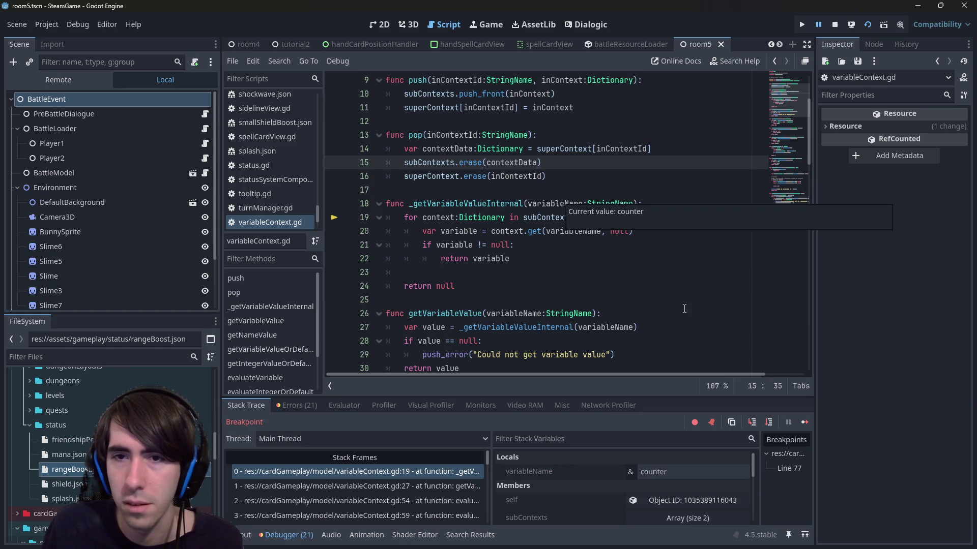
pyautogui.click(768, 424)
pyautogui.click(768, 423)
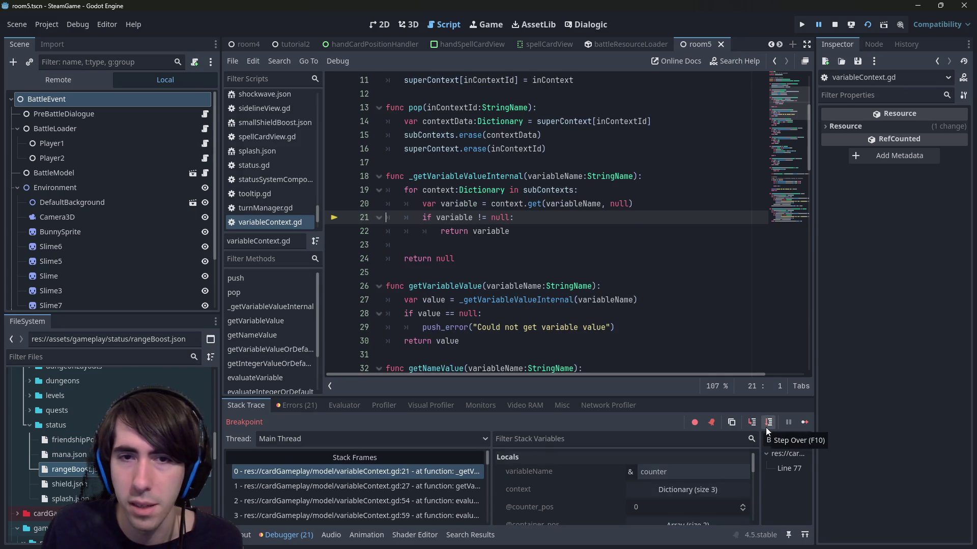
pyautogui.moveTo(459, 219)
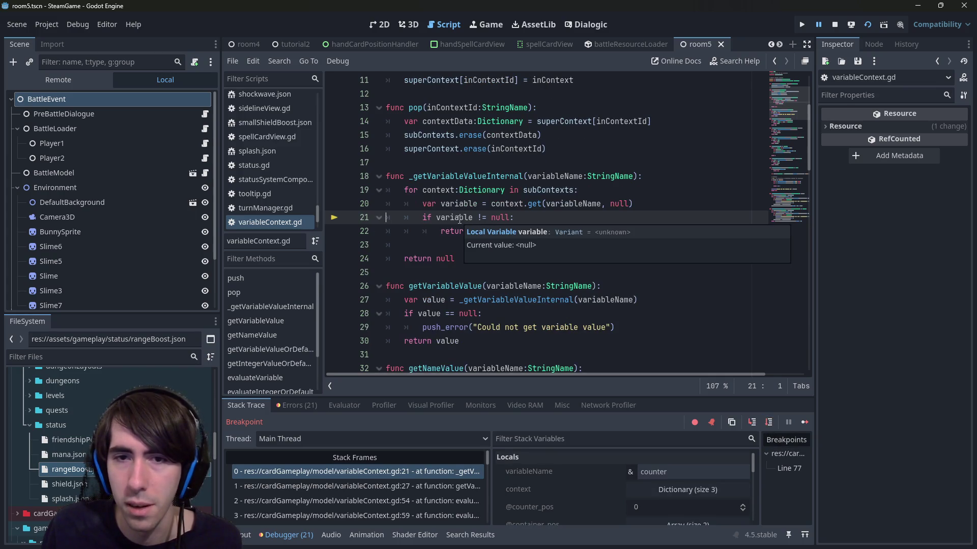
pyautogui.click(768, 423)
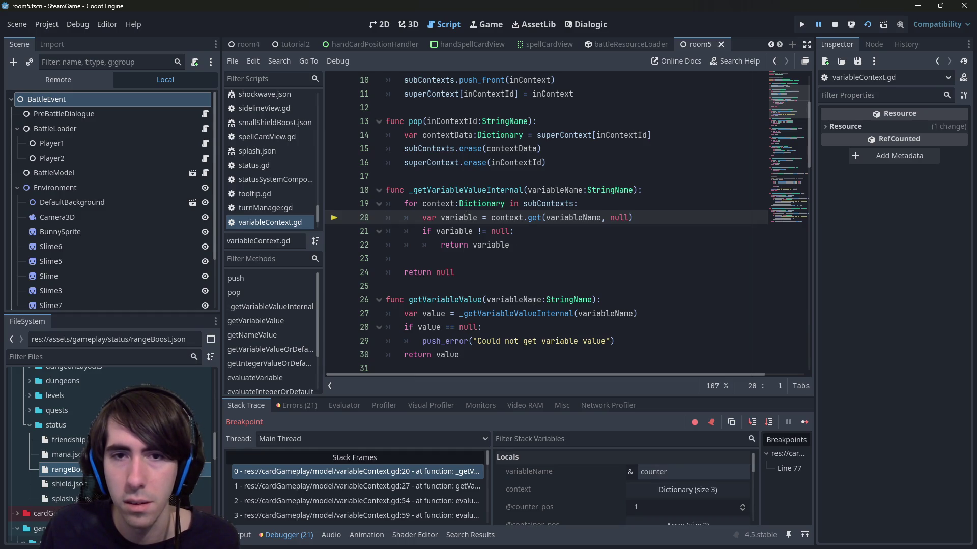
# Step to the line 21 null check again and inspect the local variable's value.
pyautogui.scroll(2, 480, 242)
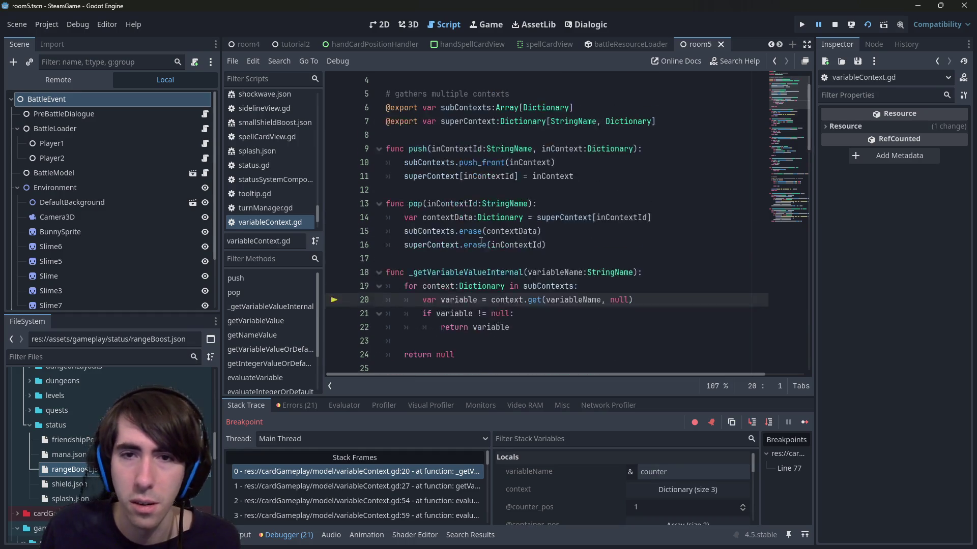
pyautogui.scroll(-1, 480, 242)
pyautogui.click(559, 190)
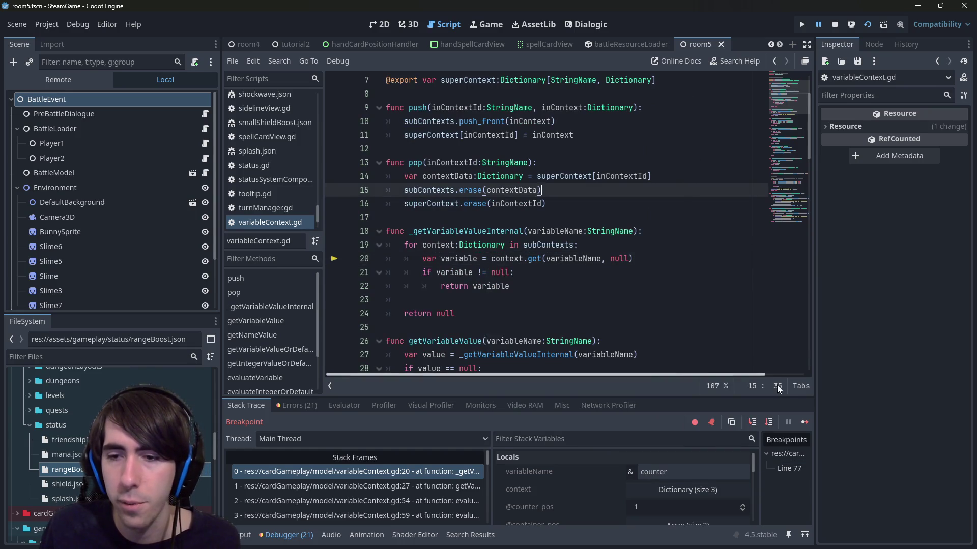
pyautogui.click(770, 421)
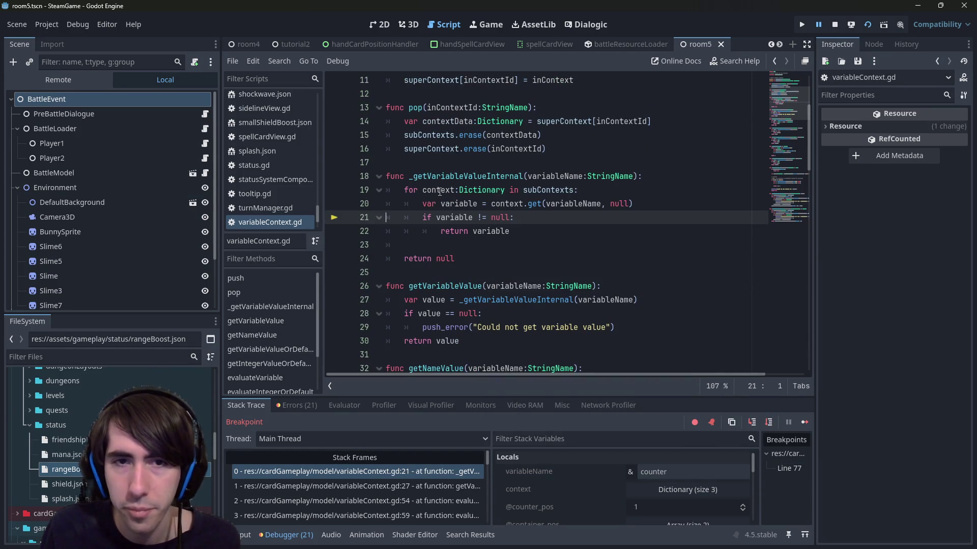
pyautogui.moveTo(439, 191)
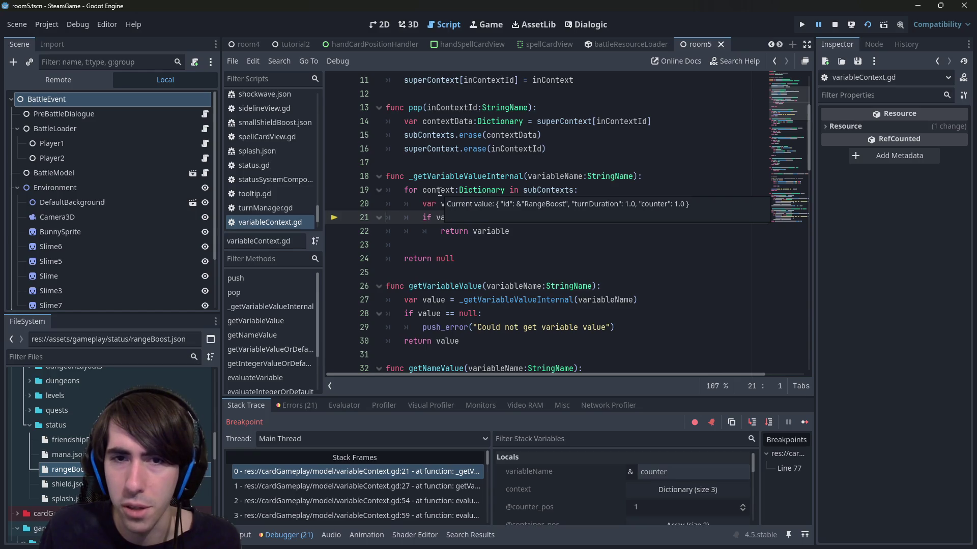
pyautogui.click(571, 176)
pyautogui.moveTo(577, 206)
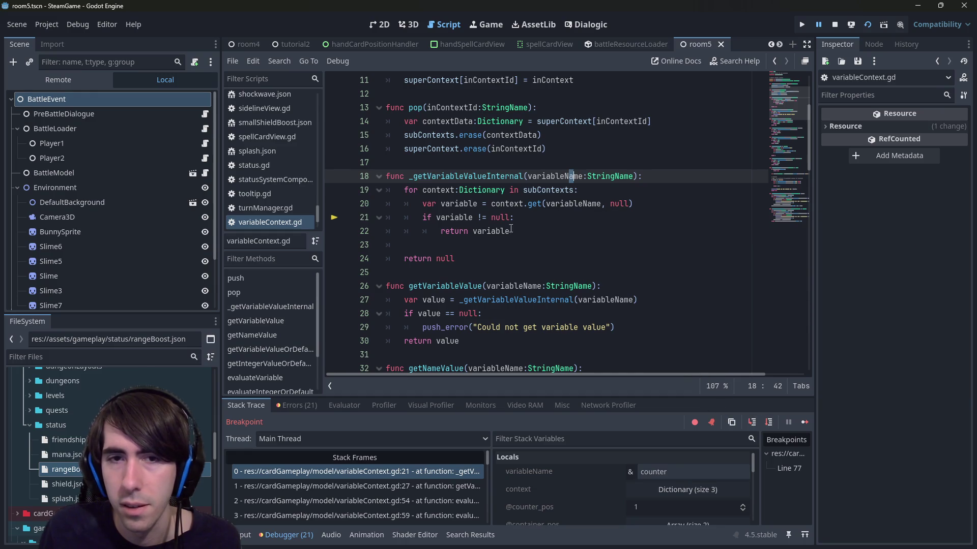
pyautogui.doubleClick(469, 216)
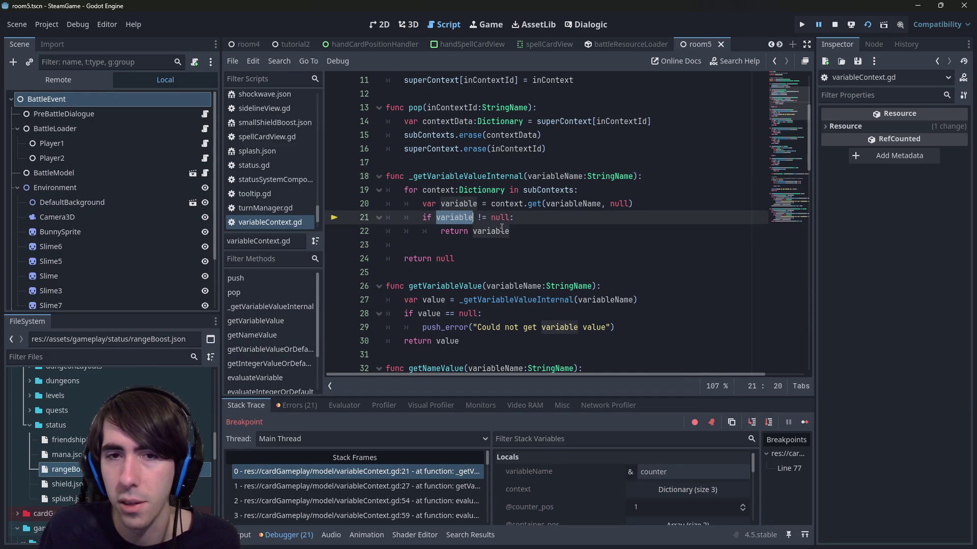
pyautogui.moveTo(501, 228)
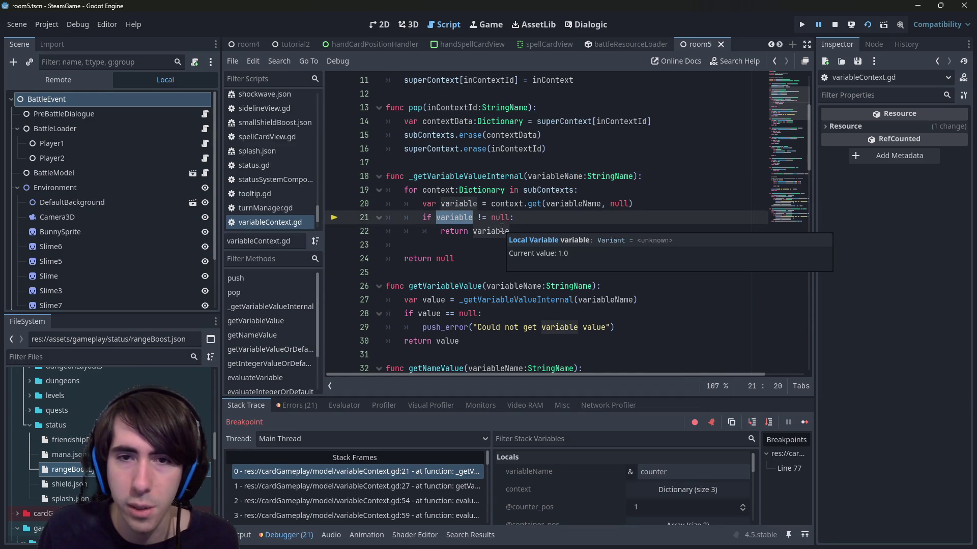
# Step out through evaluateVariable into evaluateIntegerOrDefault, reaching line 62 'return default' for 1.0.
pyautogui.click(774, 421)
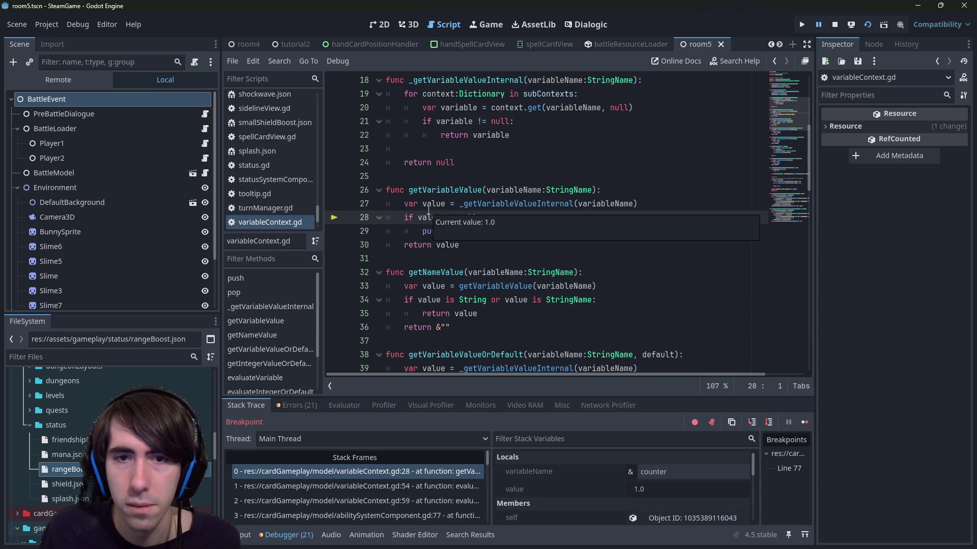
pyautogui.click(769, 422)
pyautogui.click(769, 422)
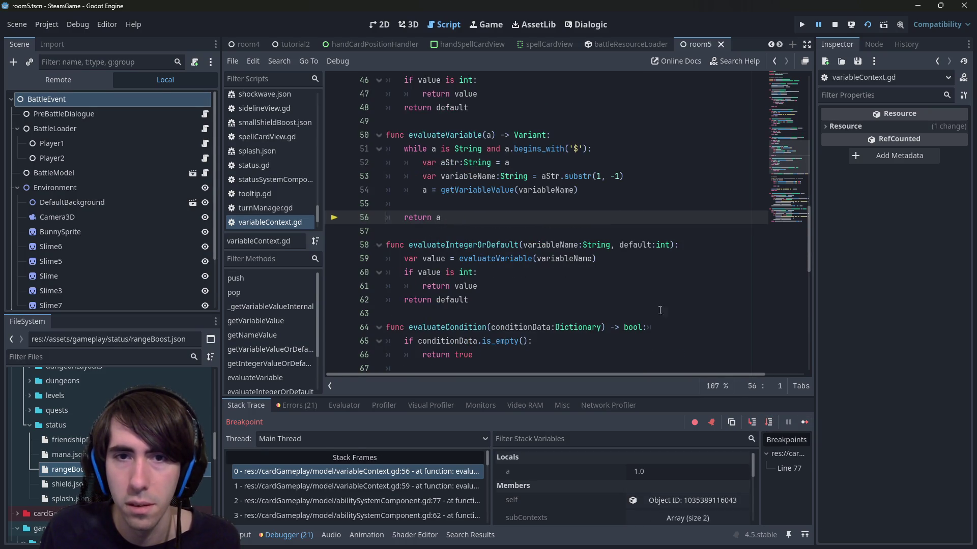
pyautogui.moveTo(437, 218)
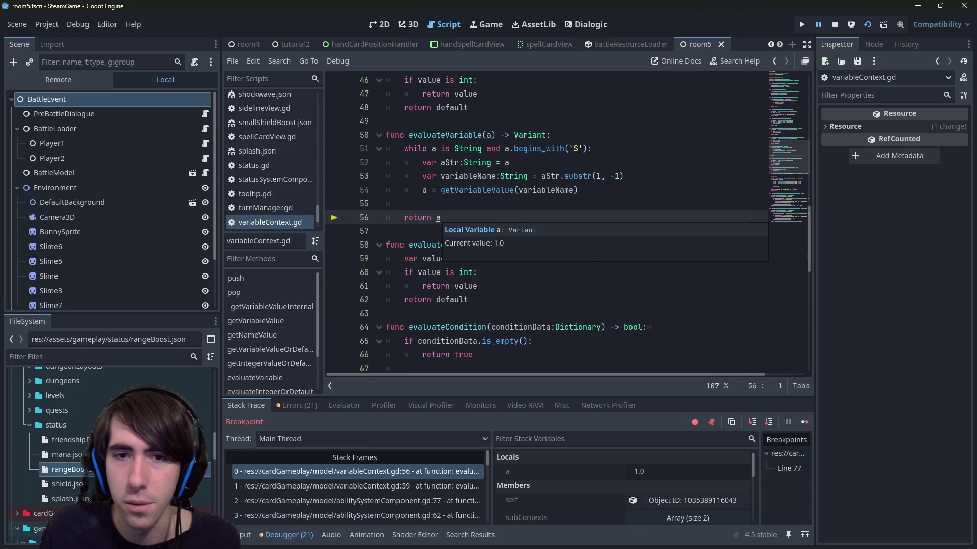
pyautogui.click(770, 422)
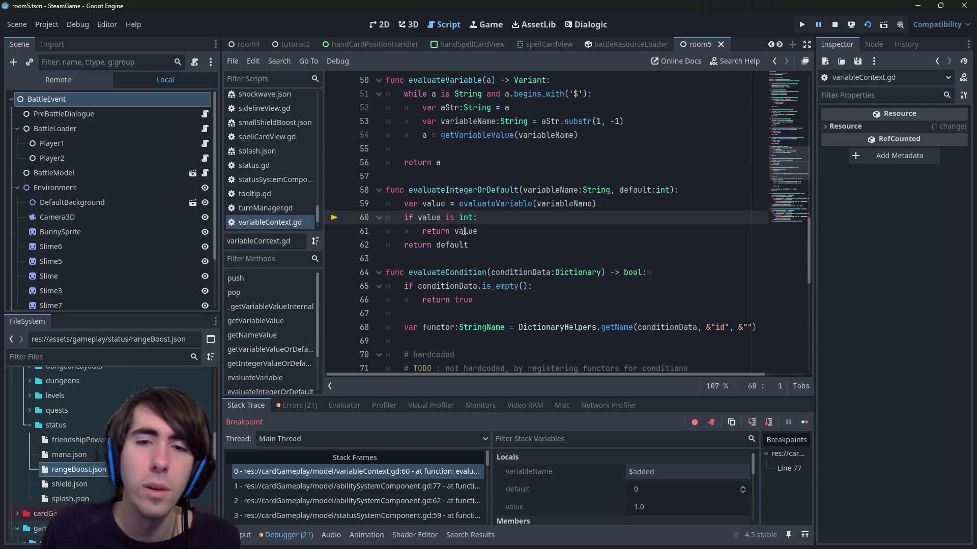
pyautogui.click(772, 420)
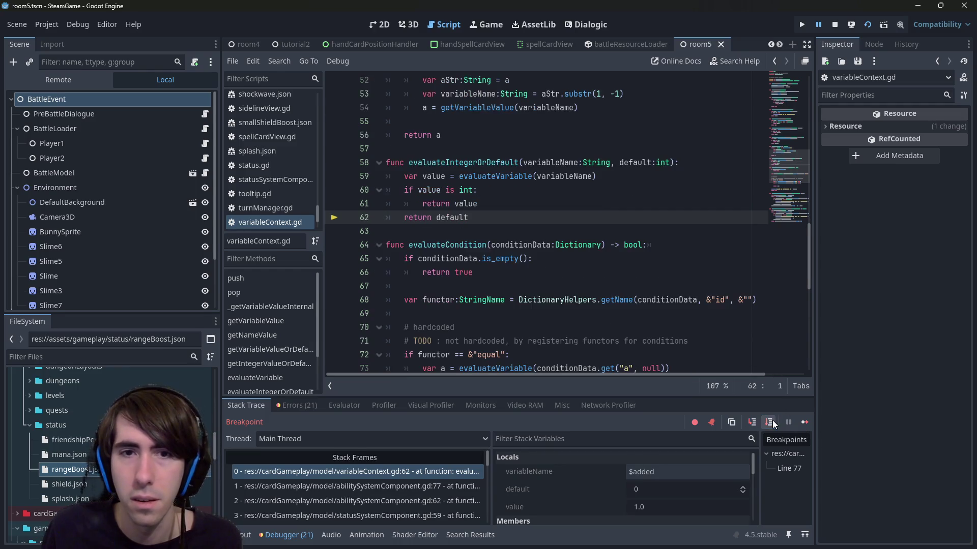
pyautogui.click(473, 190)
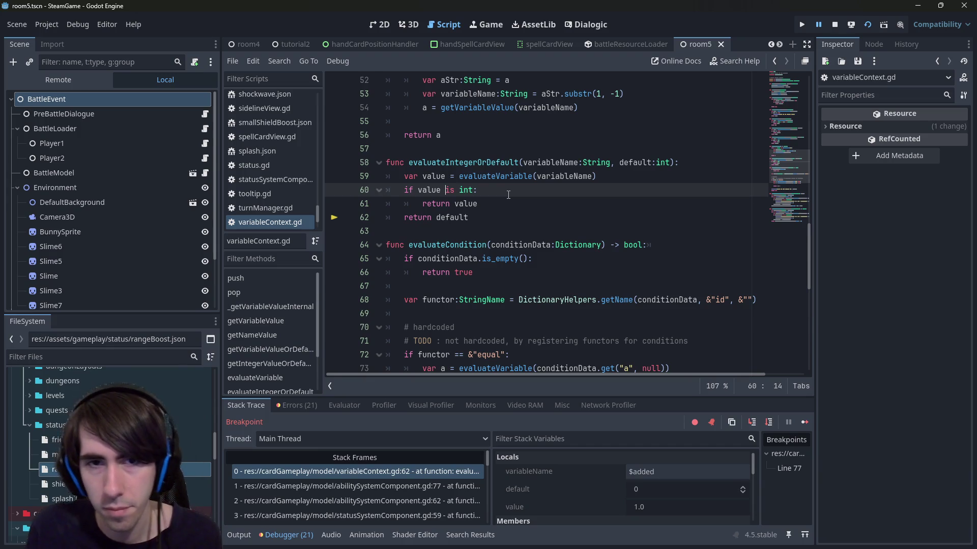
# Insert 'if value is float: return int(value)' above the int check in evaluateIntegerOrDefault.
pyautogui.hotkey('ctrl', 'shift', 'Return')
pyautogui.write('if ')
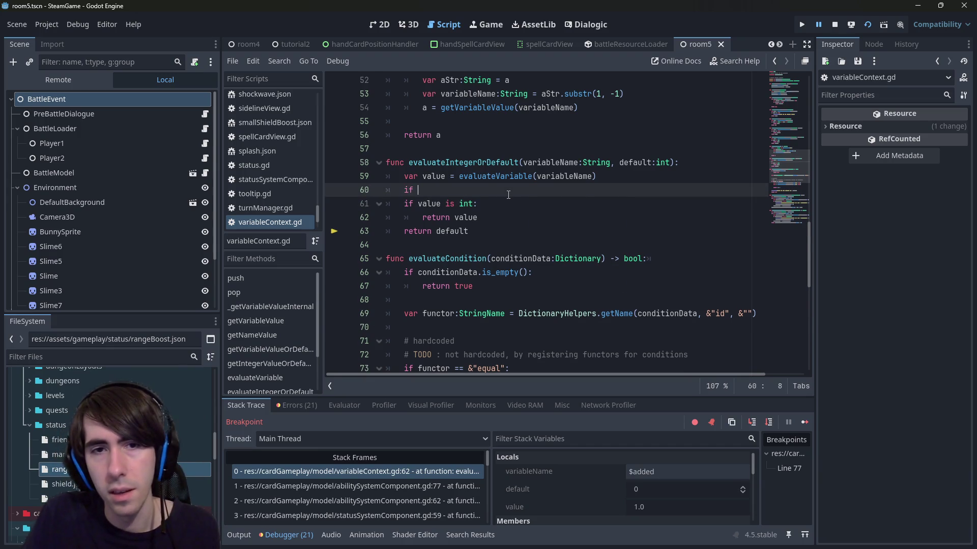
pyautogui.write('value is float:')
pyautogui.press('Return')
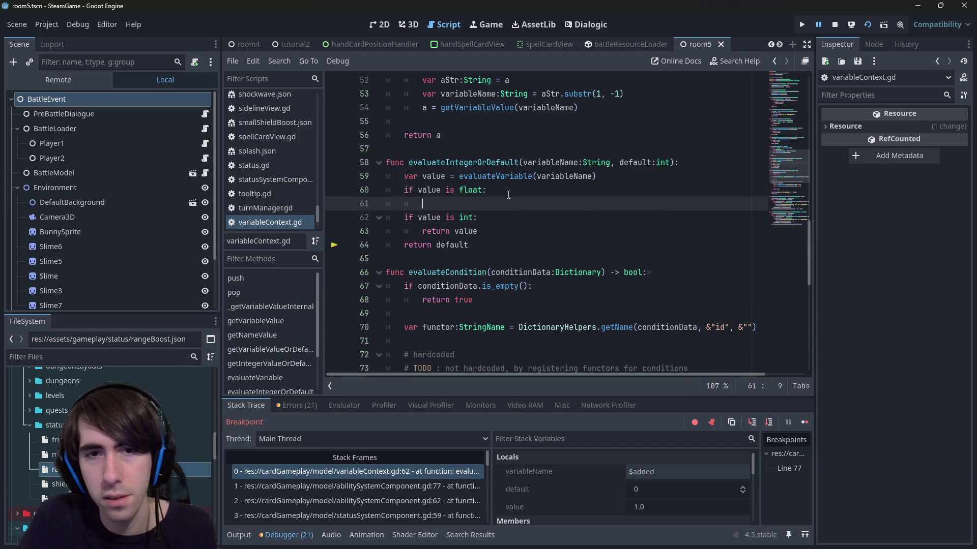
pyautogui.write('return ')
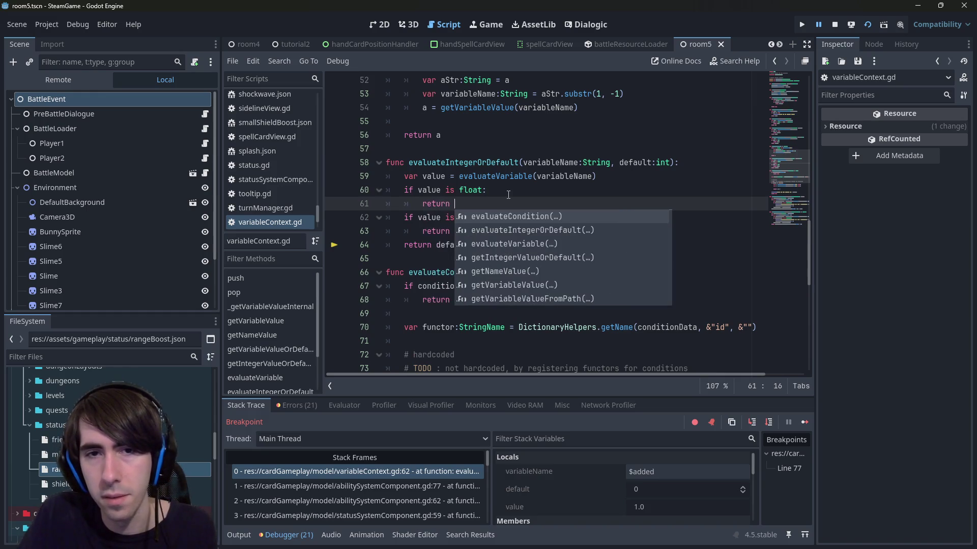
pyautogui.write('int')
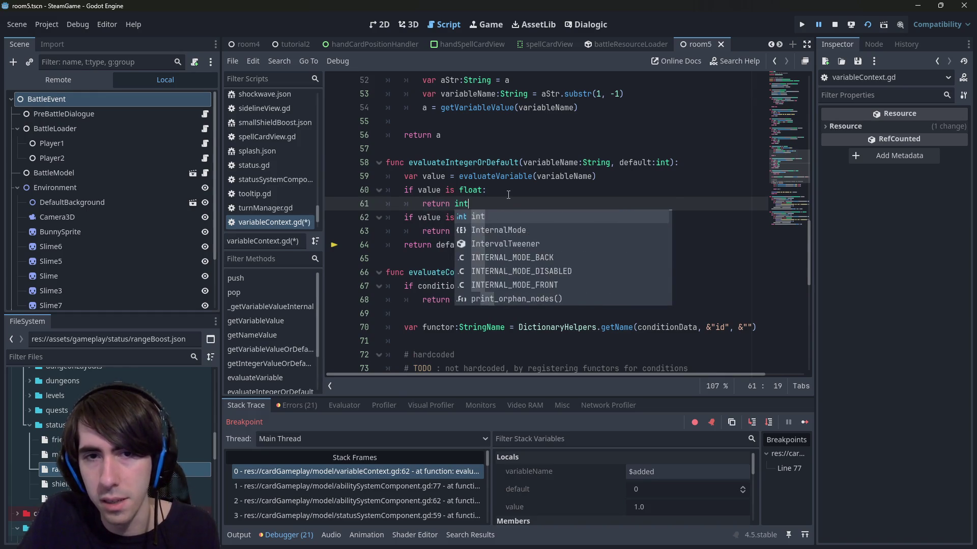
pyautogui.write('(value)')
# Save variableContext.gd and stop the running game.
pyautogui.hotkey('ctrl', 's')
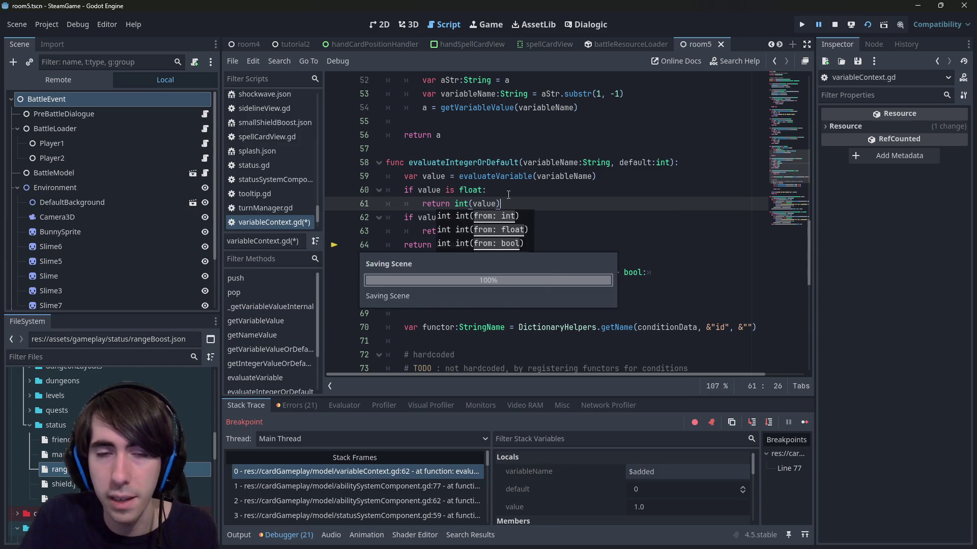
pyautogui.click(508, 194)
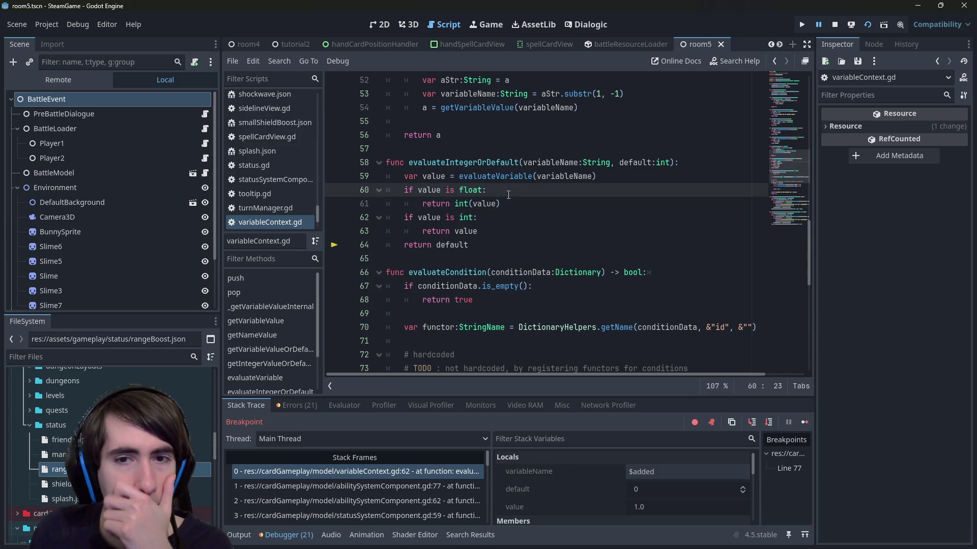
pyautogui.click(841, 23)
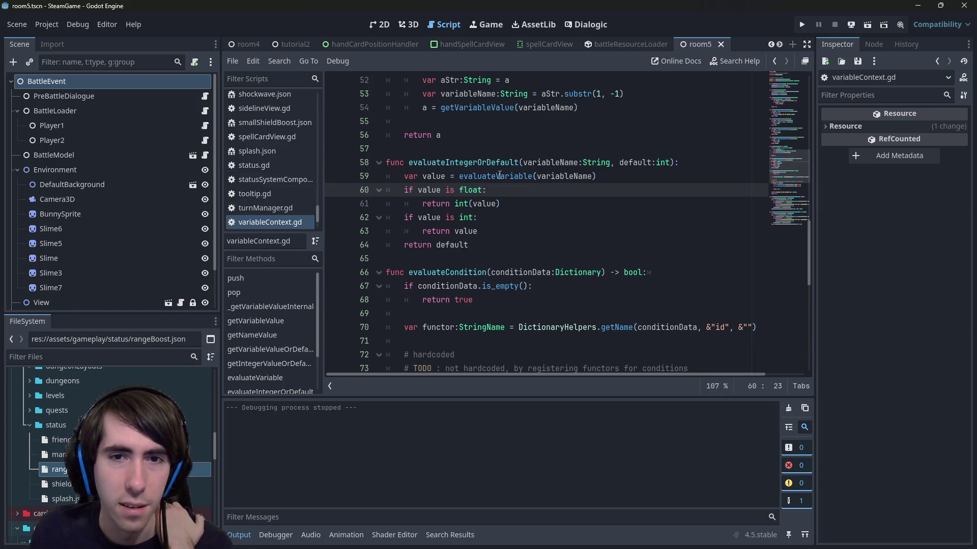
# Quick-open the playerState.tscn scene.
pyautogui.click(538, 203)
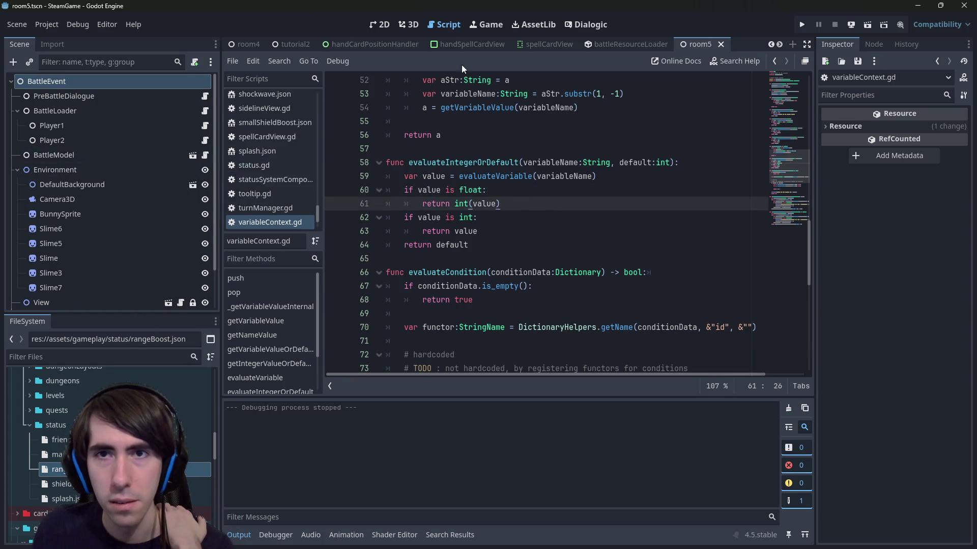
pyautogui.hotkey('alt', 'shift', 'o')
pyautogui.write('playerstate')
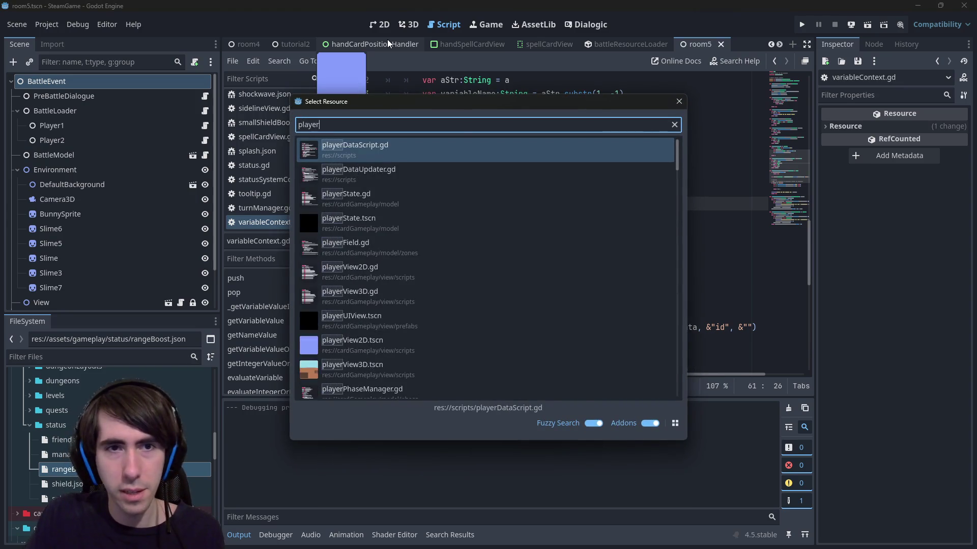
pyautogui.press('Down')
pyautogui.press('Return')
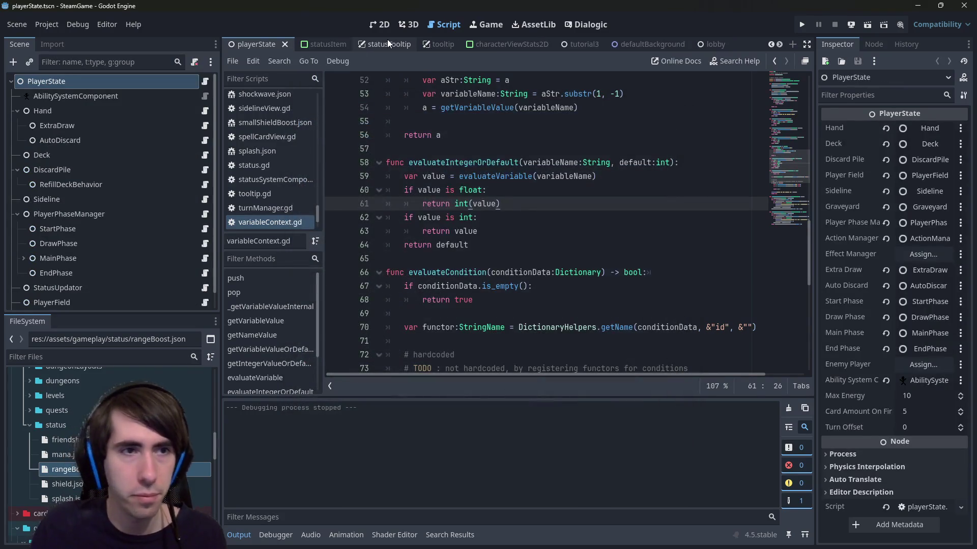
# Set AutoDiscard's Nb Max Cards to 10 in the inspector, save, then undo it.
pyautogui.click(101, 141)
pyautogui.click(932, 158)
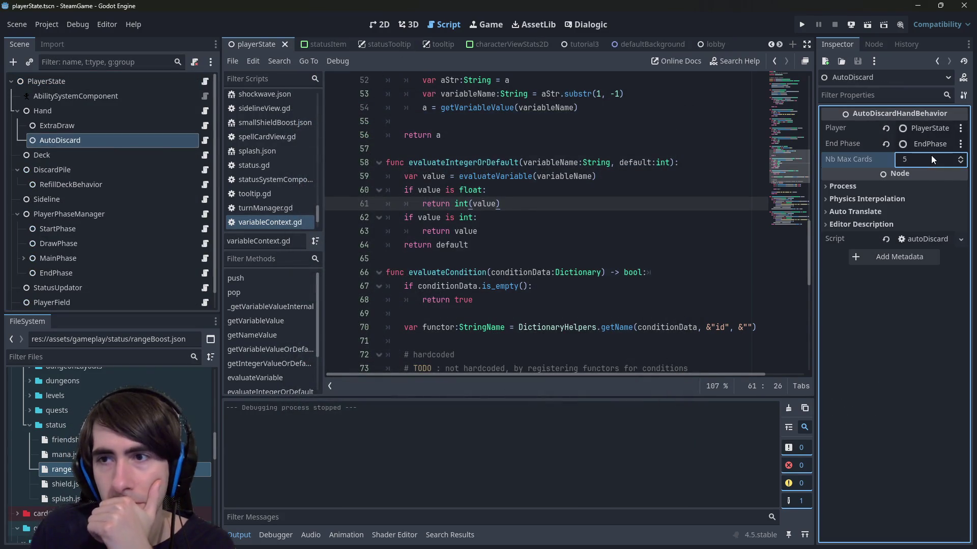
pyautogui.write('10')
pyautogui.press('Return')
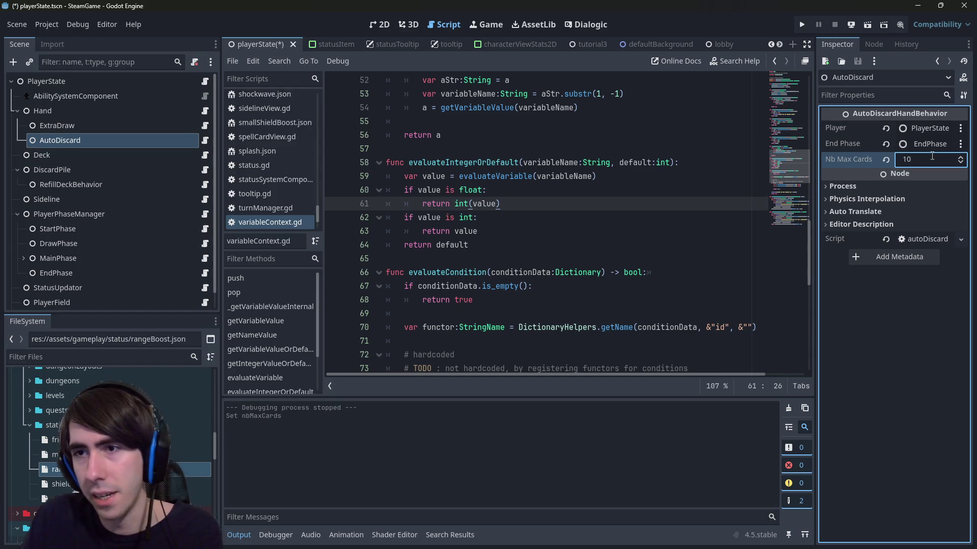
pyautogui.hotkey('ctrl', 's')
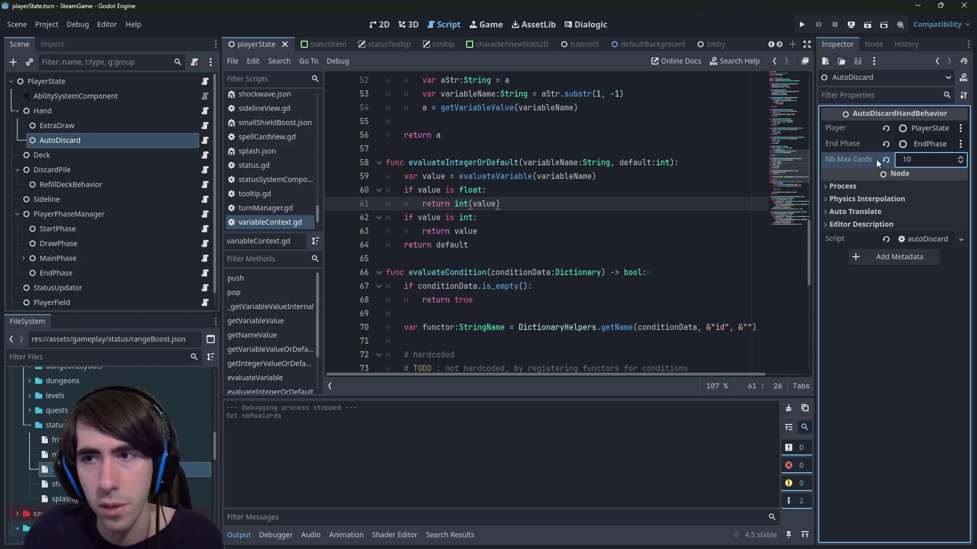
pyautogui.hotkey('ctrl', 'z')
# Change the nbMaxCards default in the AutoDiscard script from 5 to 10, then to 7, saving each time.
pyautogui.click(205, 140)
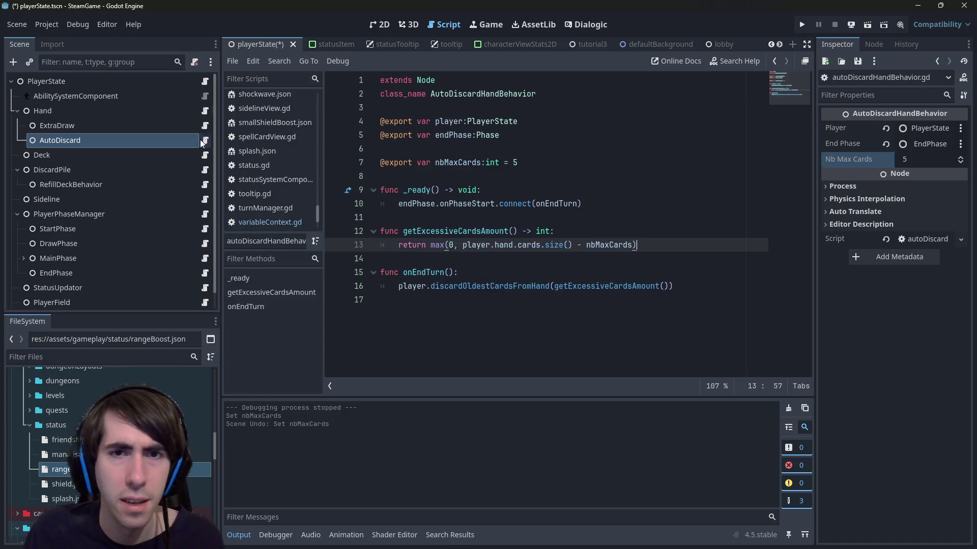
pyautogui.click(528, 165)
pyautogui.press('BackSpace')
pyautogui.write('10')
pyautogui.hotkey('ctrl', 's')
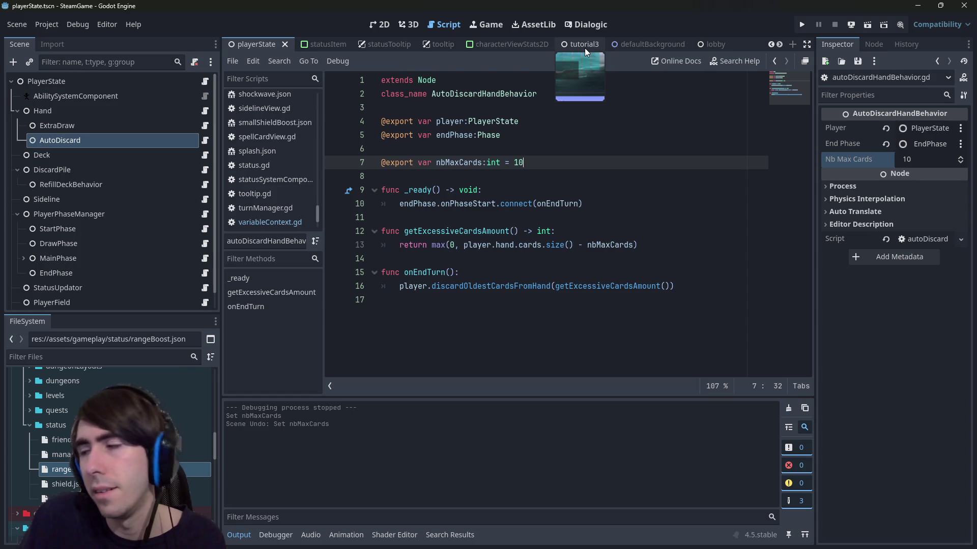
pyautogui.press('BackSpace')
pyautogui.press('BackSpace')
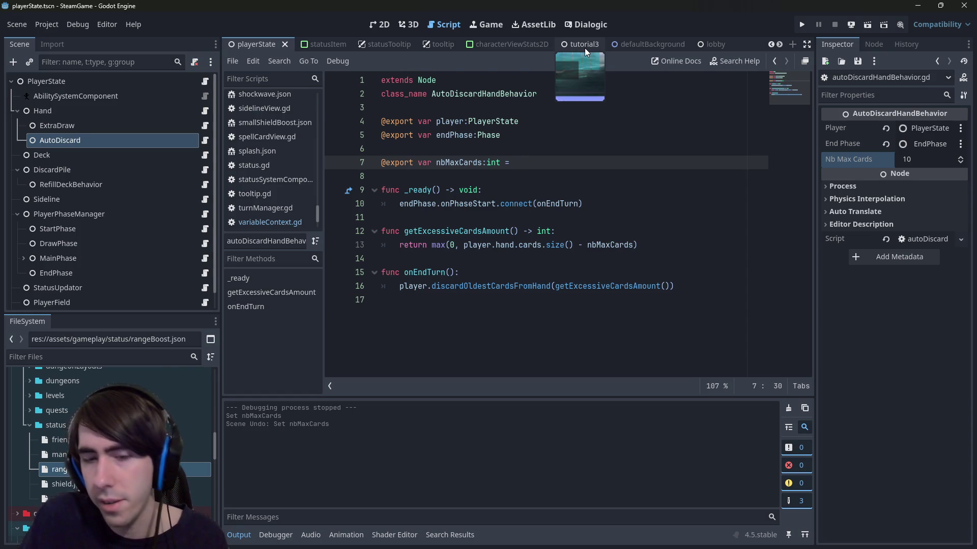
pyautogui.write('7')
pyautogui.hotkey('ctrl', 's')
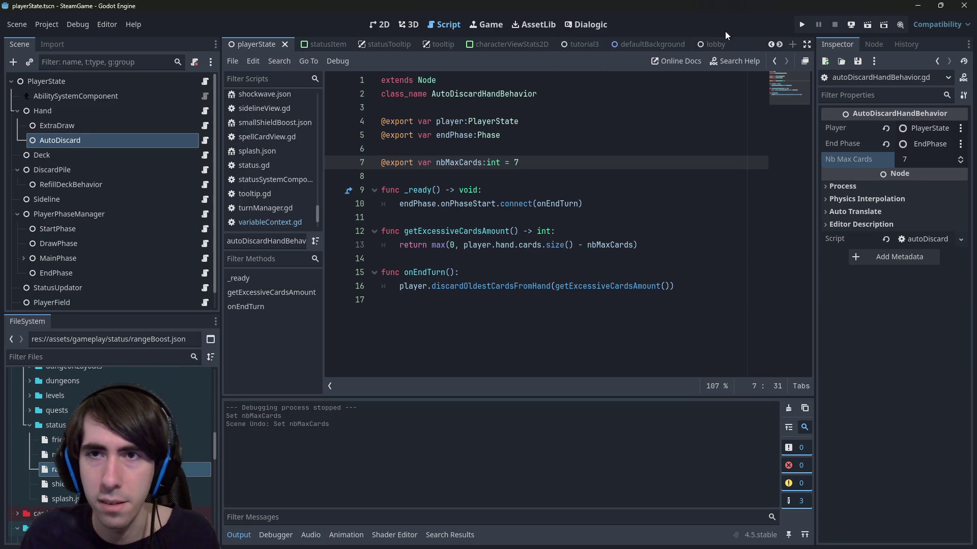
pyautogui.scroll(-10, 696, 46)
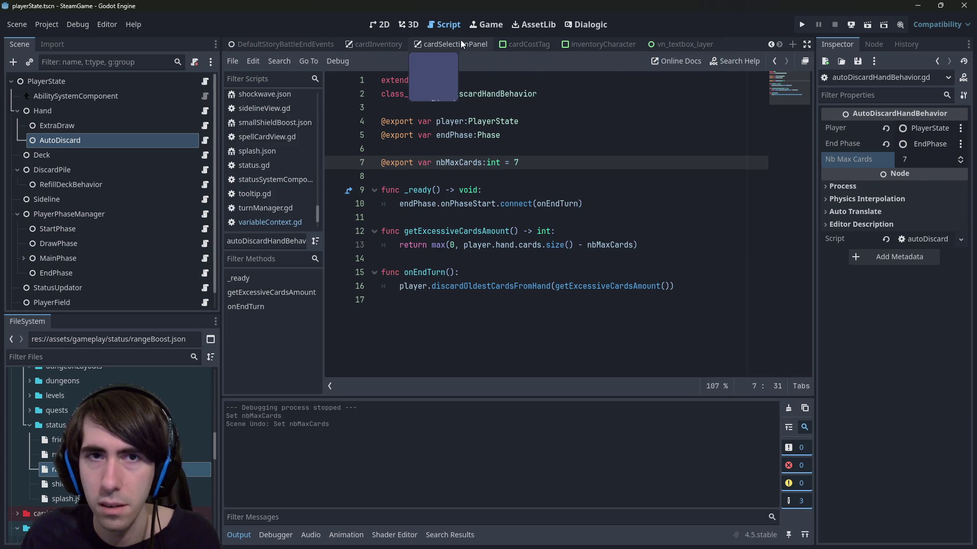
pyautogui.scroll(3, 472, 45)
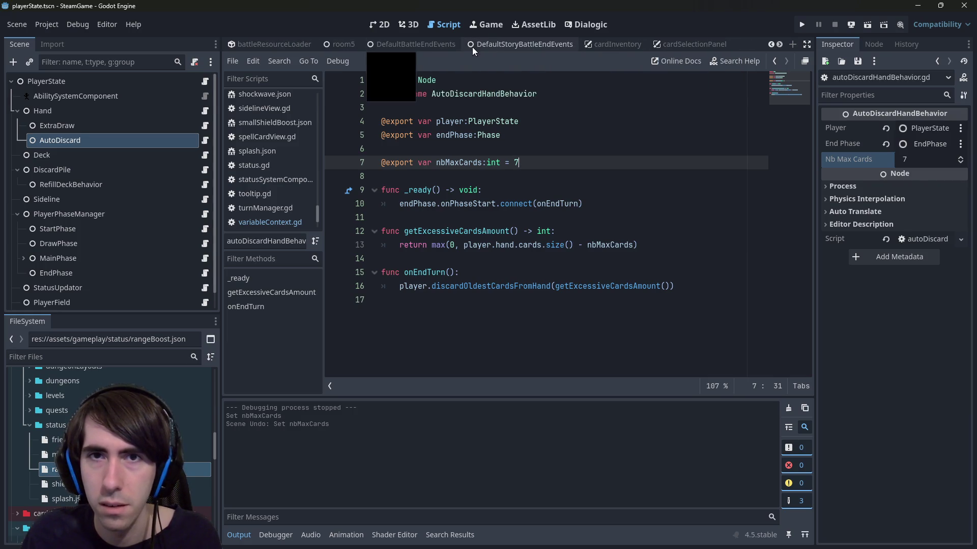
pyautogui.click(349, 44)
# Run room5, place the dark cat and red fighter cards, draw cards and end two turns.
pyautogui.click(866, 26)
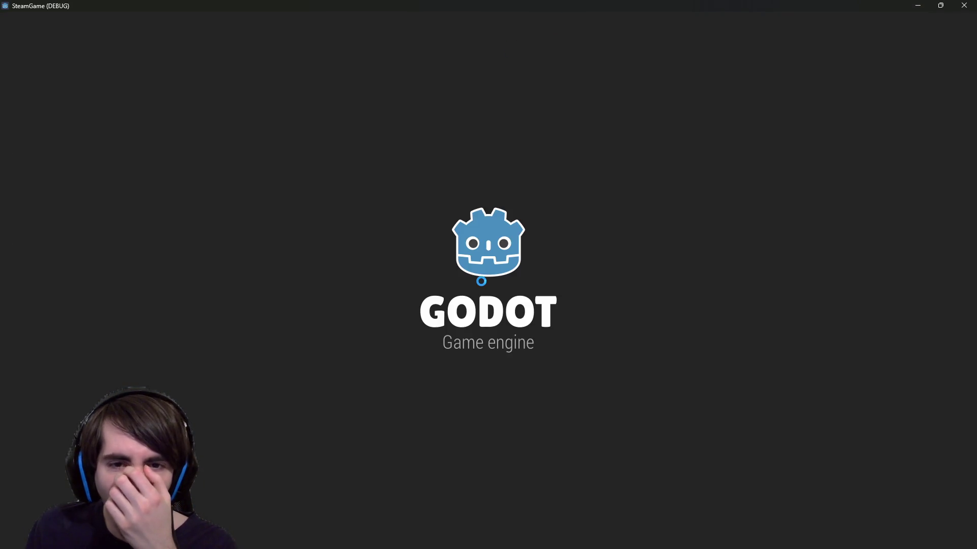
pyautogui.press('space')
pyautogui.press('space')
pyautogui.press('space')
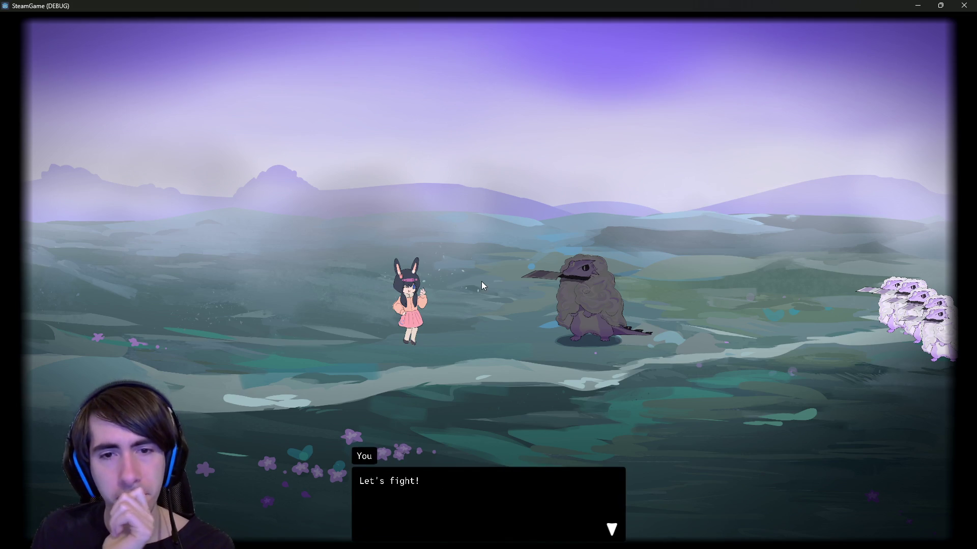
pyautogui.moveTo(432, 383)
pyautogui.mouseDown()
pyautogui.moveTo(410, 283)
pyautogui.moveTo(389, 288)
pyautogui.mouseUp()
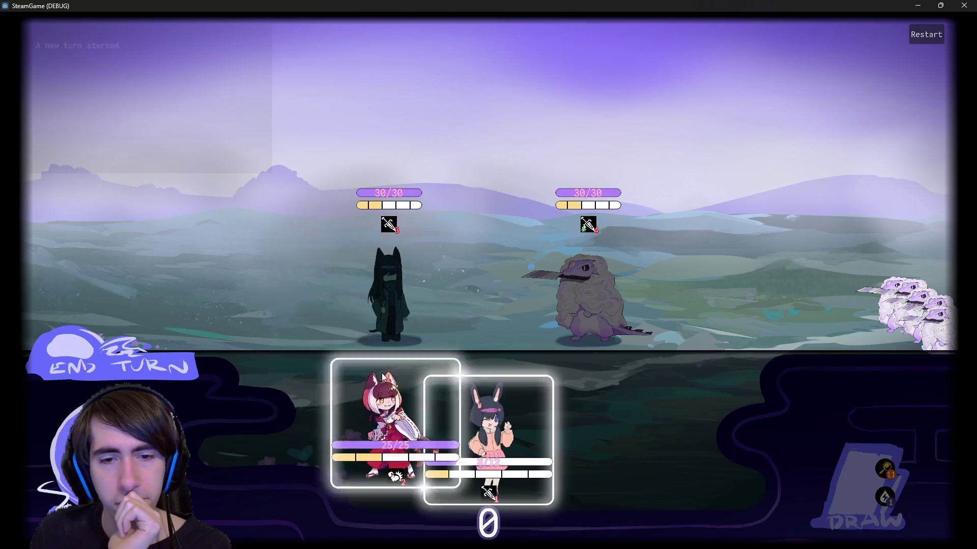
pyautogui.moveTo(402, 427); pyautogui.dragTo(325, 278)
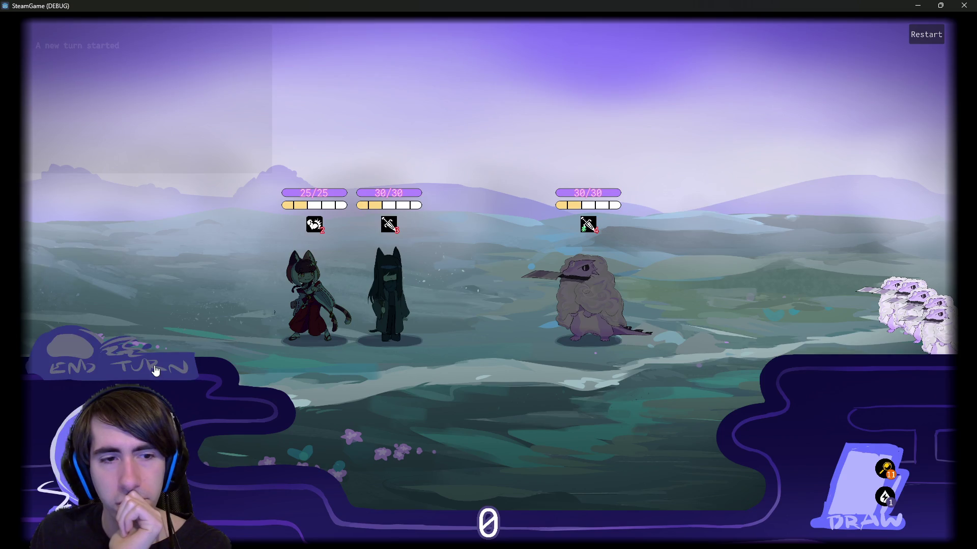
pyautogui.click(155, 371)
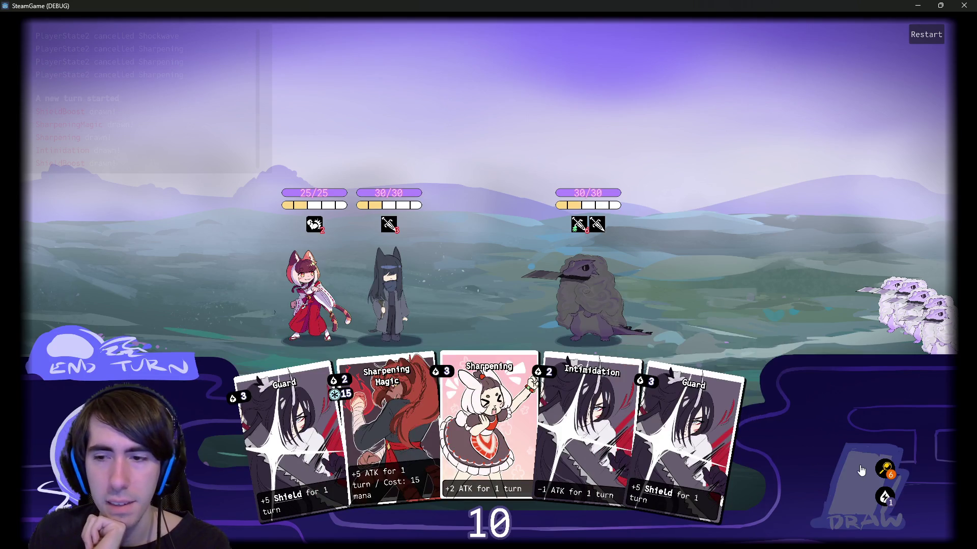
pyautogui.click(847, 472)
pyautogui.click(846, 472)
pyautogui.click(846, 472)
pyautogui.click(846, 472)
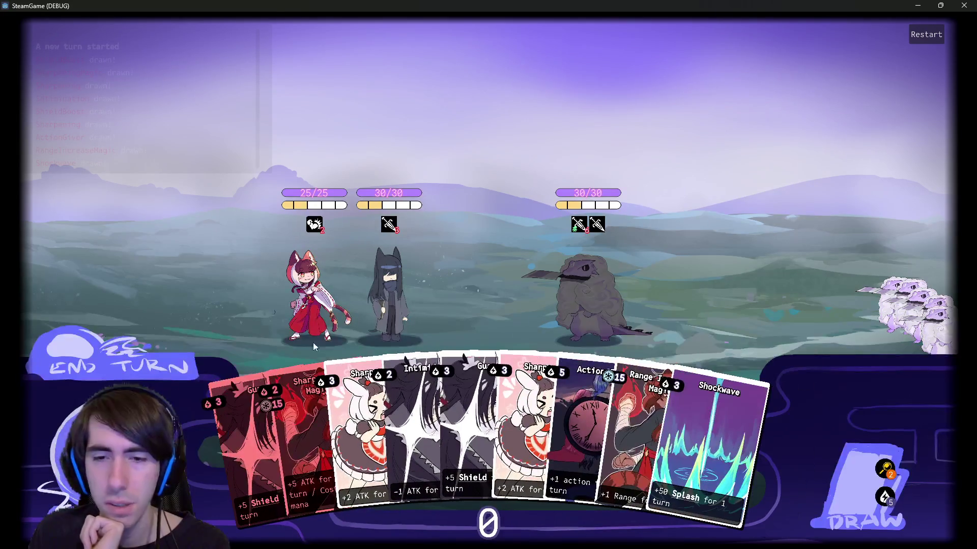
pyautogui.click(119, 353)
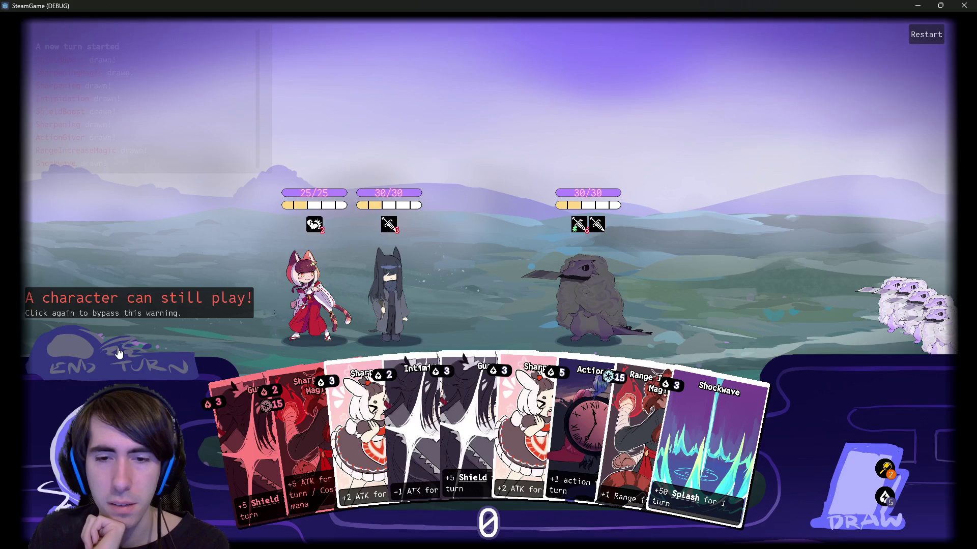
pyautogui.click(118, 352)
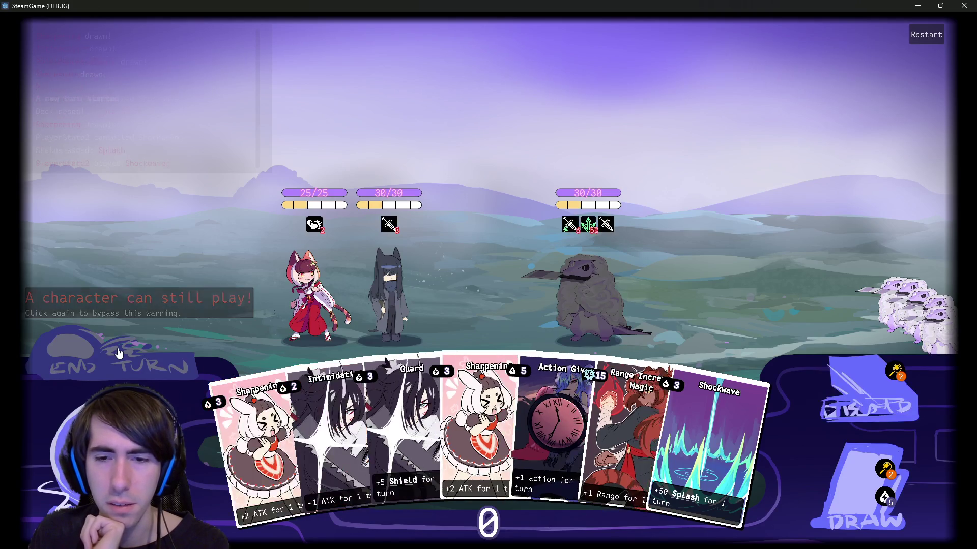
# Give the dark-haired character mana with Give Mana cards, then cast Range Increase Magic on it.
pyautogui.moveTo(729, 411); pyautogui.dragTo(392, 319)
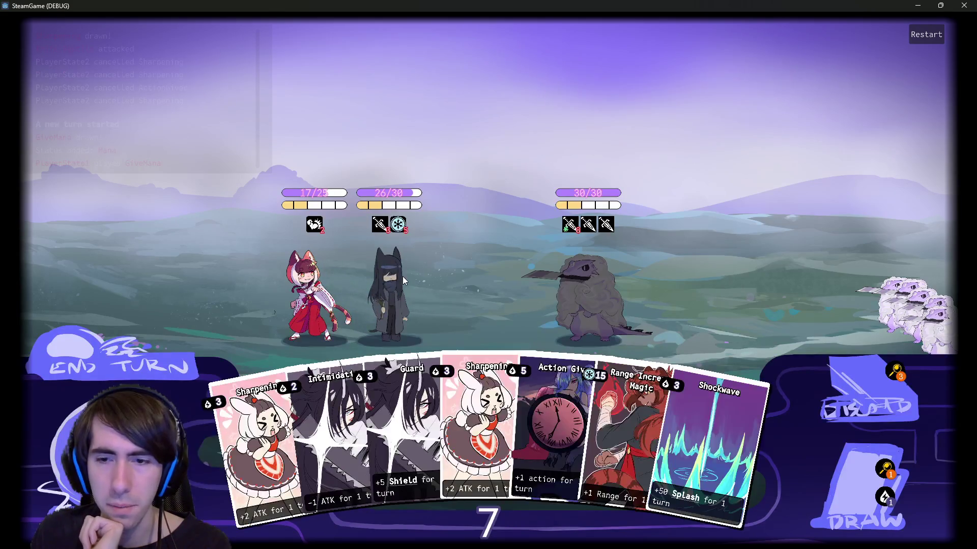
pyautogui.click(829, 455)
pyautogui.moveTo(709, 454); pyautogui.dragTo(392, 306)
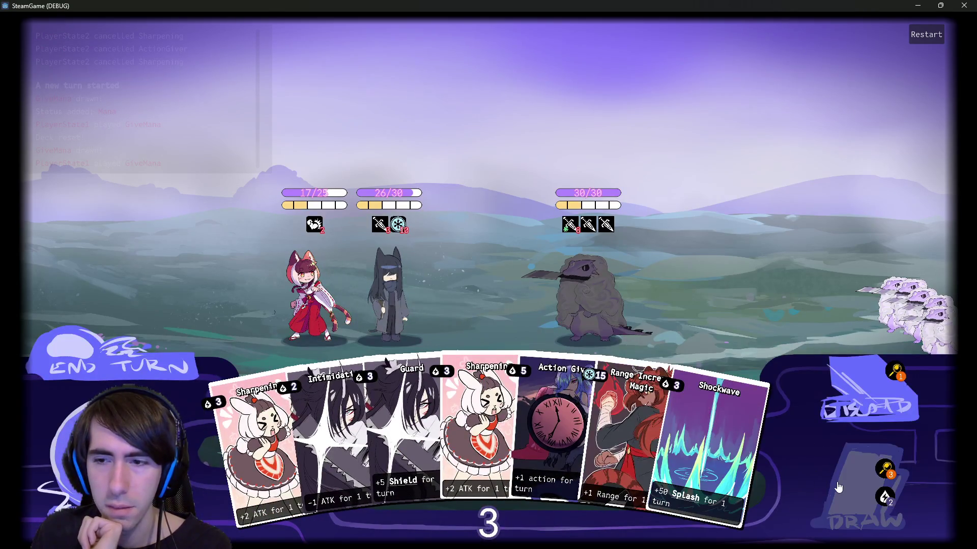
pyautogui.click(827, 458)
pyautogui.click(158, 356)
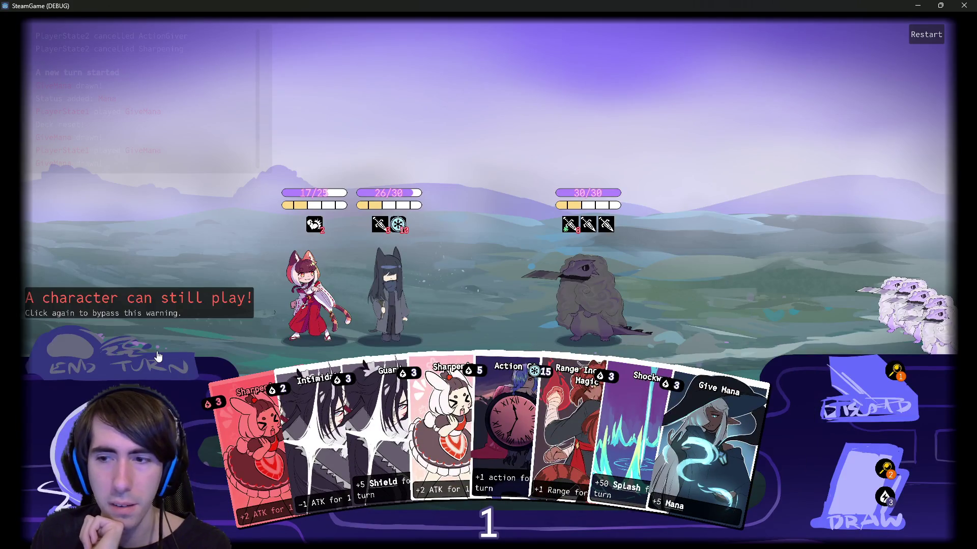
pyautogui.click(158, 356)
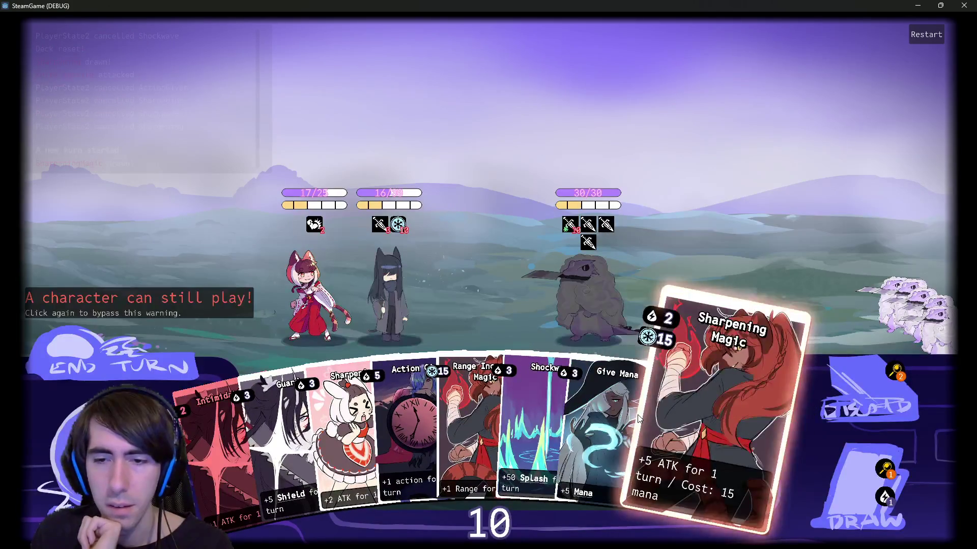
pyautogui.moveTo(609, 414); pyautogui.dragTo(371, 273)
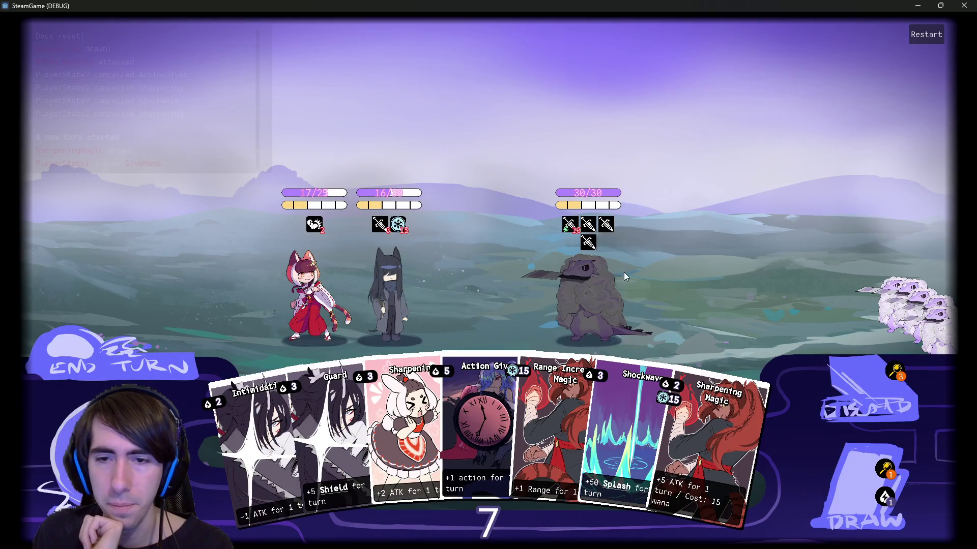
pyautogui.moveTo(548, 390); pyautogui.dragTo(382, 284)
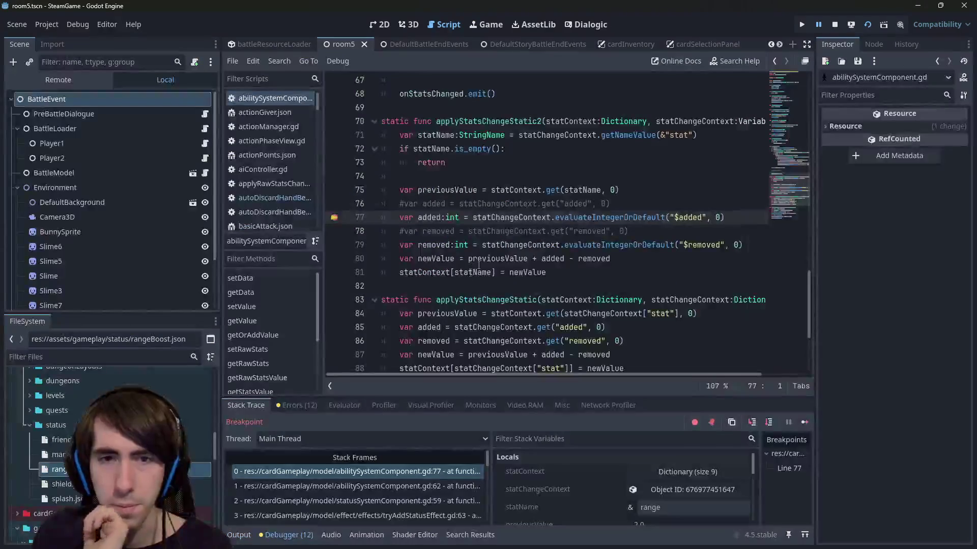
# Step over to line 79, then play Sharpening on the dark-haired character to retrigger the breakpoint.
pyautogui.click(766, 424)
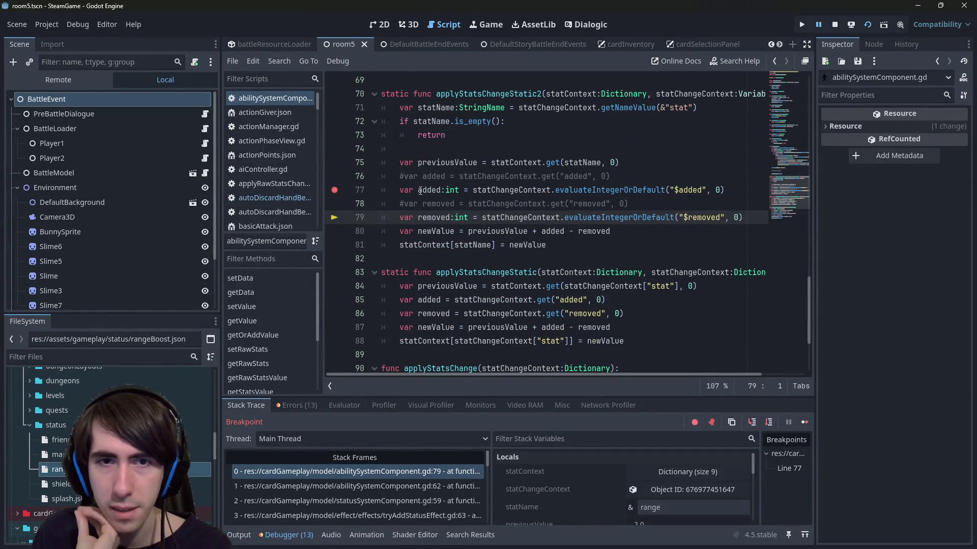
pyautogui.moveTo(419, 191)
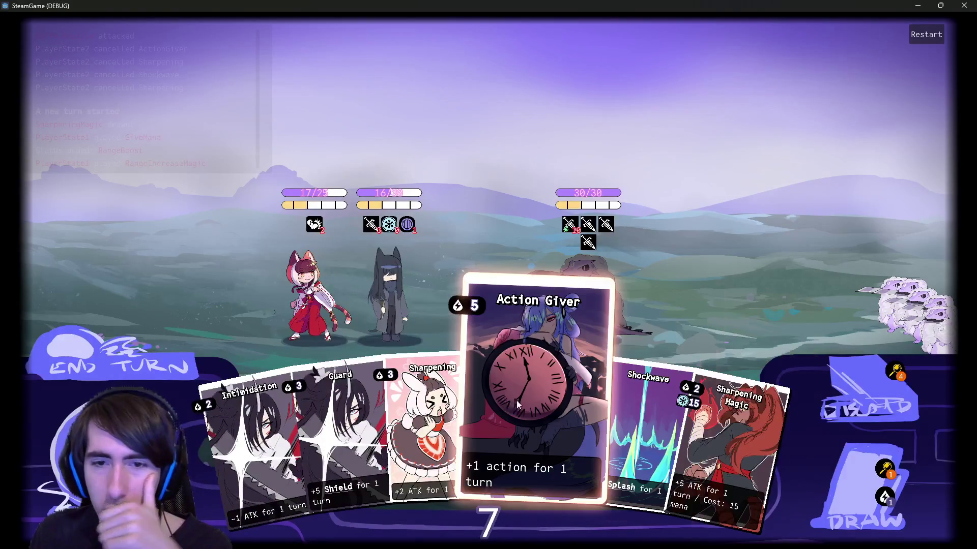
pyautogui.moveTo(437, 423); pyautogui.dragTo(404, 278)
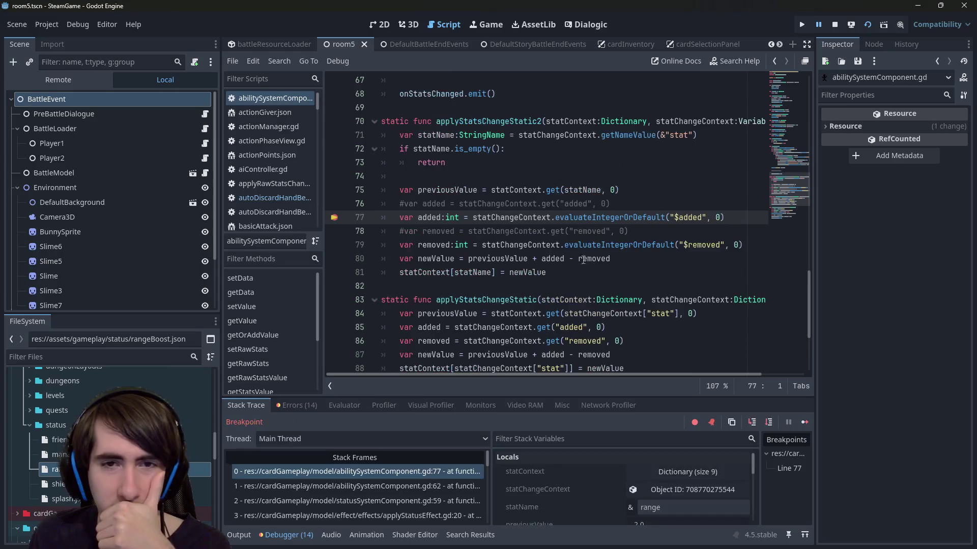
# Step into evaluateIntegerOrDefault for $added, confirm the value 1.0, and step back out to line 79.
pyautogui.click(752, 422)
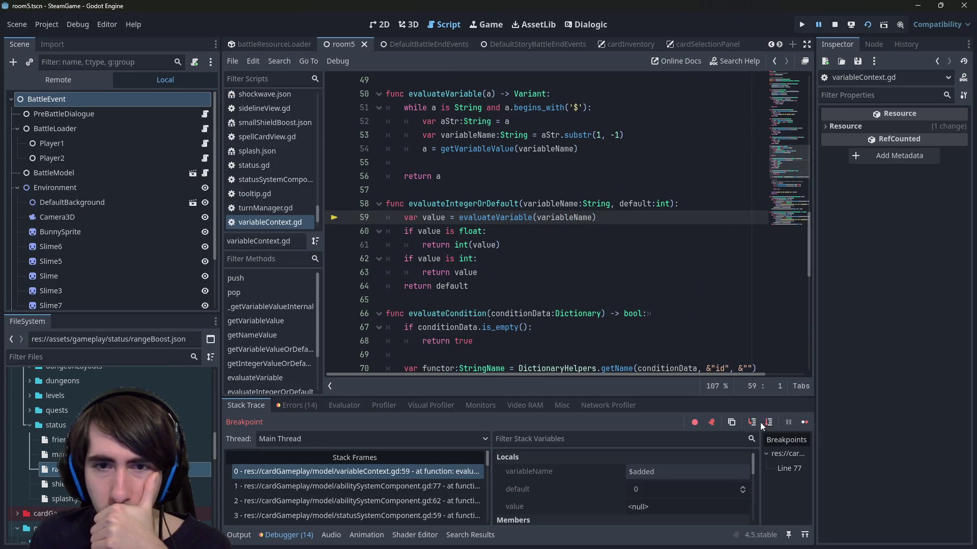
pyautogui.click(760, 423)
pyautogui.moveTo(440, 200)
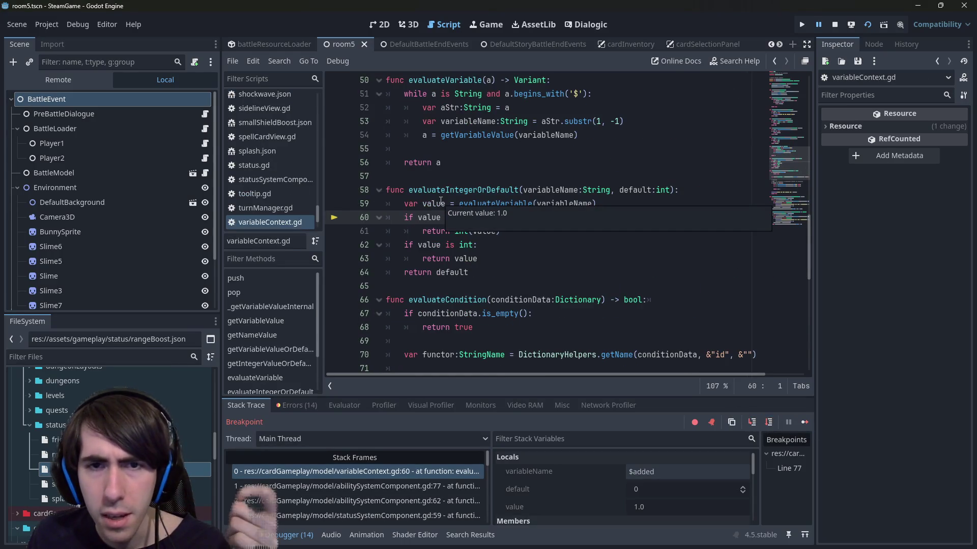
pyautogui.click(768, 425)
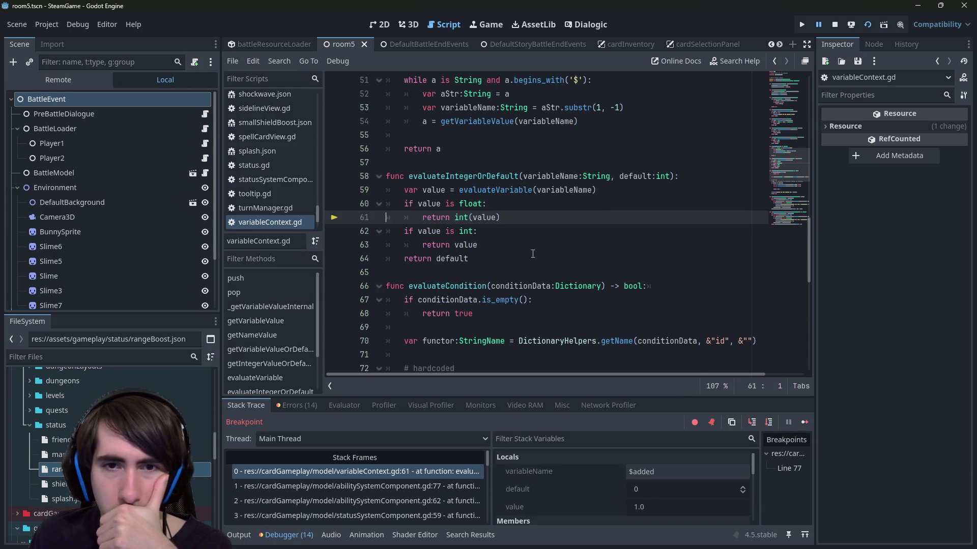
pyautogui.moveTo(478, 214)
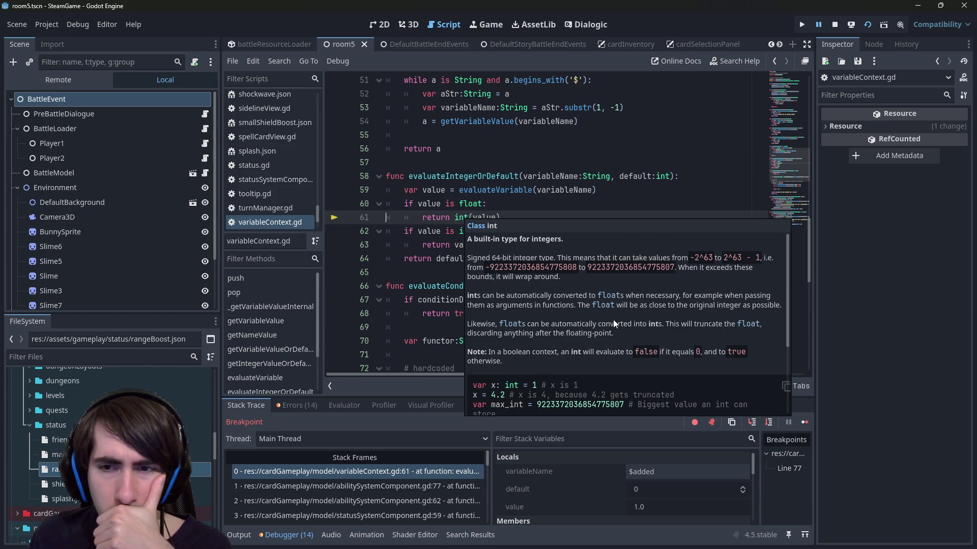
pyautogui.scroll(-1, 613, 320)
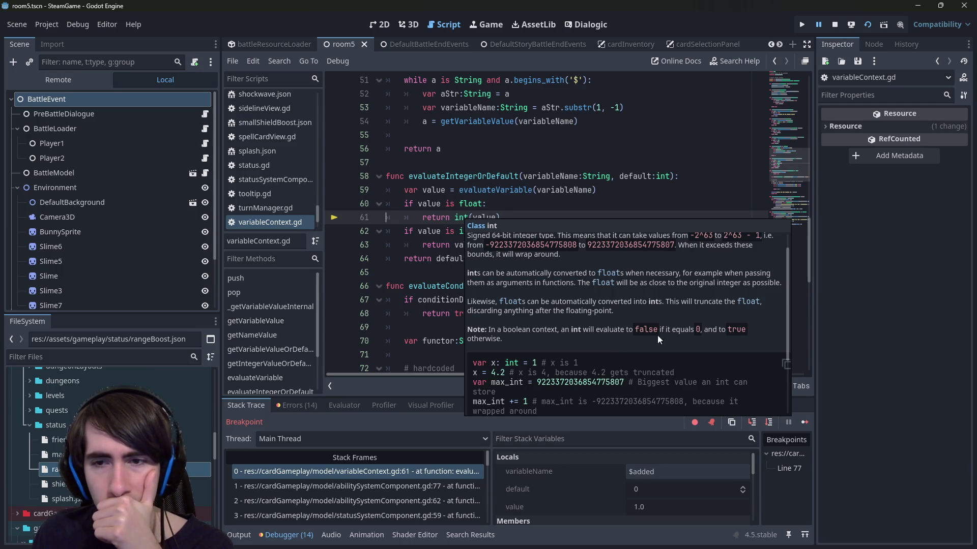
pyautogui.scroll(1, 707, 334)
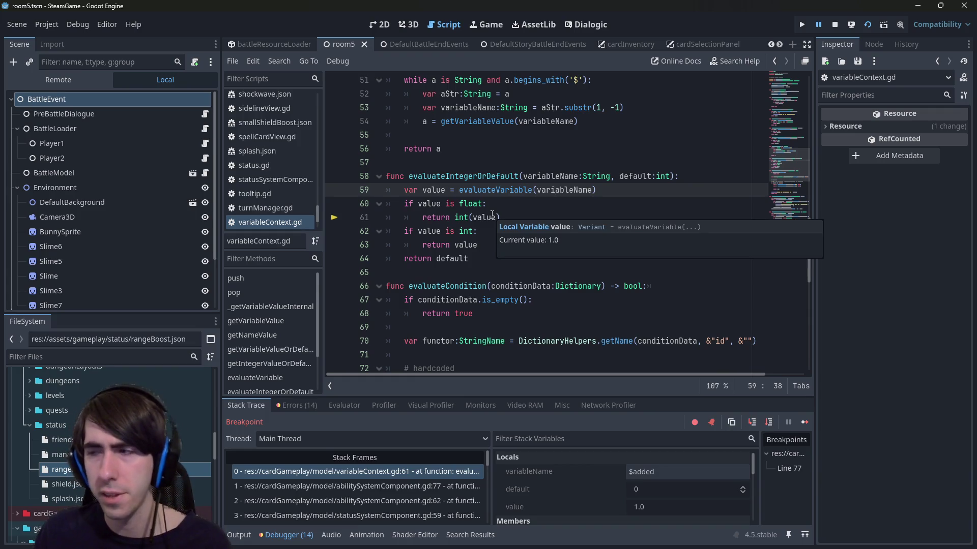
pyautogui.moveTo(471, 230)
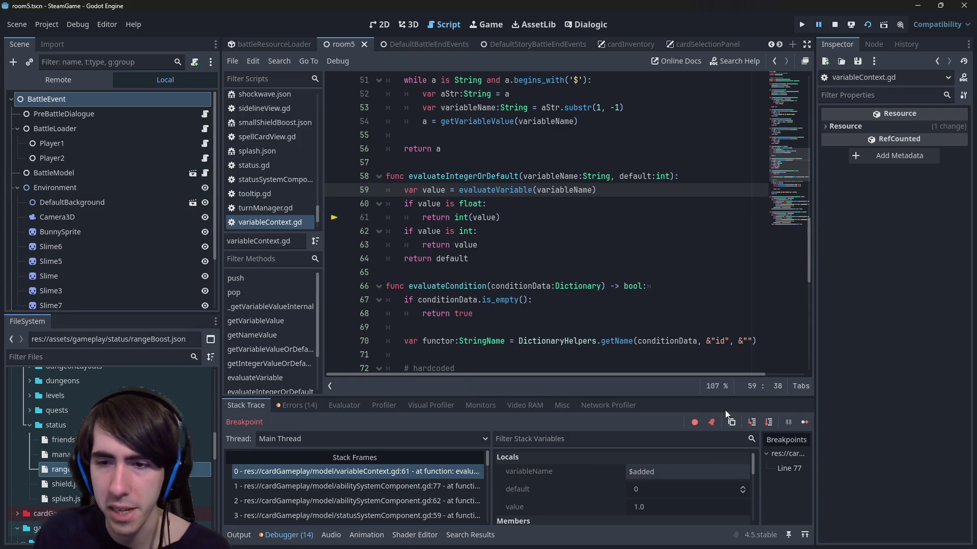
pyautogui.click(769, 422)
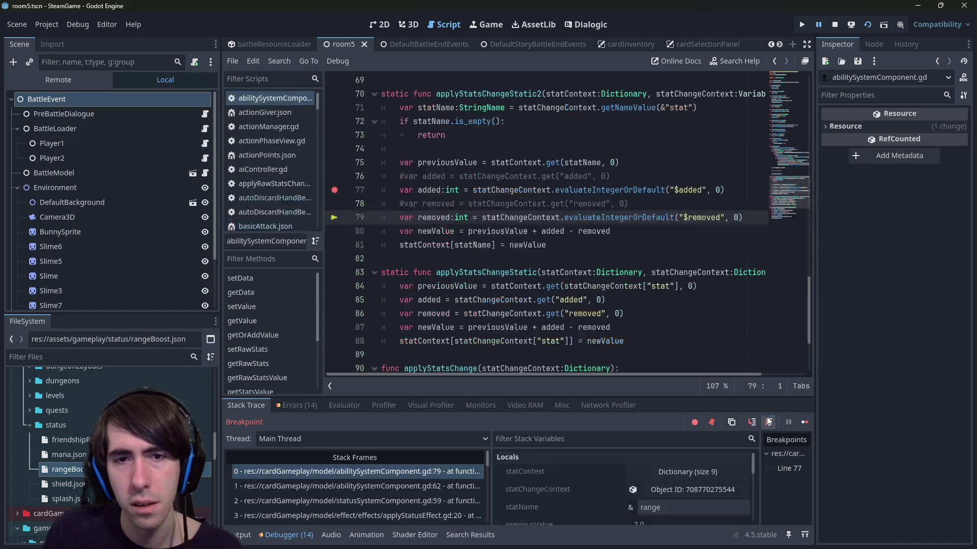
# Remove the line 77 breakpoint, step over to line 81 and resume the game.
pyautogui.moveTo(429, 190)
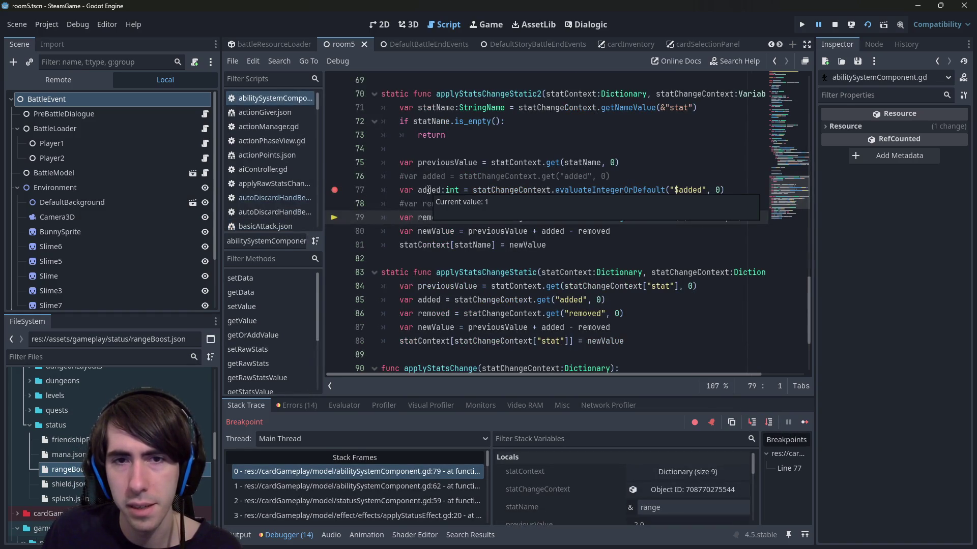
pyautogui.click(334, 190)
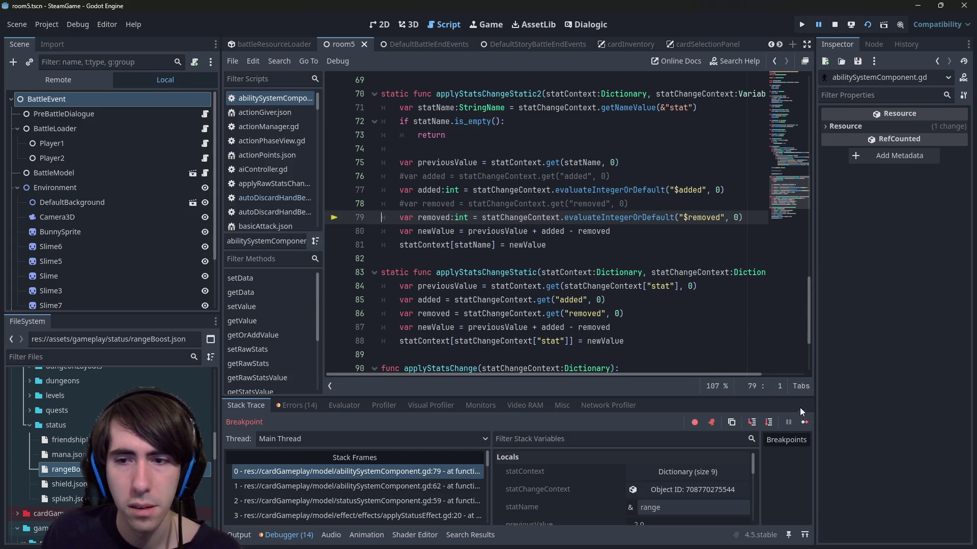
pyautogui.click(769, 422)
pyautogui.click(768, 422)
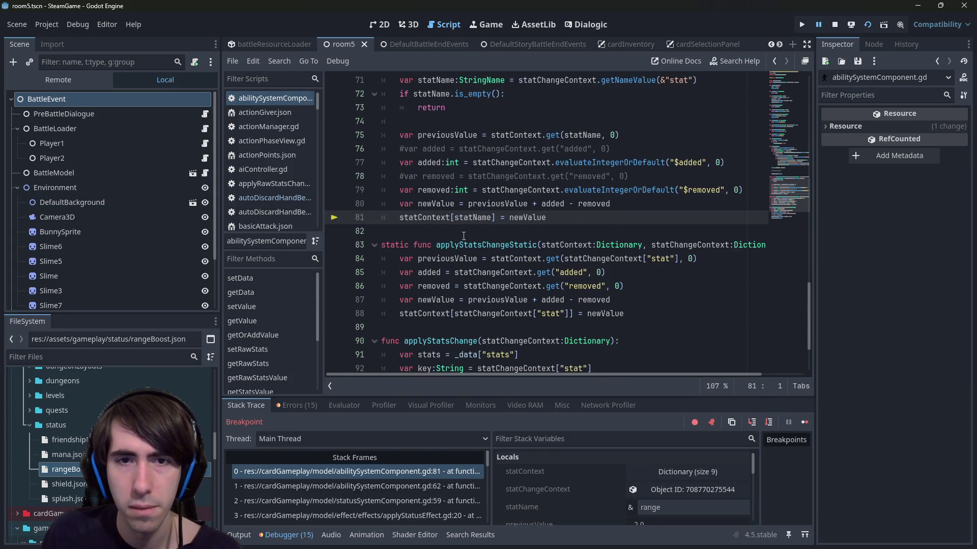
pyautogui.moveTo(439, 204)
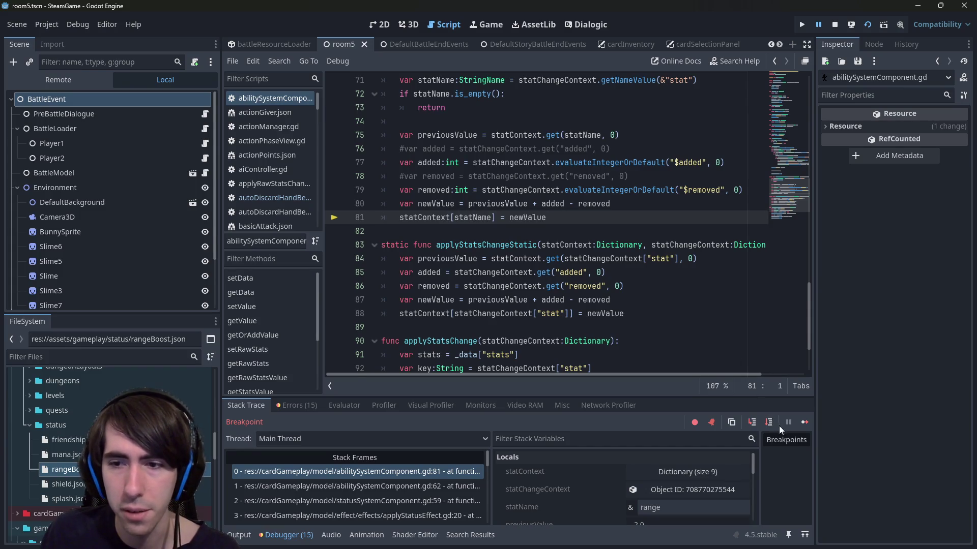
pyautogui.click(804, 422)
# End a turn, restart the battle, then close the game and stop the debug run with F8.
pyautogui.moveTo(389, 206)
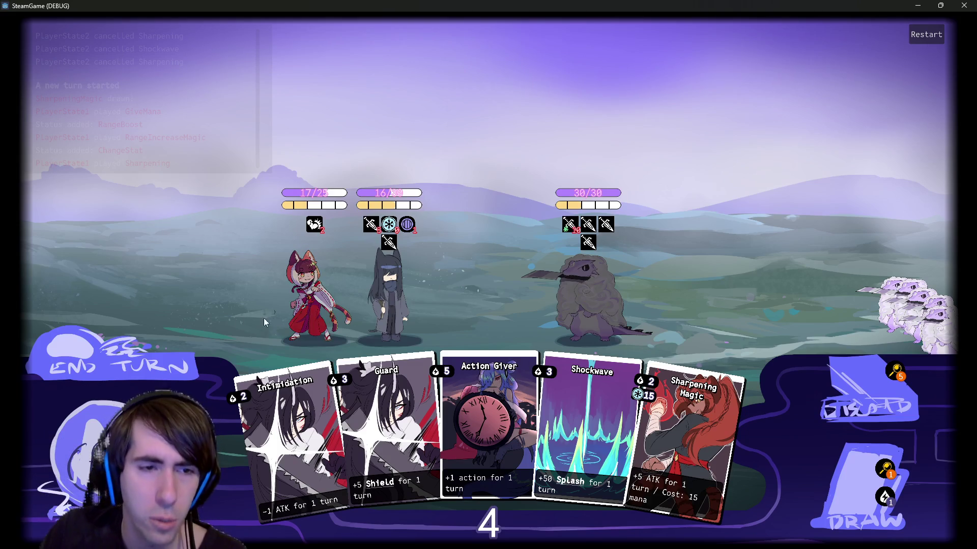
pyautogui.click(149, 346)
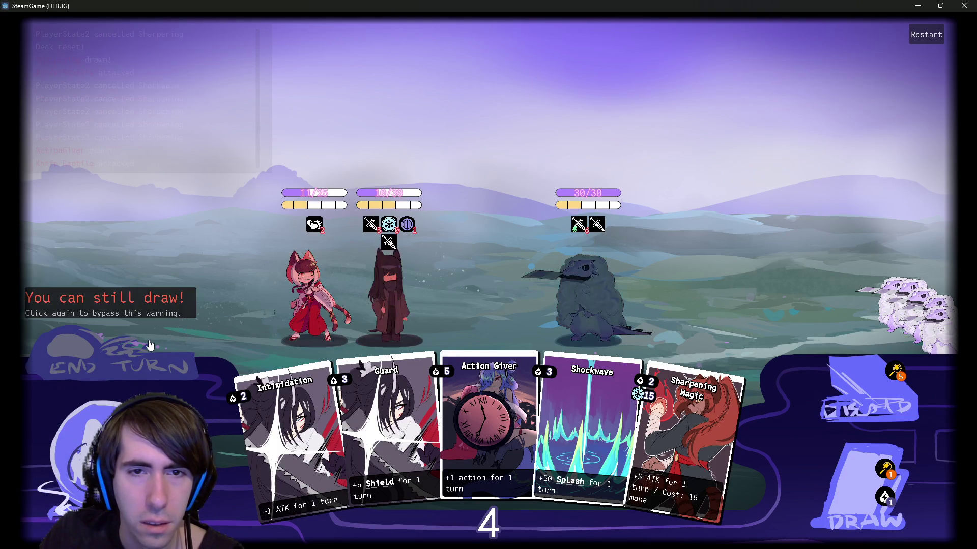
pyautogui.click(149, 346)
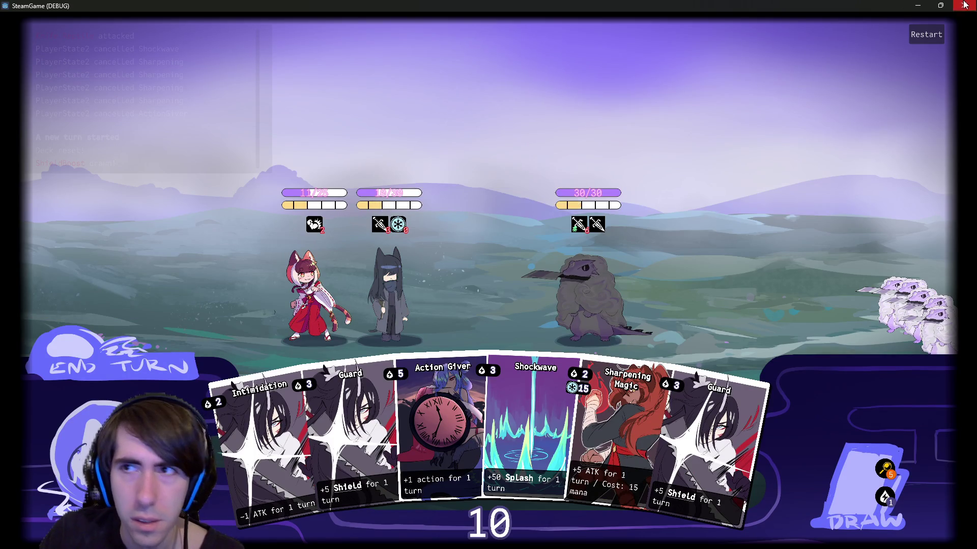
pyautogui.click(926, 35)
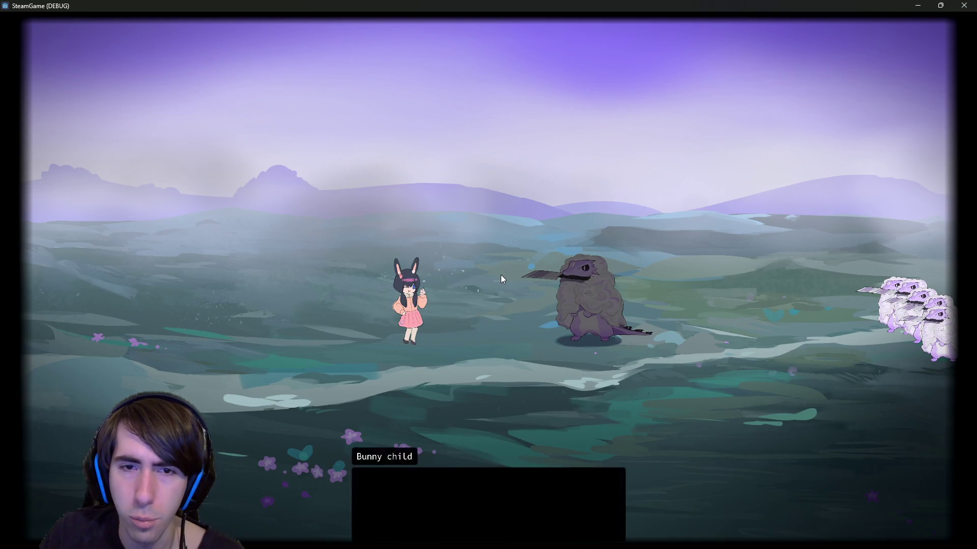
pyautogui.click(494, 300)
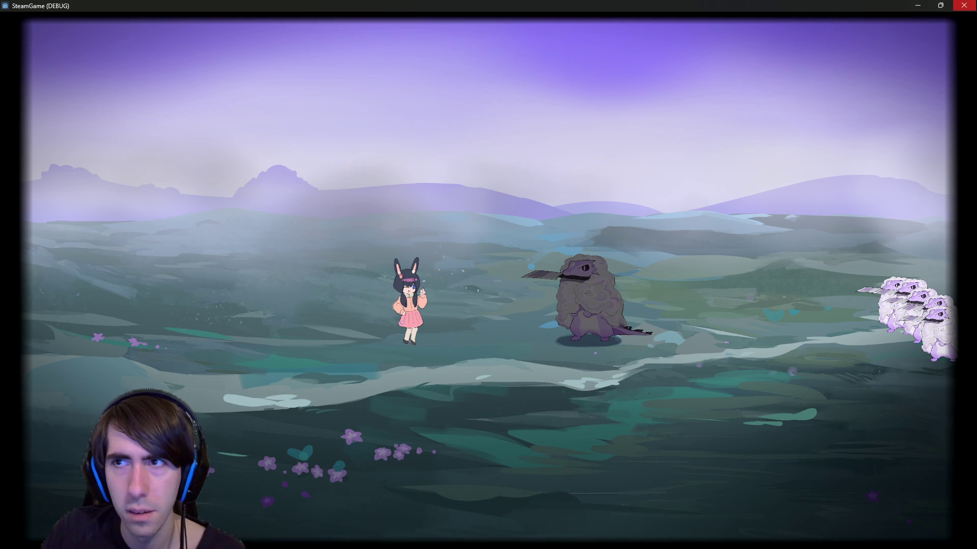
pyautogui.press('F8')
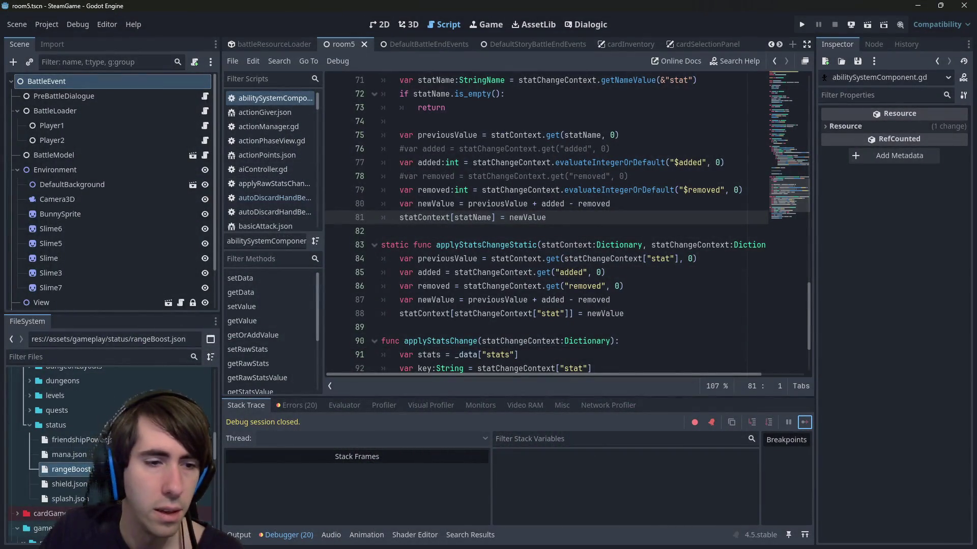
# Open room5Battle.json from the FileSystem dock.
pyautogui.scroll(4, 112, 437)
pyautogui.scroll(-3, 66, 468)
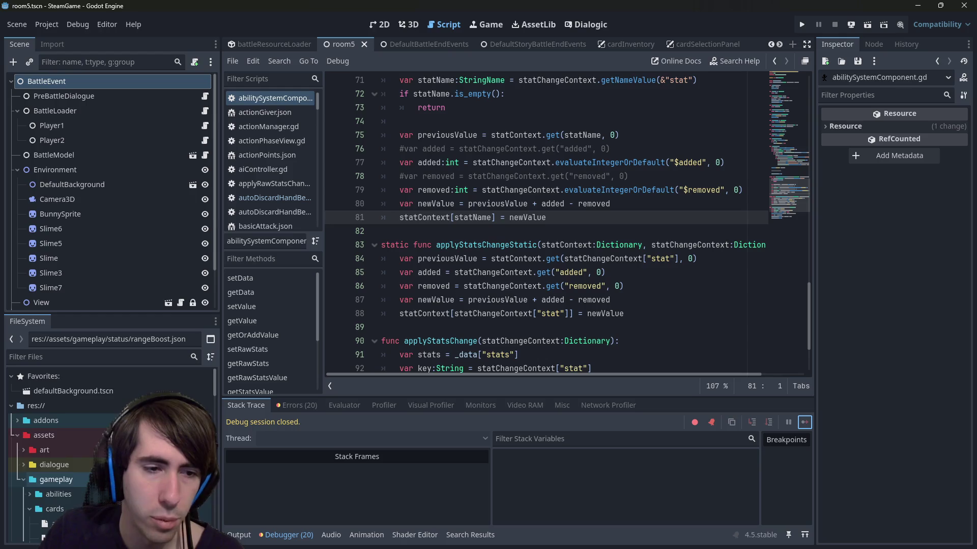
pyautogui.scroll(-5, 66, 468)
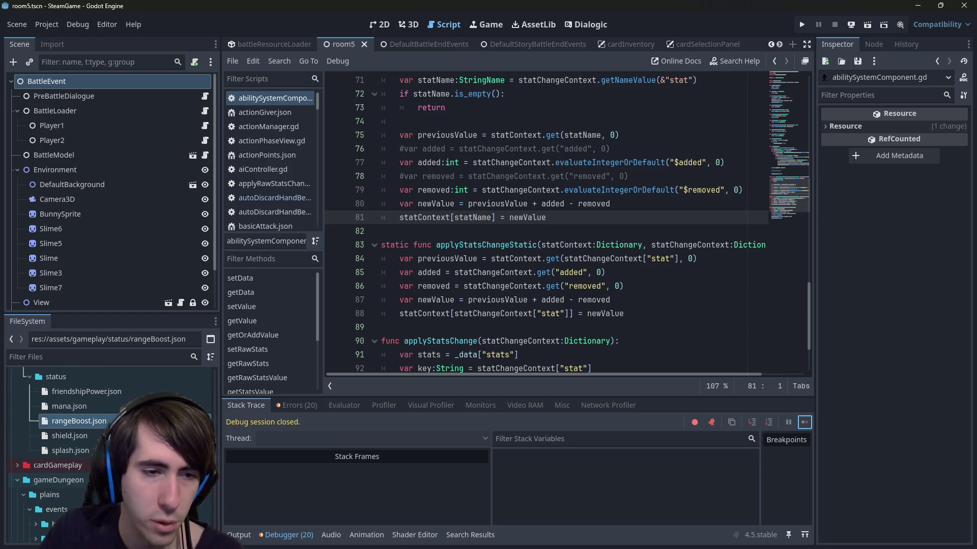
pyautogui.scroll(-10, 67, 429)
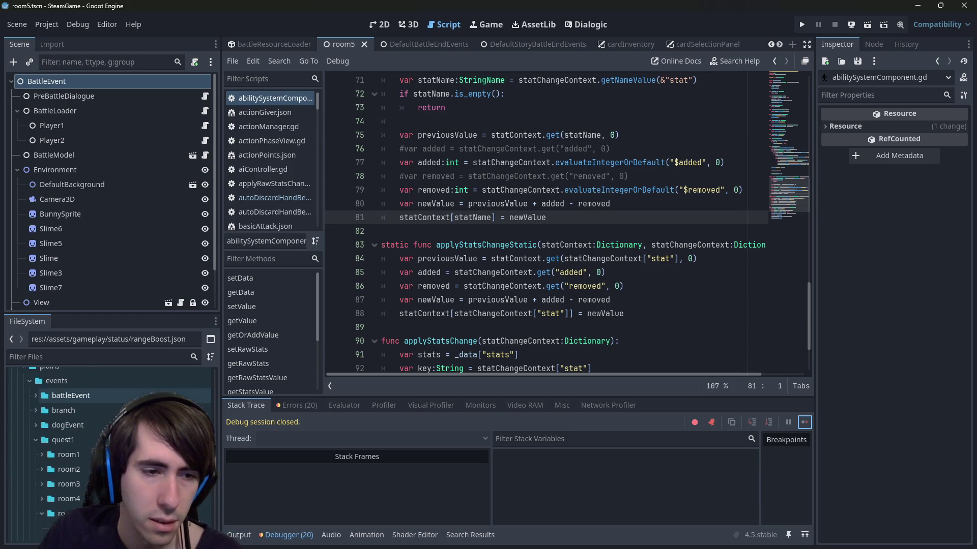
pyautogui.doubleClick(78, 443)
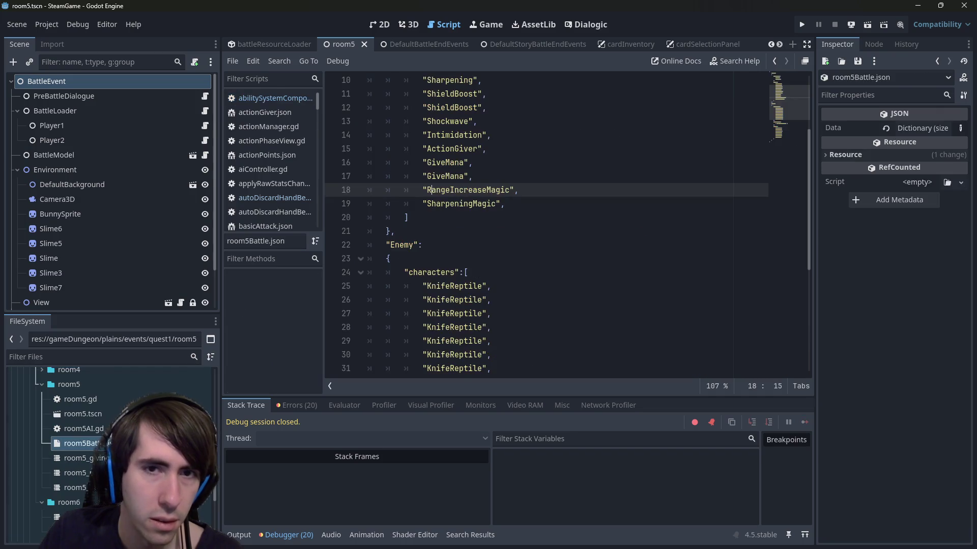
pyautogui.scroll(3, 532, 290)
# Copy the Player's cards array and paste a duplicate block below it, then save.
pyautogui.click(513, 272)
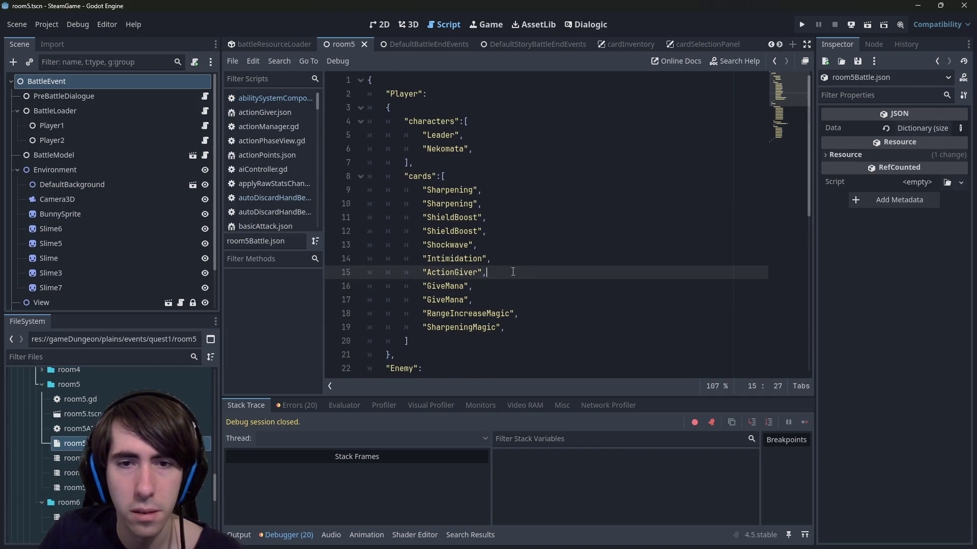
pyautogui.moveTo(524, 272)
pyautogui.mouseDown()
pyautogui.moveTo(335, 272)
pyautogui.moveTo(333, 188)
pyautogui.mouseUp()
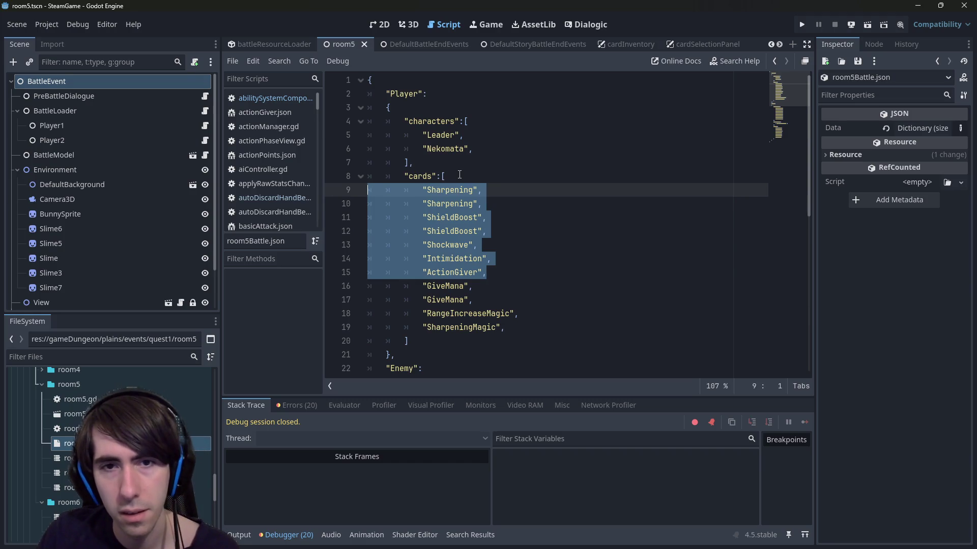
pyautogui.moveTo(436, 341); pyautogui.dragTo(346, 172)
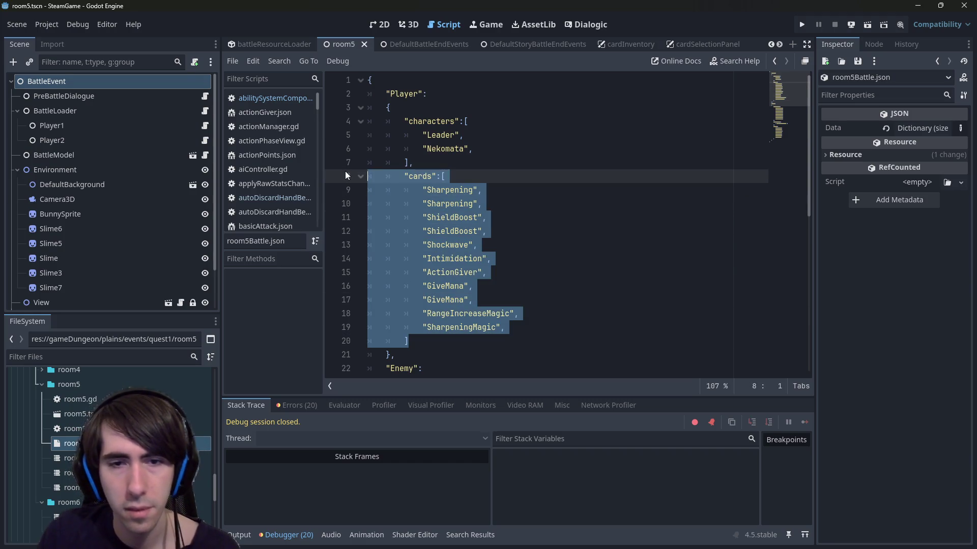
pyautogui.hotkey('ctrl', 'c')
pyautogui.press('Right')
pyautogui.write(',')
pyautogui.press('Return')
pyautogui.hotkey('ctrl', 'v')
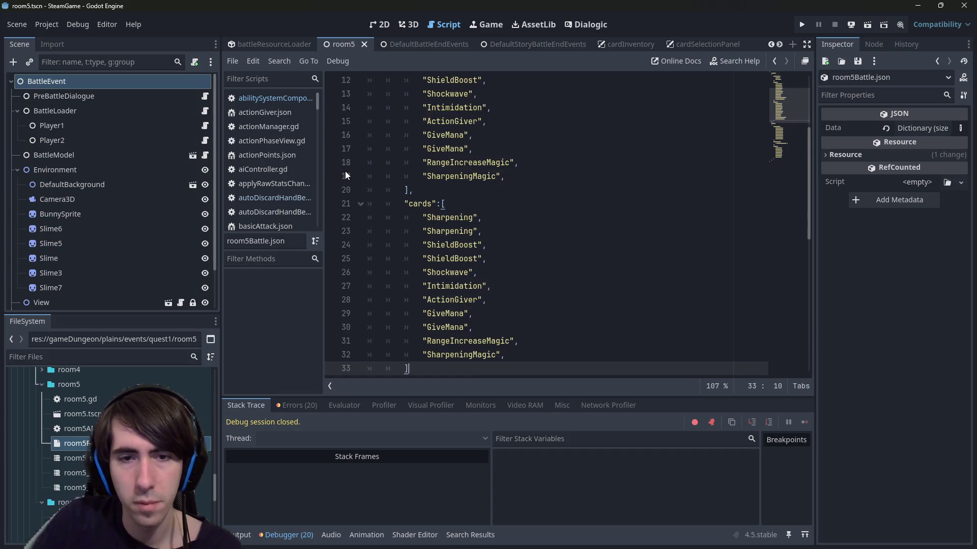
pyautogui.scroll(2, 345, 171)
pyautogui.click(435, 107)
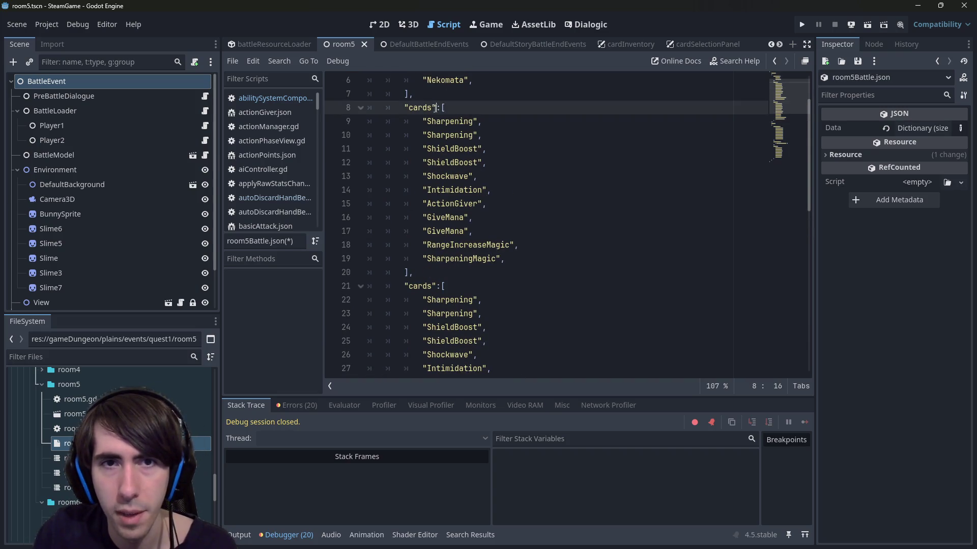
pyautogui.hotkey('ctrl', 's')
# Trim the duplicate list down to GiveMana entries, adding a third GiveMana, and save.
pyautogui.scroll(-2, 432, 153)
pyautogui.moveTo(524, 298); pyautogui.dragTo(446, 272)
pyautogui.moveTo(398, 249); pyautogui.dragTo(294, 215)
pyautogui.press('BackSpace')
pyautogui.press('BackSpace')
pyautogui.press('Down')
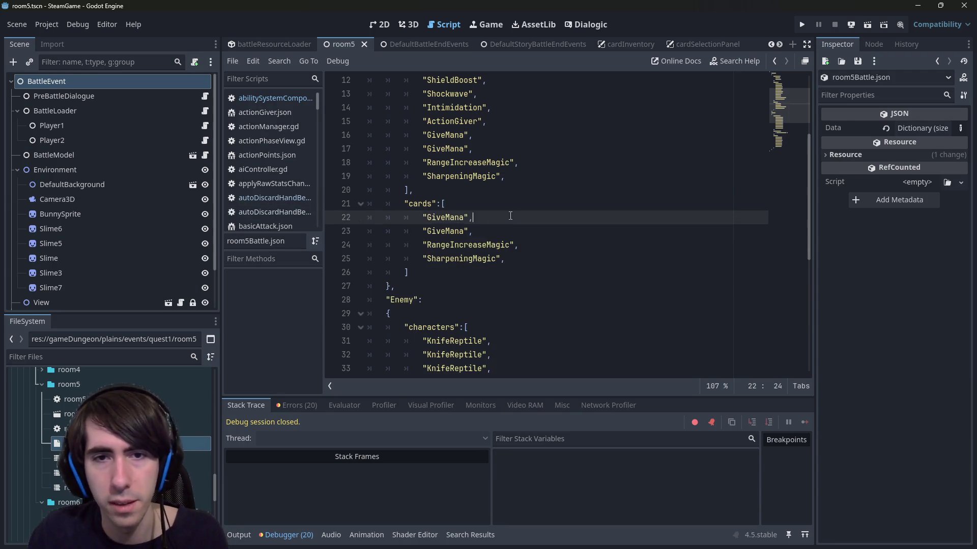
pyautogui.hotkey('shift', 'Home')
pyautogui.hotkey('ctrl', 'c')
pyautogui.click(467, 204)
pyautogui.press('Return')
pyautogui.hotkey('ctrl', 'v')
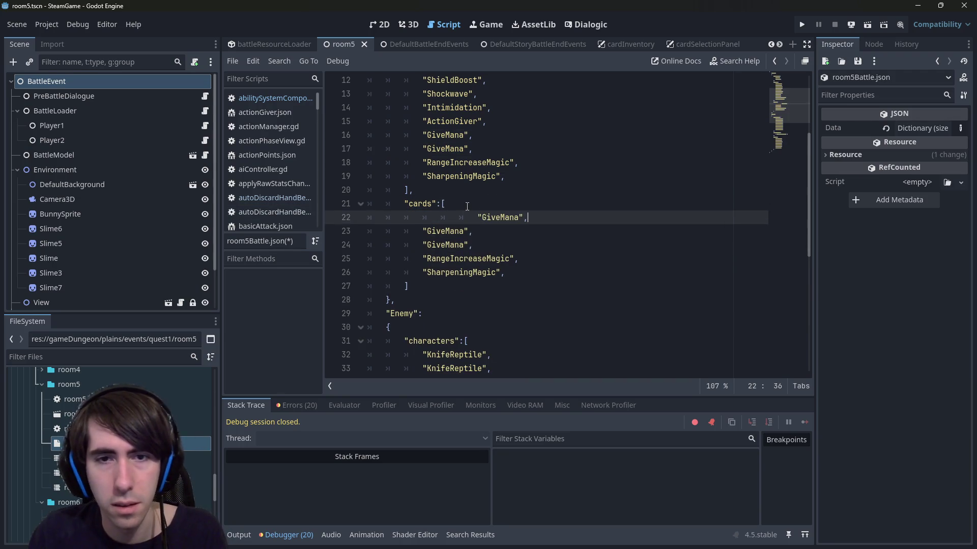
pyautogui.hotkey('shift', 'Tab')
pyautogui.hotkey('shift', 'Tab')
pyautogui.hotkey('ctrl', 's')
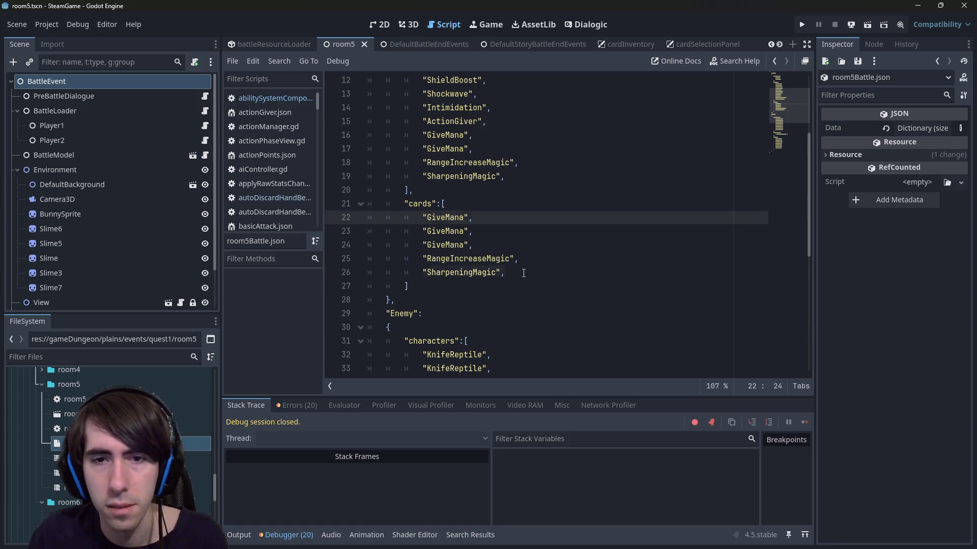
# Delete the SharpeningMagic entry, save room5Battle.json and run the battle scene.
pyautogui.click(342, 275)
pyautogui.press('BackSpace')
pyautogui.press('Up')
pyautogui.press('Up')
pyautogui.press('Up')
pyautogui.hotkey('ctrl', 's')
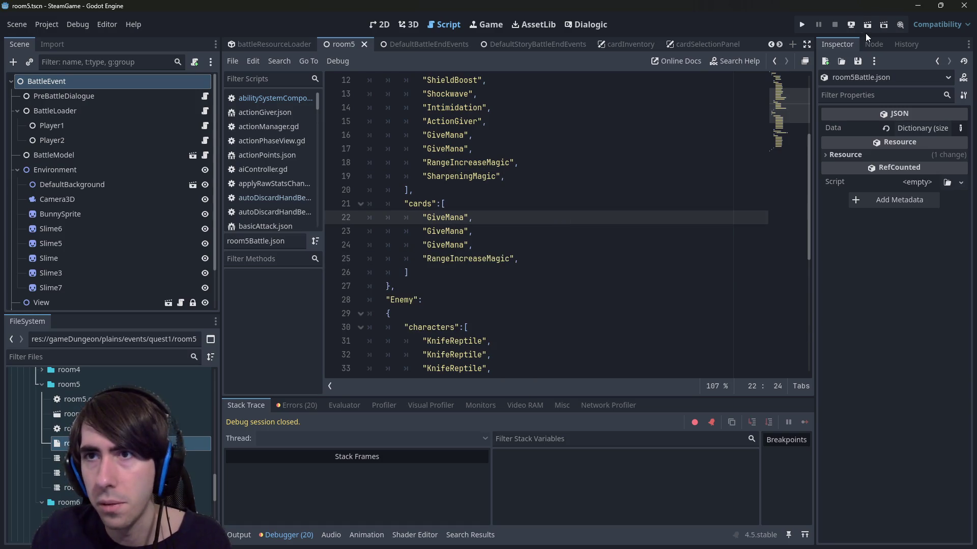
pyautogui.click(866, 26)
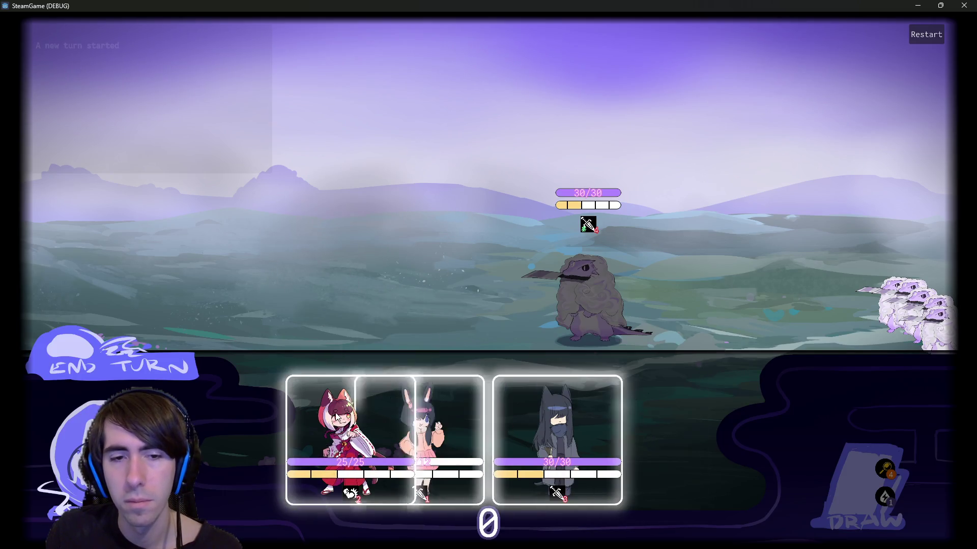
# Place the fox and cat characters on the battlefield and end the placement turn.
pyautogui.click(336, 416)
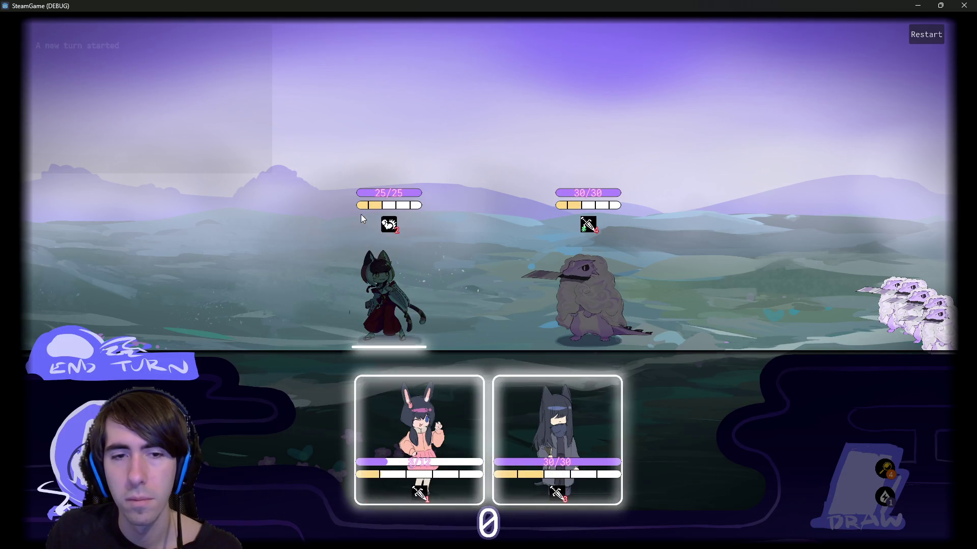
pyautogui.moveTo(412, 402)
pyautogui.mouseDown()
pyautogui.moveTo(291, 277)
pyautogui.moveTo(333, 429)
pyautogui.moveTo(503, 418)
pyautogui.mouseUp()
pyautogui.moveTo(422, 422)
pyautogui.mouseDown()
pyautogui.moveTo(283, 284)
pyautogui.moveTo(310, 290)
pyautogui.mouseUp()
pyautogui.click(132, 382)
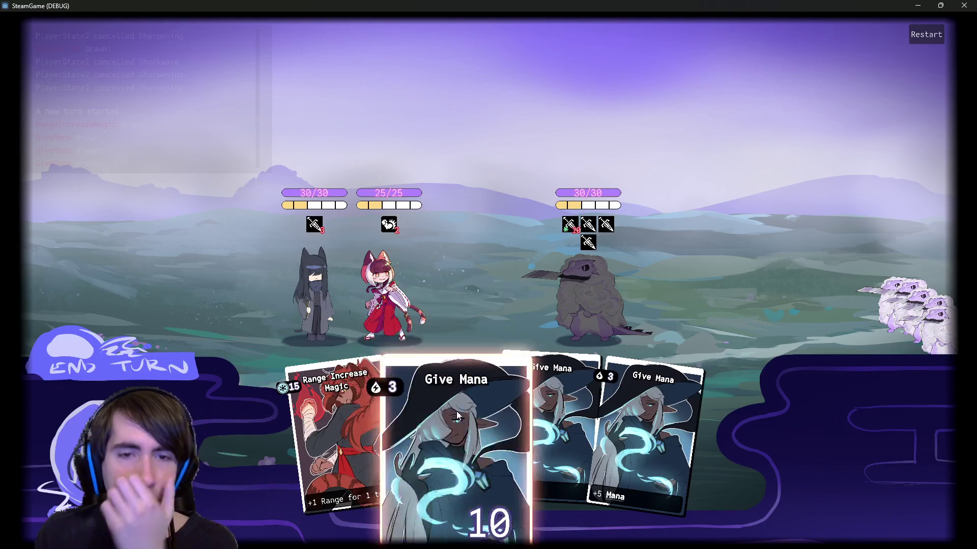
# Play Give Mana cards on the fox girl, then attack, dropping the enemy to 28/30.
pyautogui.moveTo(458, 402); pyautogui.dragTo(410, 280)
pyautogui.moveTo(508, 407); pyautogui.dragTo(392, 295)
pyautogui.moveTo(556, 393); pyautogui.dragTo(382, 279)
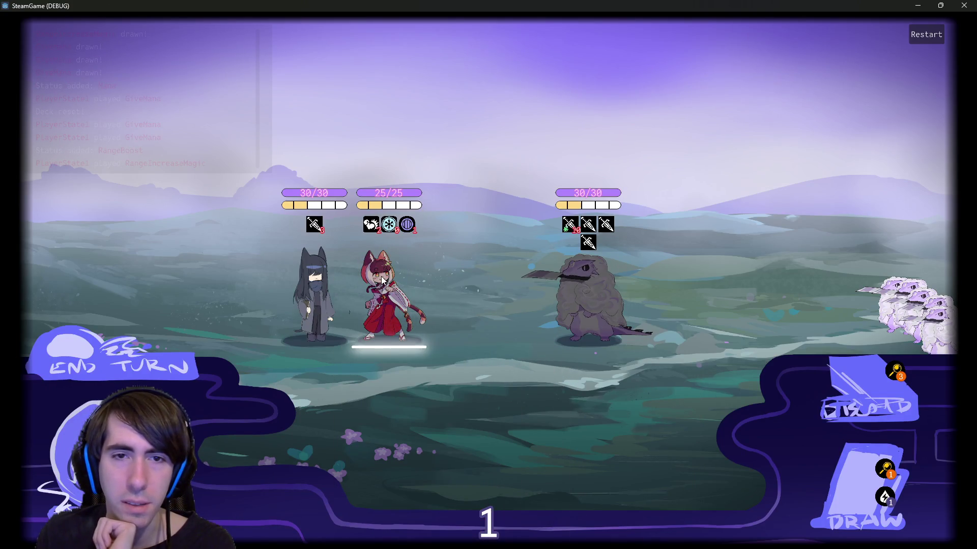
pyautogui.click(819, 444)
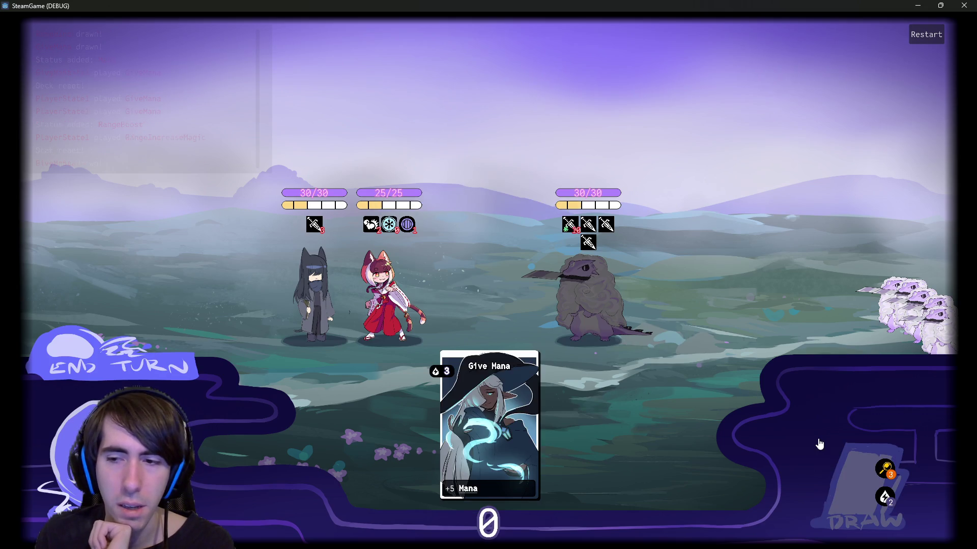
pyautogui.moveTo(488, 422)
pyautogui.mouseDown()
pyautogui.moveTo(458, 448)
pyautogui.moveTo(387, 310)
pyautogui.mouseUp()
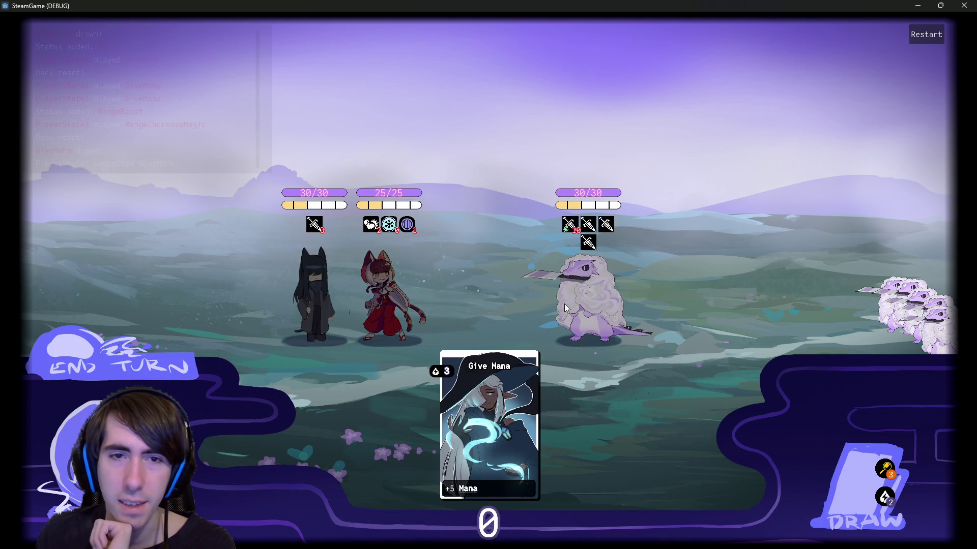
pyautogui.click(581, 306)
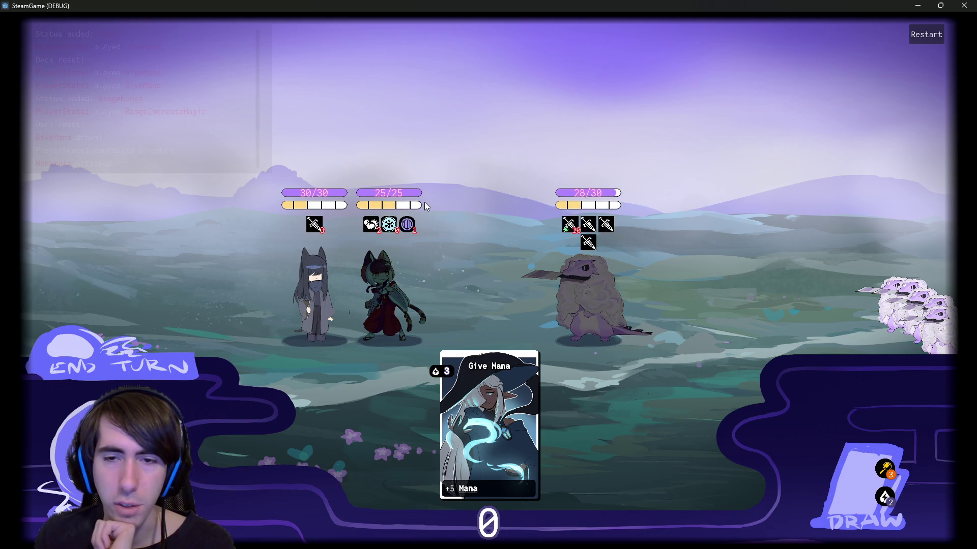
# Restart the game and minimize it to get back to room5Battle.json.
pyautogui.click(925, 35)
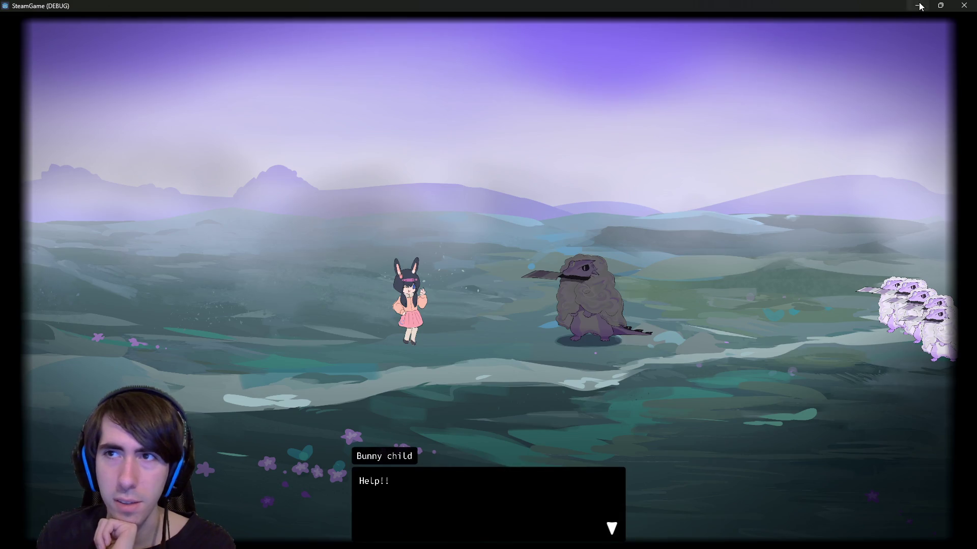
pyautogui.click(918, 6)
pyautogui.click(569, 245)
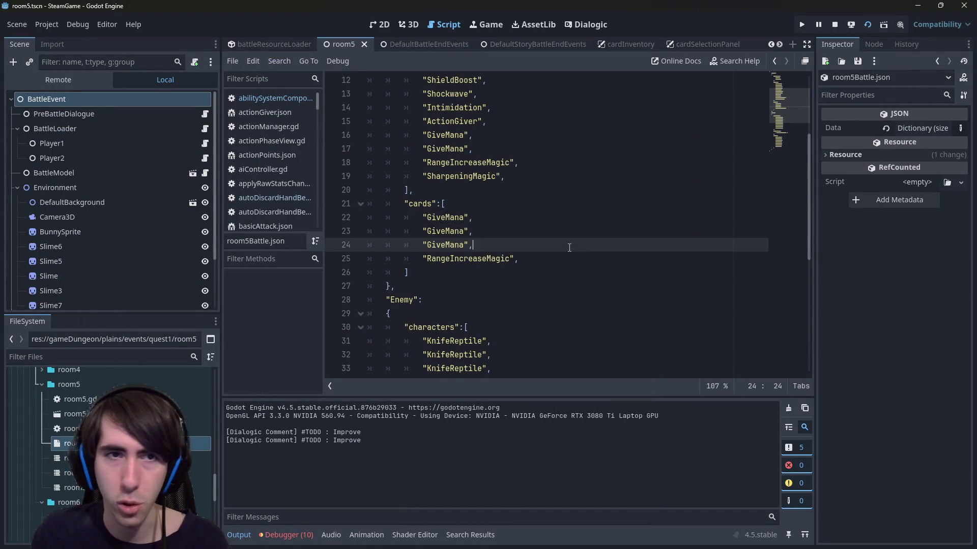
# Add a breakpoint on line 77 of abilitySystemComponent.gd.
pyautogui.click(256, 98)
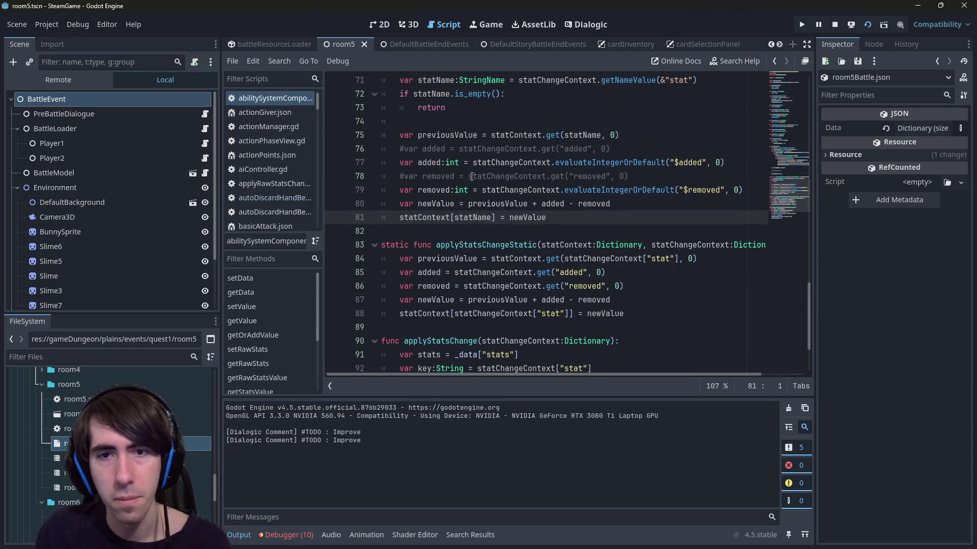
pyautogui.scroll(-3, 548, 220)
pyautogui.scroll(3, 547, 220)
pyautogui.scroll(2, 547, 220)
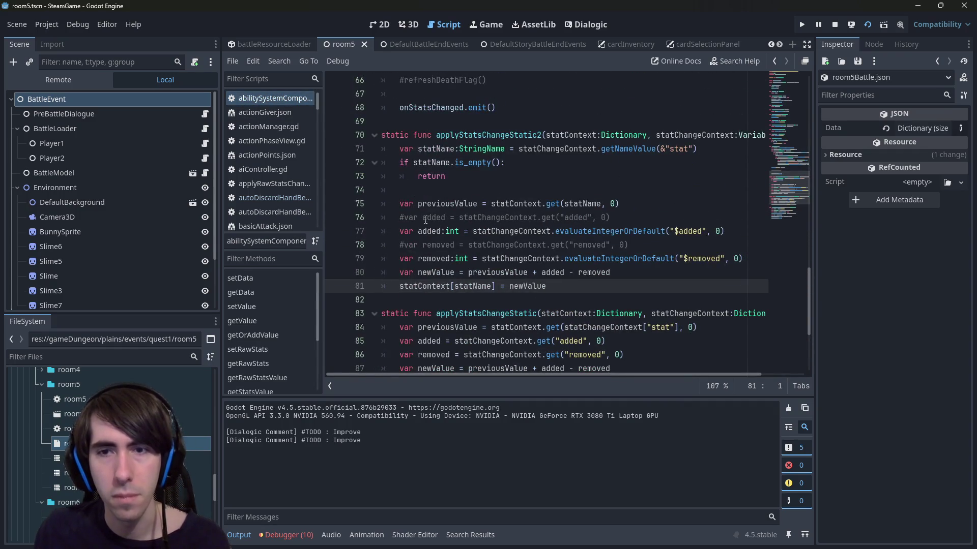
pyautogui.click(332, 235)
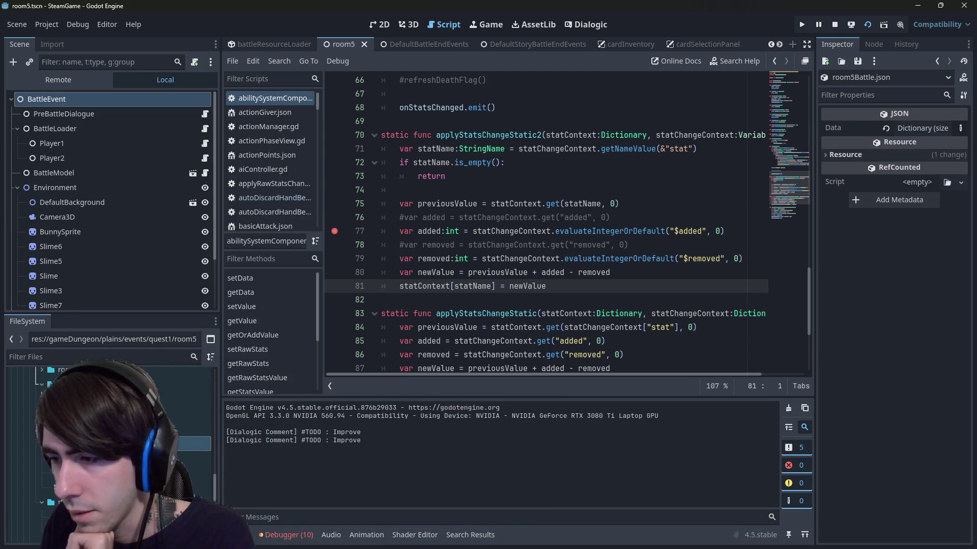
# Rerun the battle with F6, place the dark-haired and fox characters, and play the mana and range cards.
pyautogui.press('F6')
pyautogui.click(468, 401)
pyautogui.click(468, 402)
pyautogui.click(468, 401)
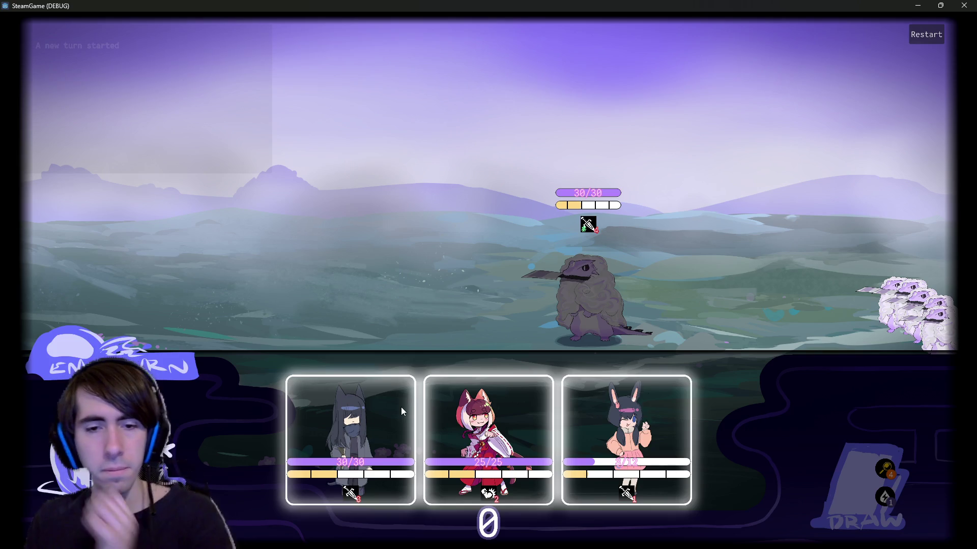
pyautogui.moveTo(401, 407)
pyautogui.mouseDown()
pyautogui.moveTo(377, 276)
pyautogui.moveTo(400, 312)
pyautogui.mouseUp()
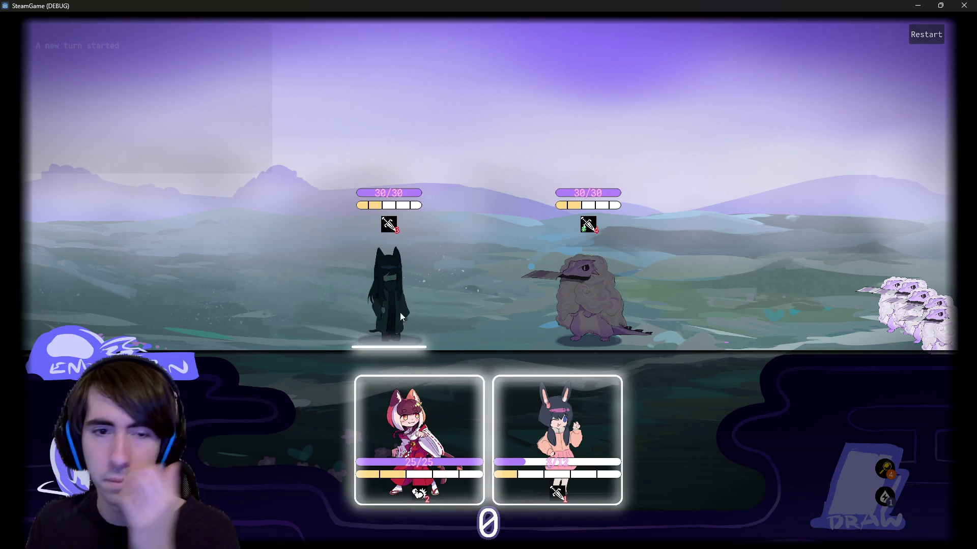
pyautogui.moveTo(422, 422)
pyautogui.mouseDown()
pyautogui.moveTo(277, 212)
pyautogui.moveTo(301, 232)
pyautogui.moveTo(294, 241)
pyautogui.mouseUp()
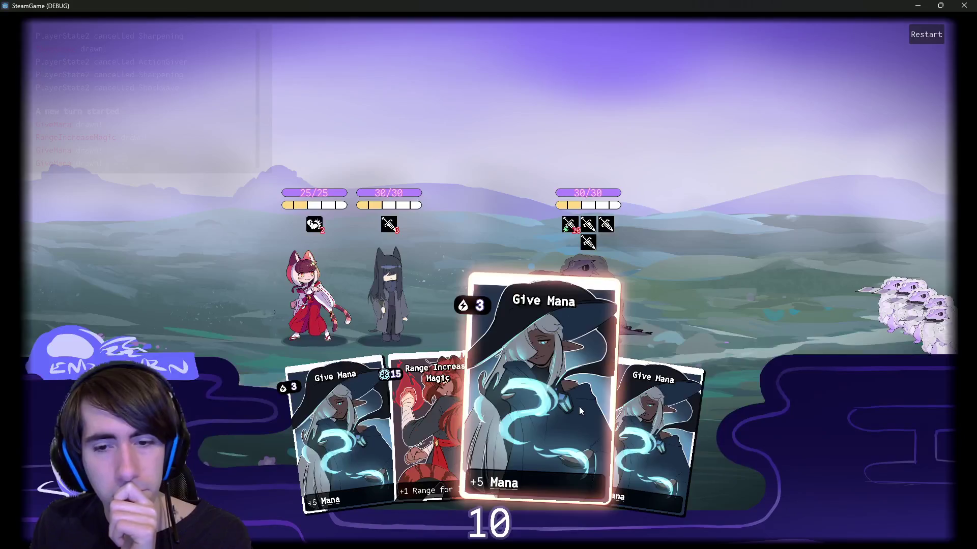
pyautogui.moveTo(581, 411)
pyautogui.mouseDown()
pyautogui.moveTo(395, 262)
pyautogui.moveTo(294, 278)
pyautogui.moveTo(313, 286)
pyautogui.mouseUp()
pyautogui.moveTo(402, 432); pyautogui.dragTo(302, 287)
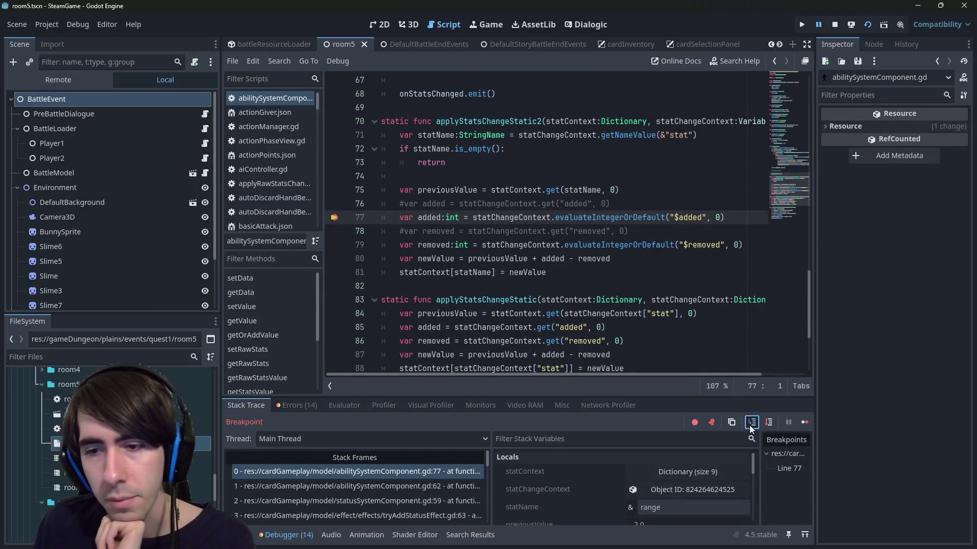
# Step into evaluateIntegerOrDefault and evaluateVariable, then step through the loop to the return.
pyautogui.click(749, 425)
pyautogui.click(749, 426)
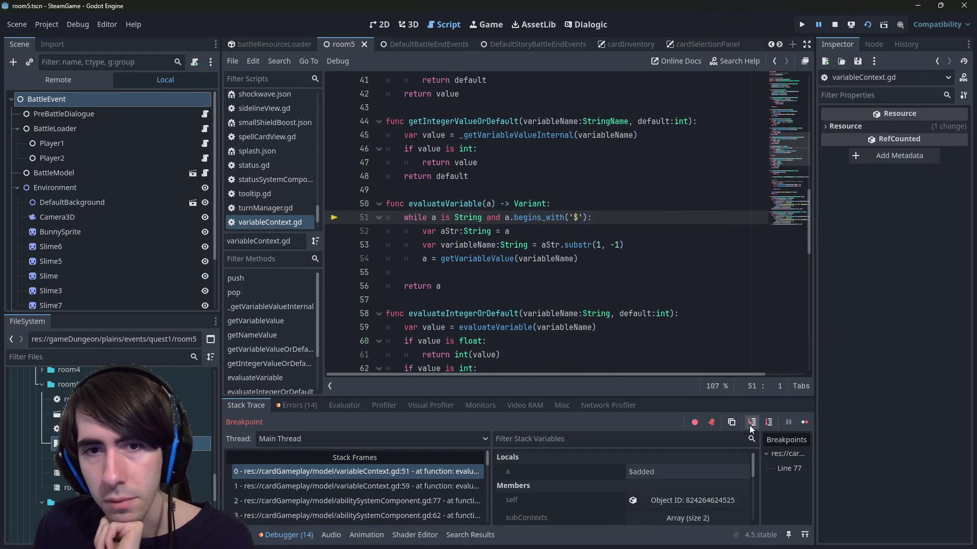
pyautogui.click(767, 425)
pyautogui.click(767, 425)
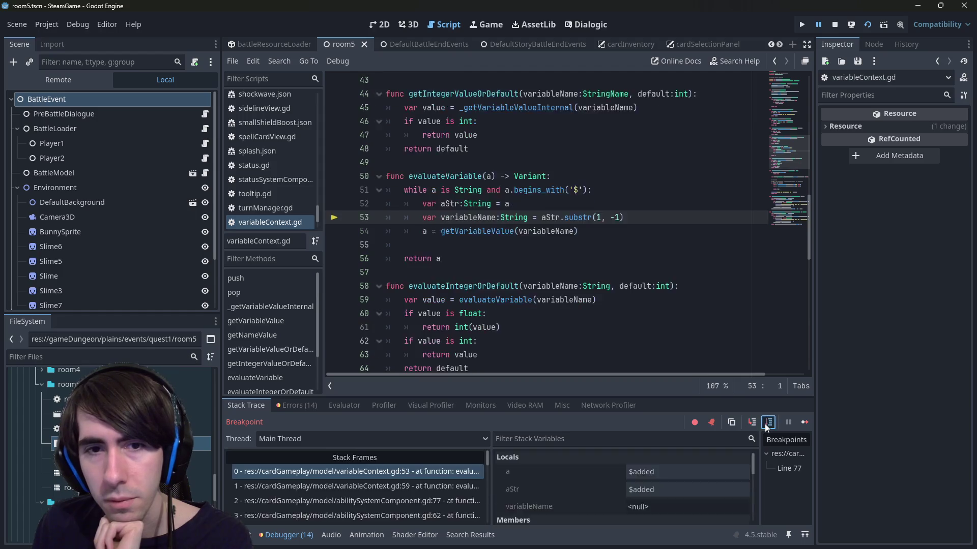
pyautogui.click(767, 423)
pyautogui.click(767, 423)
pyautogui.click(767, 424)
pyautogui.click(767, 423)
pyautogui.click(767, 423)
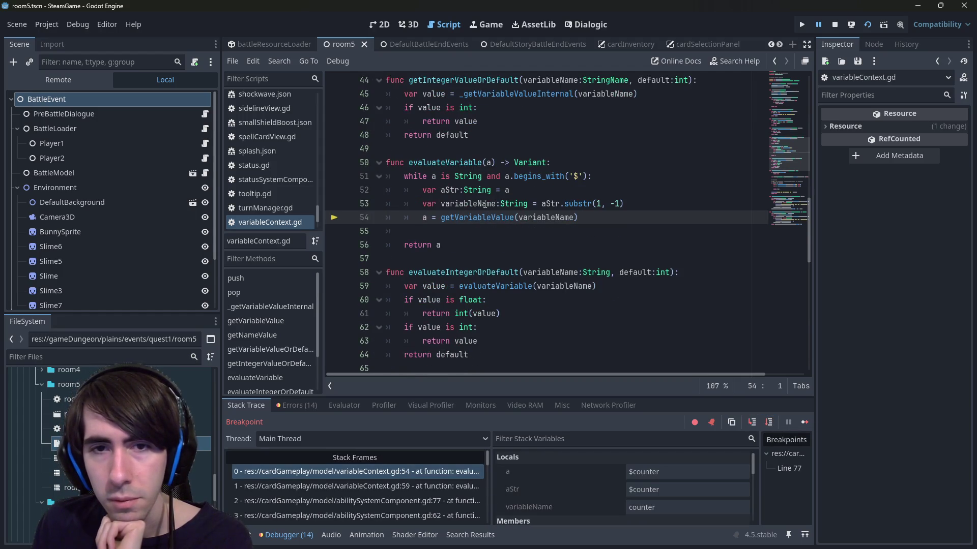
pyautogui.click(767, 423)
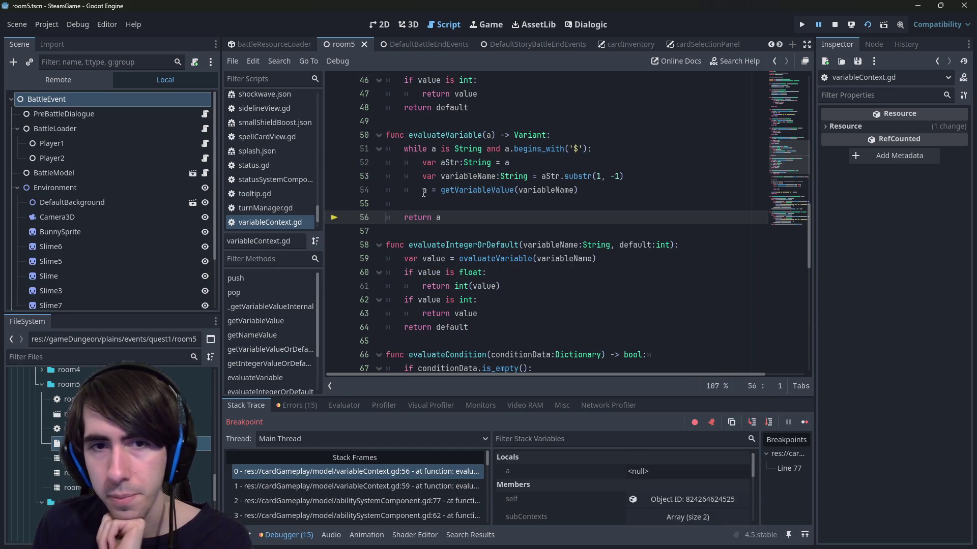
# Confirm the returned a is <null> and inspect the caller frames at lines 77 and 62.
pyautogui.moveTo(424, 192)
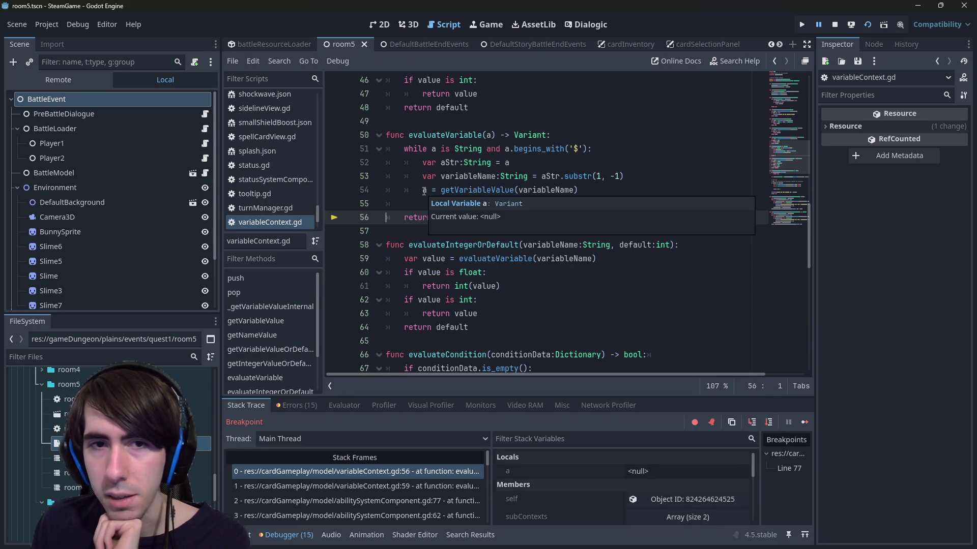
pyautogui.moveTo(555, 258); pyautogui.dragTo(374, 201)
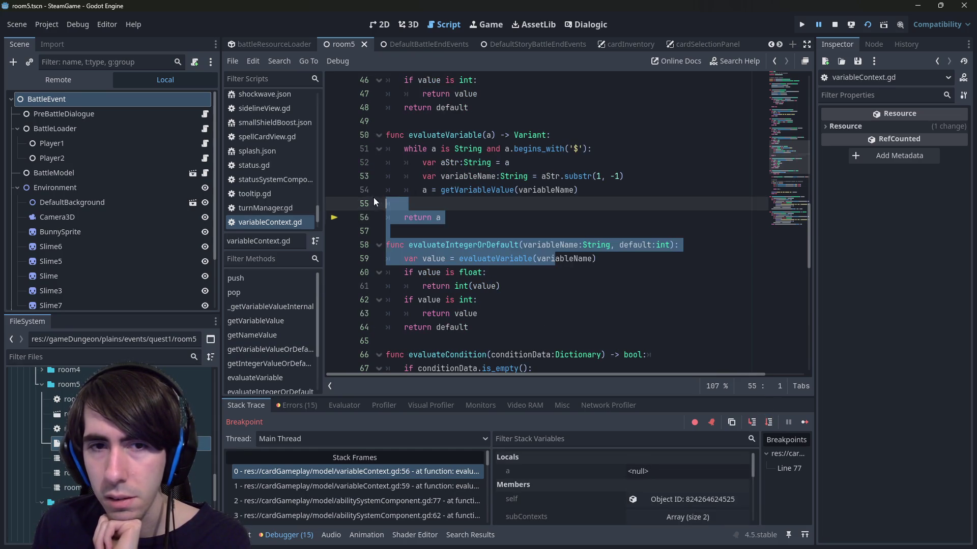
pyautogui.click(438, 218)
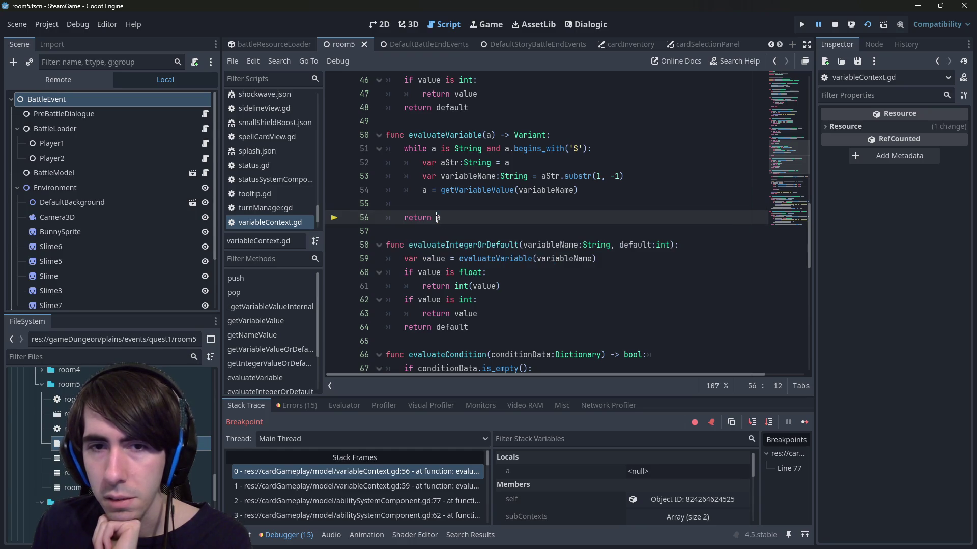
pyautogui.moveTo(438, 219)
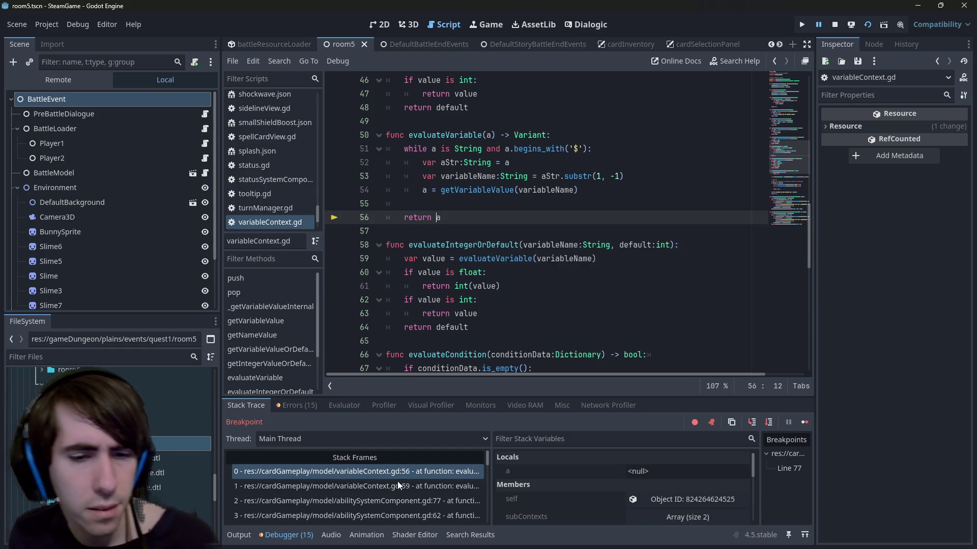
pyautogui.click(402, 501)
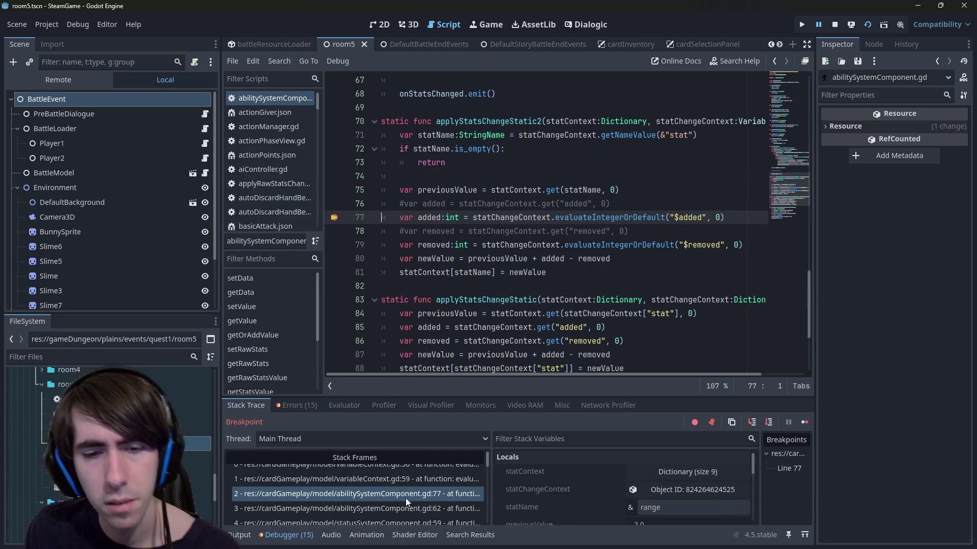
pyautogui.click(409, 510)
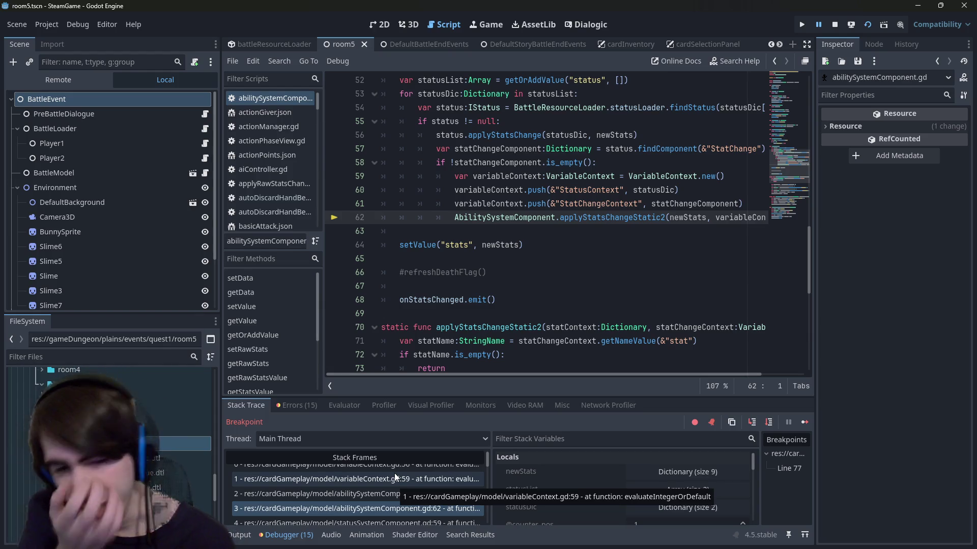
pyautogui.click(394, 473)
# Examine the getVariableValue call in evaluateVariable, then resume the paused game.
pyautogui.scroll(1, 533, 231)
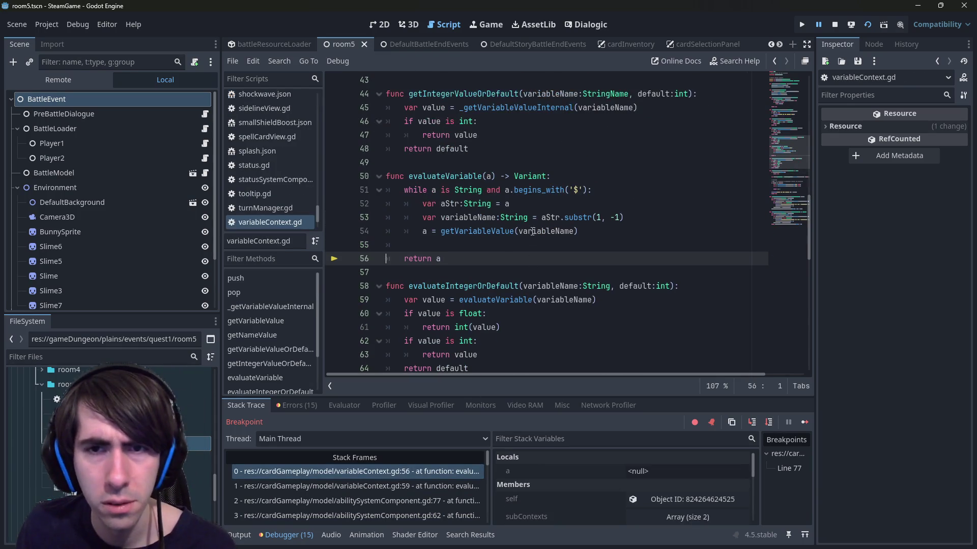
pyautogui.moveTo(559, 235)
pyautogui.click(509, 246)
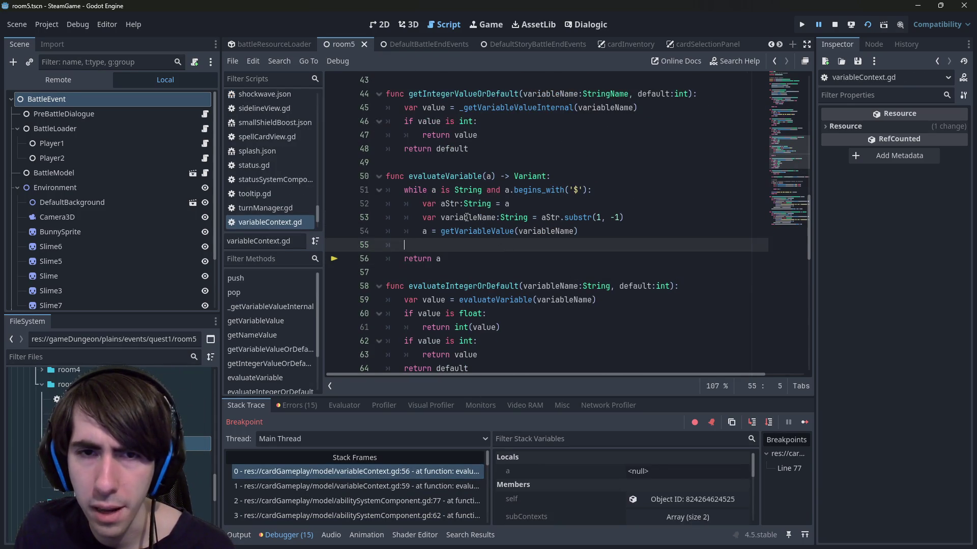
pyautogui.hotkey('ctrl', 'z')
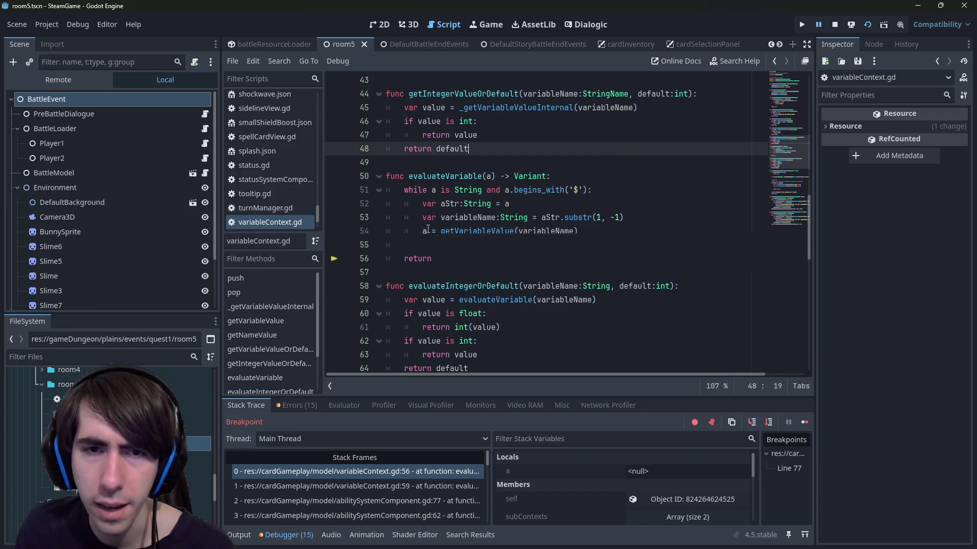
pyautogui.moveTo(428, 229)
pyautogui.press('Down')
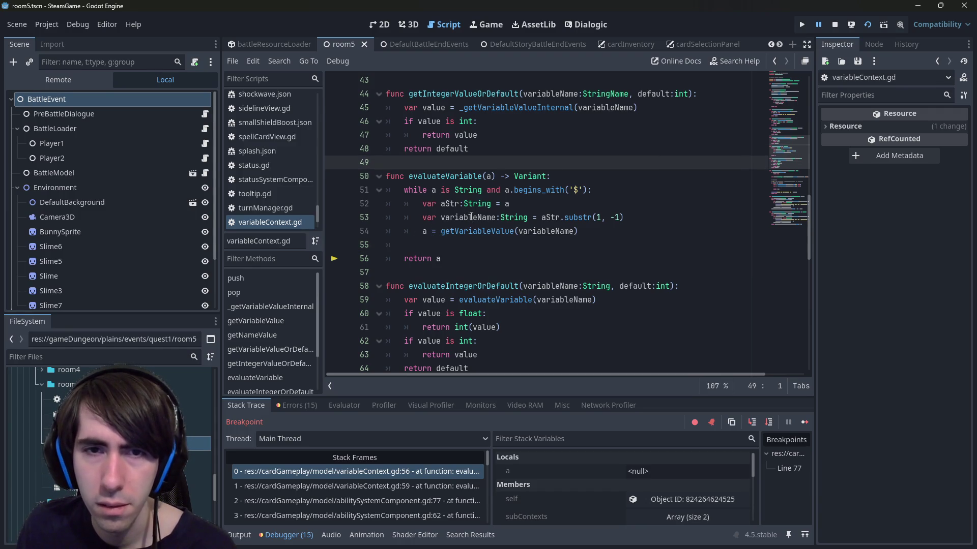
pyautogui.press('Up')
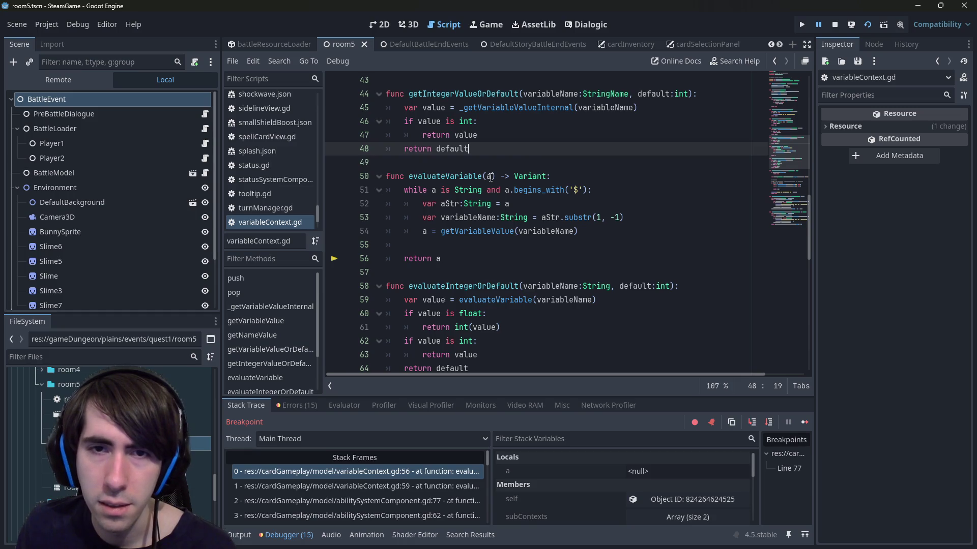
pyautogui.moveTo(489, 177)
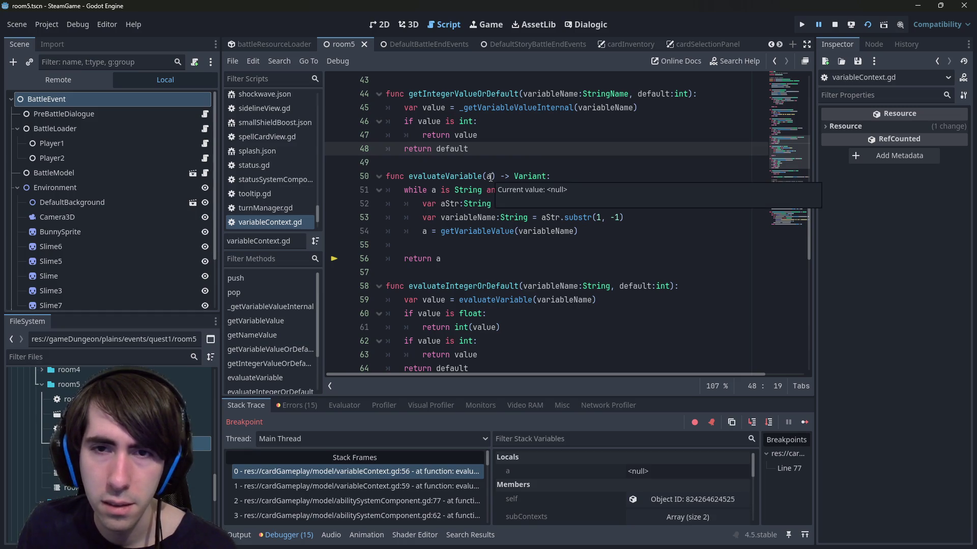
pyautogui.click(481, 231)
pyautogui.doubleClick(482, 231)
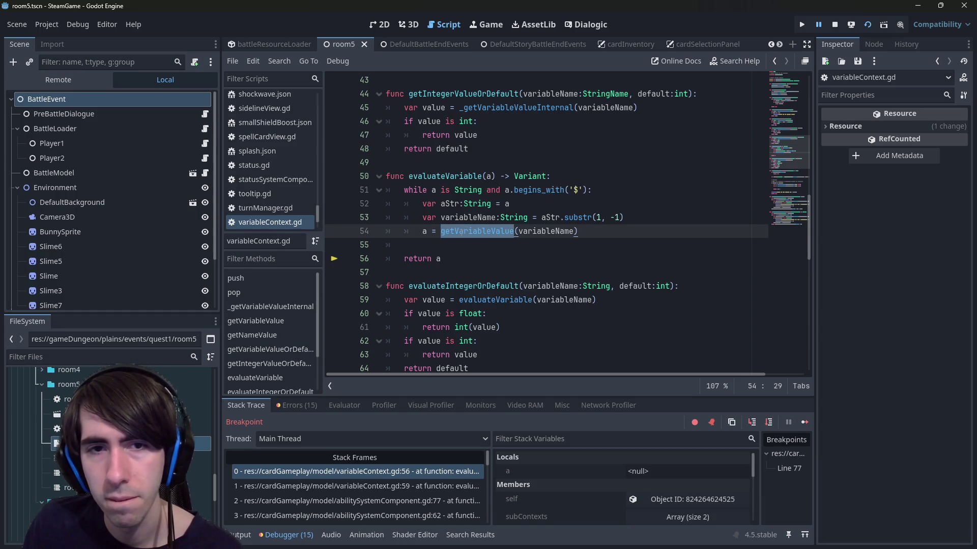
pyautogui.click(803, 425)
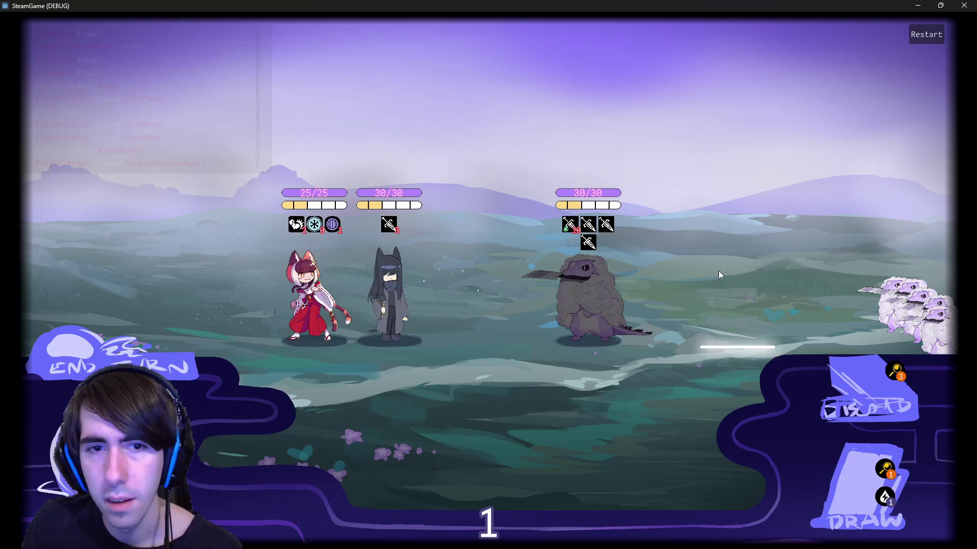
# Advance through the pre-battle dialogue to start the fight.
pyautogui.click(459, 440)
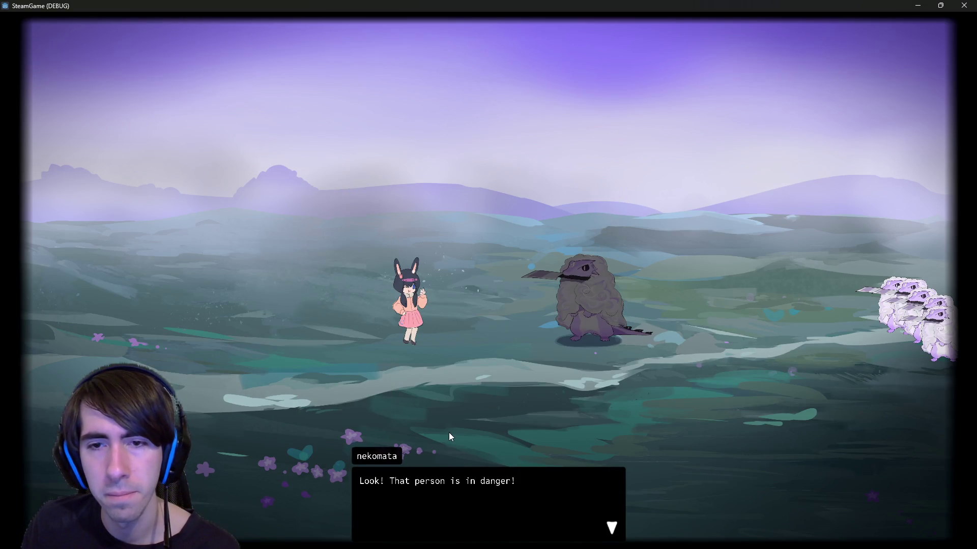
pyautogui.click(448, 432)
pyautogui.click(414, 407)
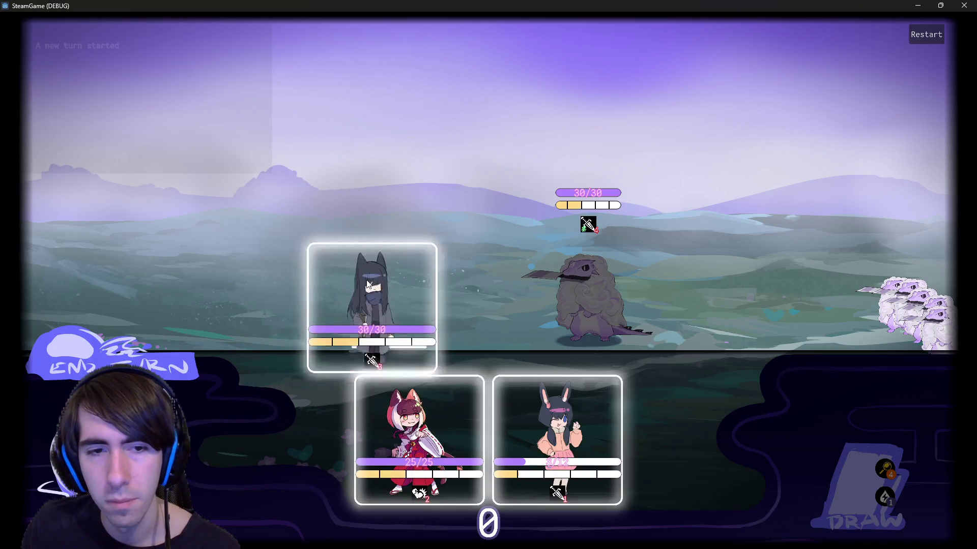
# Play Give Mana twice and Range Increase on the cat to hit the line 77 breakpoint.
pyautogui.click(189, 368)
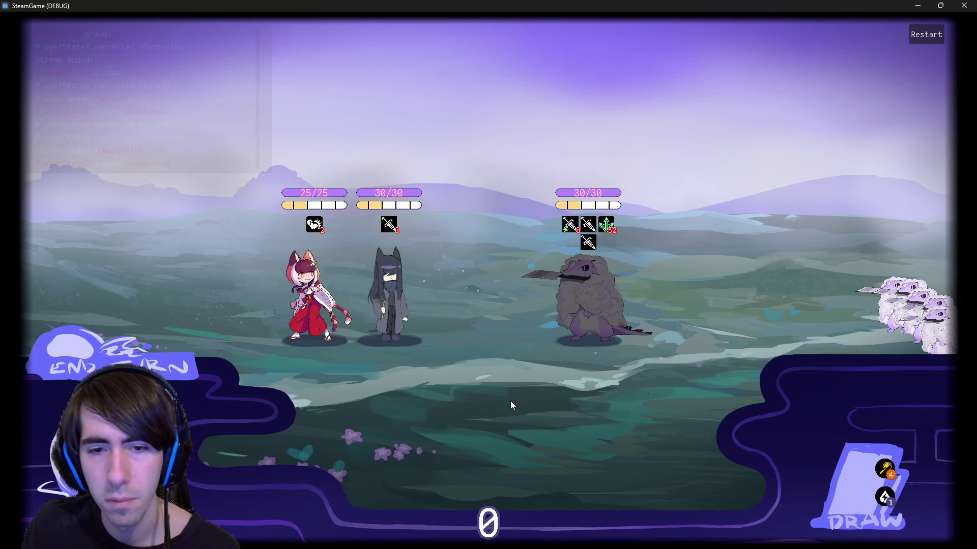
pyautogui.moveTo(447, 407); pyautogui.dragTo(315, 295)
pyautogui.moveTo(356, 417); pyautogui.dragTo(313, 295)
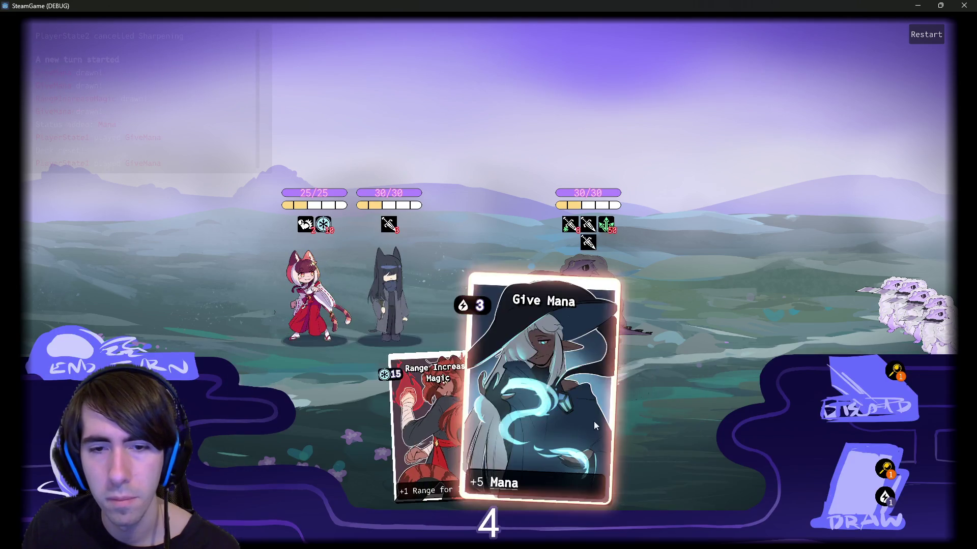
pyautogui.moveTo(540, 423); pyautogui.dragTo(312, 295)
pyautogui.moveTo(436, 432); pyautogui.dragTo(313, 295)
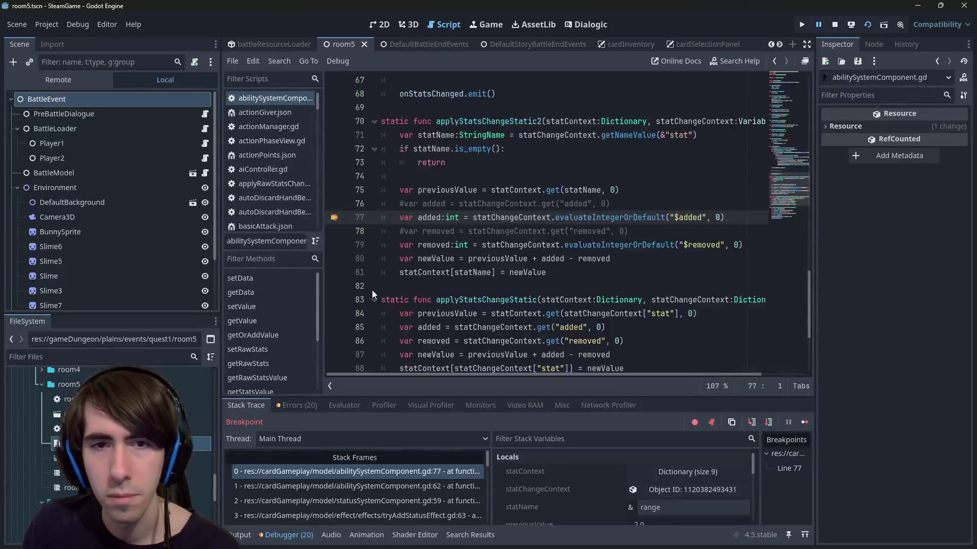
# Step through the $-variable loop into getVariableValue and _getVariableValueInternal, then inspect subContexts on line 19.
pyautogui.click(751, 421)
pyautogui.click(751, 421)
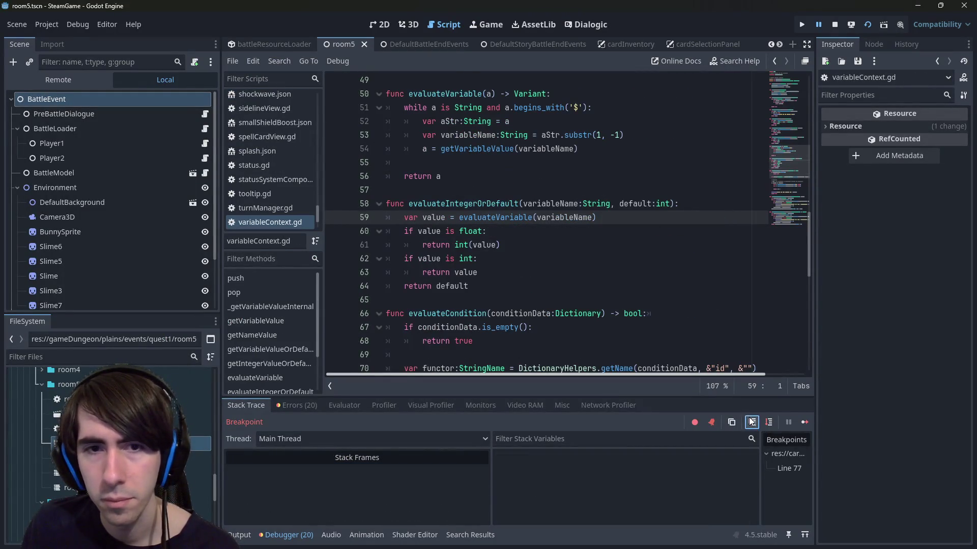
pyautogui.click(768, 422)
pyautogui.click(768, 422)
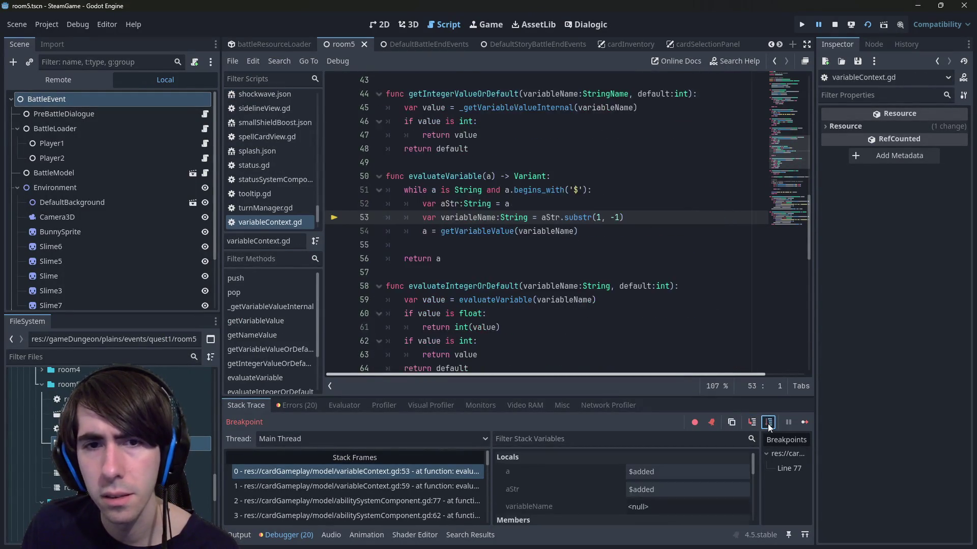
pyautogui.click(768, 422)
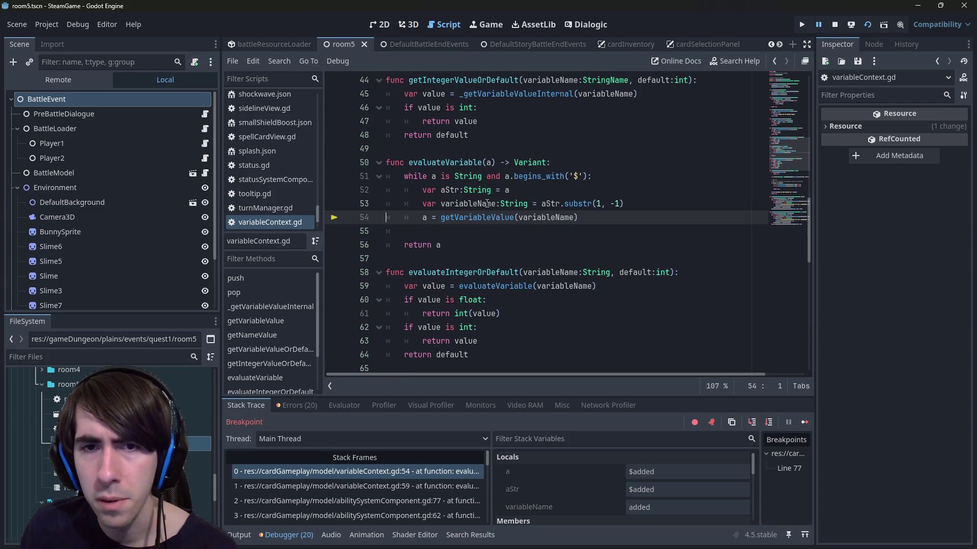
pyautogui.click(768, 429)
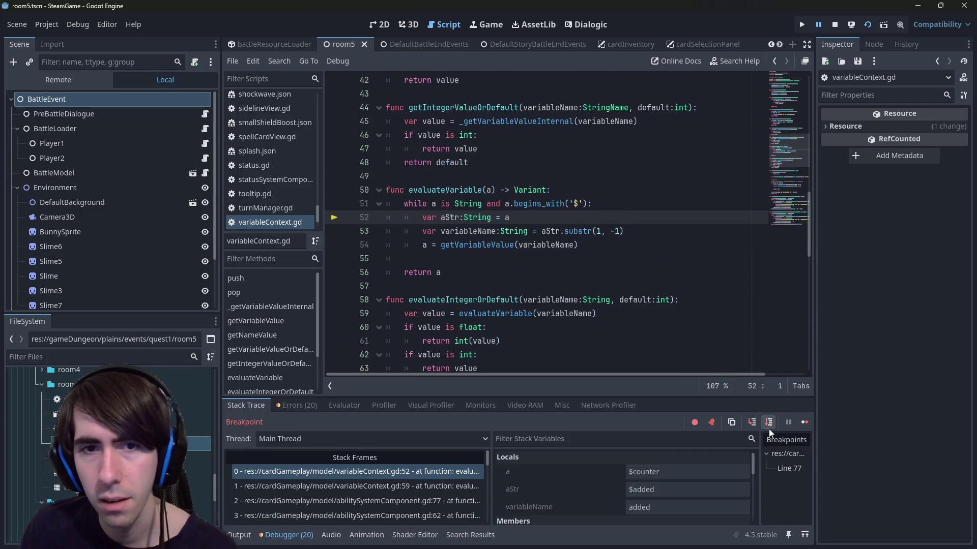
pyautogui.click(768, 429)
pyautogui.click(768, 429)
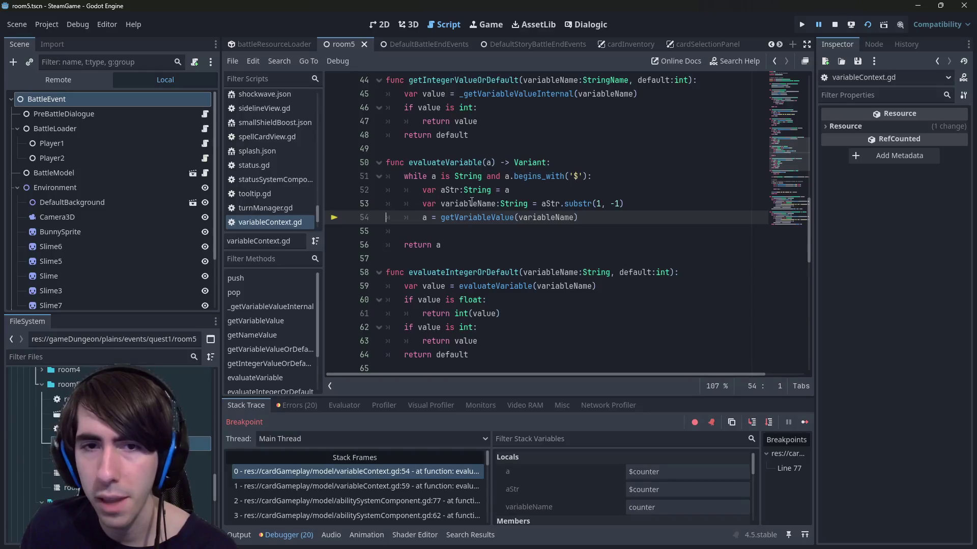
pyautogui.click(753, 422)
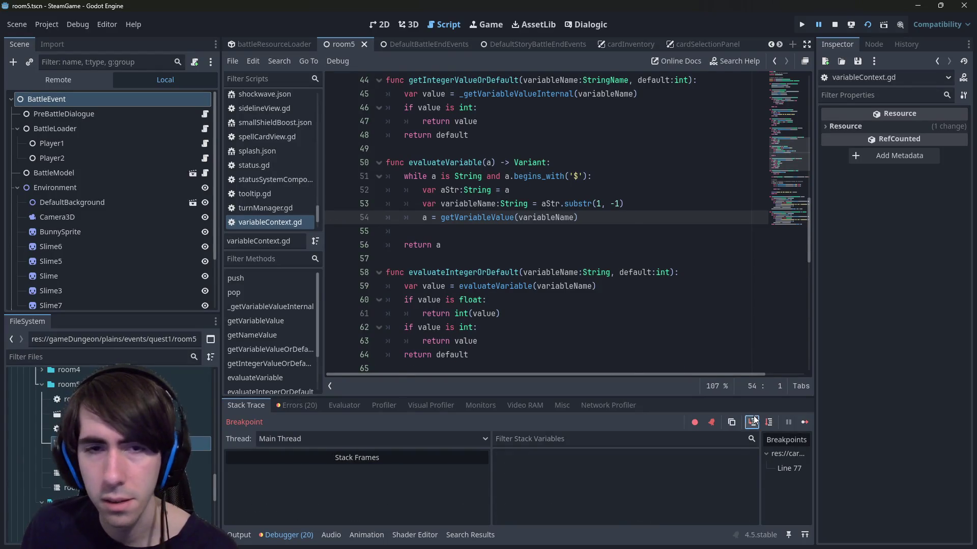
pyautogui.click(753, 421)
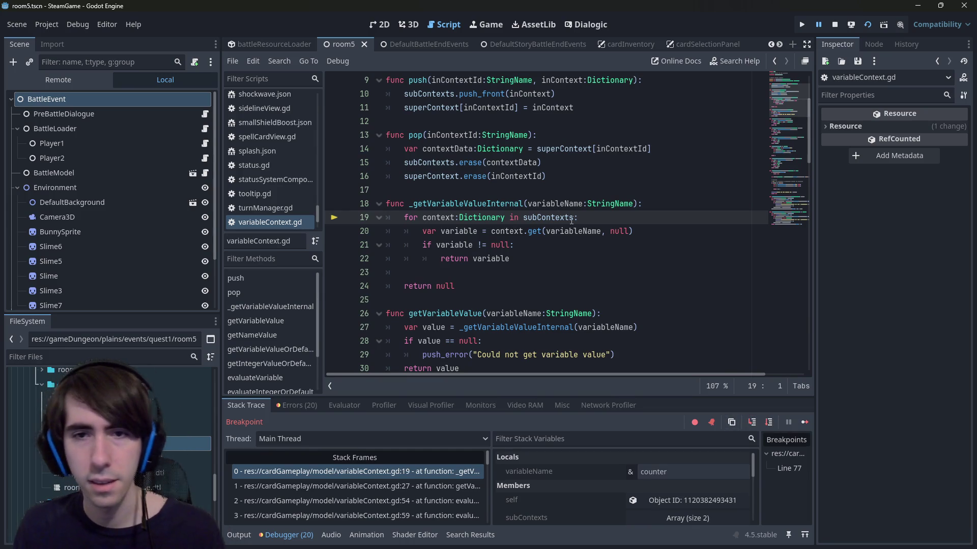
pyautogui.moveTo(565, 220)
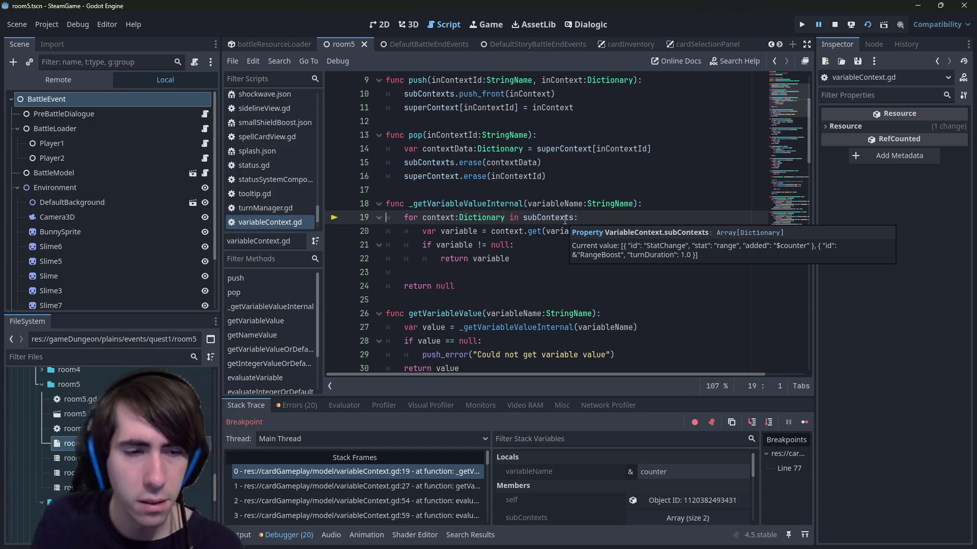
# Open status/rangeBoost.json and look over its StatChange components.
pyautogui.scroll(3, 101, 432)
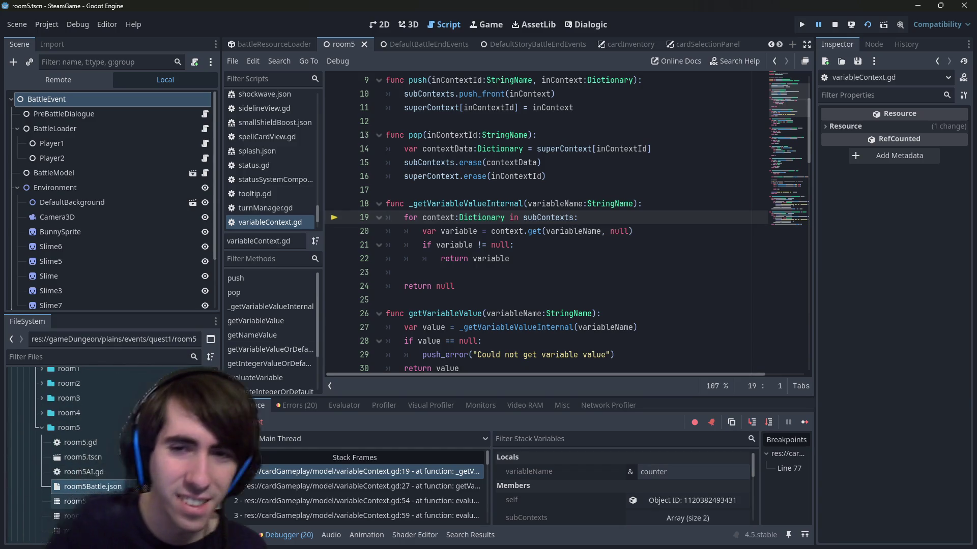
pyautogui.scroll(5, 101, 432)
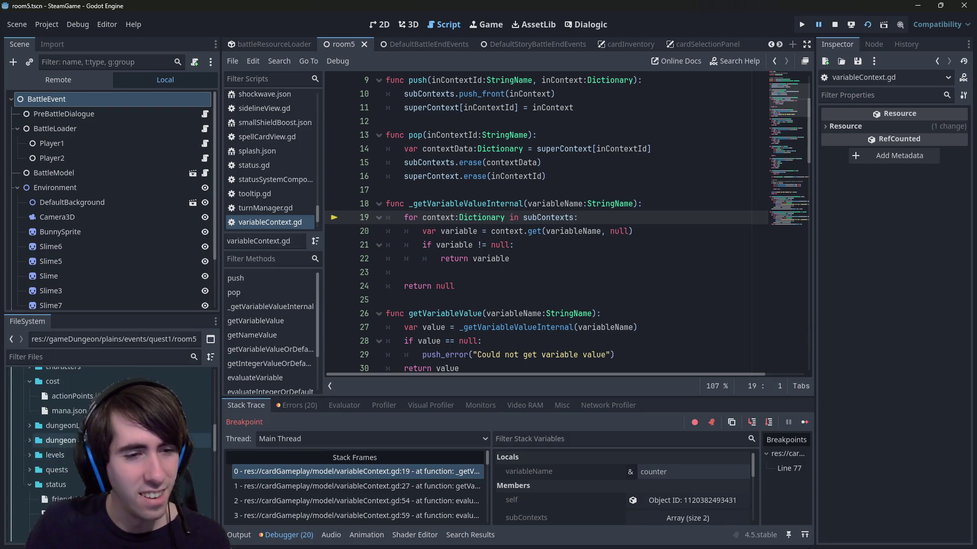
pyautogui.scroll(-5, 102, 432)
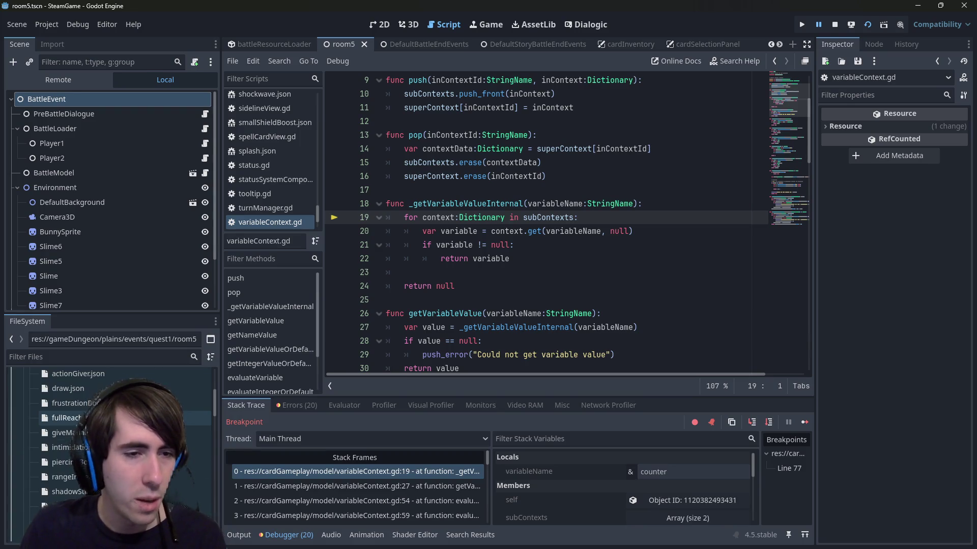
pyautogui.scroll(-3, 102, 432)
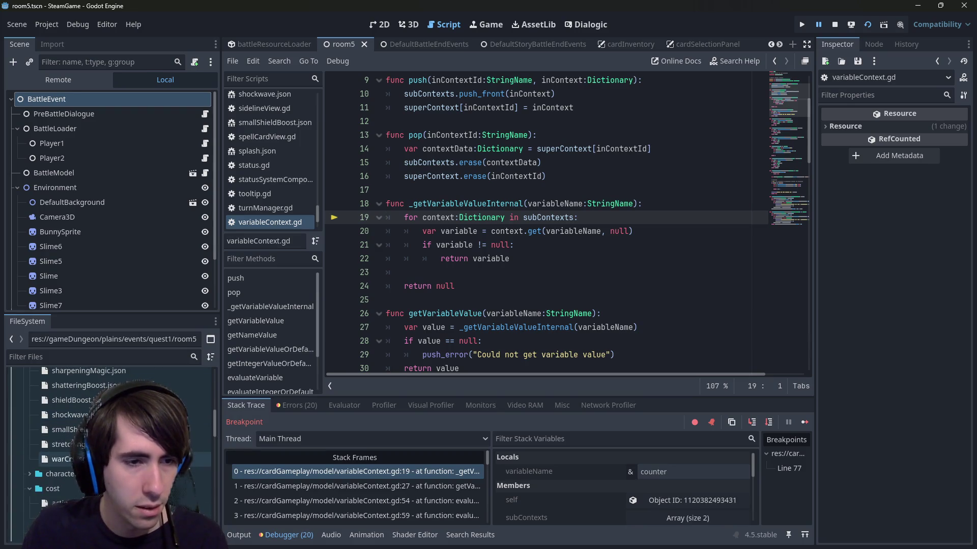
pyautogui.scroll(-3, 101, 432)
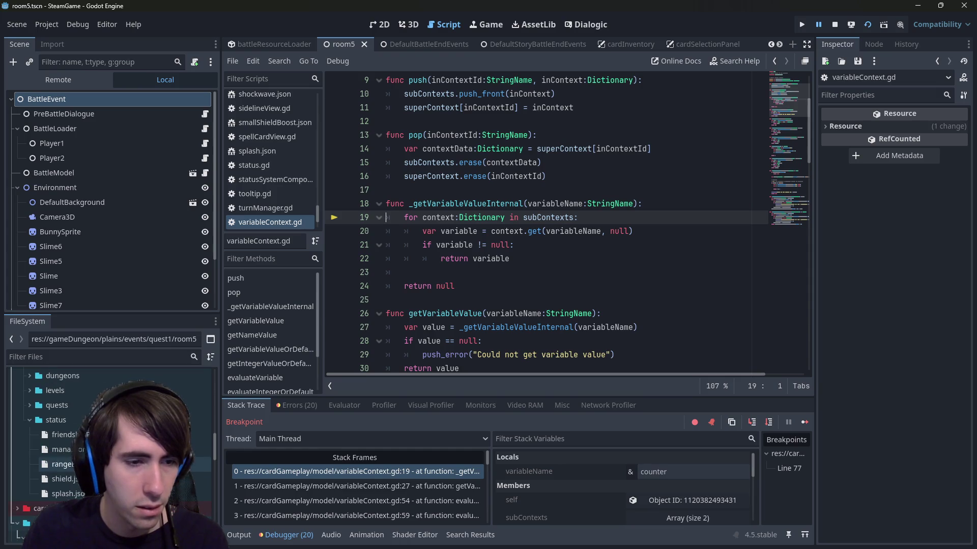
pyautogui.scroll(-1, 102, 432)
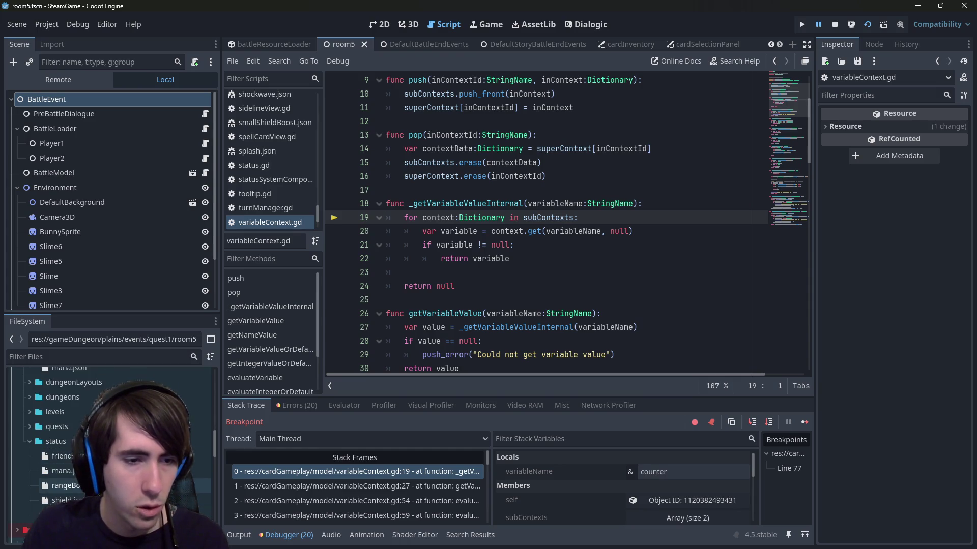
pyautogui.doubleClick(61, 486)
pyautogui.moveTo(410, 217); pyautogui.dragTo(370, 151)
pyautogui.click(519, 176)
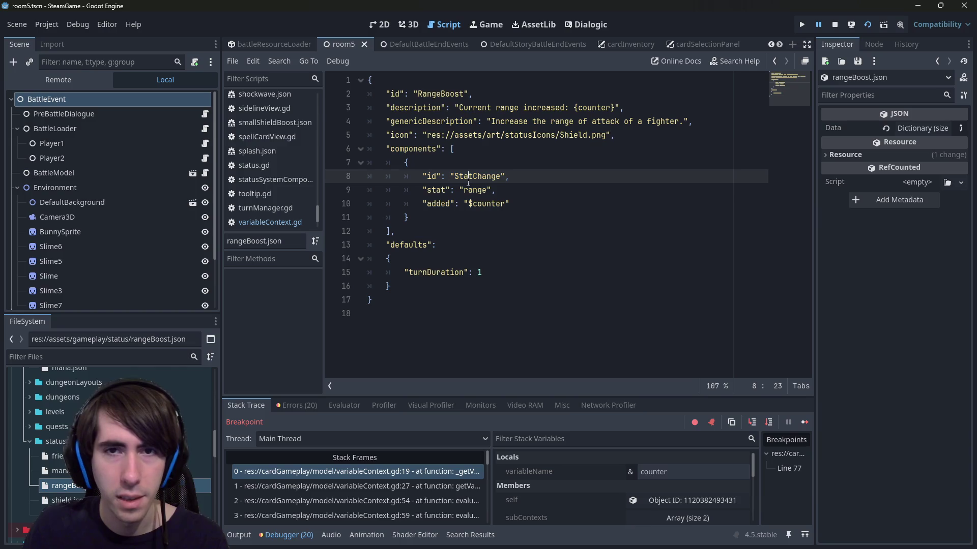
# Open the cards/rangeIncreaseMagic.json card definition.
pyautogui.scroll(2, 188, 399)
pyautogui.scroll(2, 186, 399)
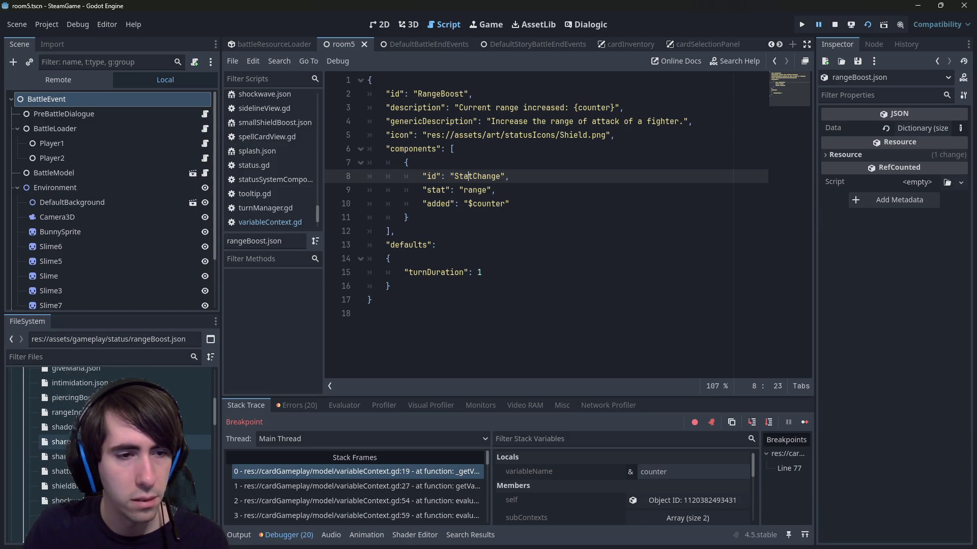
pyautogui.scroll(1, 186, 399)
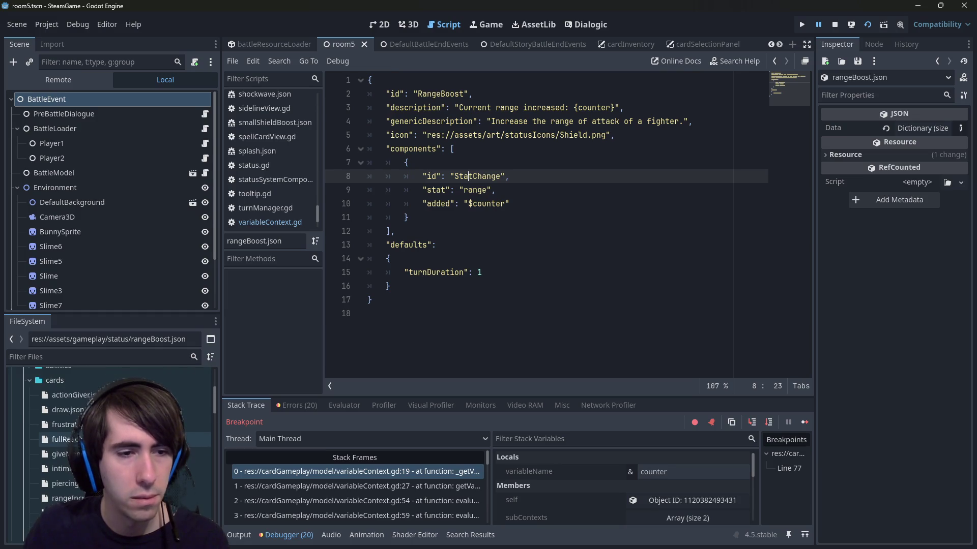
pyautogui.scroll(2, 186, 399)
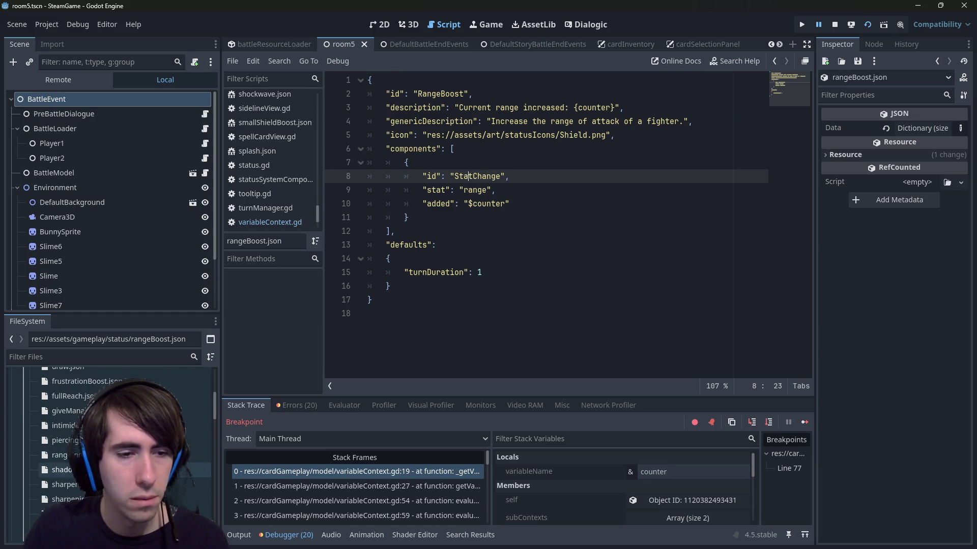
pyautogui.scroll(-1, 155, 454)
pyautogui.doubleClick(155, 455)
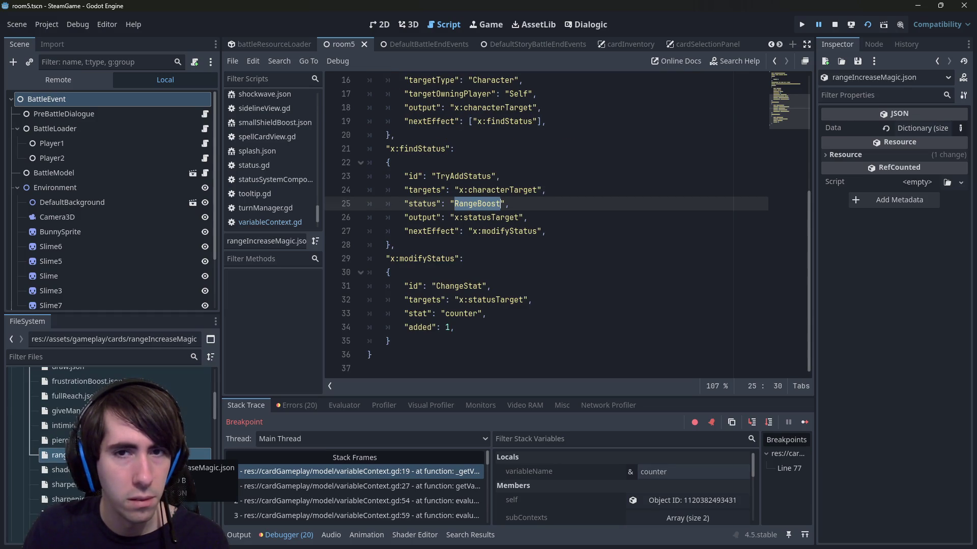
# Review the card's RangeBoost status and its ChangeStat modifyStatus step.
pyautogui.click(550, 216)
pyautogui.click(515, 205)
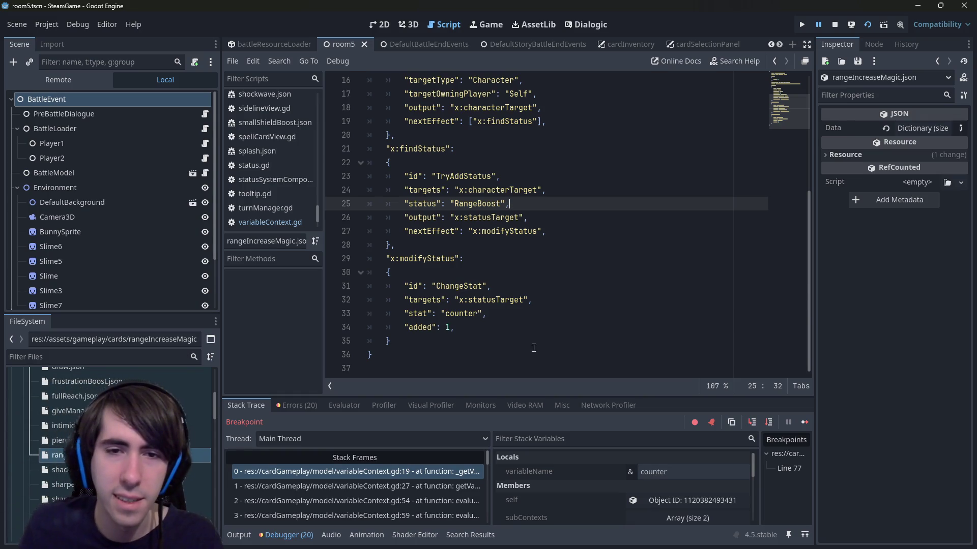
pyautogui.moveTo(509, 327)
pyautogui.mouseDown()
pyautogui.moveTo(351, 299)
pyautogui.moveTo(323, 282)
pyautogui.mouseUp()
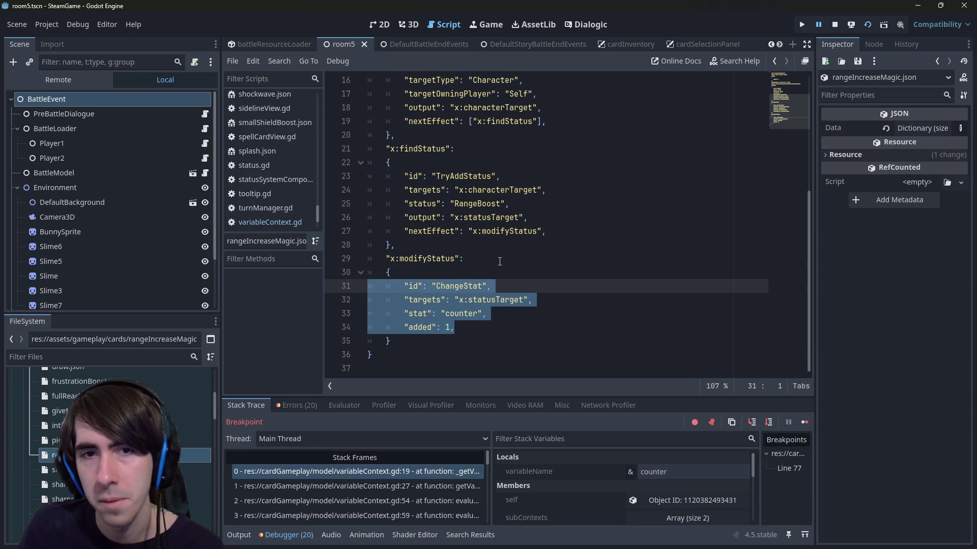
pyautogui.doubleClick(429, 262)
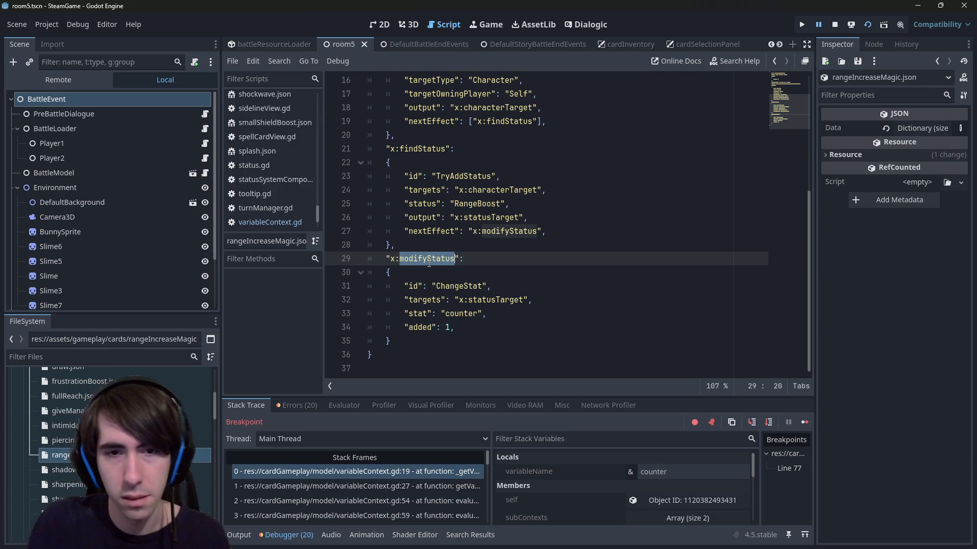
pyautogui.click(460, 300)
# Copy 'ChangeStat' and search the project files for it in Quick Open.
pyautogui.click(451, 287)
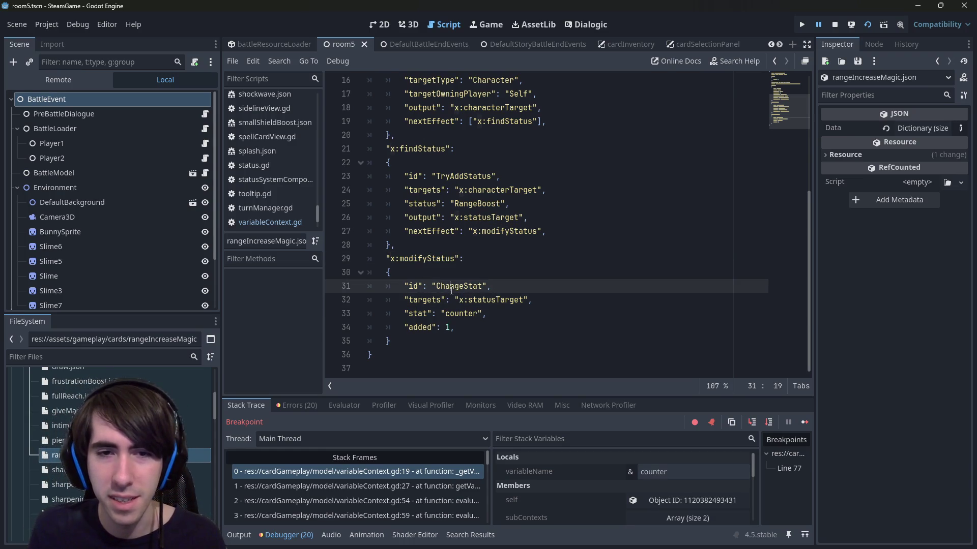
pyautogui.doubleClick(451, 287)
pyautogui.hotkey('ctrl', 'c')
pyautogui.hotkey('shift', 'alt', 'o')
pyautogui.hotkey('ctrl', 'v')
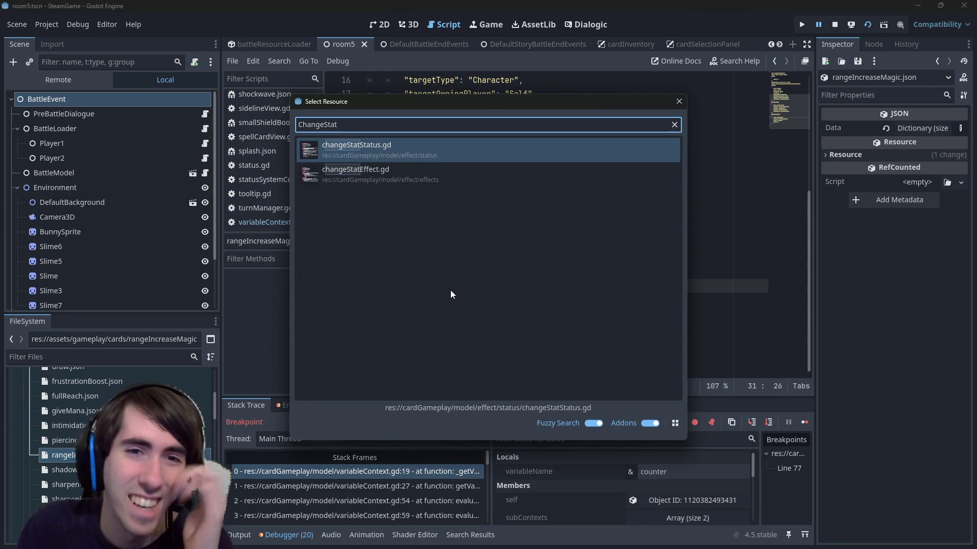
# Open changeStatEffect.gd and look over its id and targets variables.
pyautogui.press('Down')
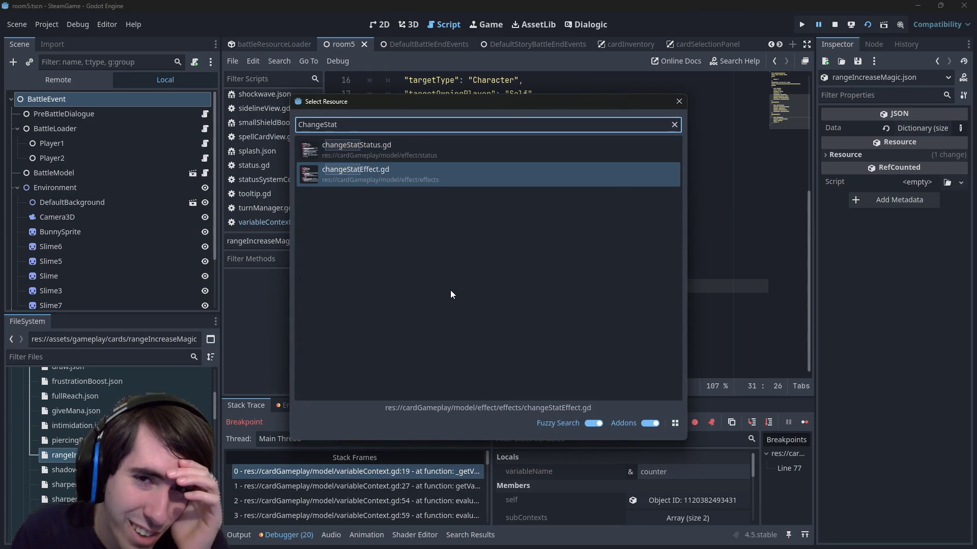
pyautogui.press('Return')
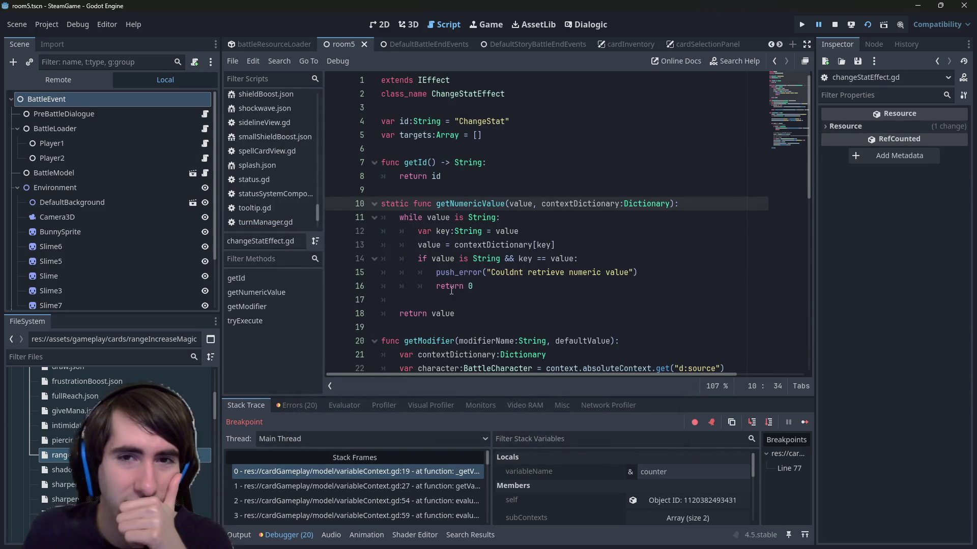
pyautogui.scroll(-3, 451, 291)
pyautogui.scroll(3, 448, 135)
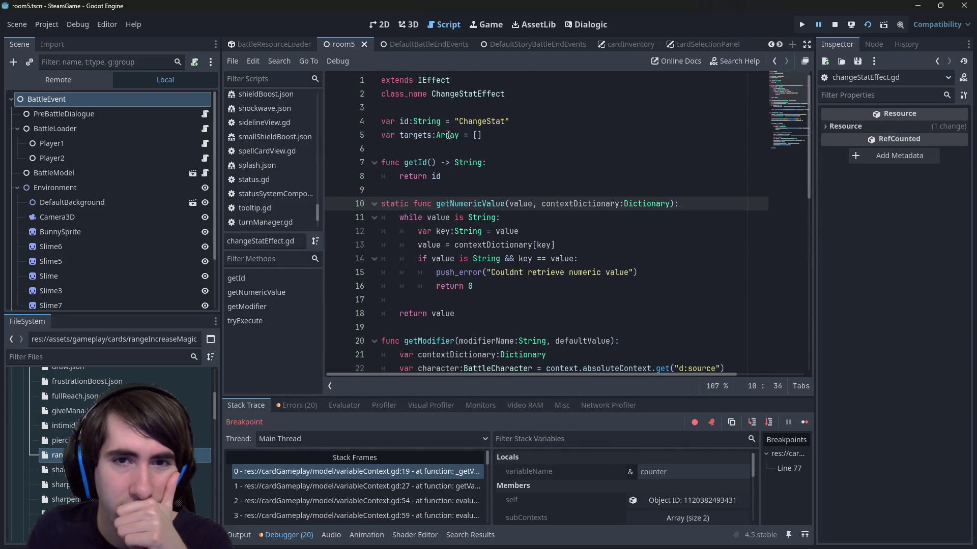
pyautogui.click(405, 121)
pyautogui.doubleClick(415, 135)
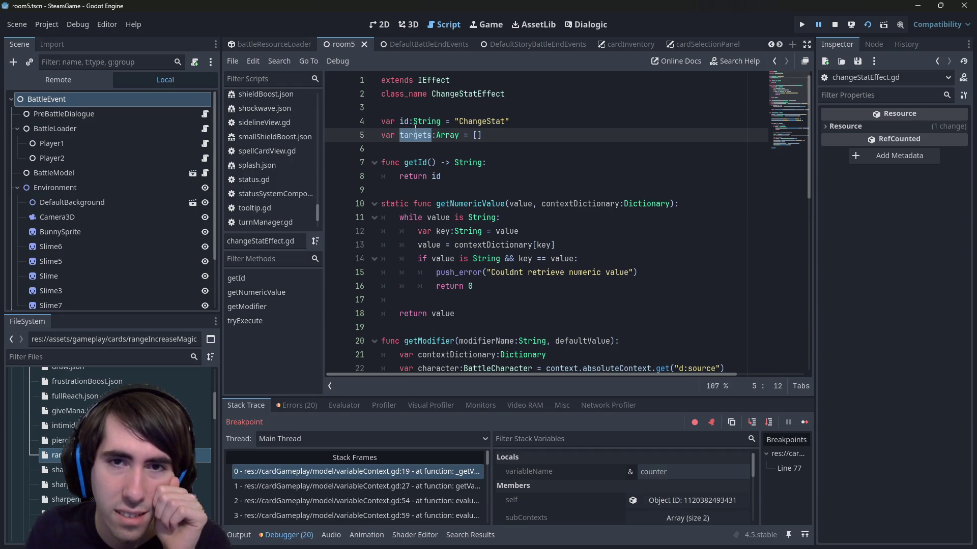
pyautogui.doubleClick(420, 121)
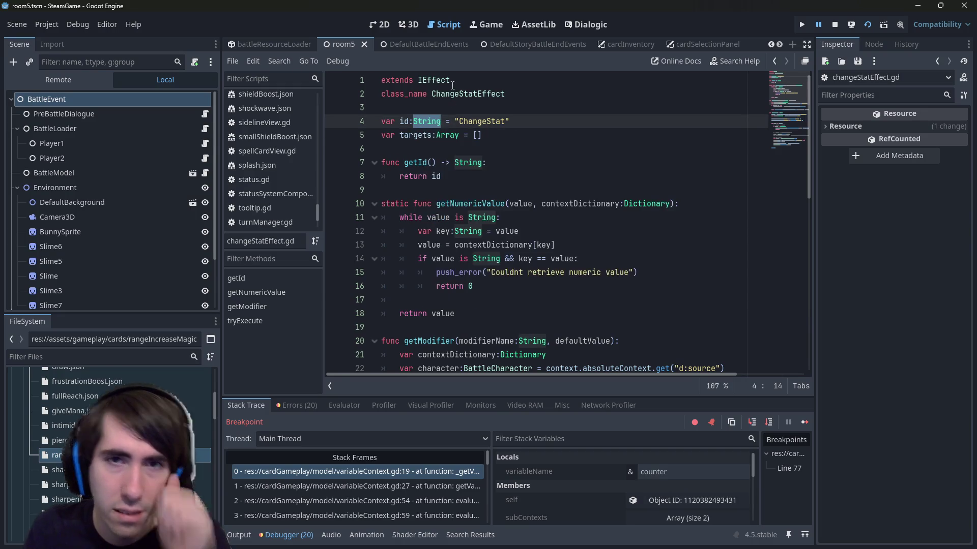
# Jump to the IEffect base class in effect.gd and browse EffectContext and getEffectDictionary.
pyautogui.keyDown('ctrl'); pyautogui.click(432, 81); pyautogui.keyUp('ctrl')
pyautogui.scroll(20, 442, 101)
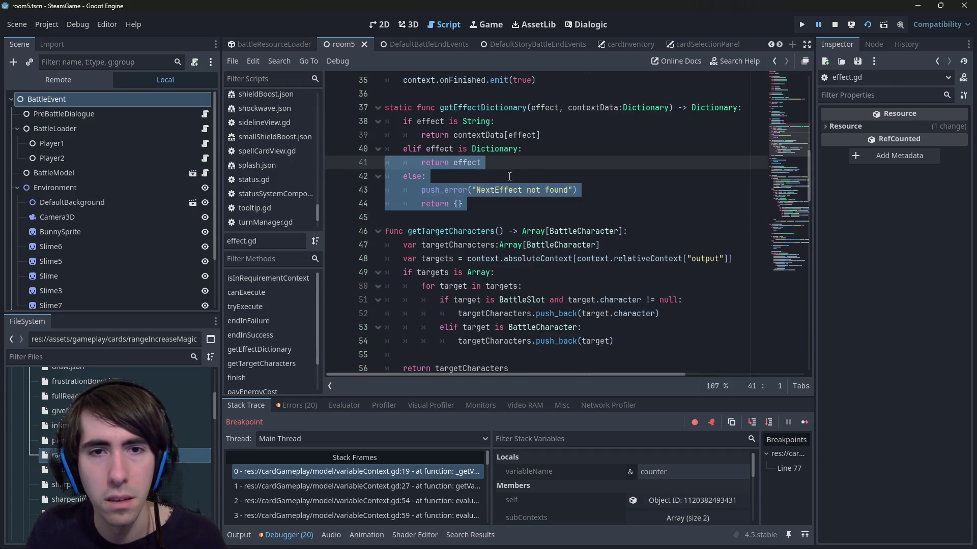
pyautogui.click(529, 122)
pyautogui.scroll(-20, 519, 127)
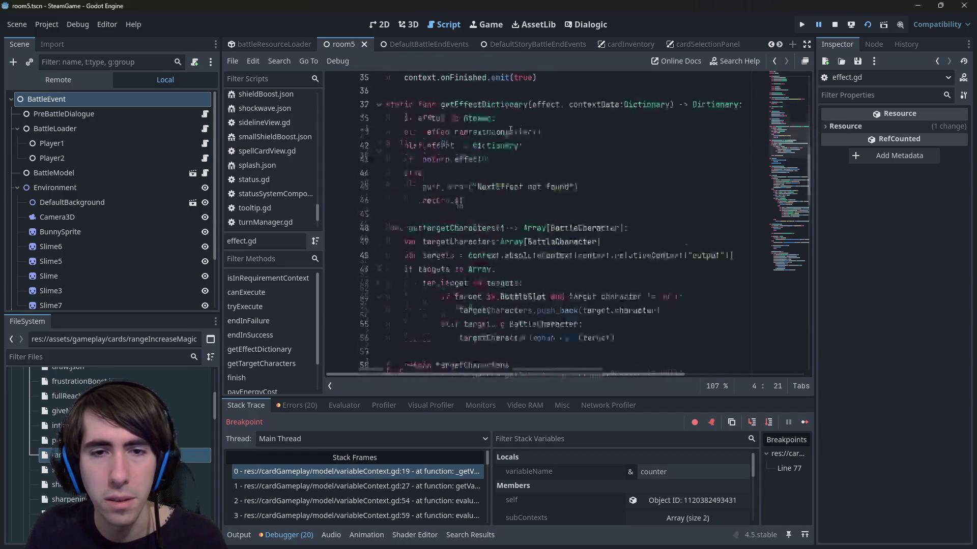
pyautogui.click(510, 130)
pyautogui.hotkey('alt', 'Left')
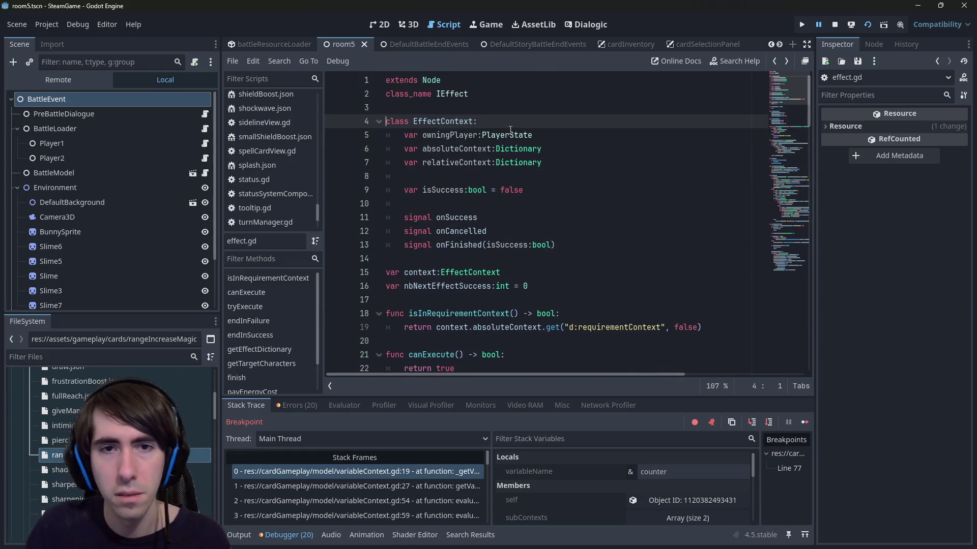
pyautogui.hotkey('alt', 'Left')
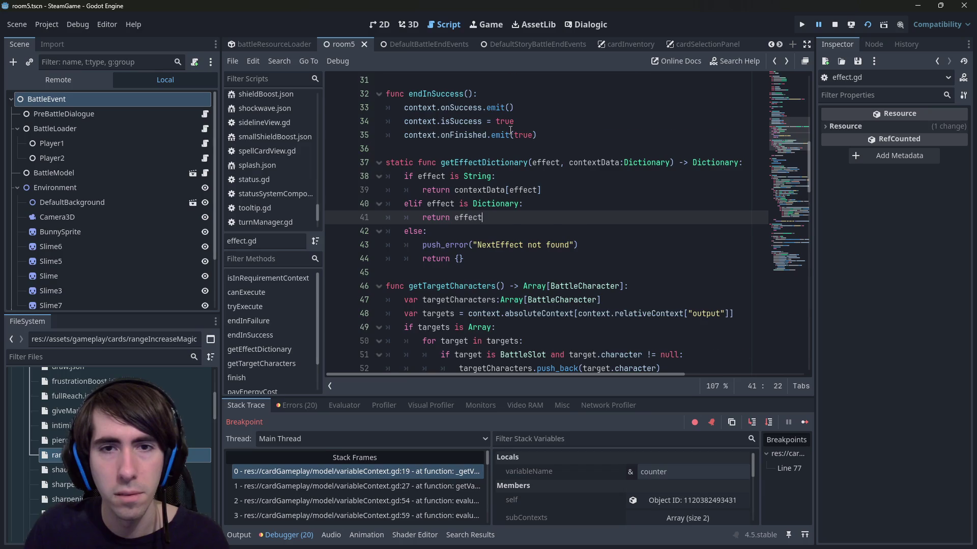
pyautogui.hotkey('alt', 'Left')
pyautogui.hotkey('alt', 'Left')
# Reopen changeStatEffect.gd via Quick Open and follow IEffect back into effect.gd.
pyautogui.hotkey('ctrl', 'alt', 'o')
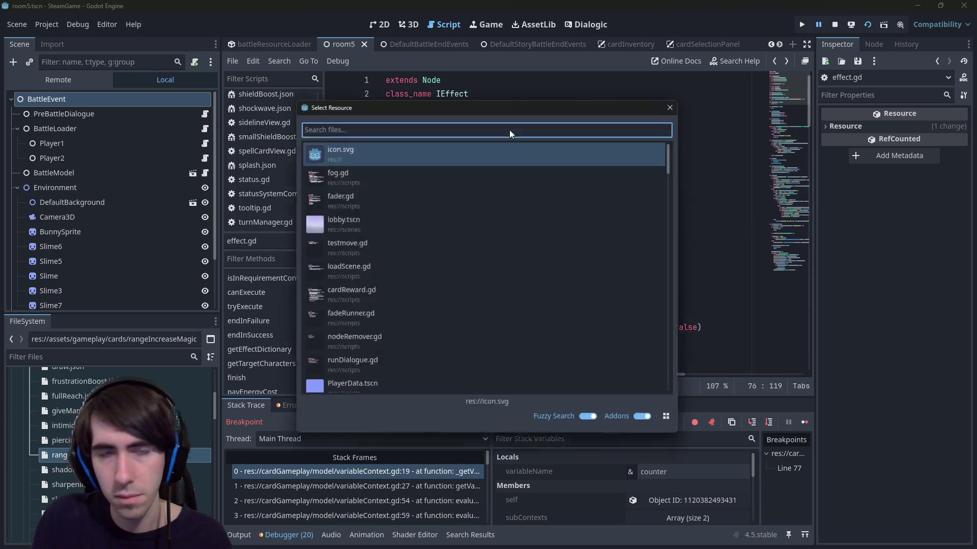
pyautogui.write('changeStat')
pyautogui.press('Down')
pyautogui.press('Return')
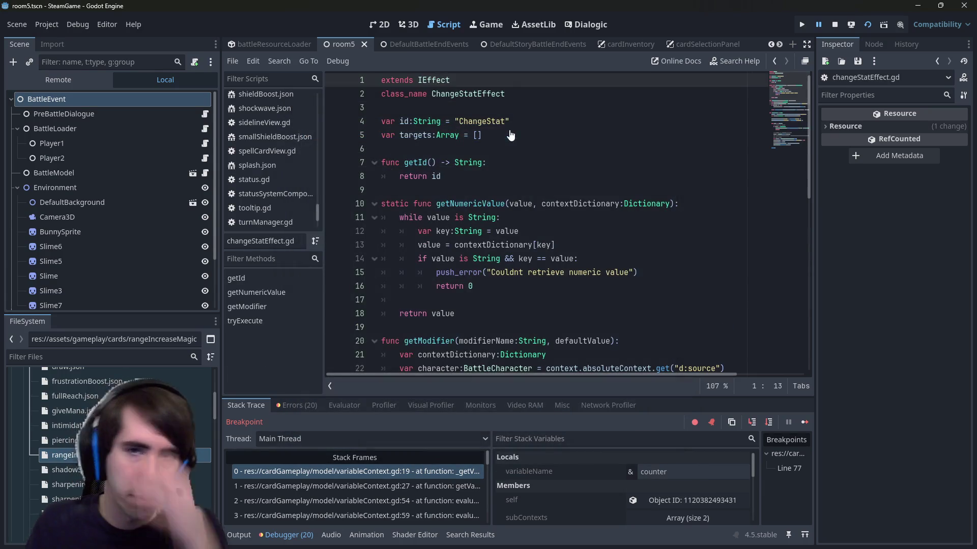
pyautogui.click(465, 94)
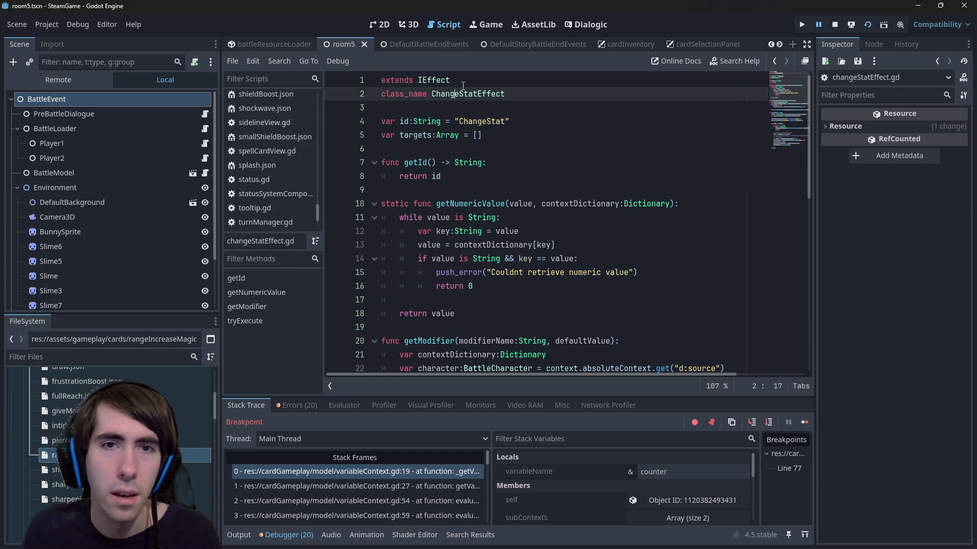
pyautogui.keyDown('ctrl'); pyautogui.click(434, 81); pyautogui.keyUp('ctrl')
pyautogui.scroll(-9, 460, 183)
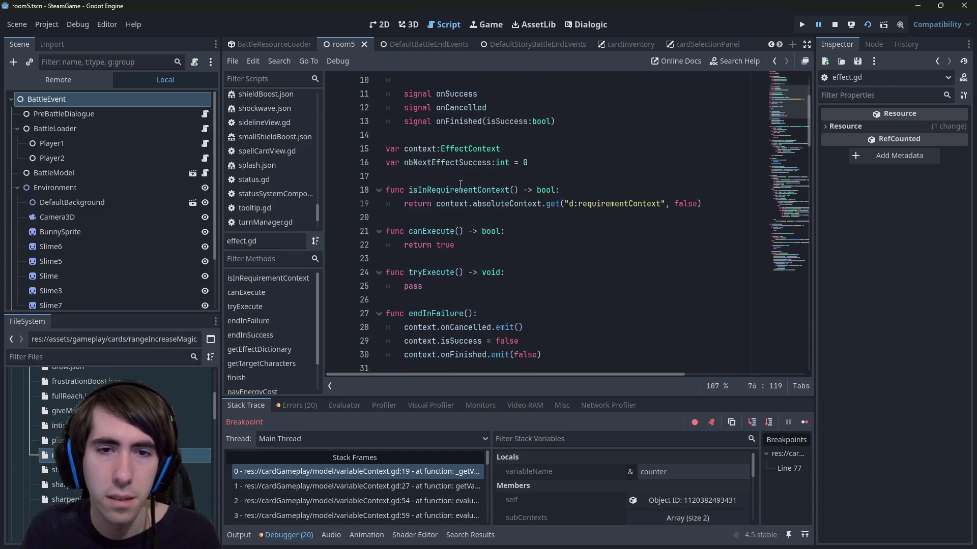
pyautogui.click(461, 189)
pyautogui.hotkey('alt', 'Left')
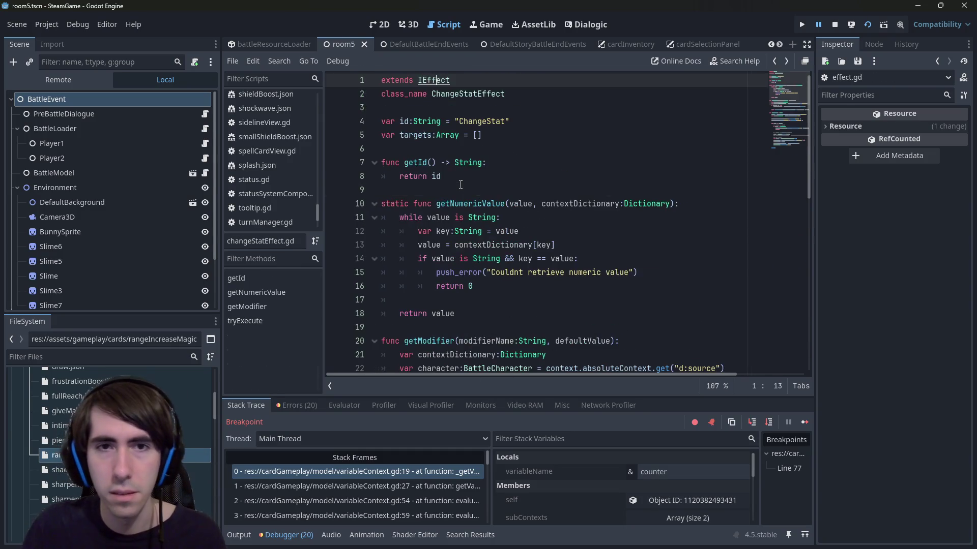
pyautogui.hotkey('alt', 'Right')
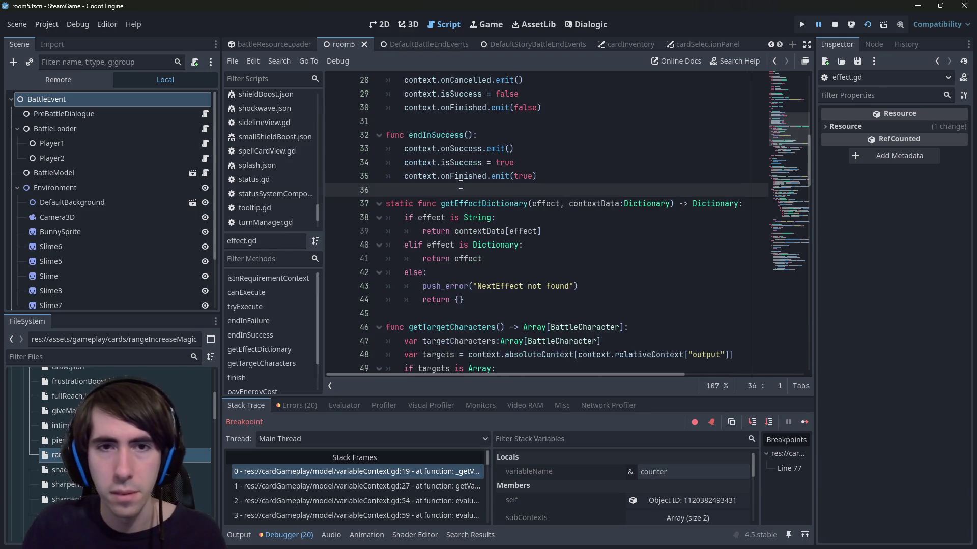
# Search effect.gd for 'getId(', then return to changeStatEffect.gd.
pyautogui.scroll(9, 461, 185)
pyautogui.scroll(-2, 461, 184)
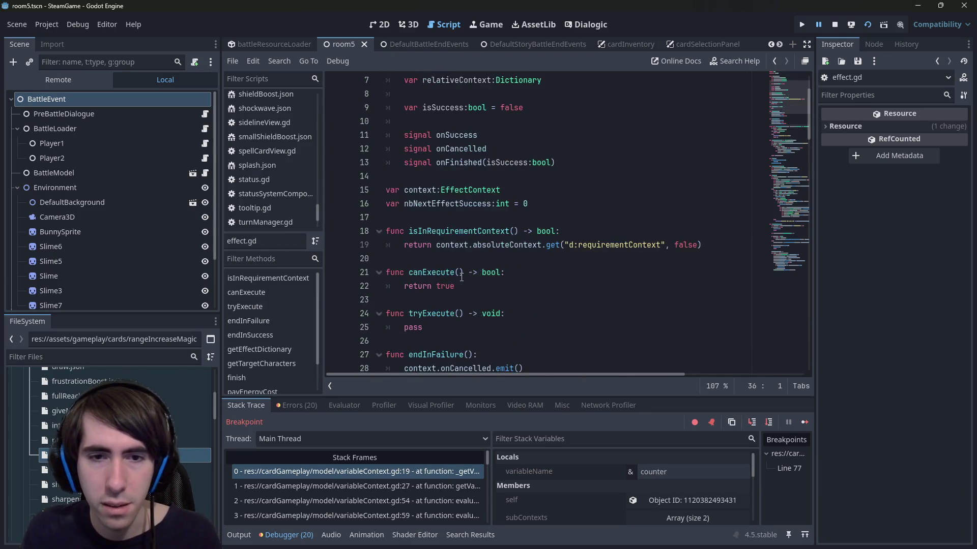
pyautogui.scroll(2, 461, 184)
pyautogui.click(550, 192)
pyautogui.hotkey('ctrl', 'f')
pyautogui.write('getId')
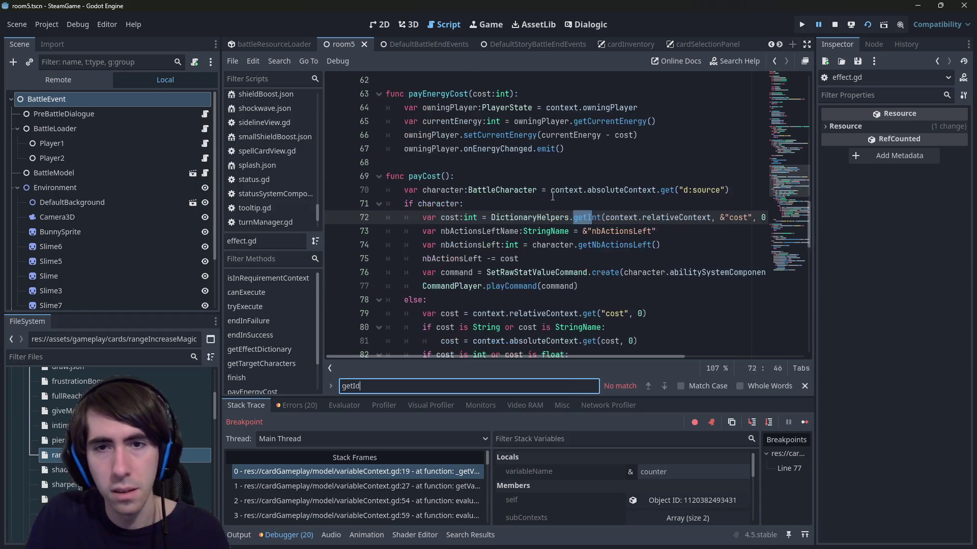
pyautogui.write('(')
pyautogui.press('Escape')
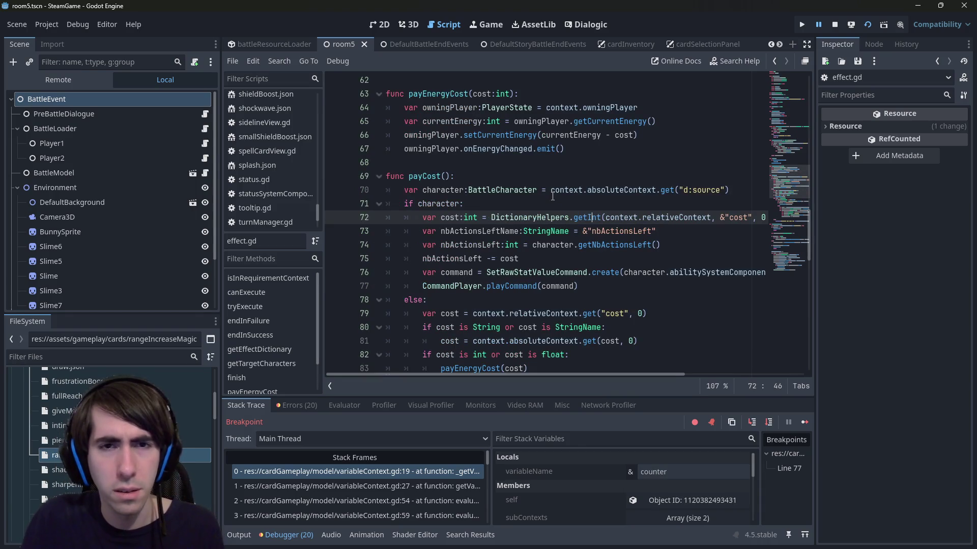
pyautogui.scroll(15, 552, 195)
pyautogui.hotkey('alt', 'Left')
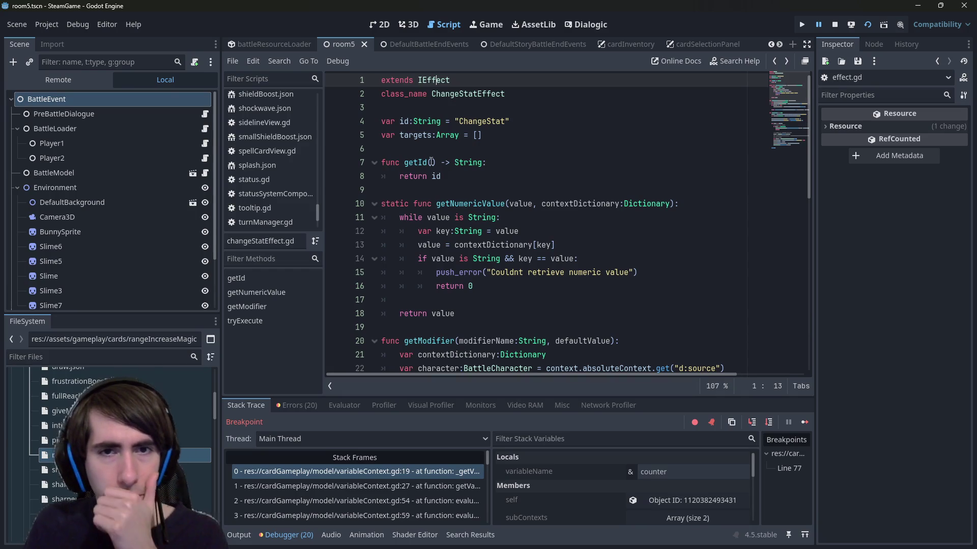
# Change the id variable's type from String to StringName.
pyautogui.click(390, 162)
pyautogui.doubleClick(425, 163)
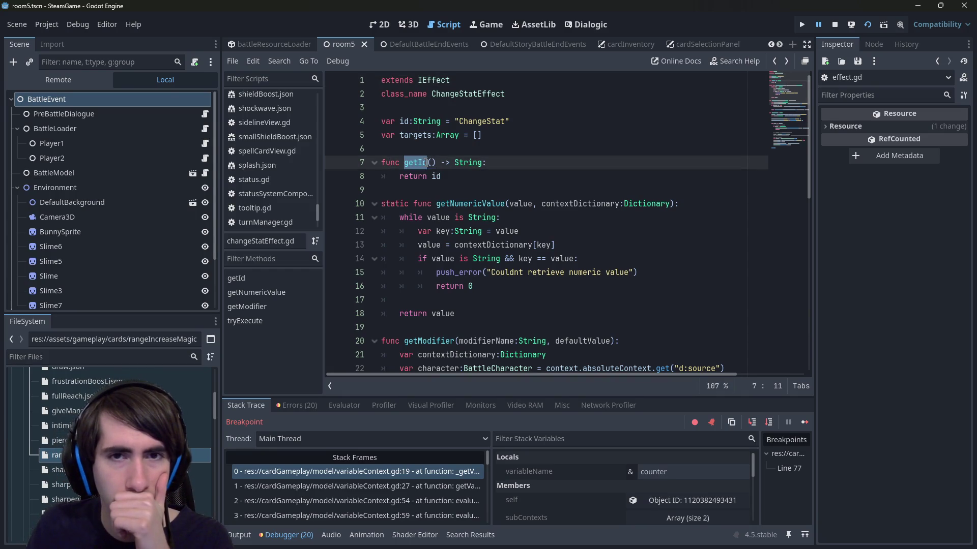
pyautogui.click(442, 121)
pyautogui.write('Name')
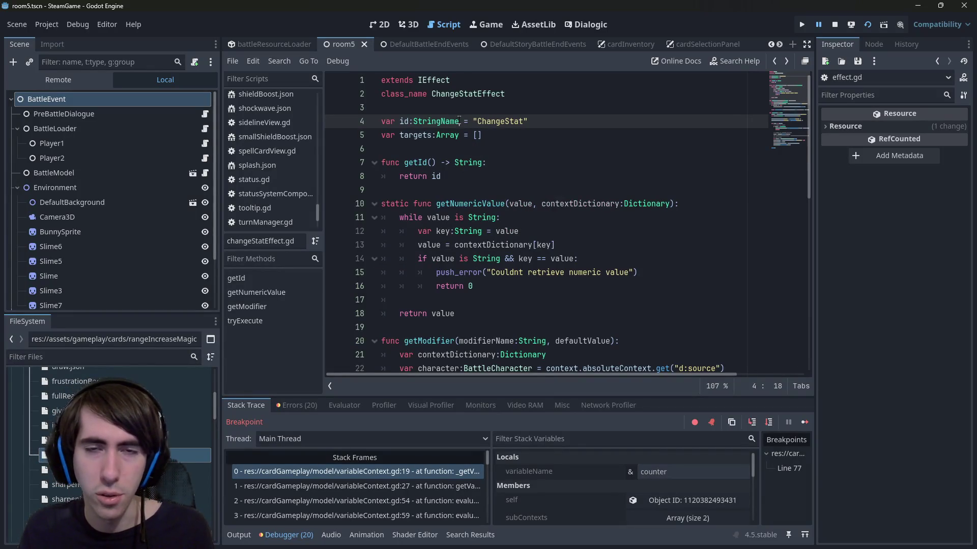
# Search all project files for 'getId()' and review the results.
pyautogui.click(450, 158)
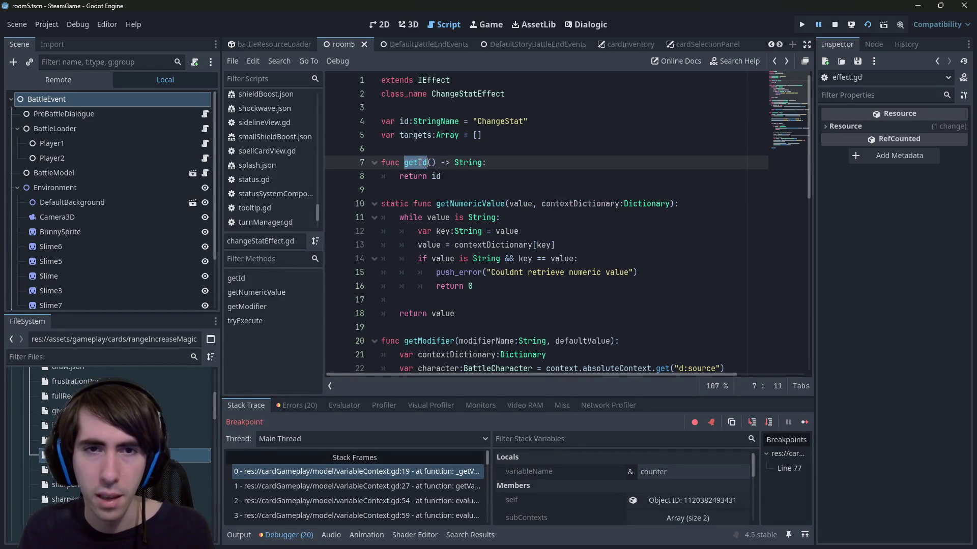
pyautogui.doubleClick(414, 158)
pyautogui.hotkey('ctrl', 'shift', 'f')
pyautogui.write('()')
pyautogui.press('Return')
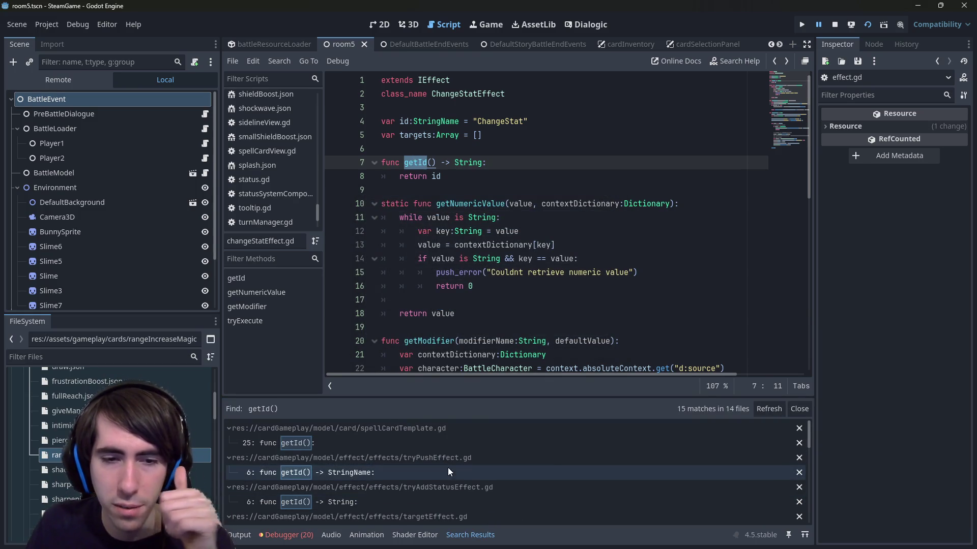
pyautogui.scroll(-2, 447, 470)
pyautogui.scroll(-2, 448, 467)
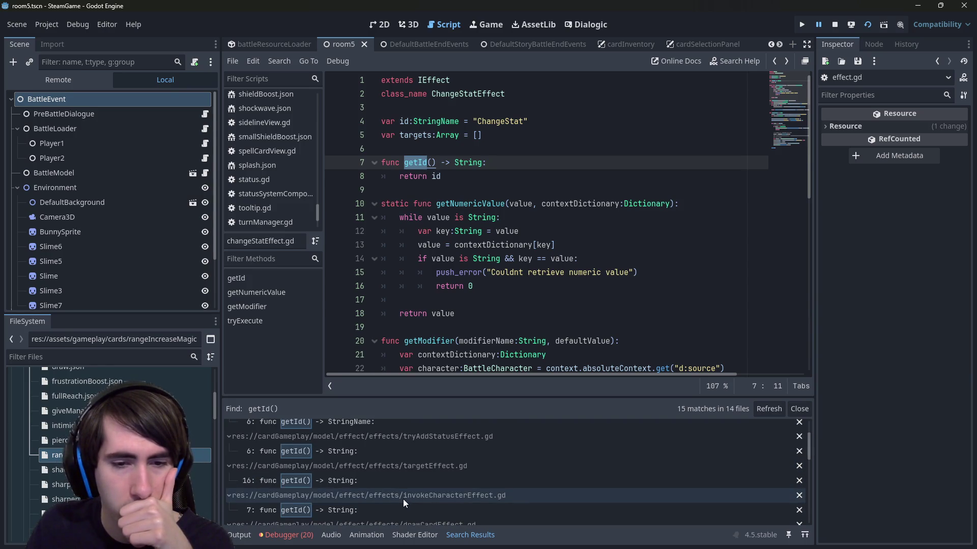
# Make getId return StringName on line 7 and save changeStatEffect.gd.
pyautogui.click(479, 162)
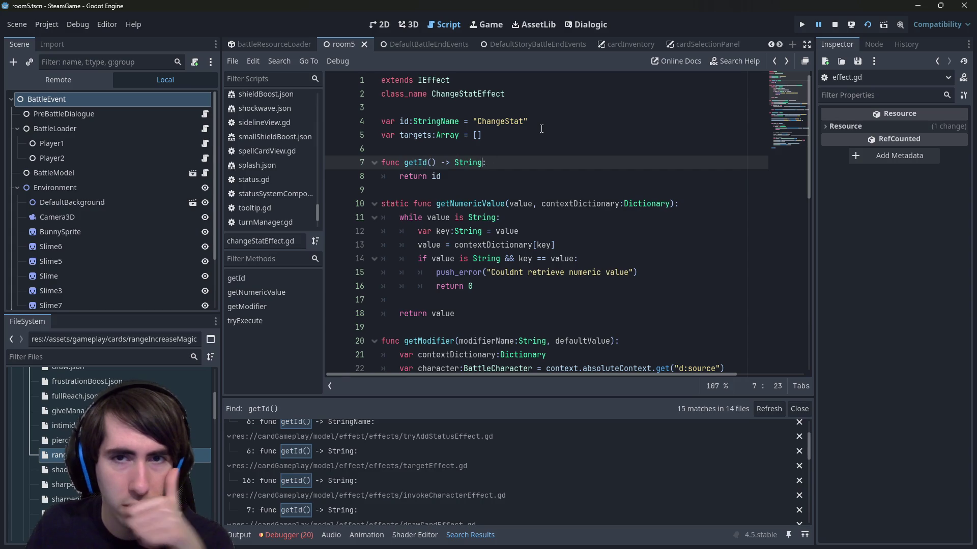
pyautogui.write('Name')
pyautogui.hotkey('ctrl', 's')
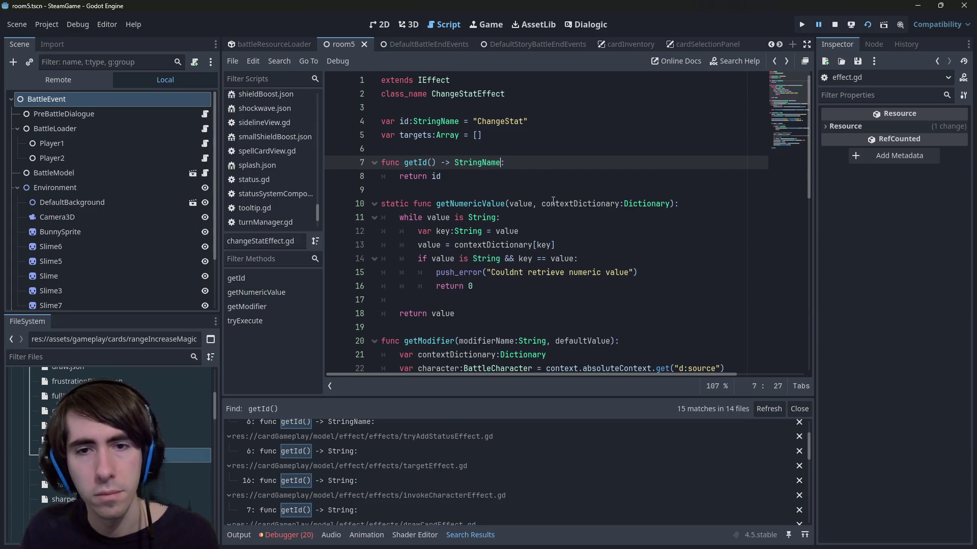
pyautogui.scroll(-4, 553, 200)
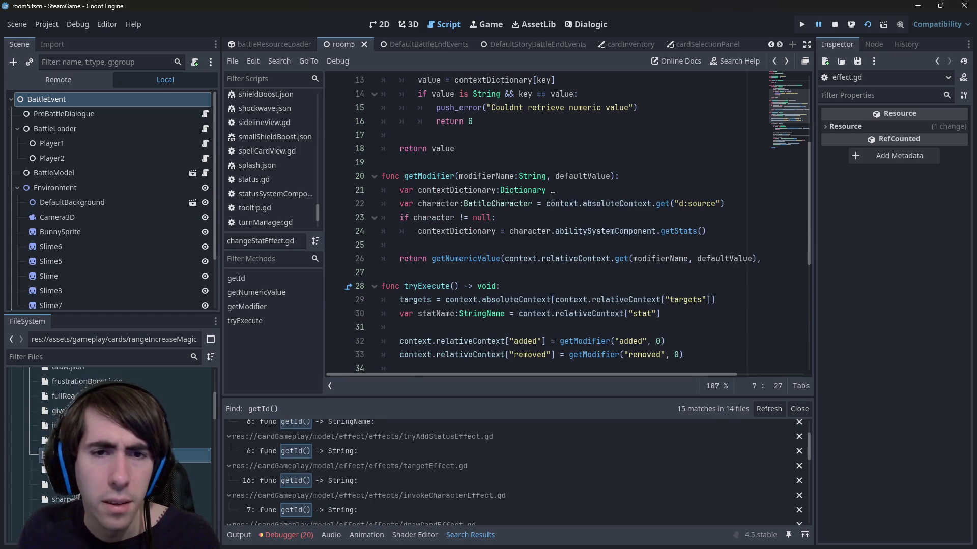
# Read through tryExecute, selecting ApplyRawStatsChangeCommand and AbilitySystemComponent on line 38.
pyautogui.scroll(-2, 553, 196)
pyautogui.scroll(-4, 553, 196)
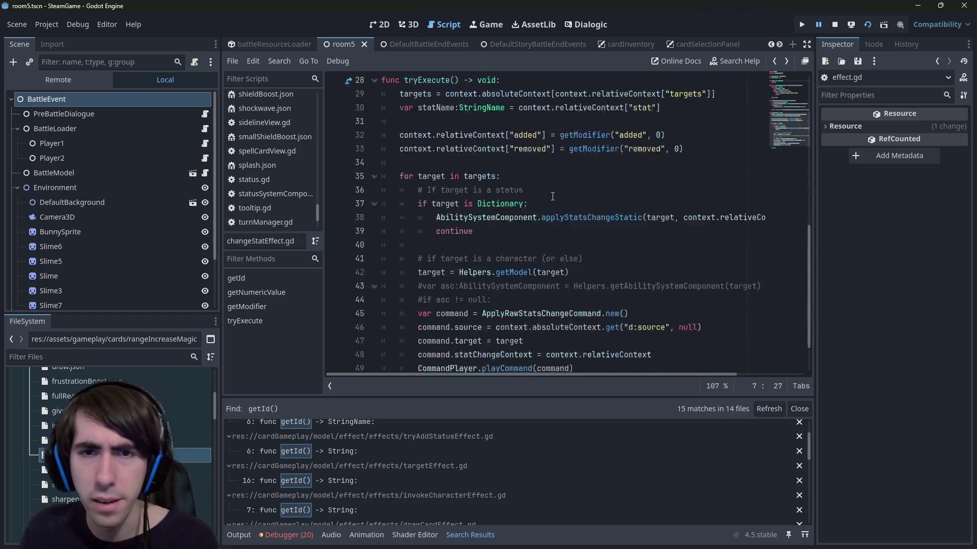
pyautogui.scroll(3, 553, 197)
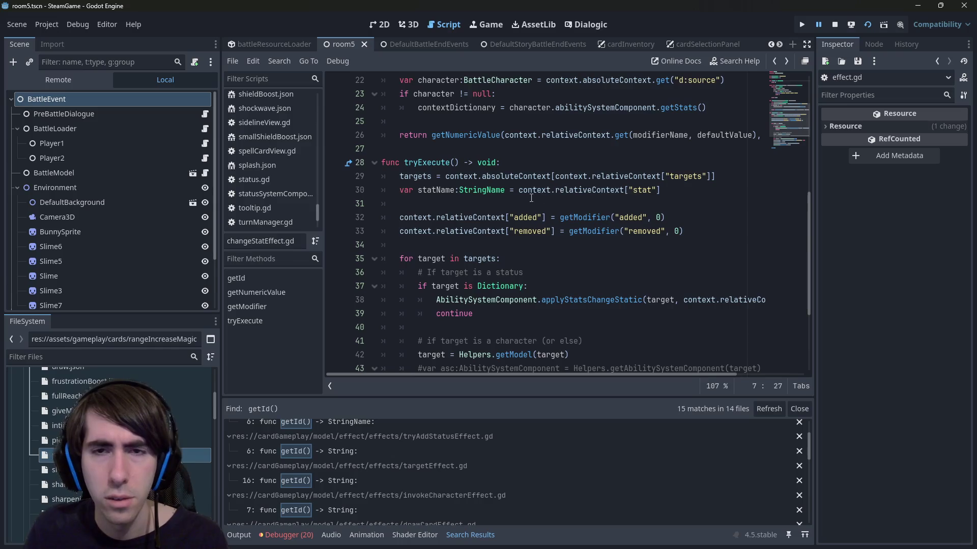
pyautogui.scroll(3, 530, 198)
pyautogui.scroll(-2, 531, 197)
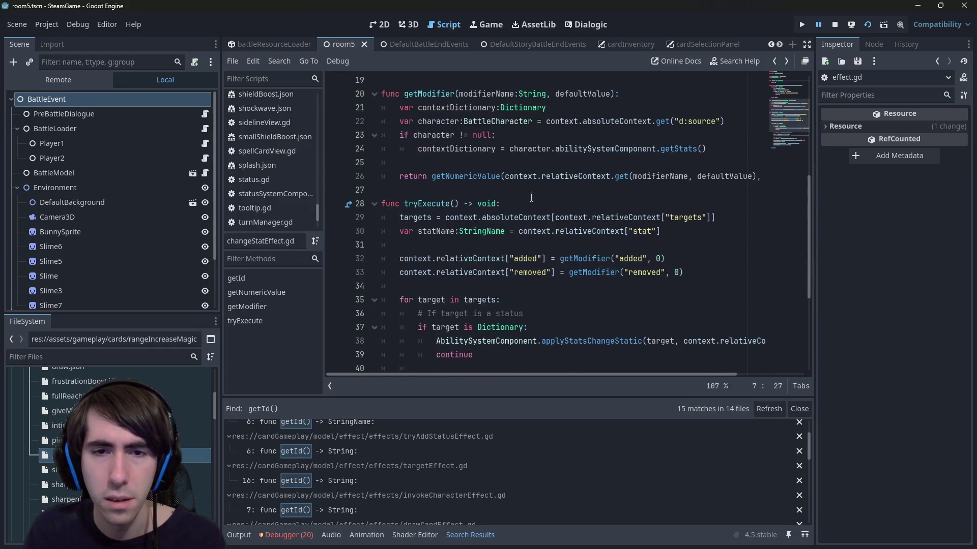
pyautogui.scroll(-3, 551, 208)
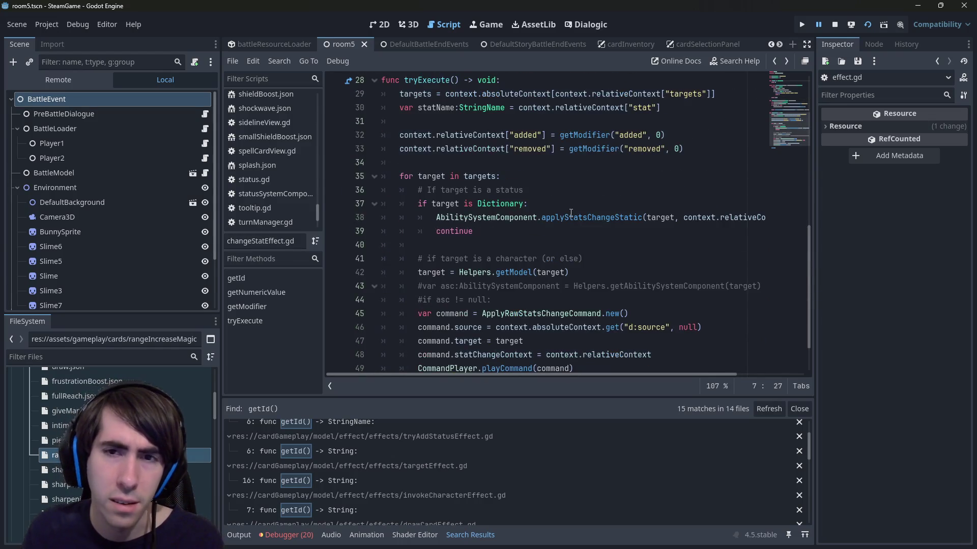
pyautogui.scroll(-2, 526, 215)
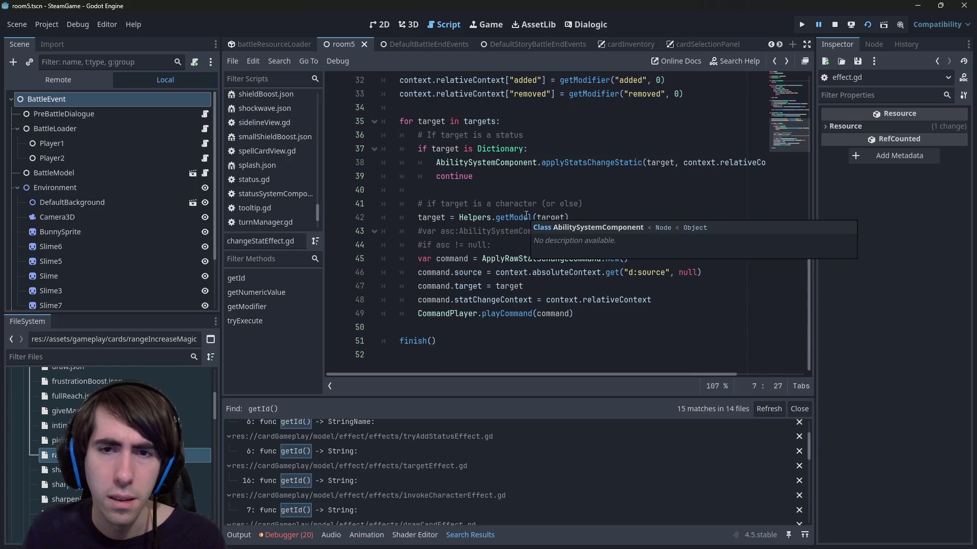
pyautogui.doubleClick(510, 259)
pyautogui.scroll(1, 506, 255)
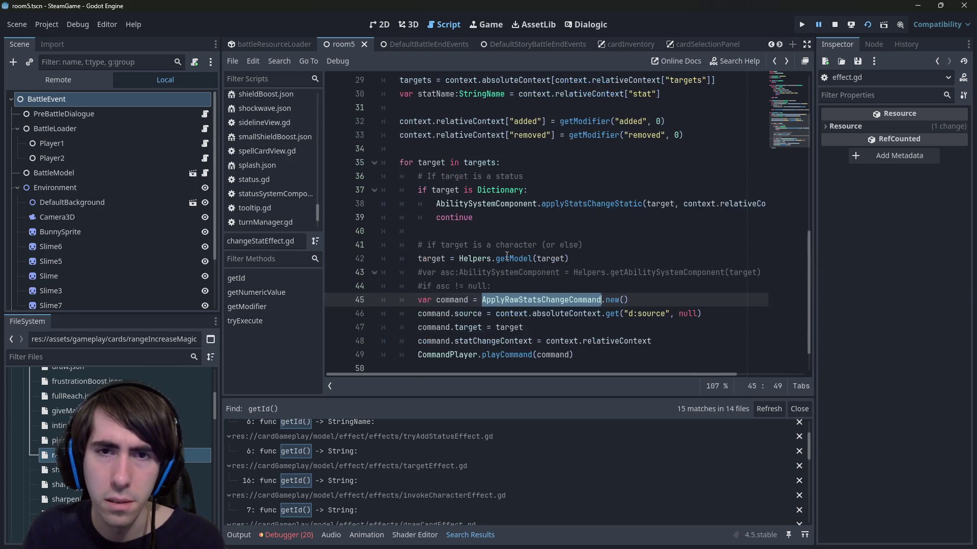
pyautogui.doubleClick(510, 202)
pyautogui.doubleClick(509, 179)
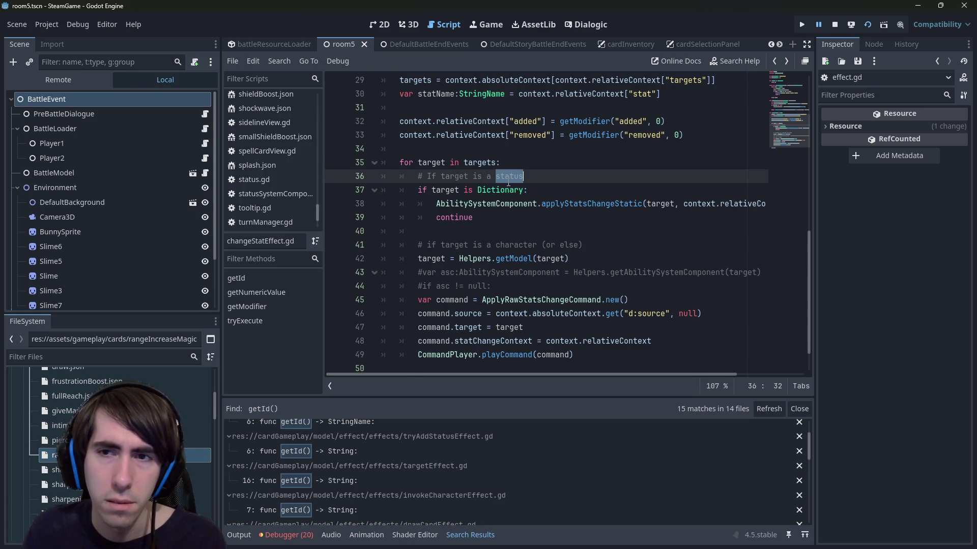
# Review lines 41–42 of tryExecute, selecting the character comment on line 41.
pyautogui.scroll(3, 508, 183)
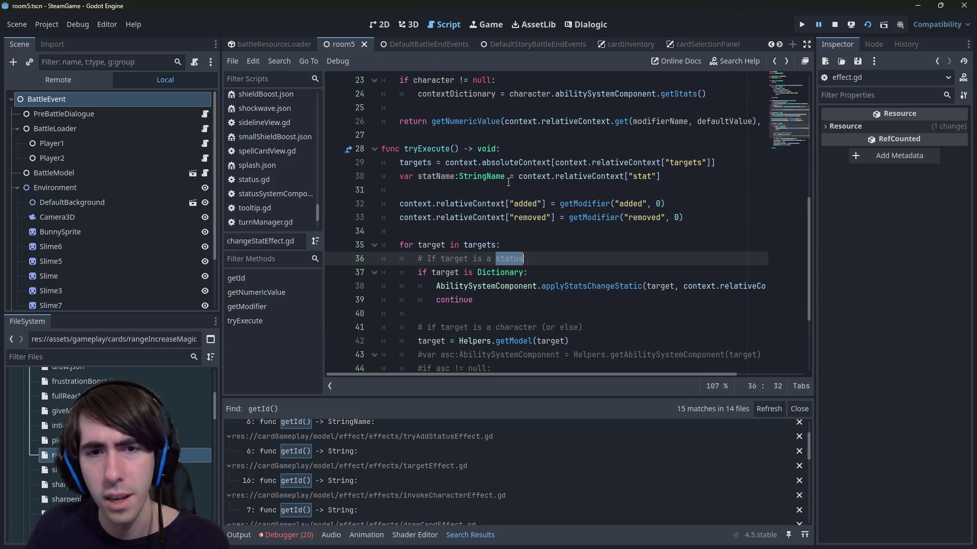
pyautogui.scroll(-2, 508, 182)
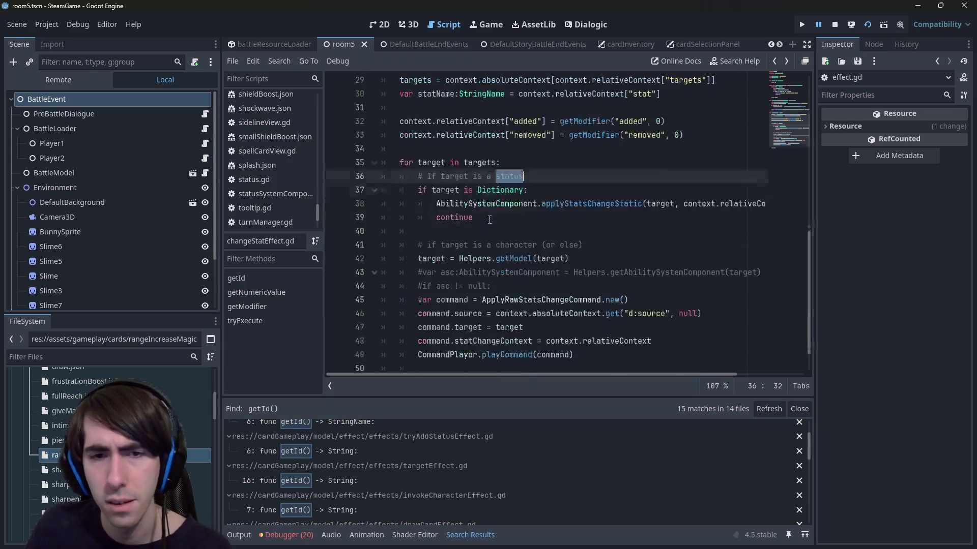
pyautogui.scroll(-1, 483, 239)
pyautogui.click(459, 217)
pyautogui.moveTo(418, 203)
pyautogui.mouseDown()
pyautogui.moveTo(568, 214)
pyautogui.moveTo(582, 204)
pyautogui.mouseUp()
pyautogui.click(585, 204)
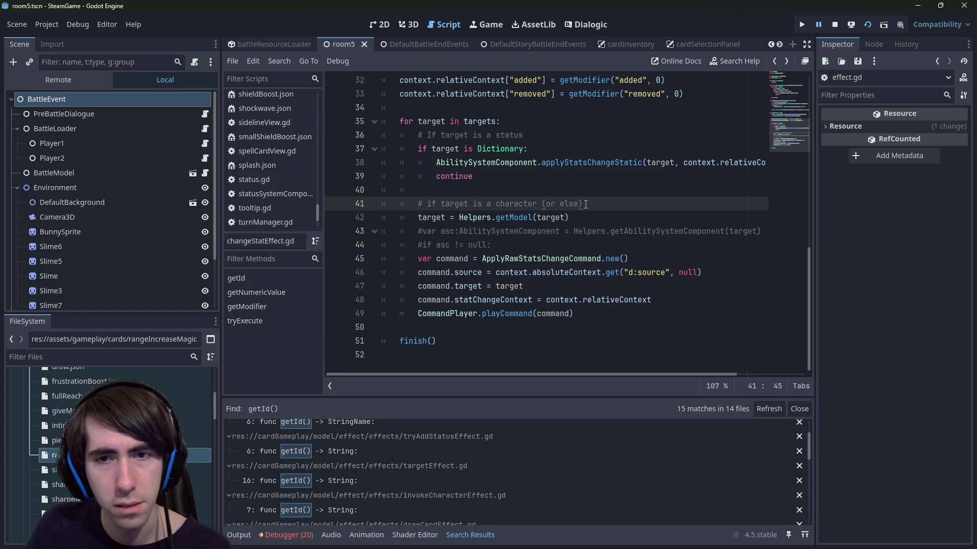
pyautogui.scroll(10, 585, 204)
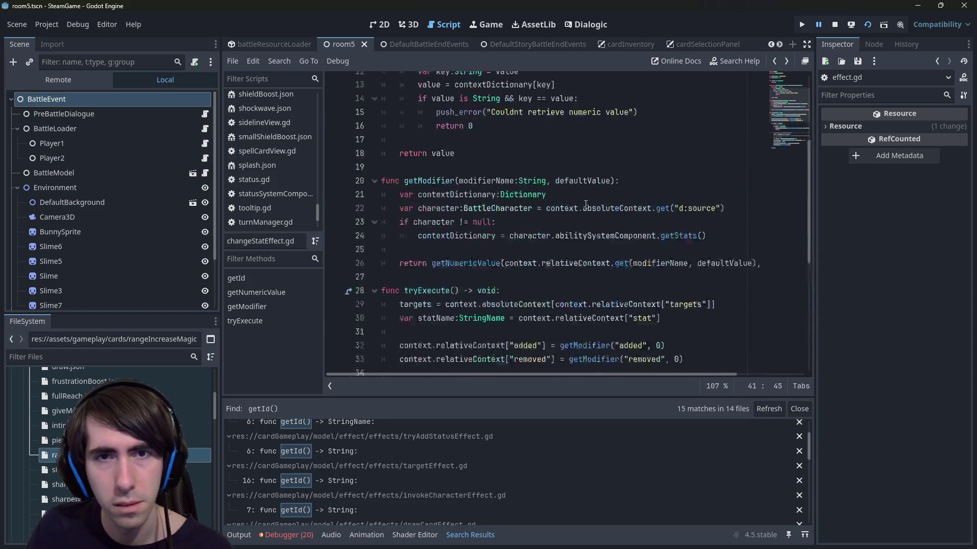
pyautogui.scroll(-8, 585, 204)
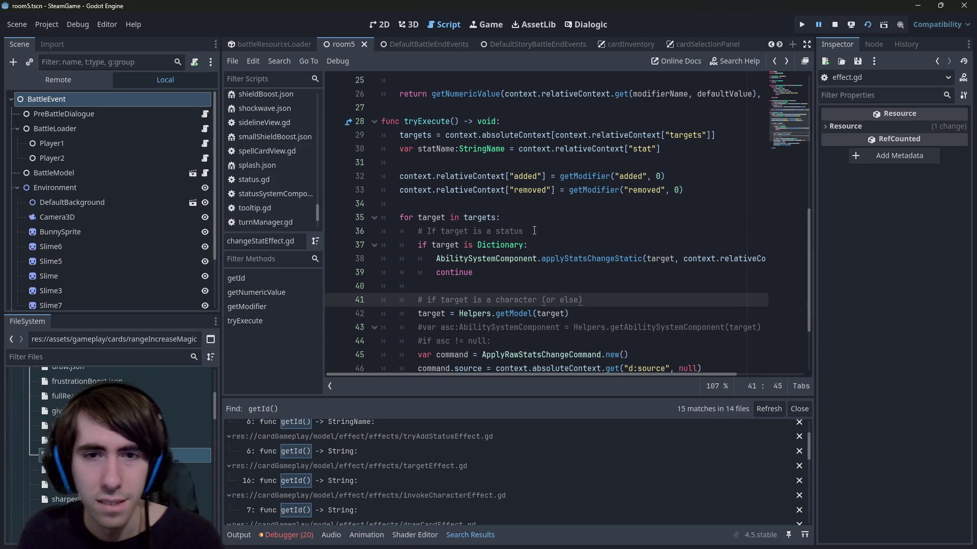
pyautogui.scroll(-1, 534, 231)
# Set and remove a breakpoint on line 38, then show the debugger's Errors list.
pyautogui.click(444, 176)
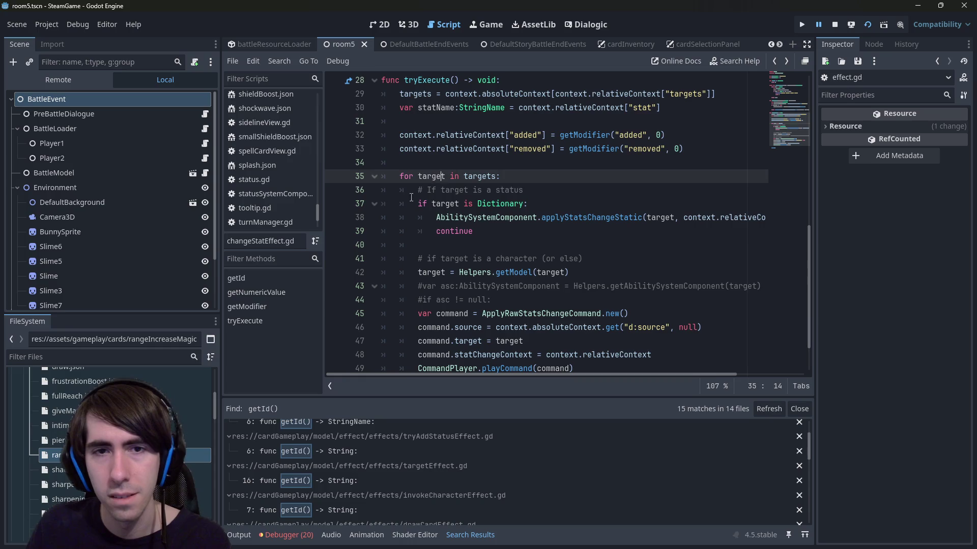
pyautogui.click(334, 217)
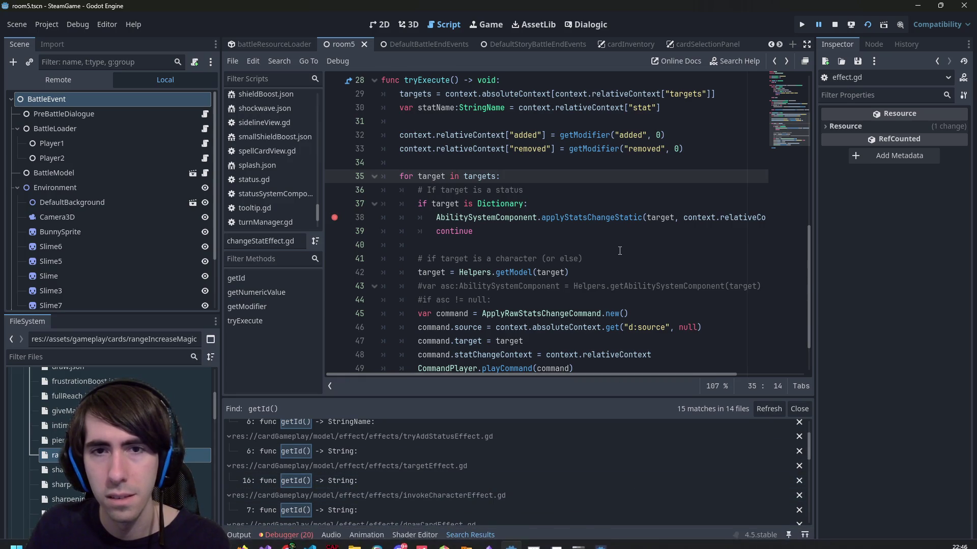
pyautogui.scroll(2, 619, 249)
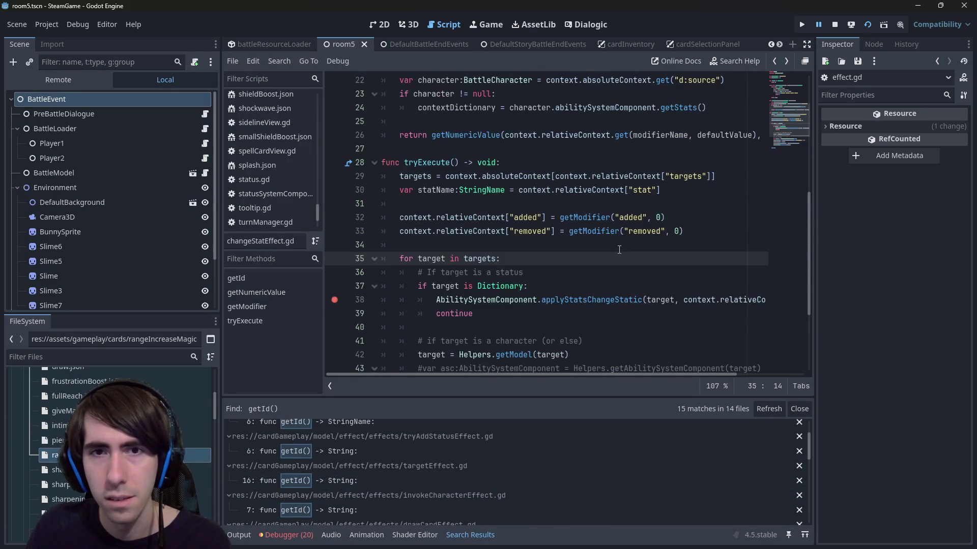
pyautogui.click(335, 299)
pyautogui.keyDown('shift'); pyautogui.click(383, 300); pyautogui.keyUp('shift')
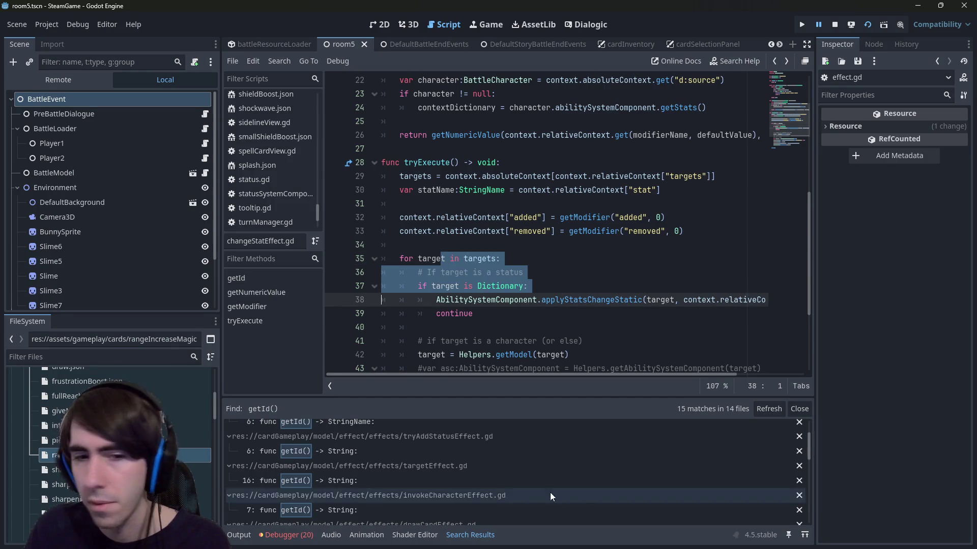
pyautogui.click(286, 535)
pyautogui.click(311, 401)
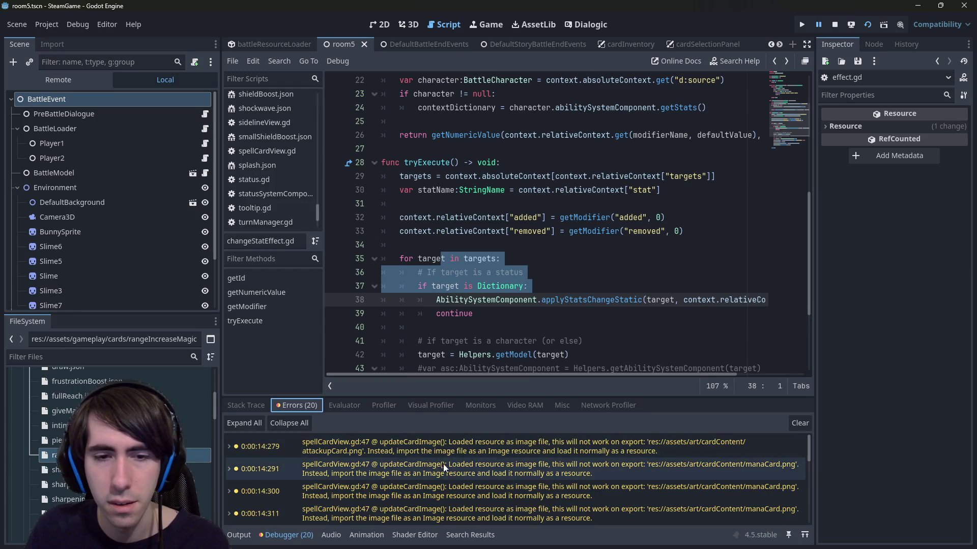
# Open variableContext.gd from a 'Could not get variable value' error and follow _getVariableValueInternal.
pyautogui.doubleClick(505, 453)
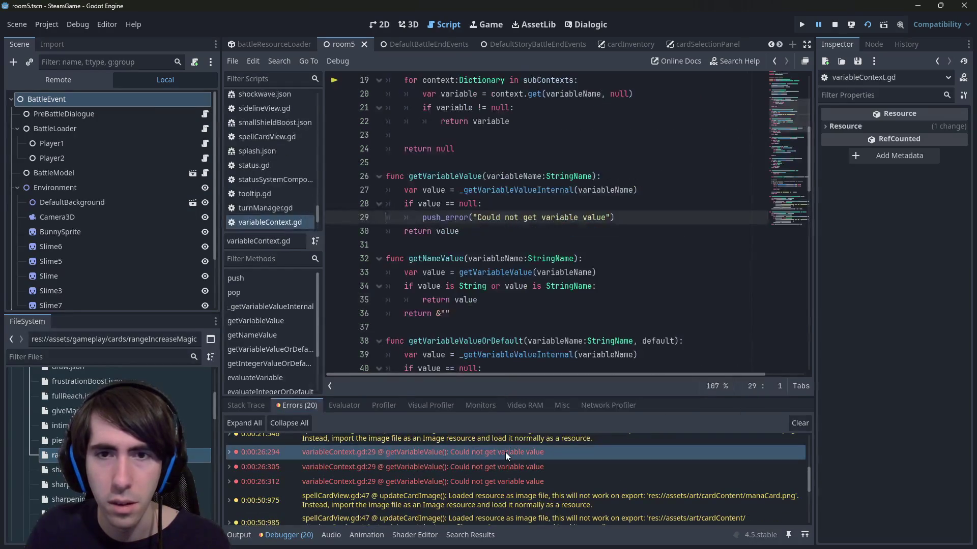
pyautogui.scroll(-3, 505, 452)
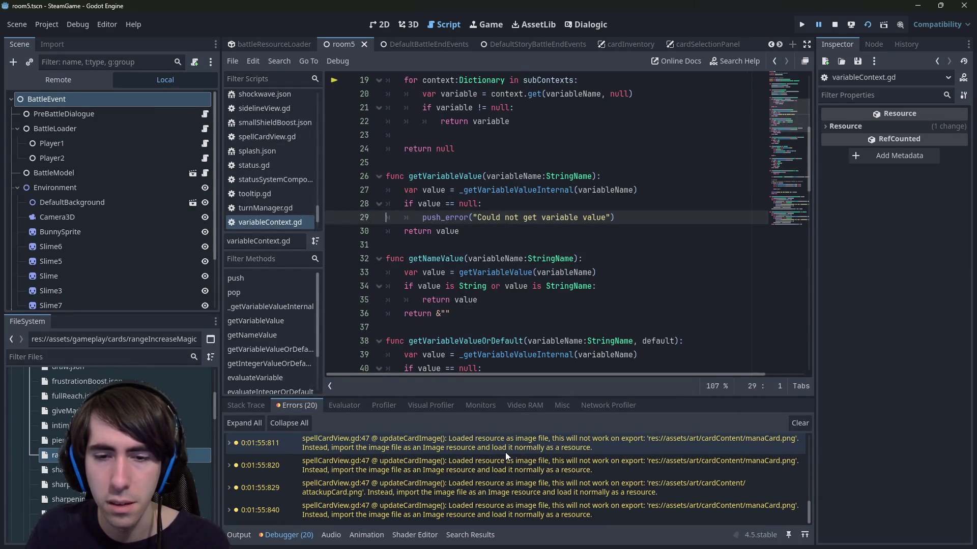
pyautogui.scroll(3, 505, 452)
pyautogui.click(540, 207)
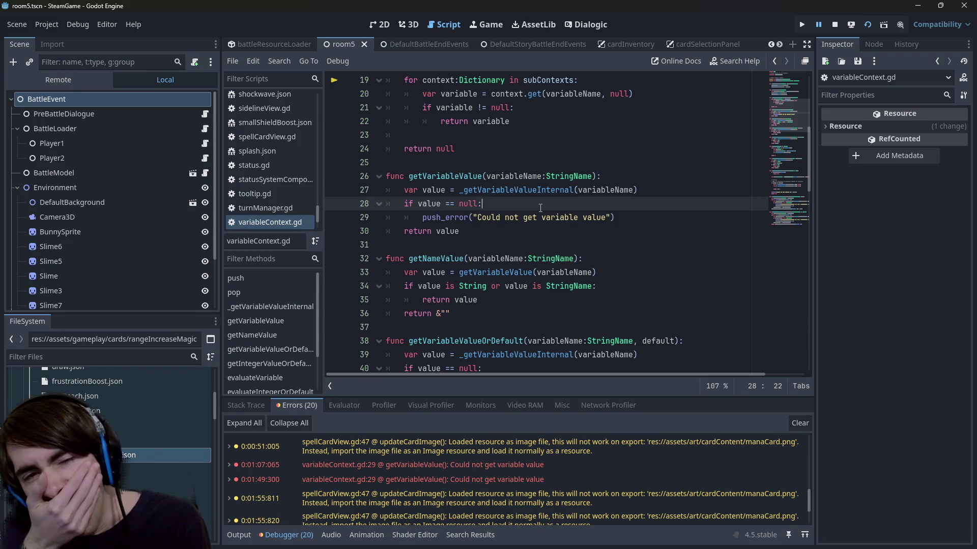
pyautogui.keyDown('ctrl'); pyautogui.click(540, 191); pyautogui.keyUp('ctrl')
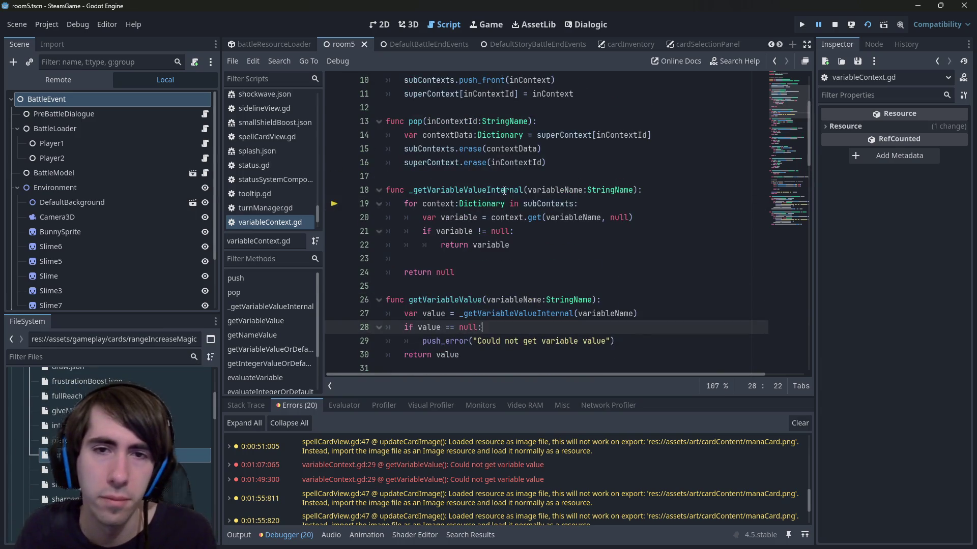
pyautogui.scroll(-1, 495, 189)
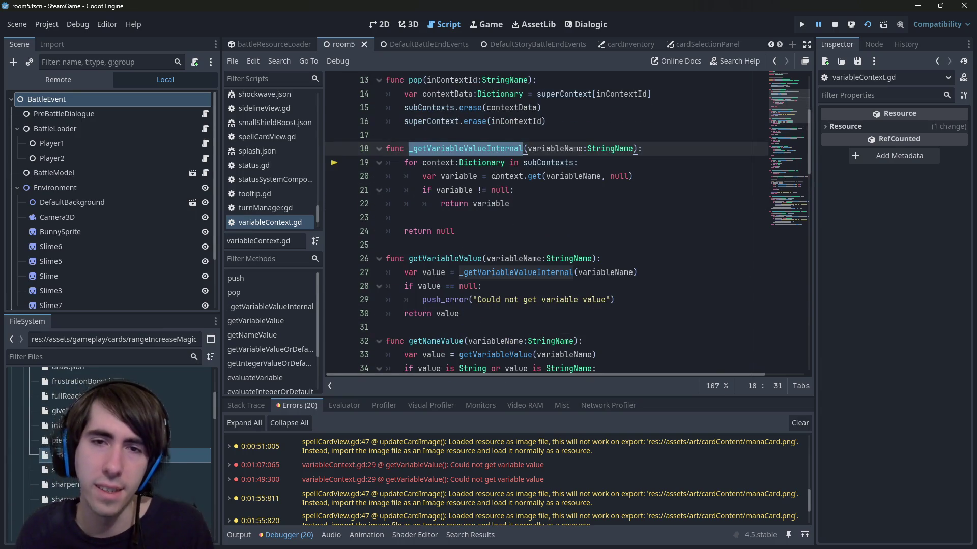
pyautogui.moveTo(495, 176)
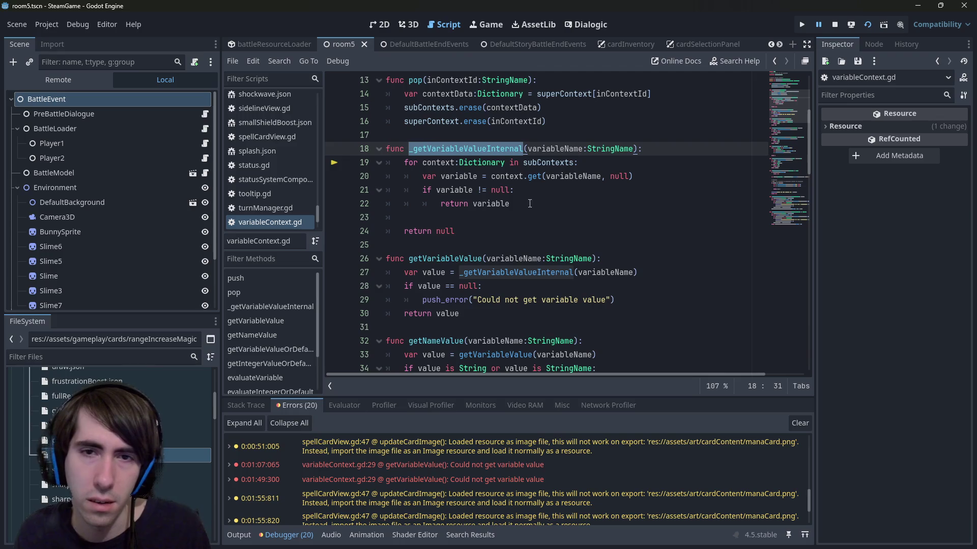